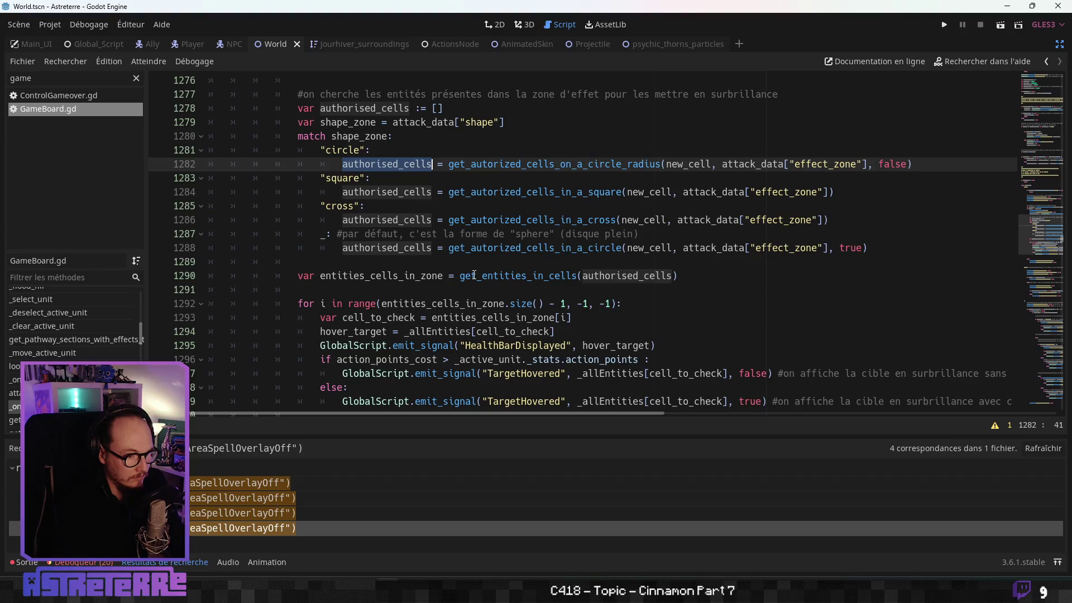
Step: Highlight entities_cells_in_zone and scroll through its uses in GameBoard.gd
double_click(385, 276)
scroll(403, 314, down, 1)
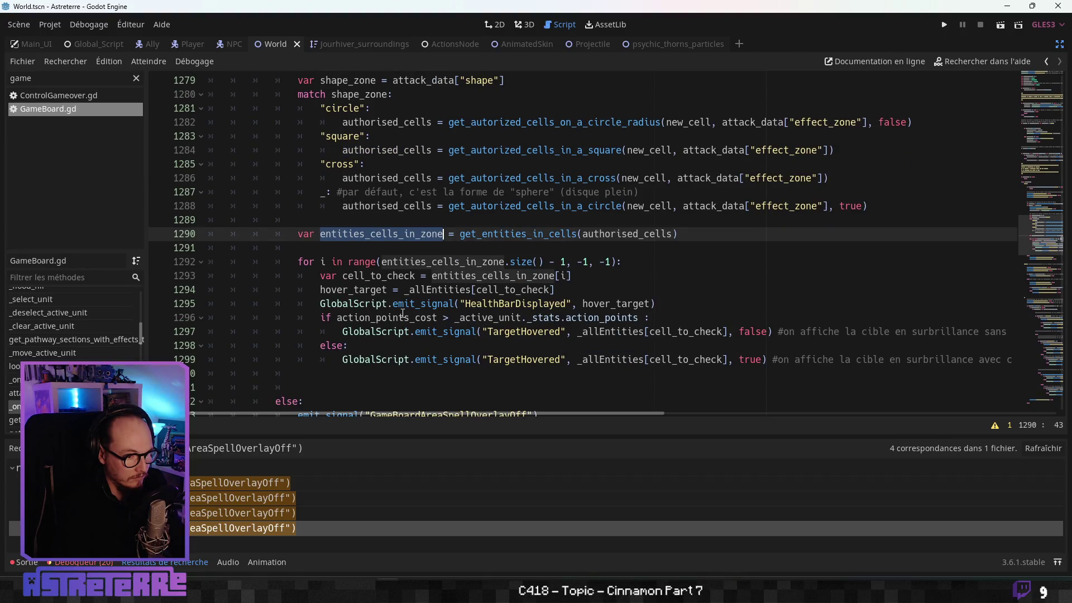
scroll(403, 314, down, 1)
click(399, 316)
scroll(398, 313, down, 2)
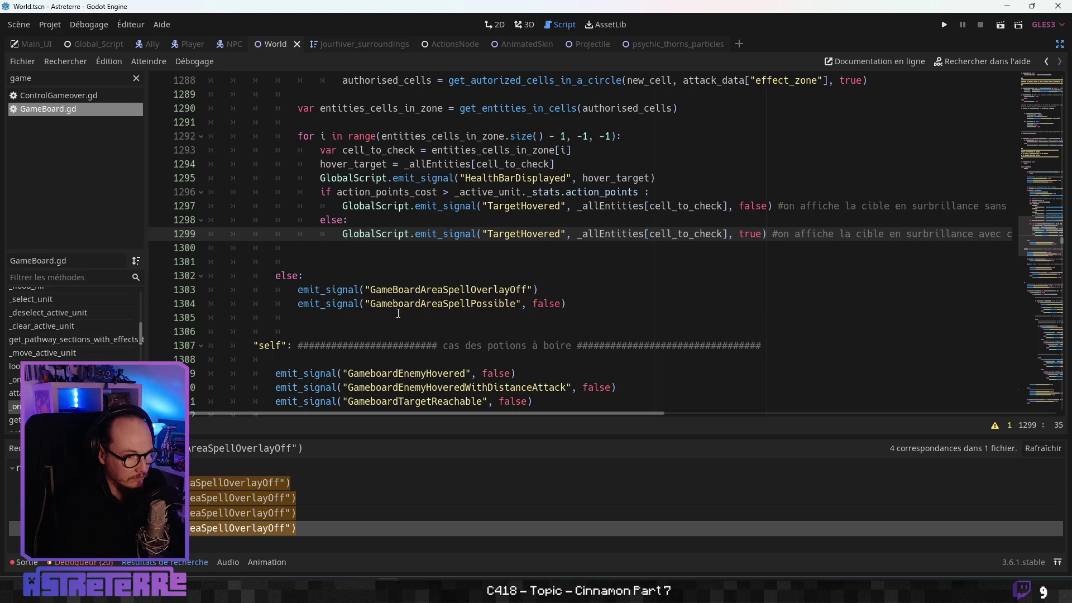
scroll(398, 313, down, 2)
click(398, 313)
scroll(398, 313, down, 2)
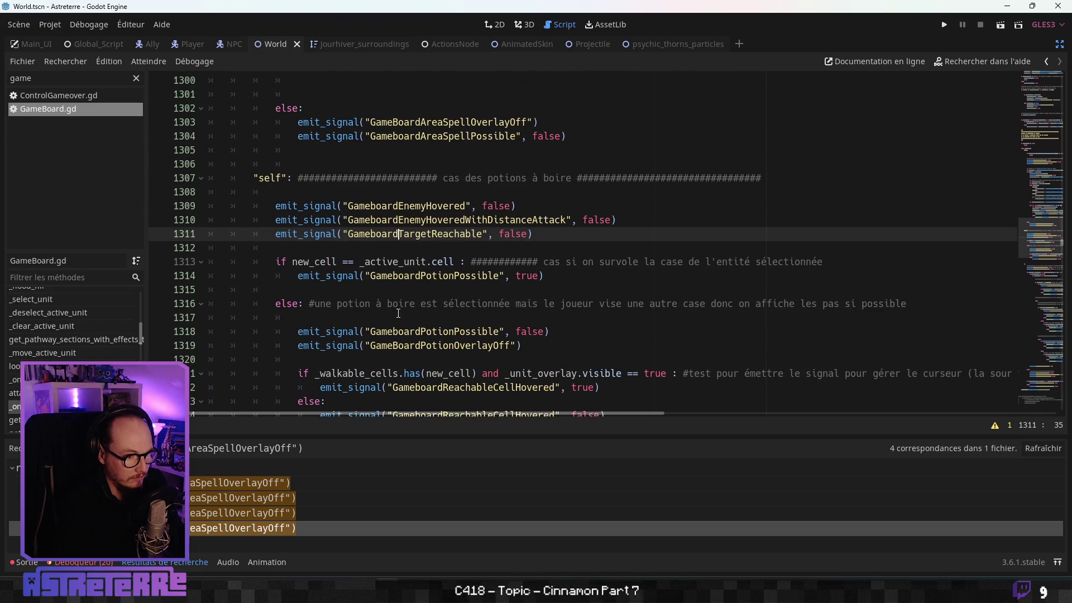
scroll(398, 313, down, 3)
scroll(398, 313, down, 3)
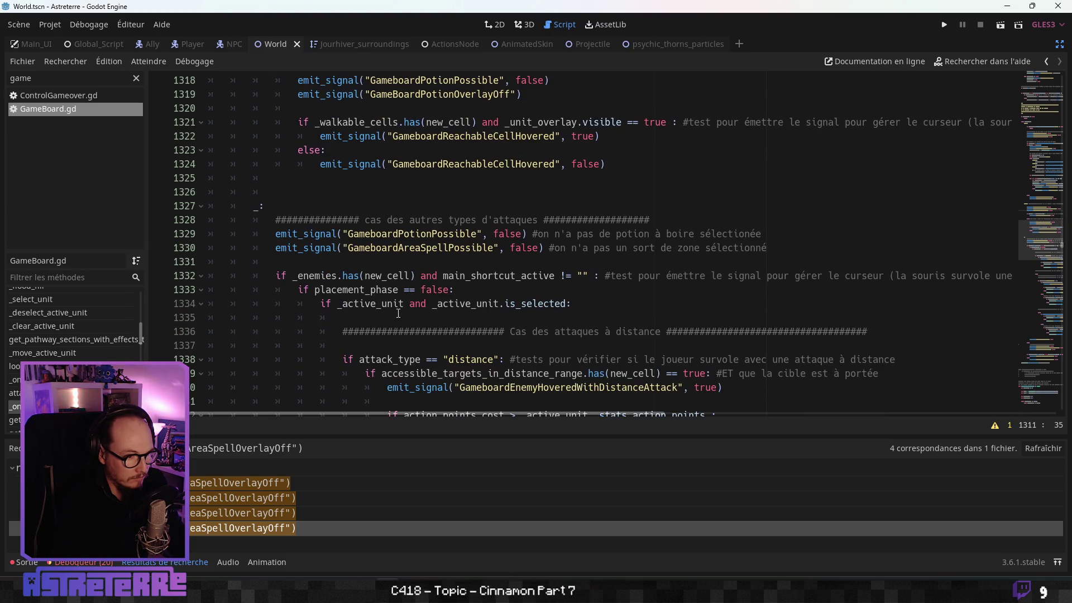
scroll(398, 313, down, 2)
scroll(398, 313, down, 2)
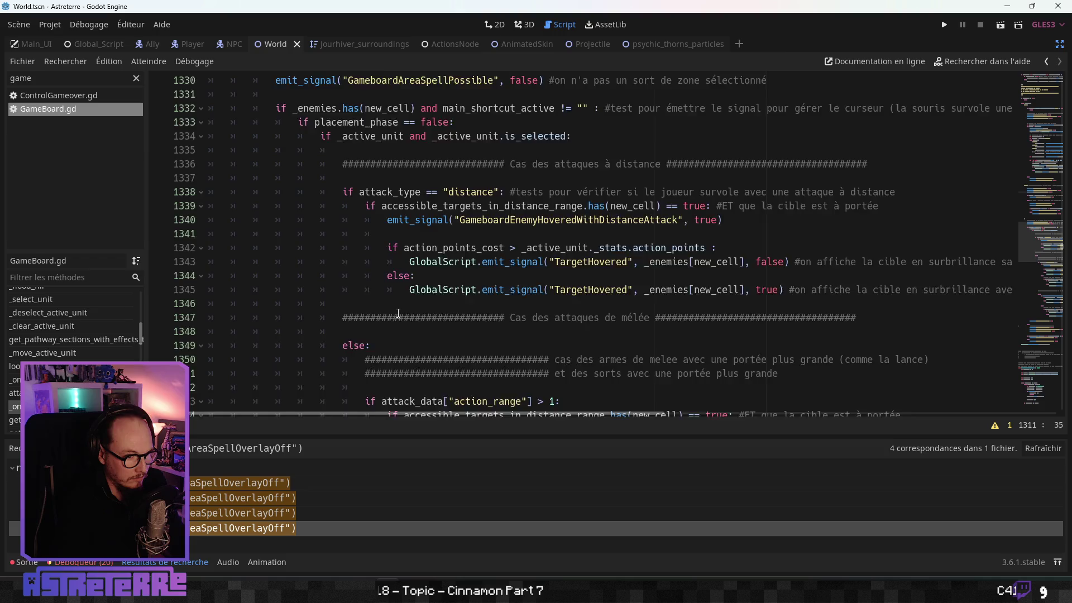
scroll(398, 313, down, 2)
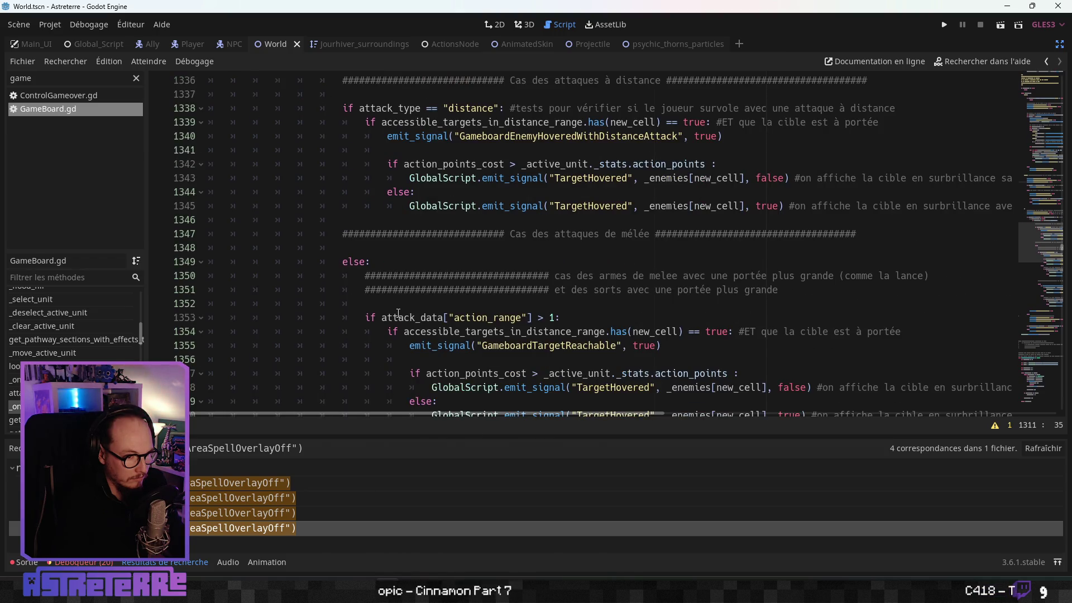
scroll(398, 313, down, 6)
scroll(397, 313, down, 1)
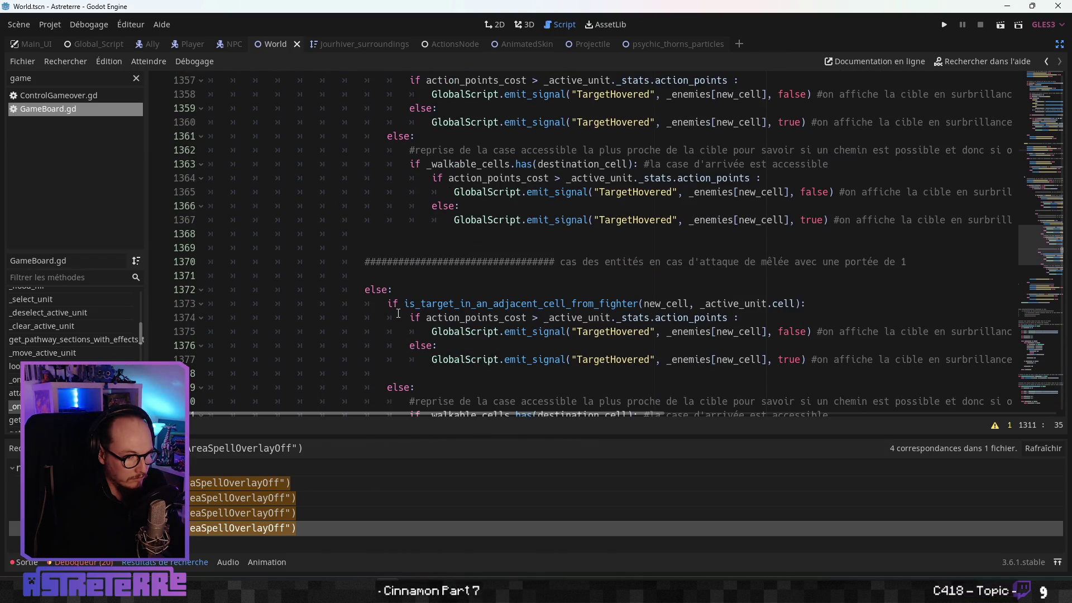
scroll(398, 313, down, 6)
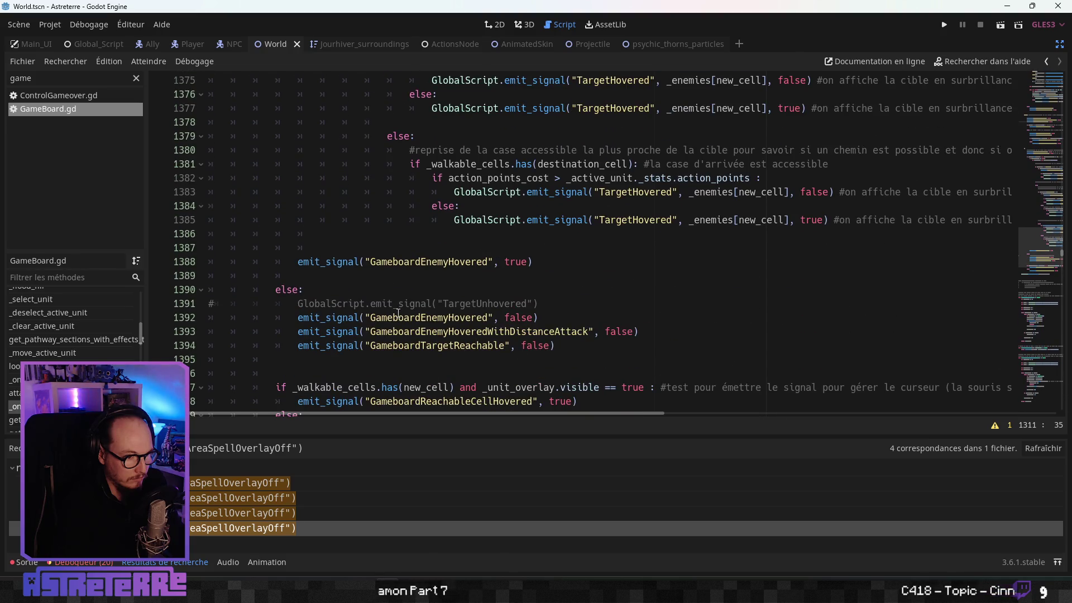
click(398, 313)
scroll(398, 313, down, 2)
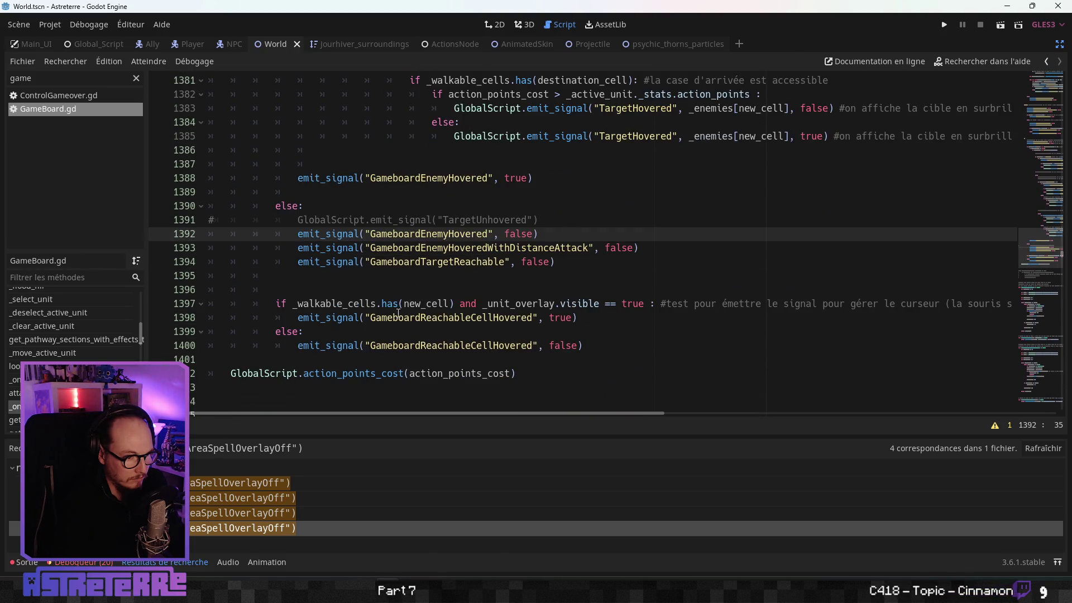
click(398, 313)
scroll(398, 313, down, 2)
scroll(398, 313, up, 20)
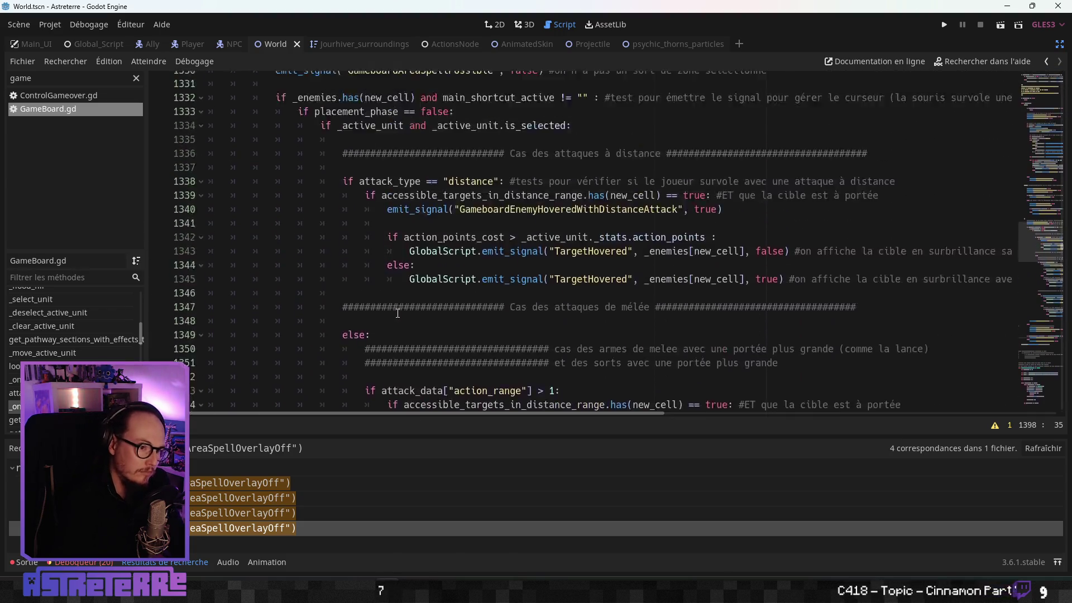
scroll(398, 313, up, 2)
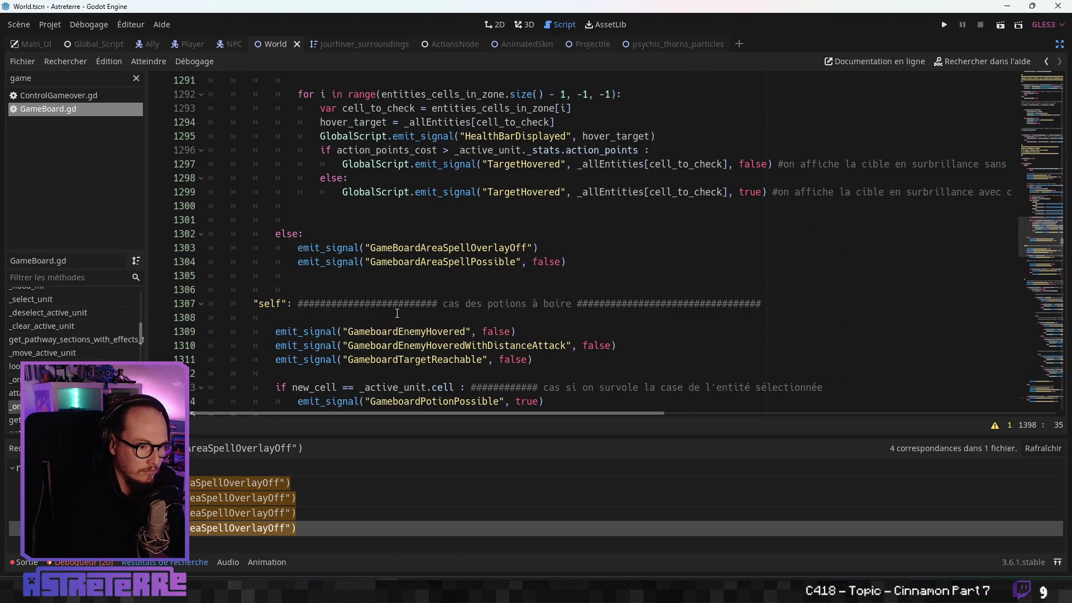
scroll(397, 313, up, 4)
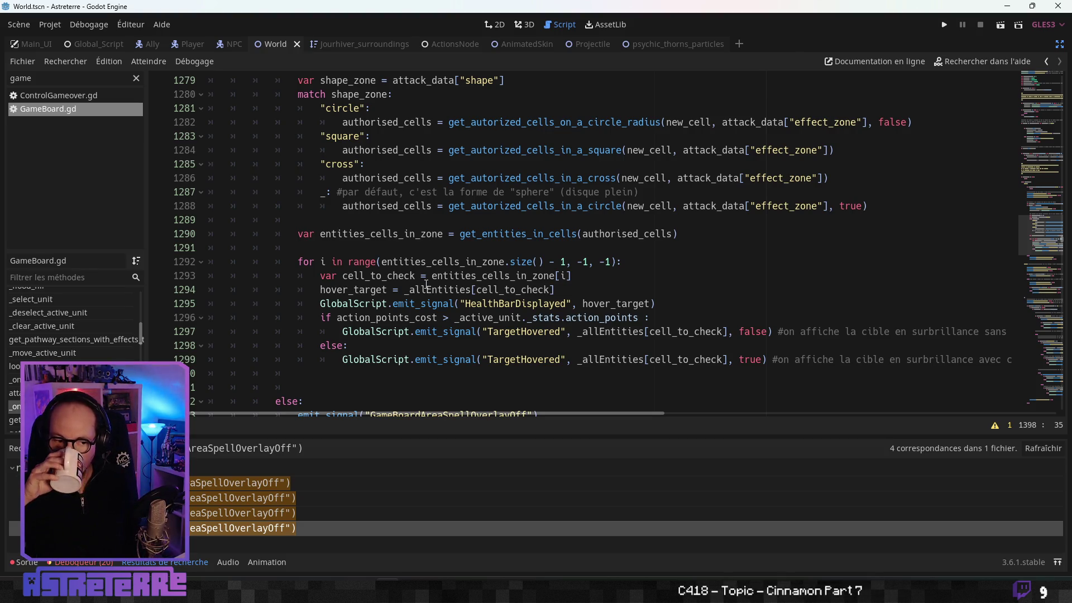
Step: Jump to the potion-drinking branch, then save and launch the game
scroll(577, 305, down, 7)
click(577, 304)
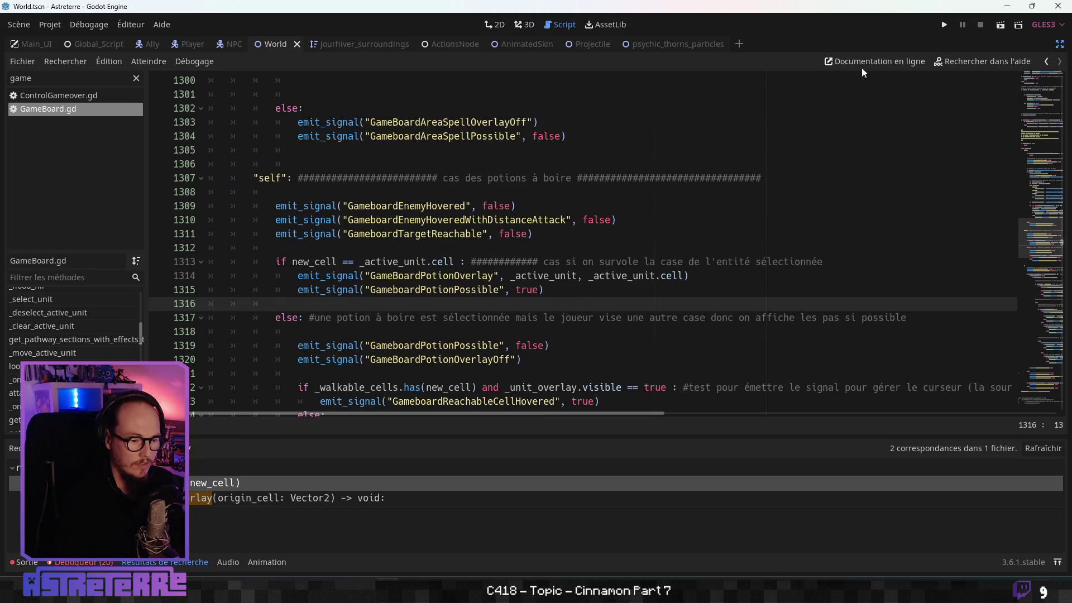
key(ctrl+s)
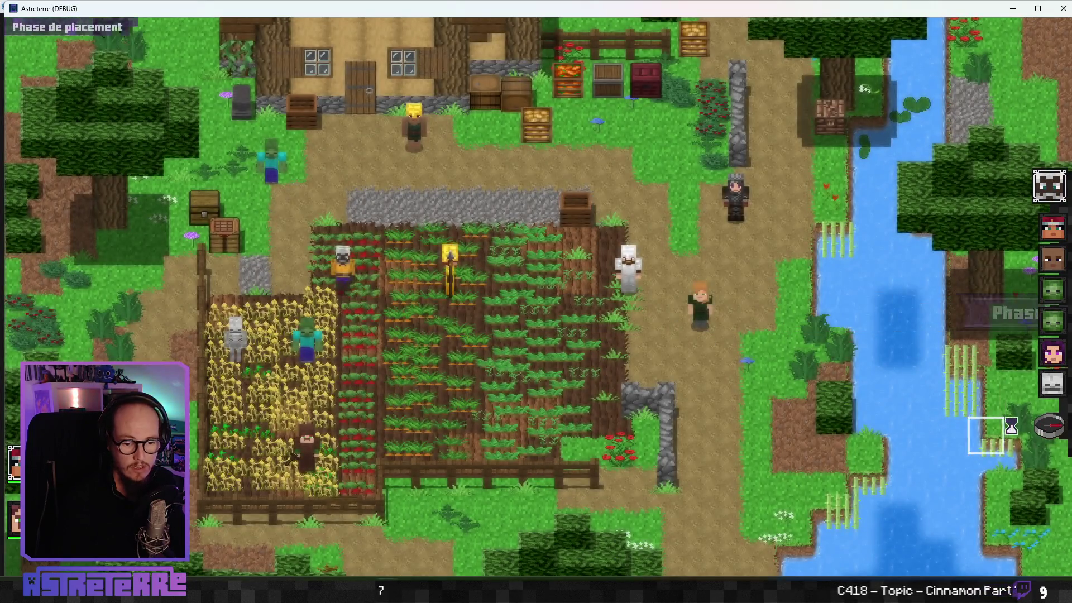
Step: End the placement phase so the potion overlay triggers the Vector2-to-Array error
click(1042, 427)
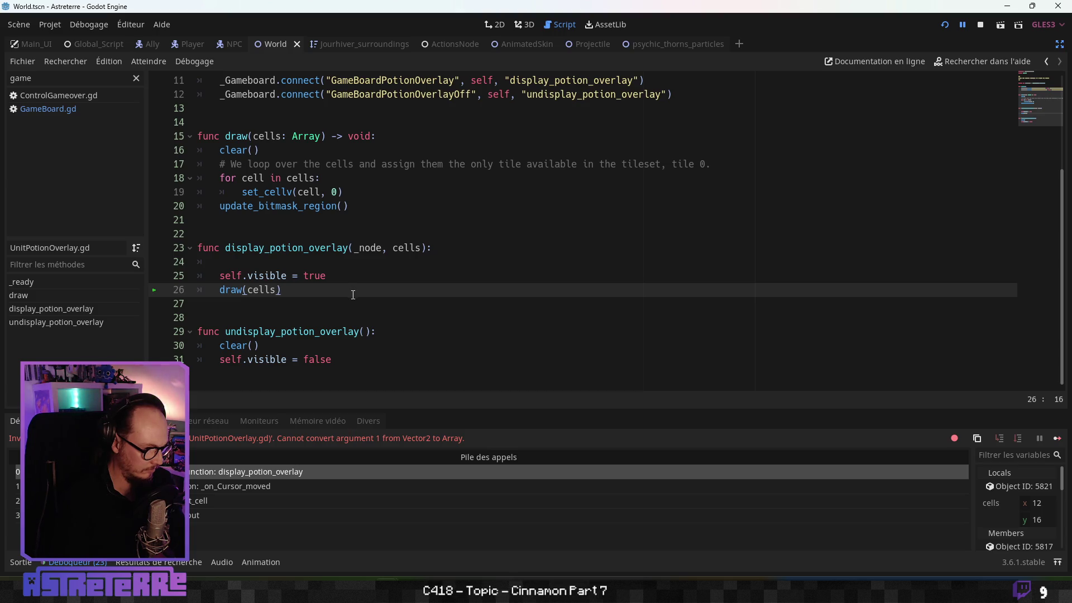
Step: Inspect the draw function's definition, stop the running game, and return to GameBoard.gd
click(232, 291)
ctrl+click(232, 294)
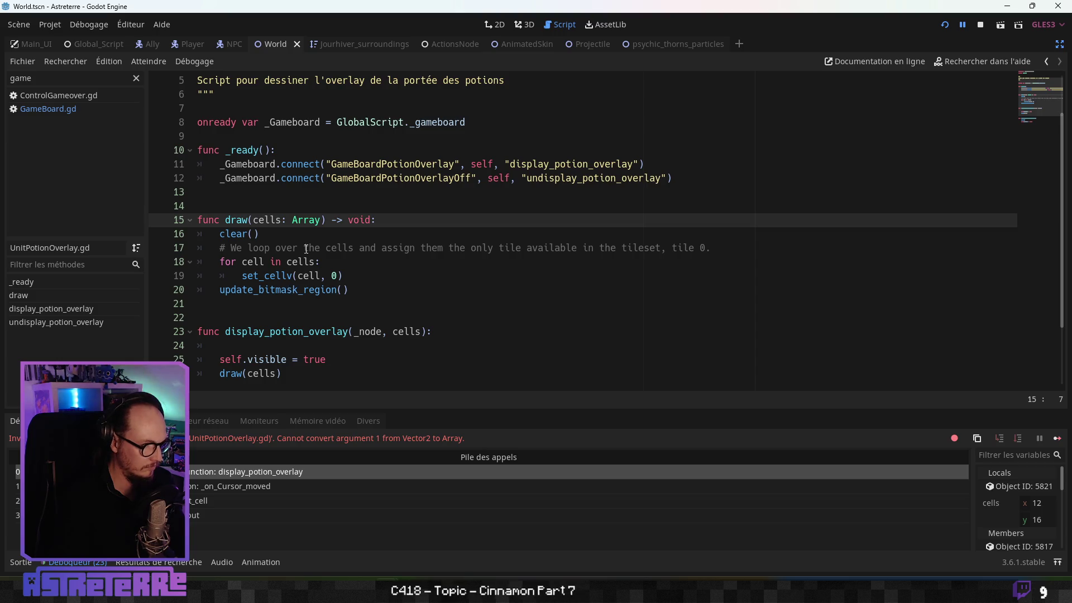
click(327, 245)
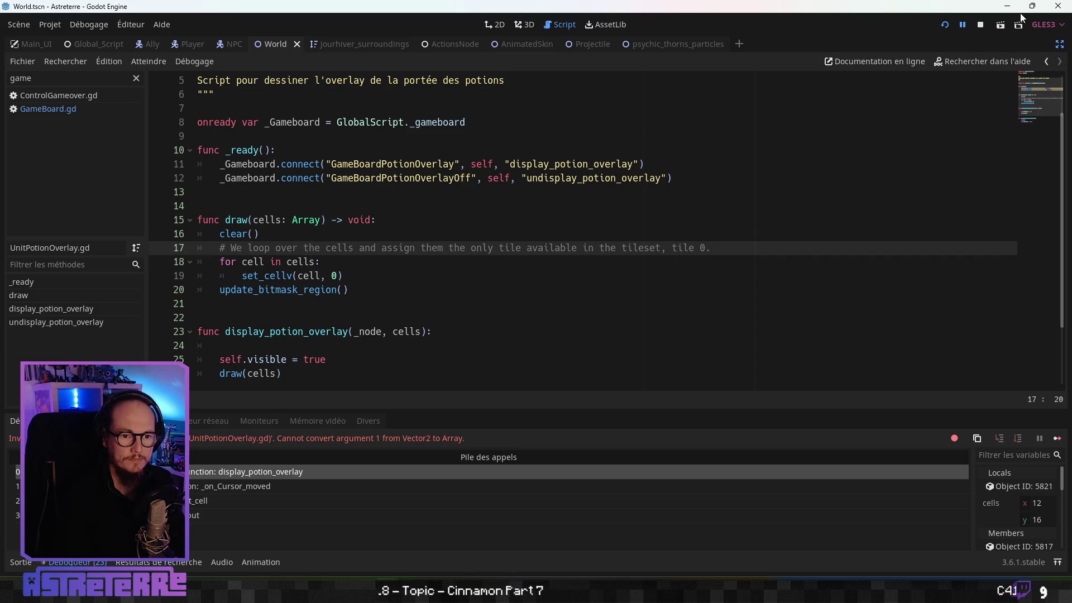
click(982, 26)
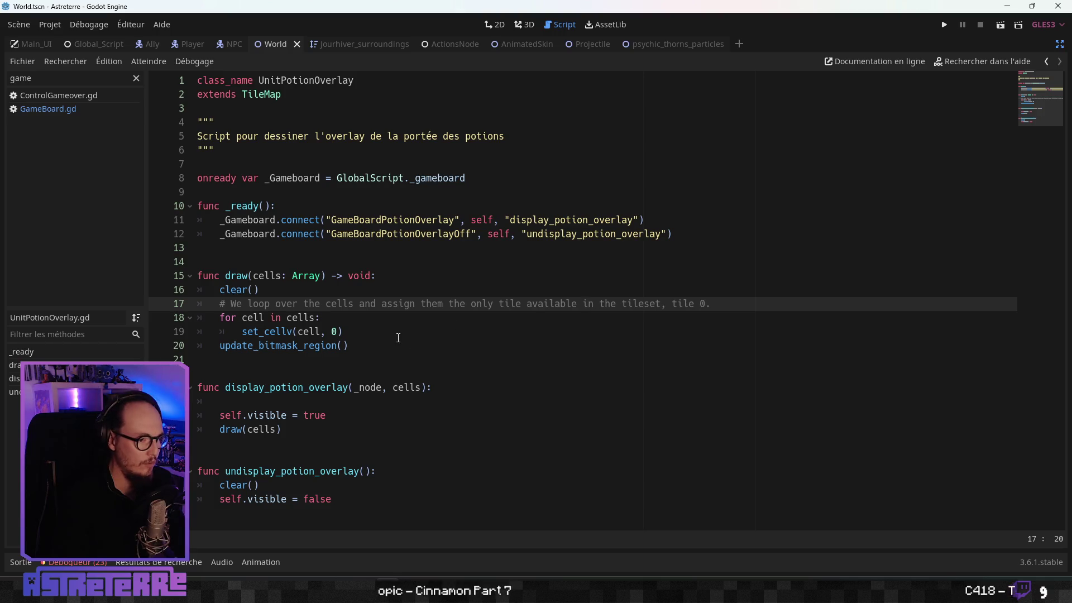
click(50, 109)
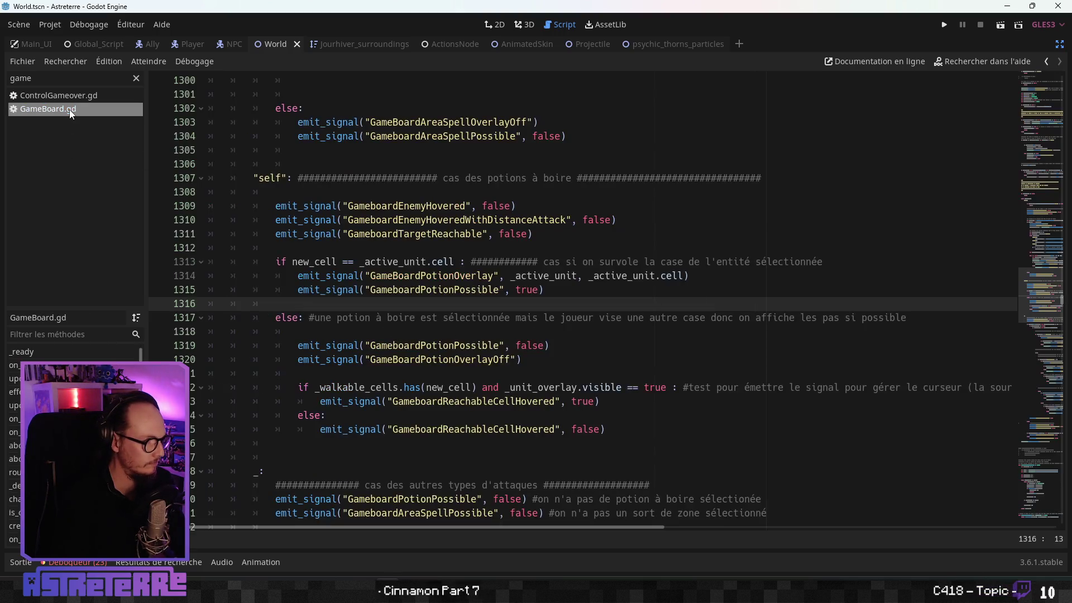
Step: Insert a temporary 'var cell_array = [' line above the potion overlay emission
click(467, 296)
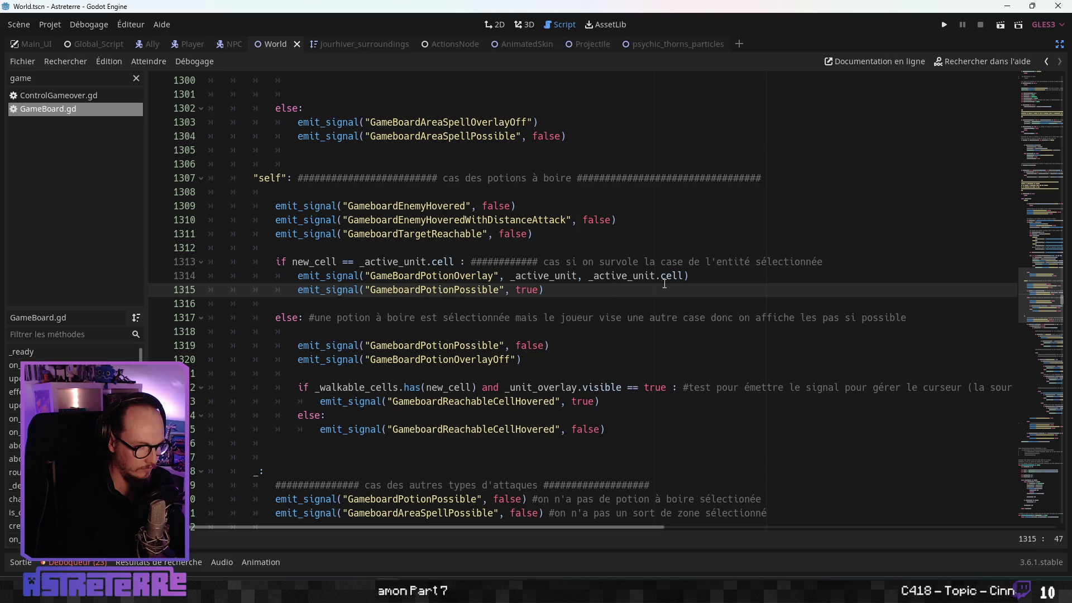
click(593, 276)
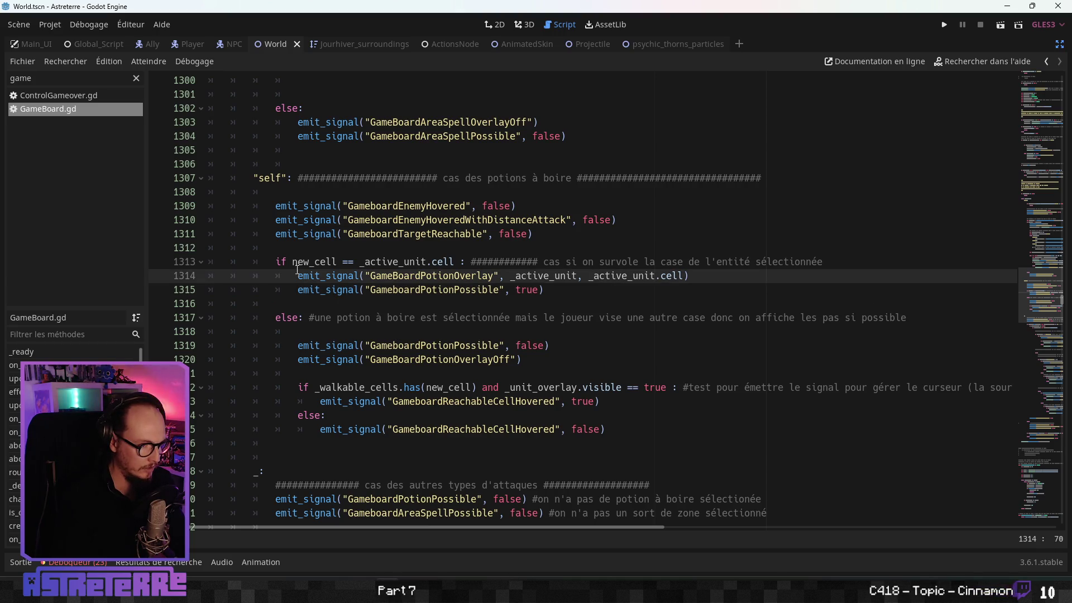
click(297, 272)
key(Return)
key(Up)
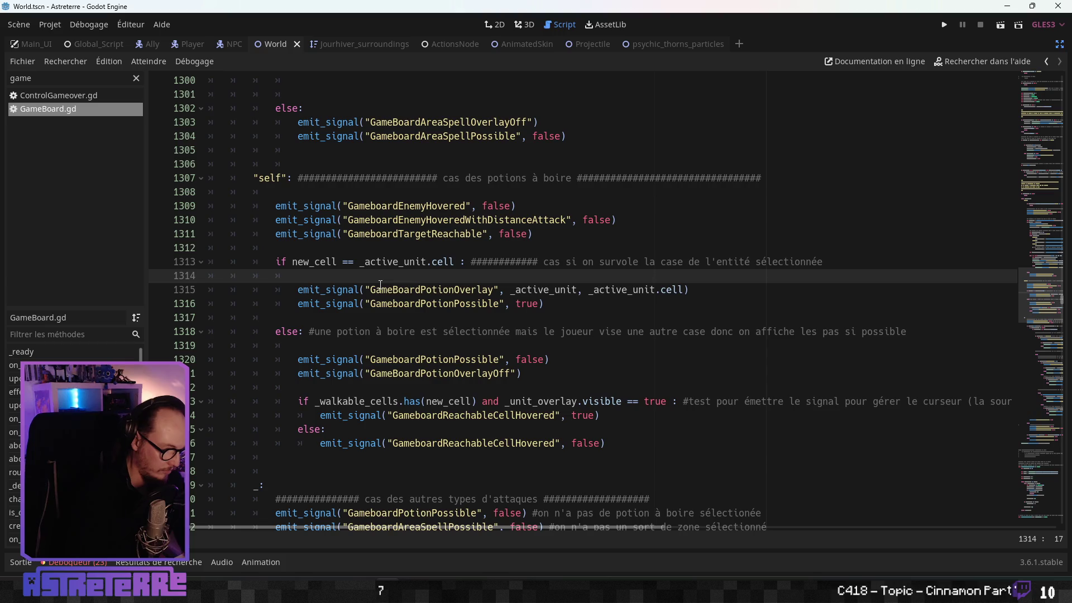
text(var celk)
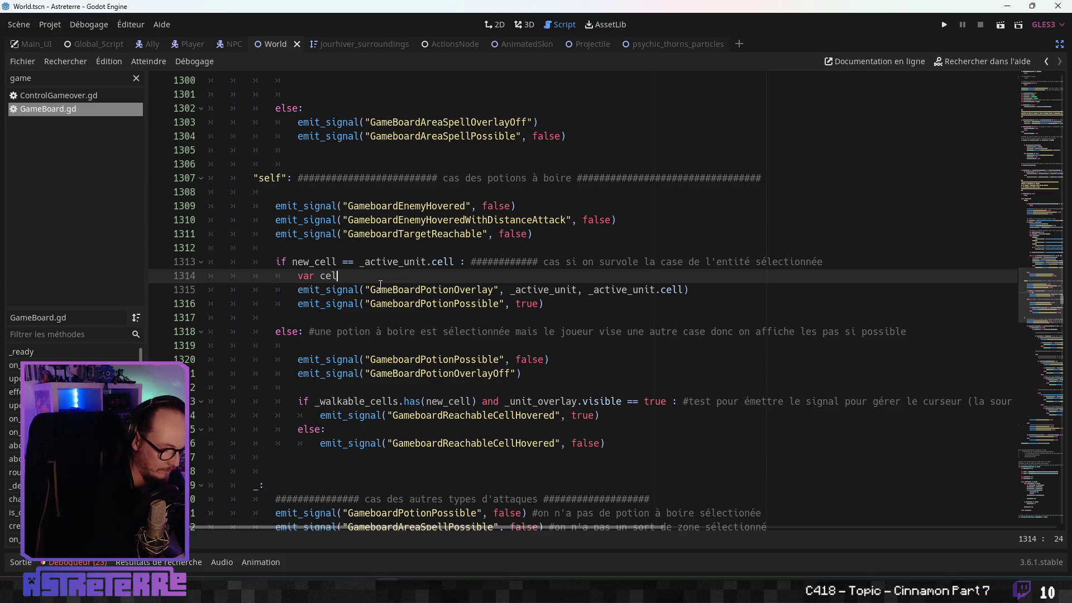
text(array = )
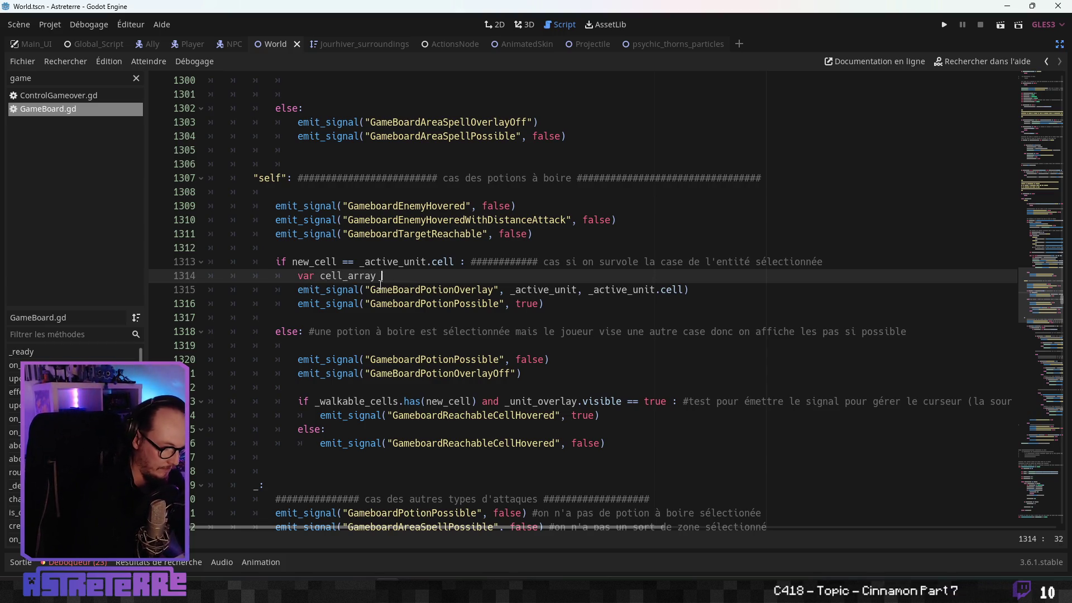
text([)
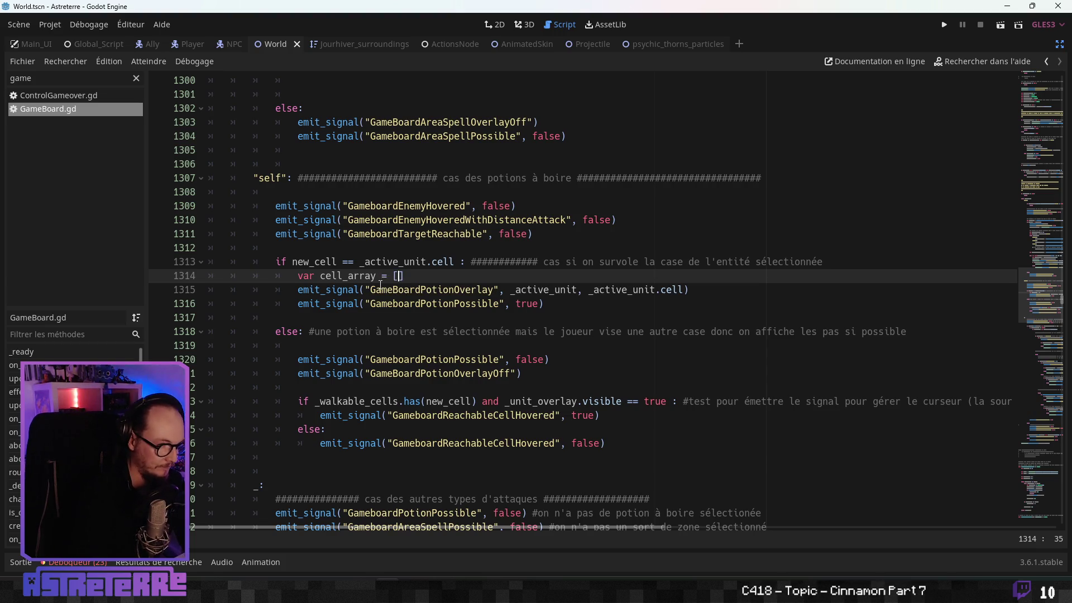
Step: Wrap the emitted argument in brackets as [_active_unit.cell]
click(587, 289)
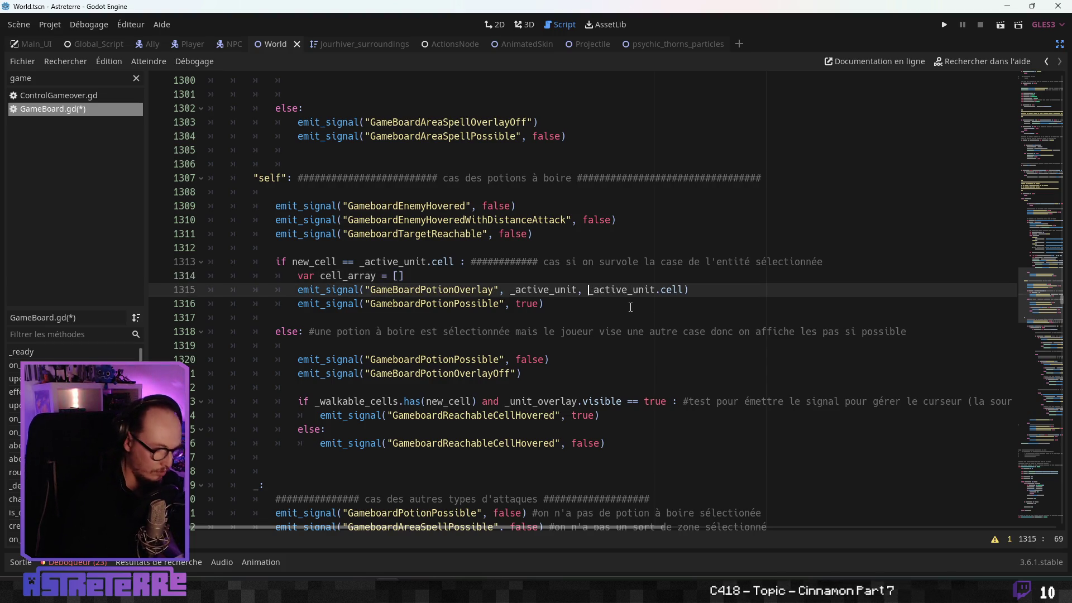
text([)
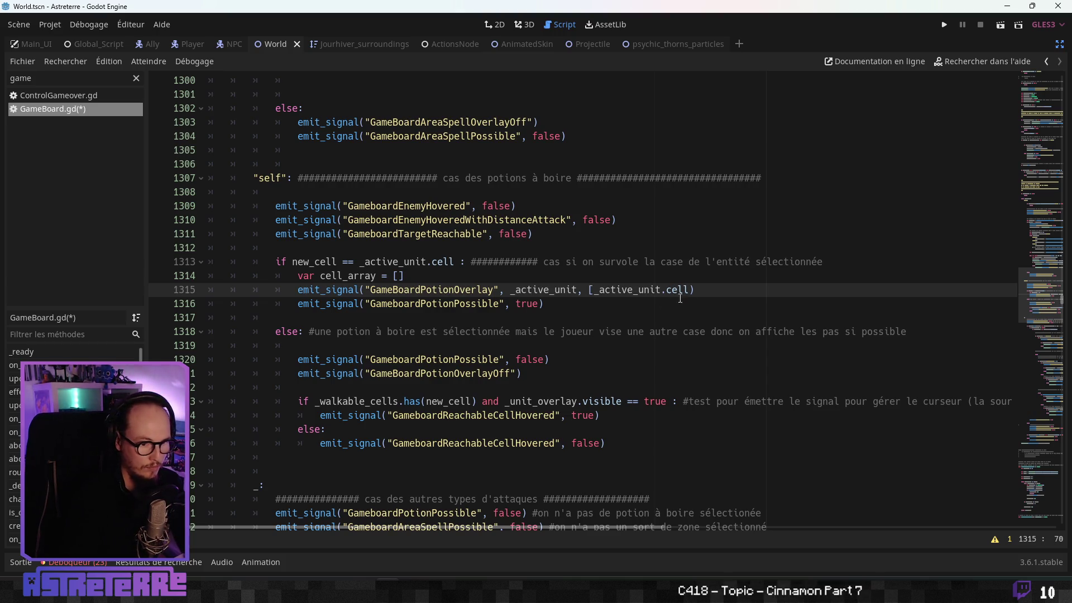
click(691, 295)
text(])
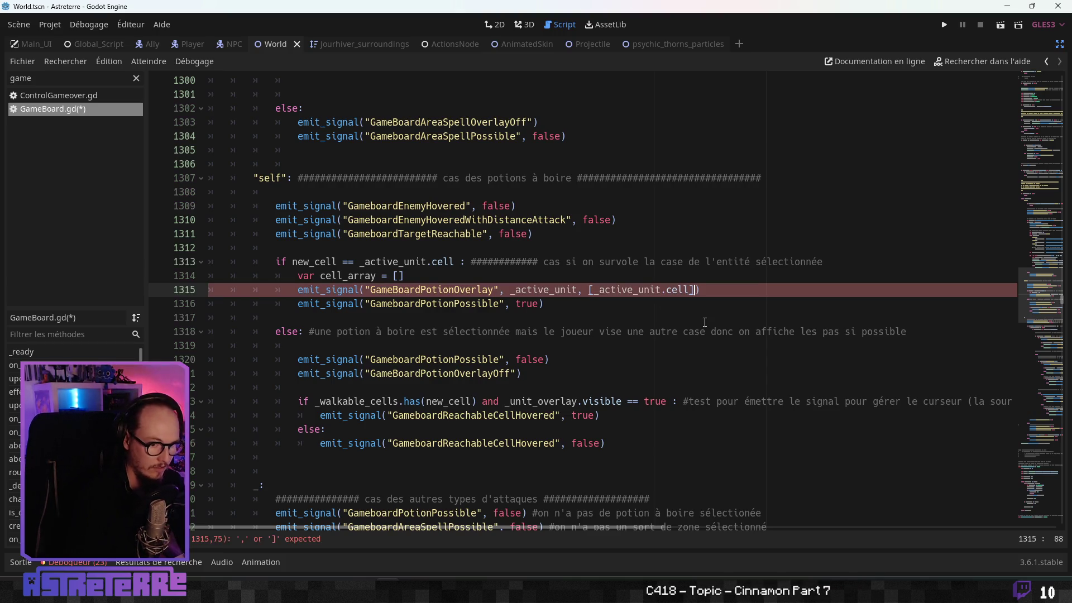
Step: Delete the unused cell_array declaration line
key(Up)
key(shift+Home)
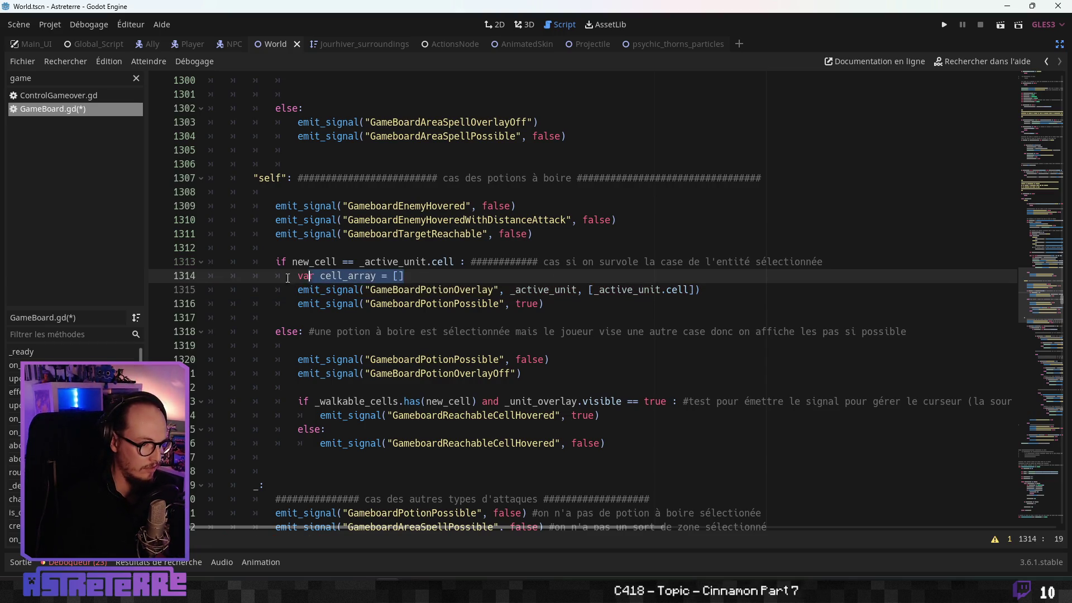
key(shift+Home)
key(BackSpace)
key(Delete)
click(366, 290)
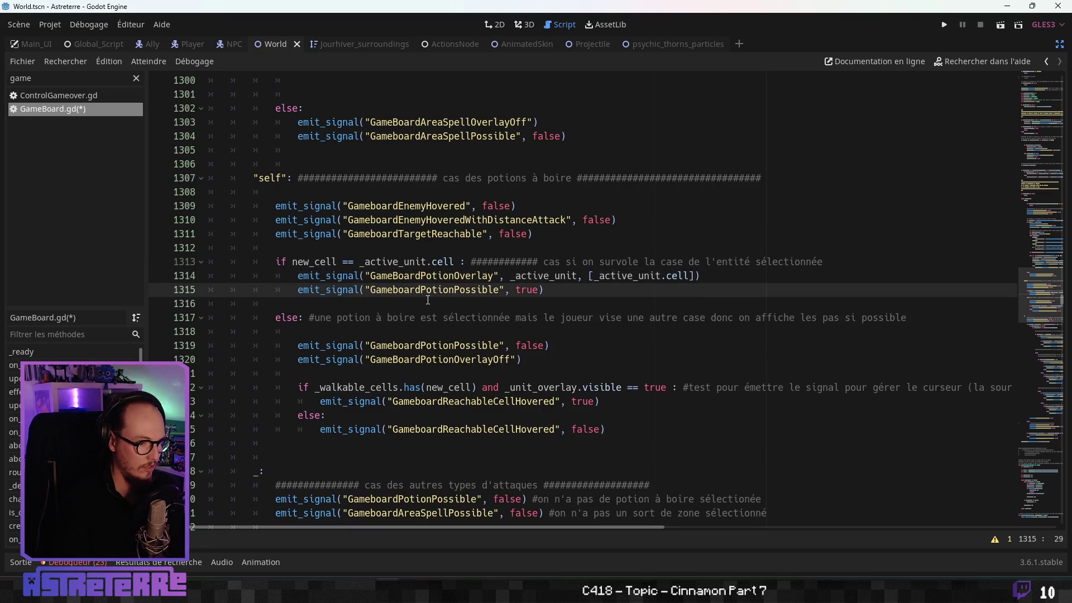
Step: Scroll through the error list in the Débogueur tab
click(78, 562)
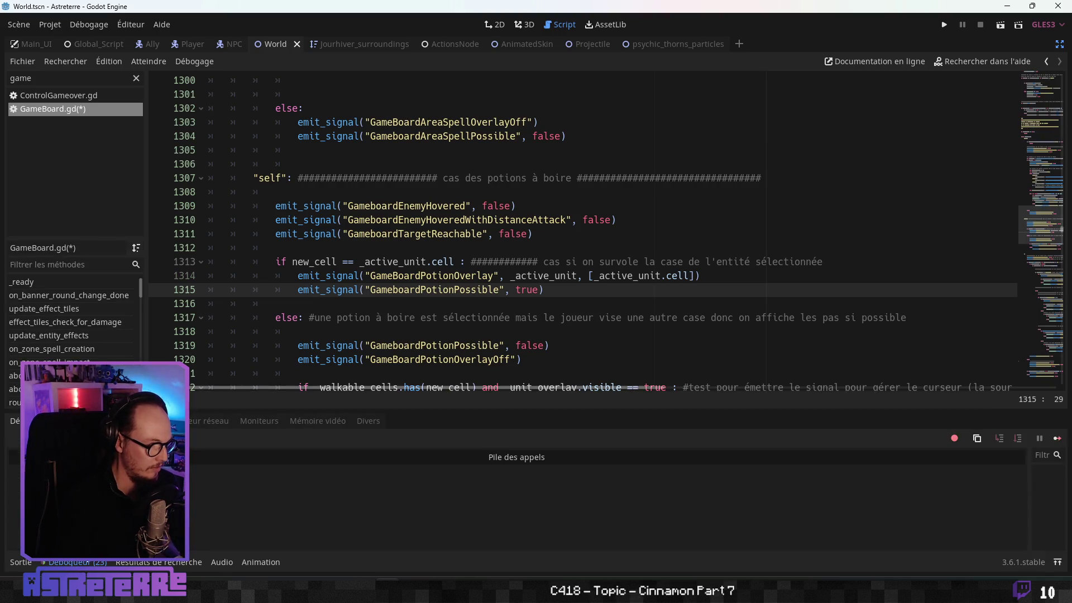
scroll(352, 544, down, 2)
scroll(353, 545, down, 2)
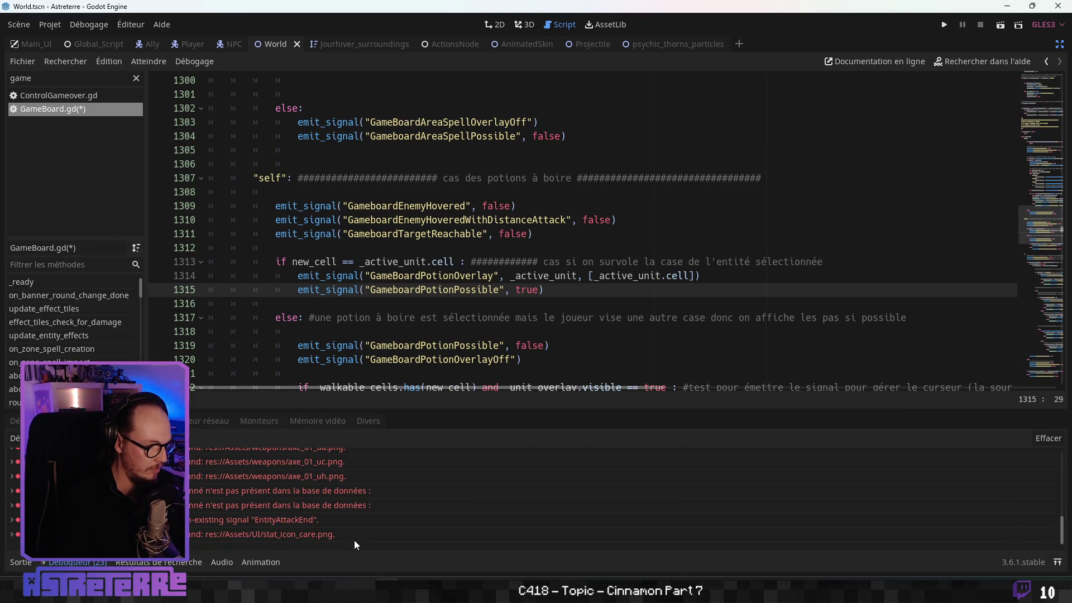
scroll(354, 541, up, 3)
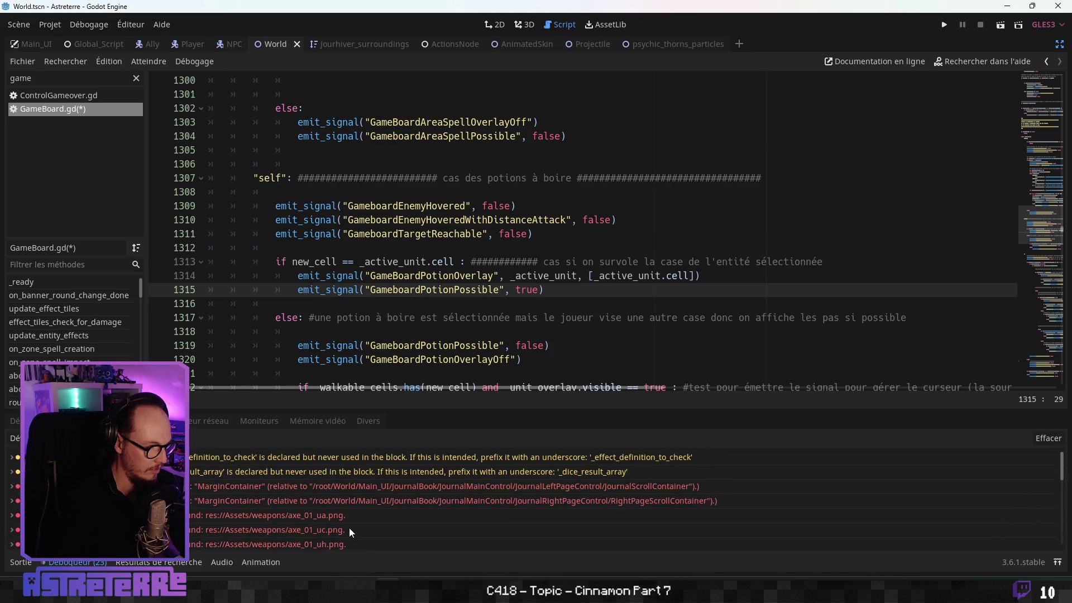
scroll(353, 537, down, 3)
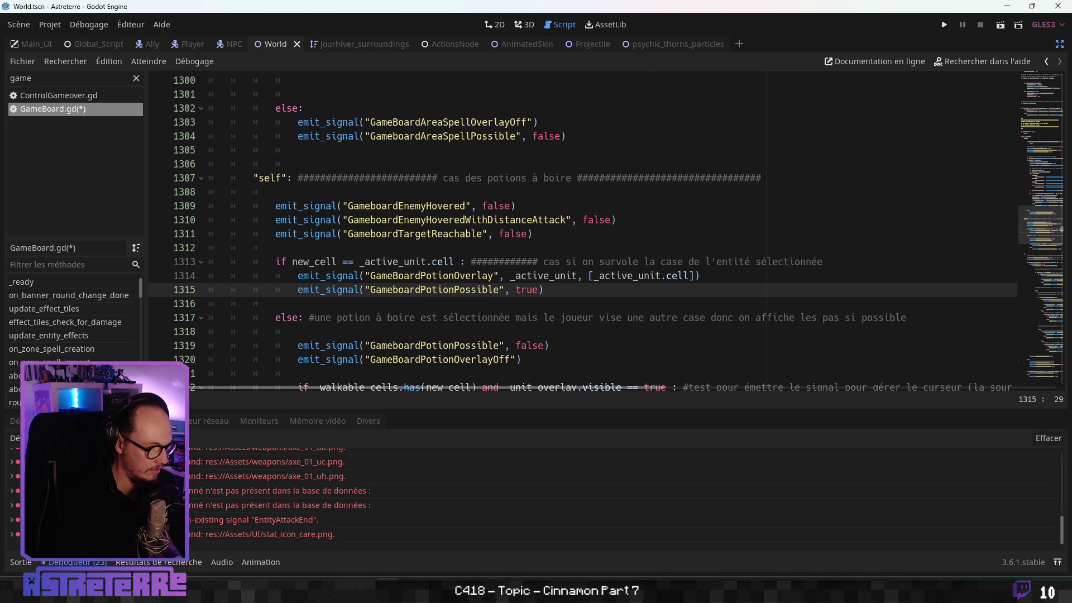
Step: Check the Sortie log and search results, then save GameBoard.gd at line 1319
click(25, 562)
click(119, 563)
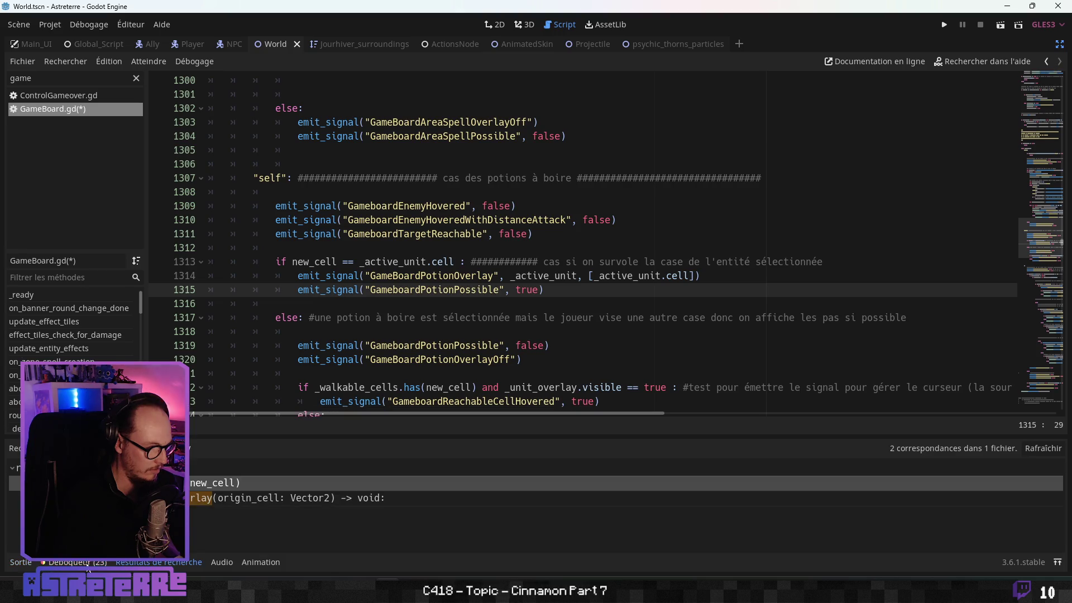
click(84, 563)
click(375, 343)
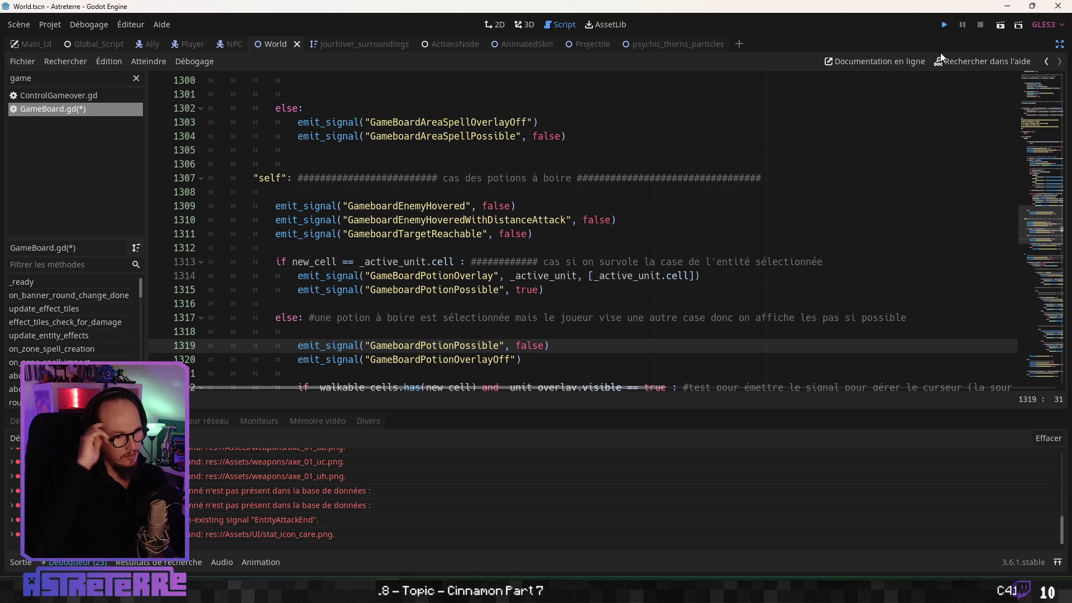
key(ctrl+s)
Step: Launch the game with F5 and walk the character onto the farm
key(F5)
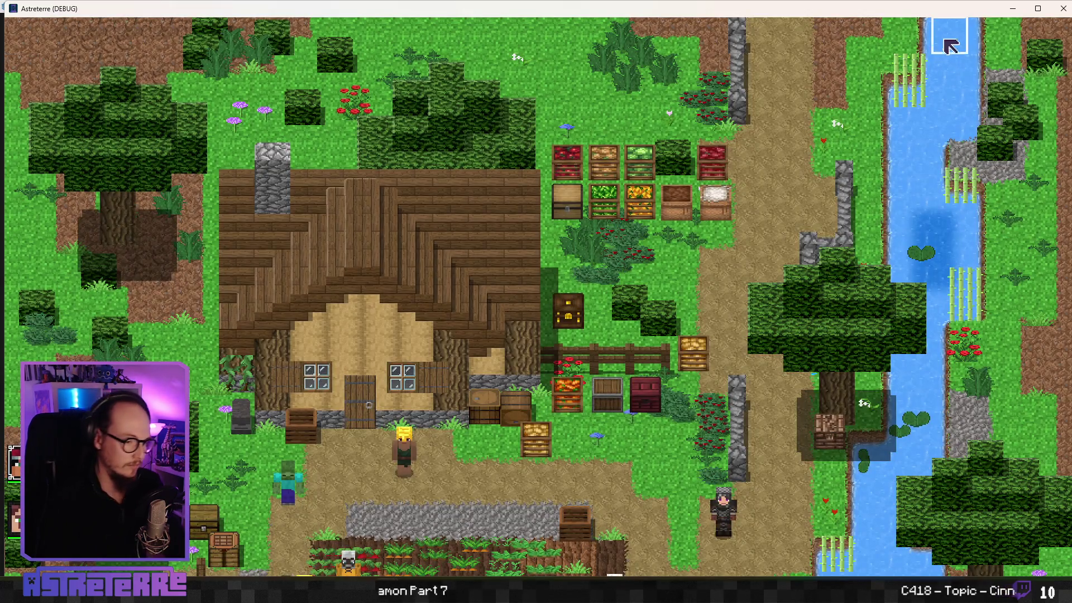
scroll(513, 232, up, 2)
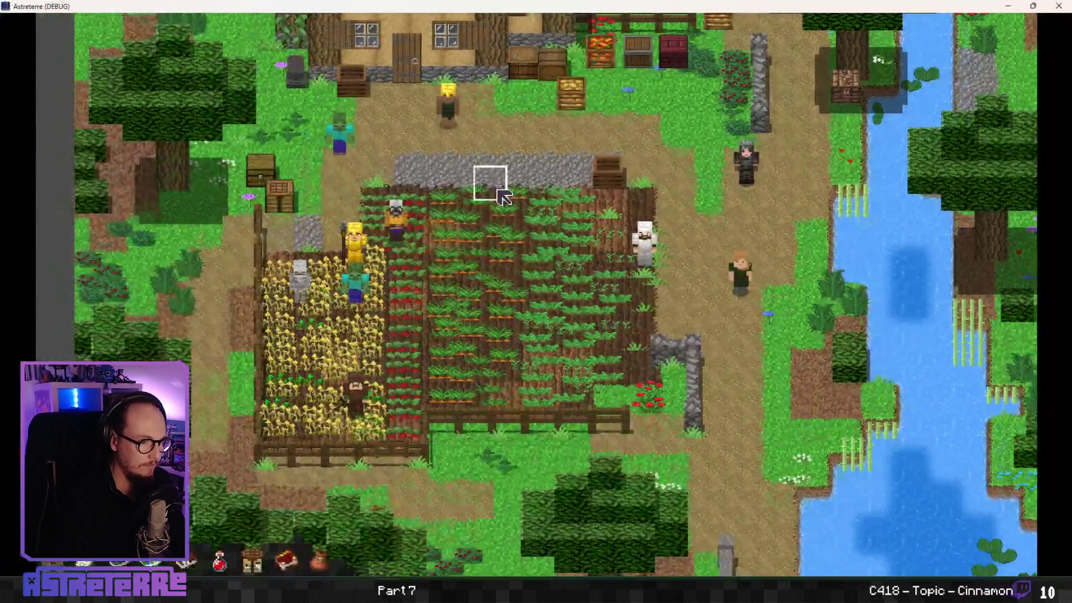
click(456, 248)
key(i)
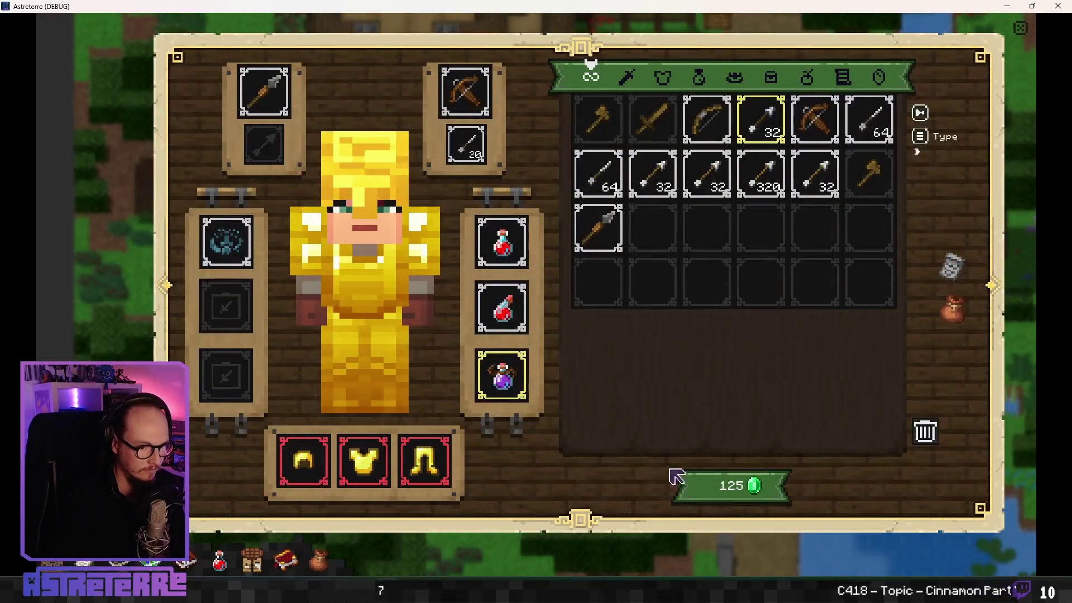
key(i)
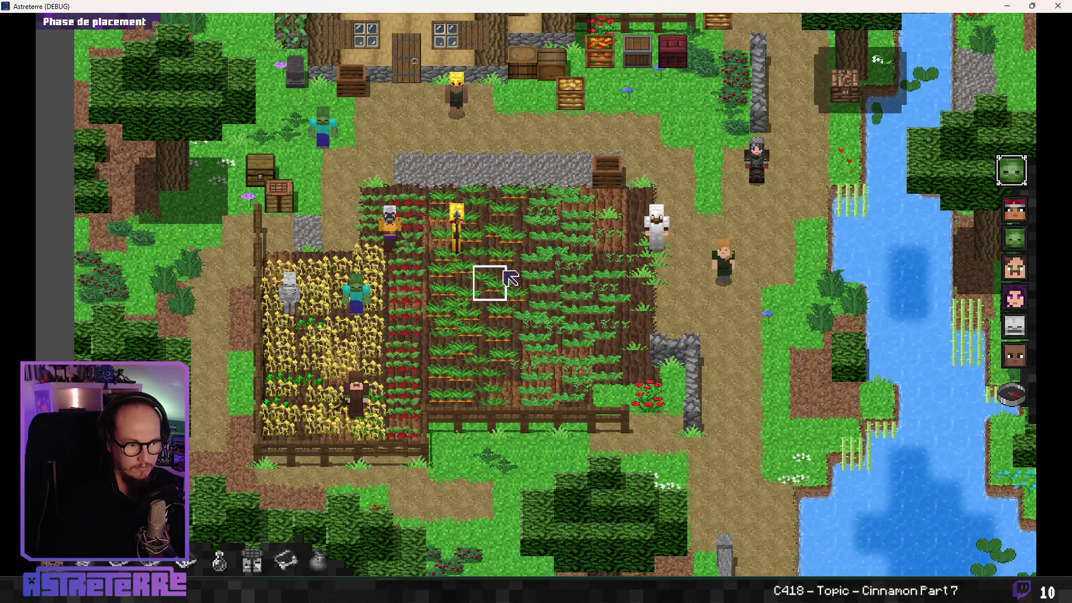
Step: Start combat, pass the turn to Alex, and equip the basic crossbow
click(1017, 385)
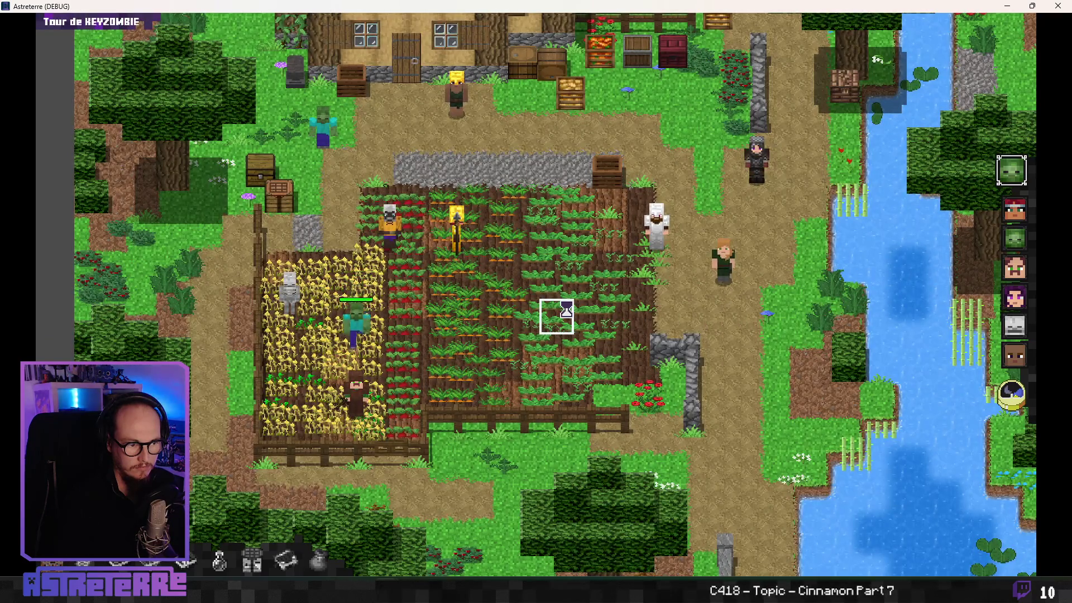
click(1022, 398)
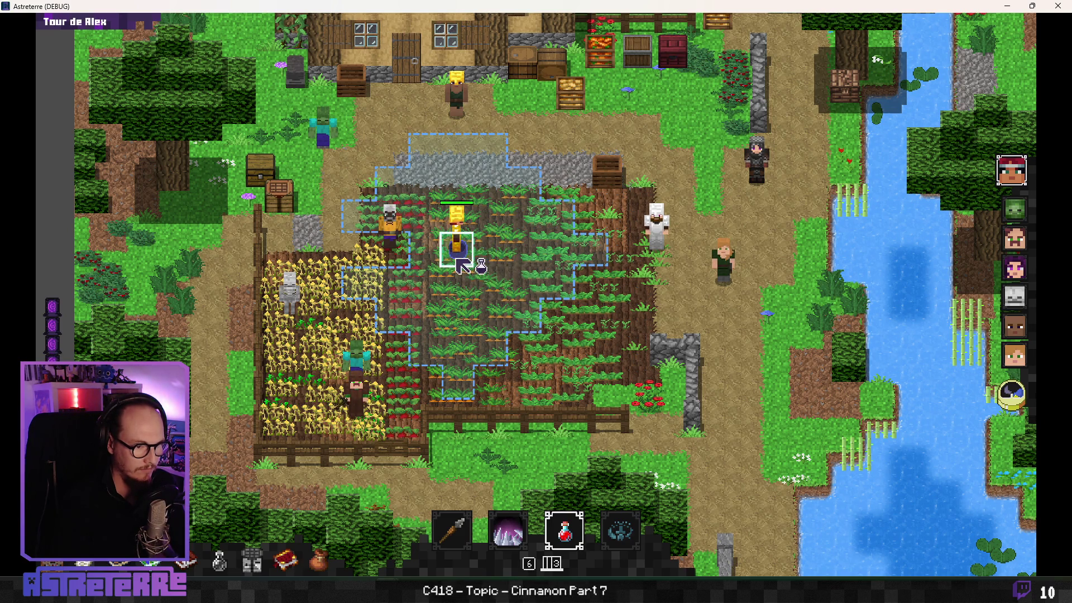
mouse_move(458, 262)
mouse_down()
mouse_move(595, 265)
mouse_move(562, 246)
mouse_move(561, 211)
mouse_move(461, 258)
mouse_up()
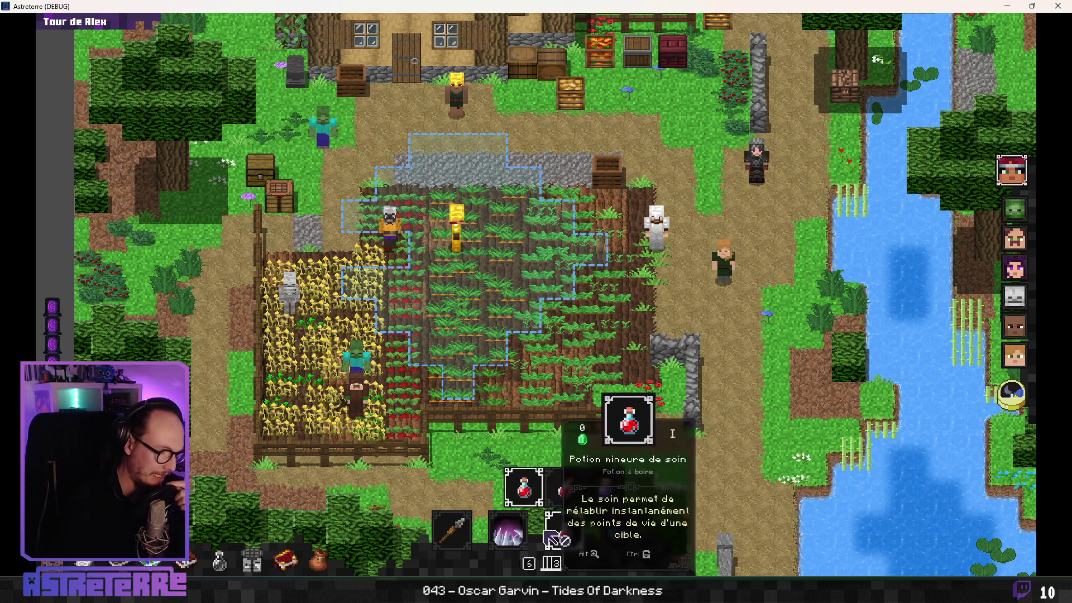
mouse_move(472, 531)
mouse_move(486, 505)
click(481, 499)
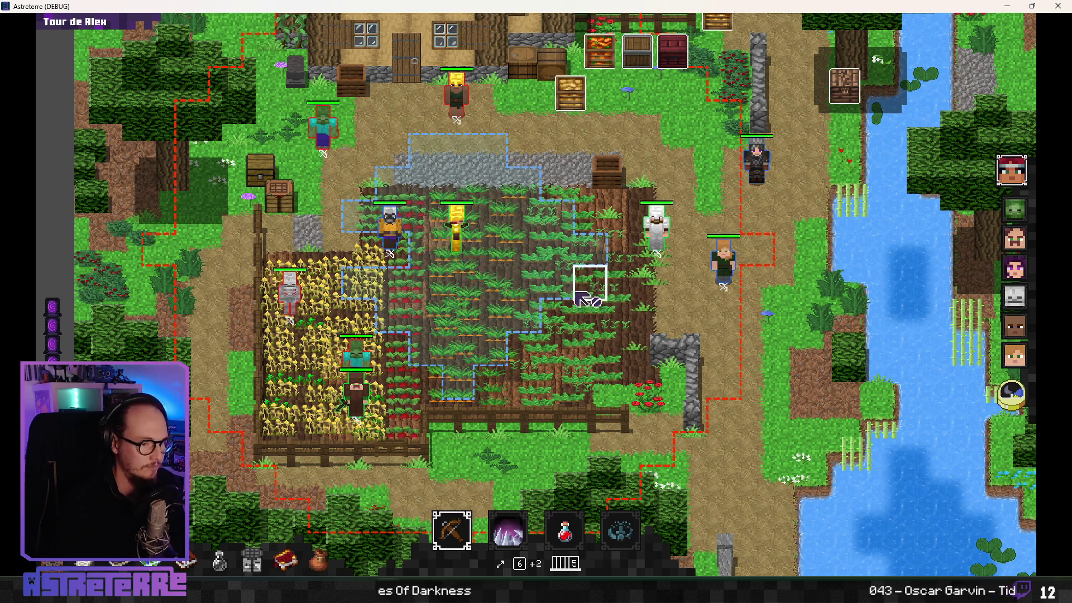
Step: Ready the red minor healing potion from the hotbar and aim it at targets
key(alt)
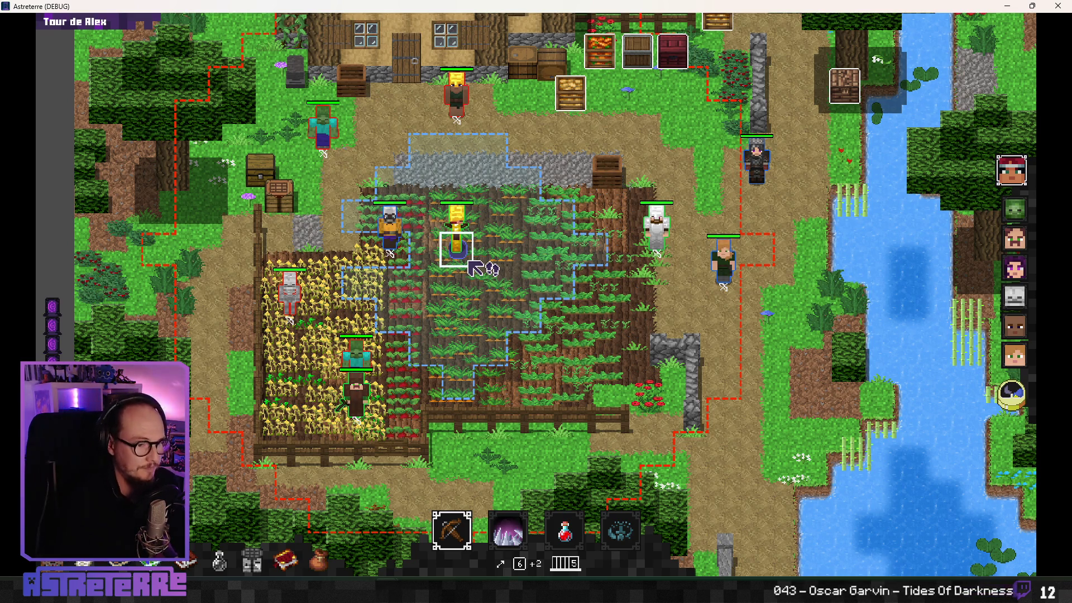
key(alt)
key(3)
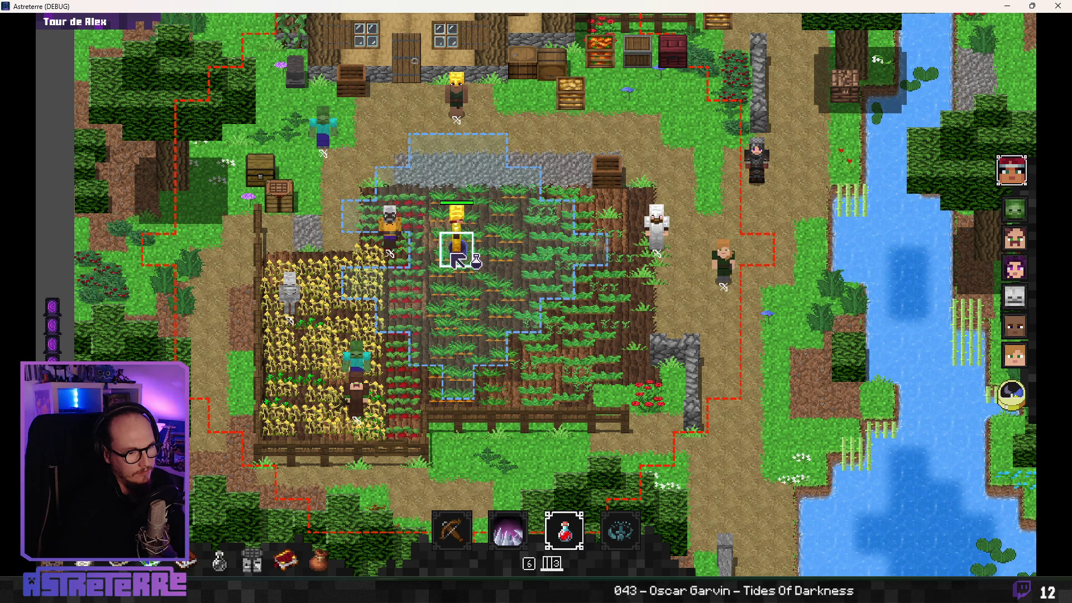
mouse_move(574, 540)
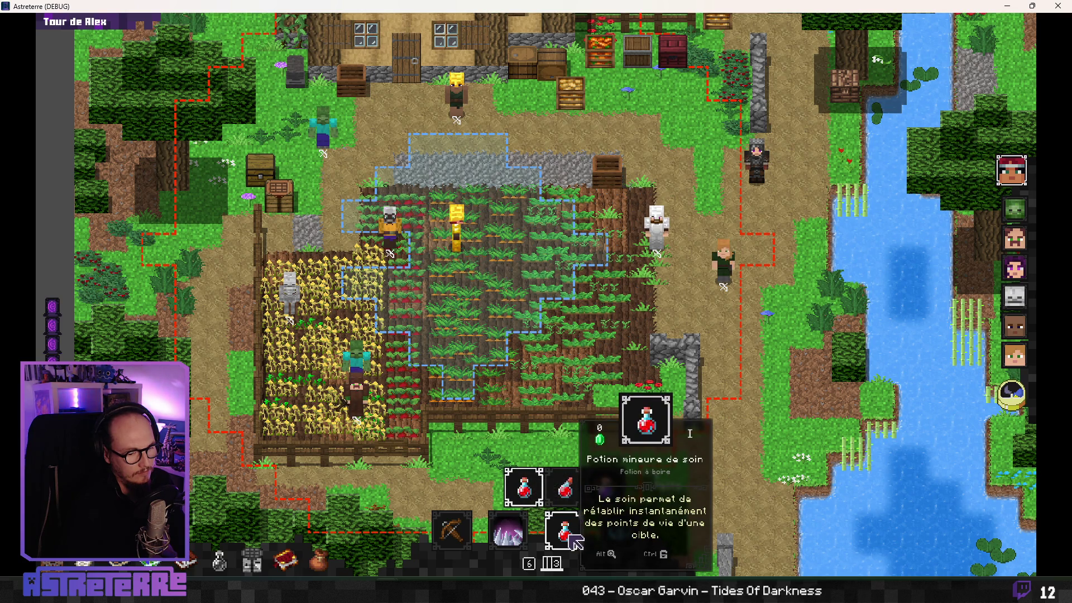
key(alt)
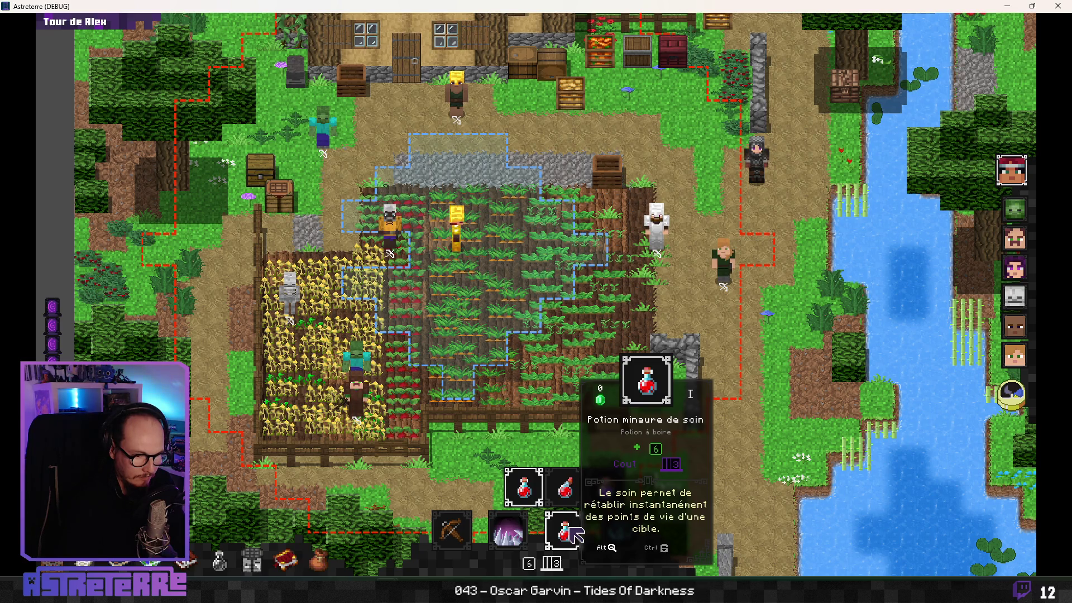
click(572, 533)
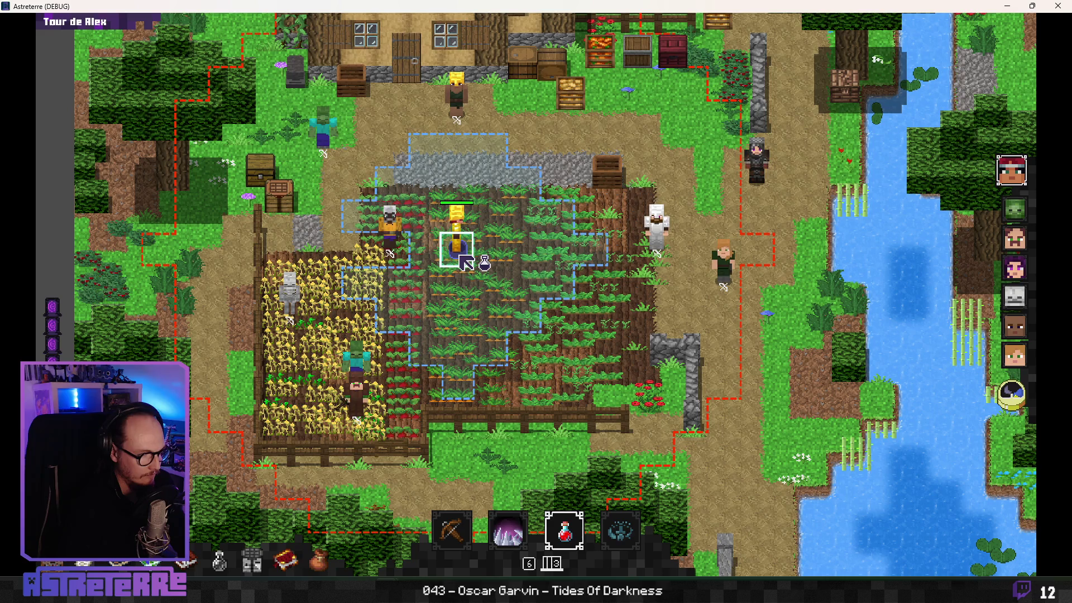
mouse_move(580, 536)
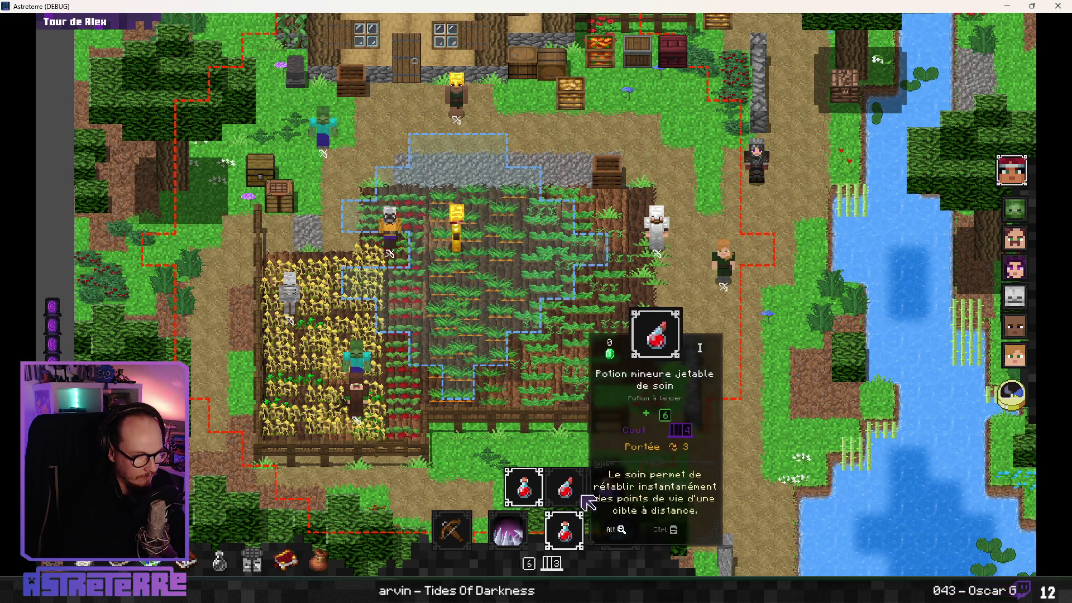
Step: Switch the hotbar potion to the purple Fortifiant important de rapidité and view its tooltip
click(606, 496)
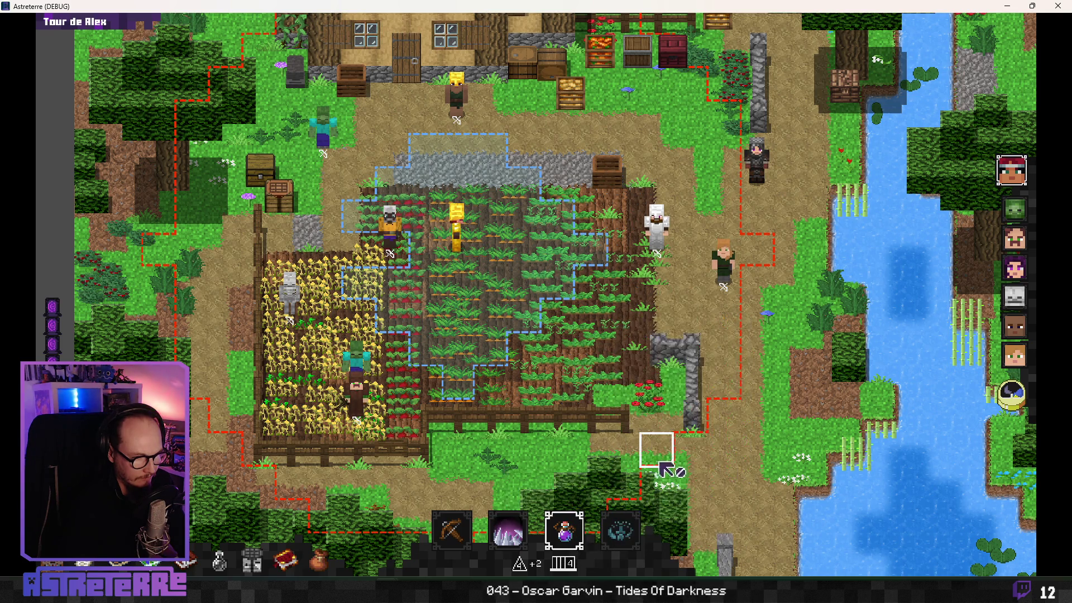
mouse_move(586, 516)
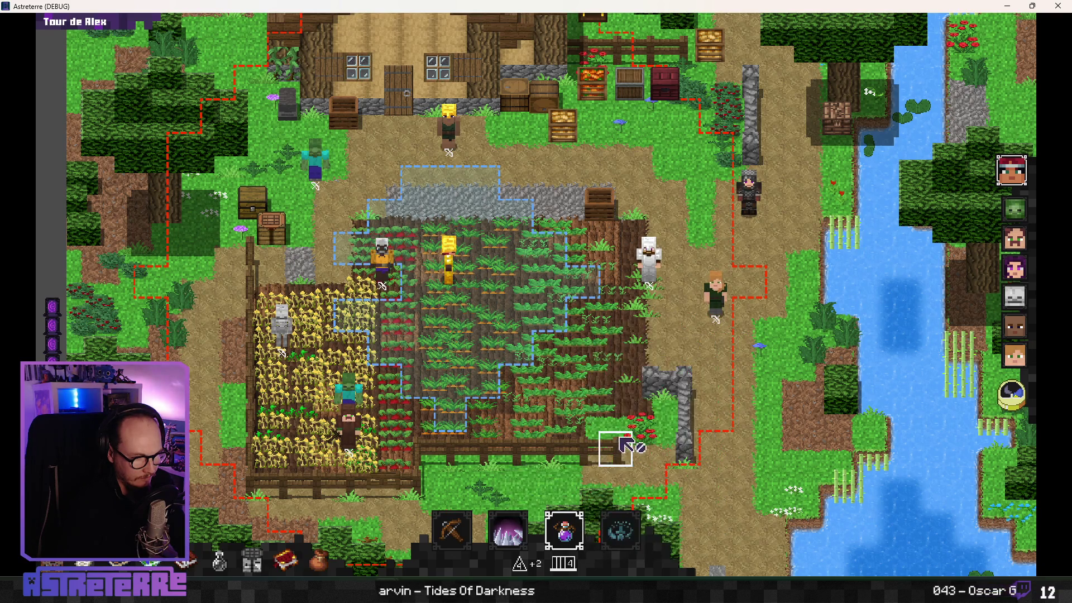
mouse_move(613, 493)
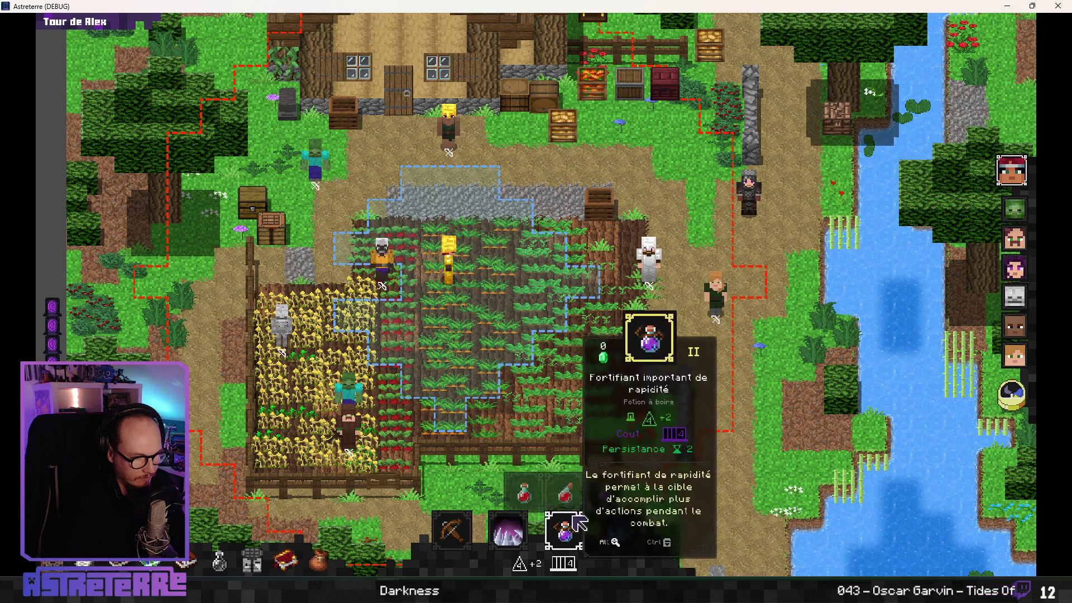
Step: Open the inventory, read the speed potion's Coût and Persistance details, then close it
key(i)
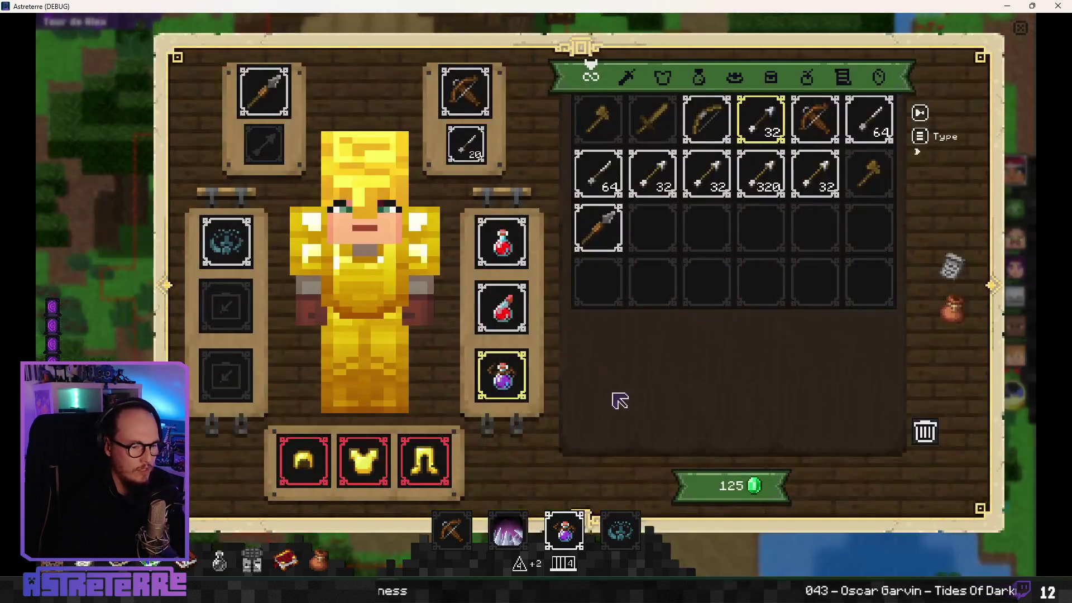
mouse_move(501, 375)
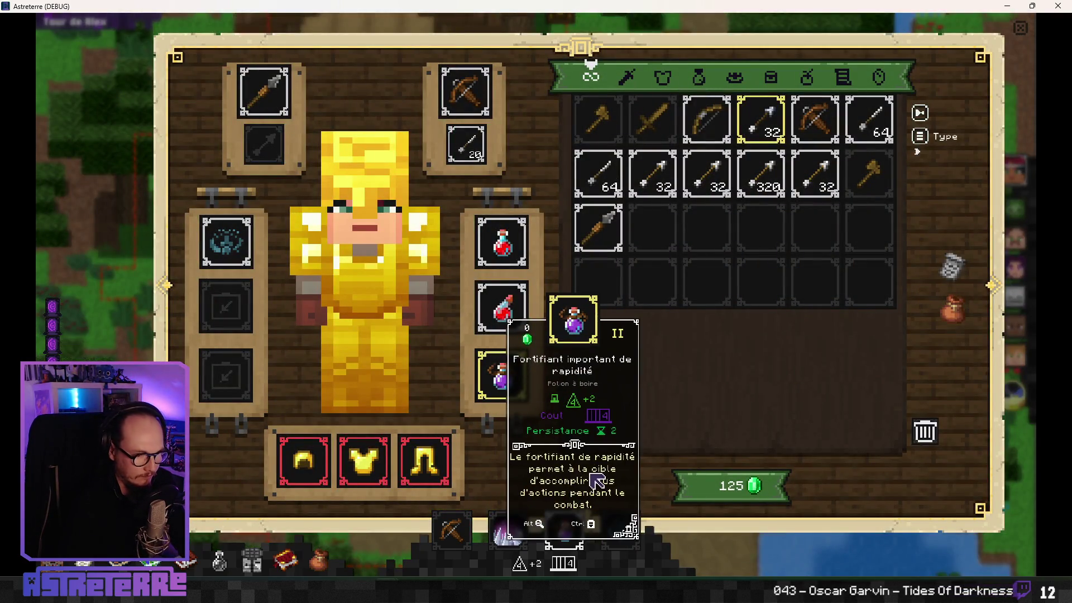
mouse_move(565, 408)
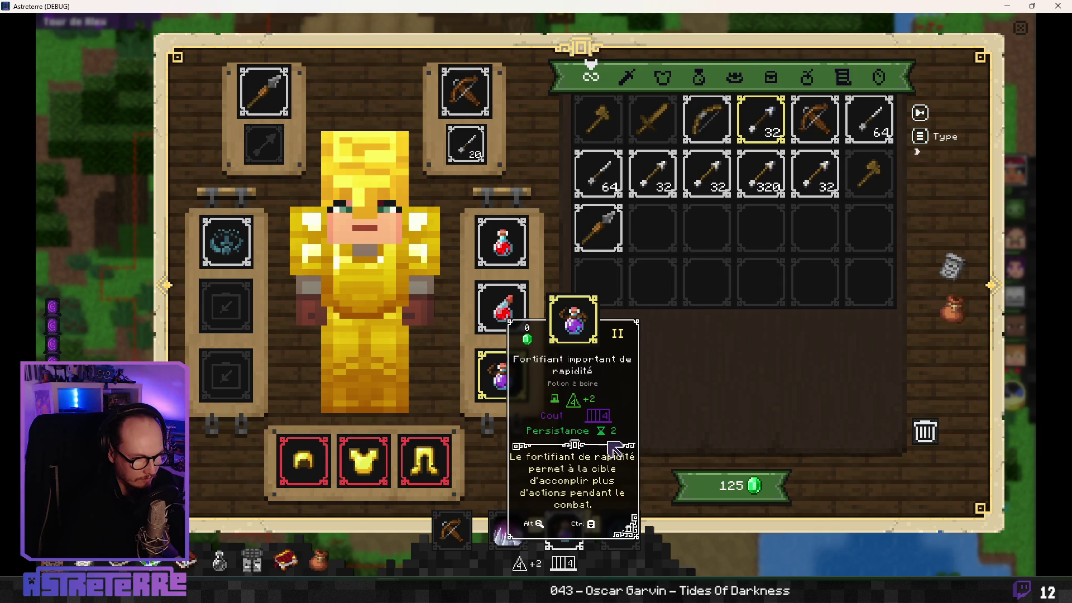
mouse_move(607, 440)
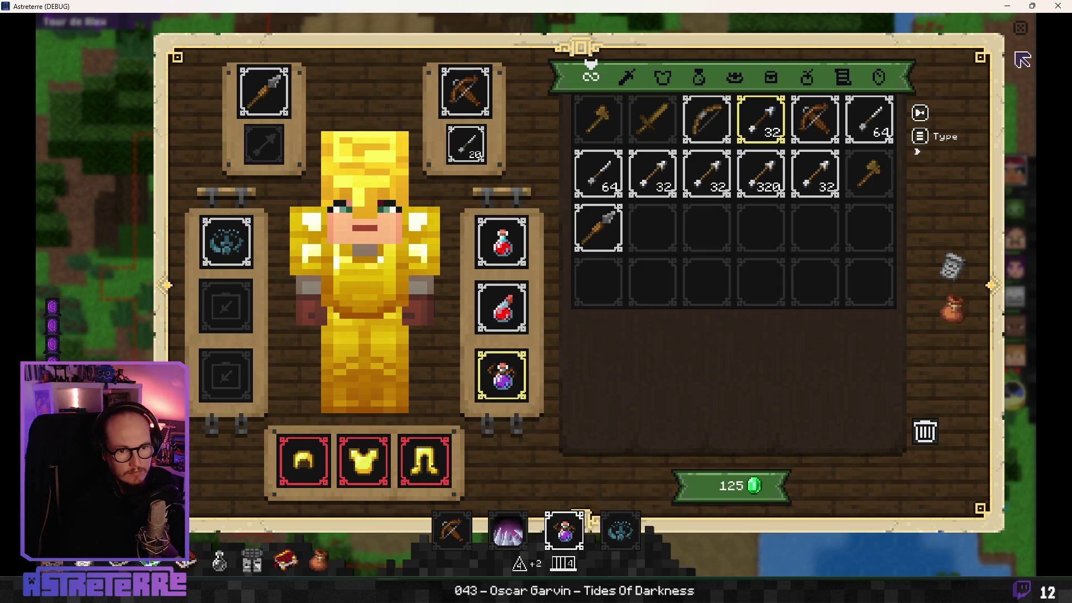
click(1020, 28)
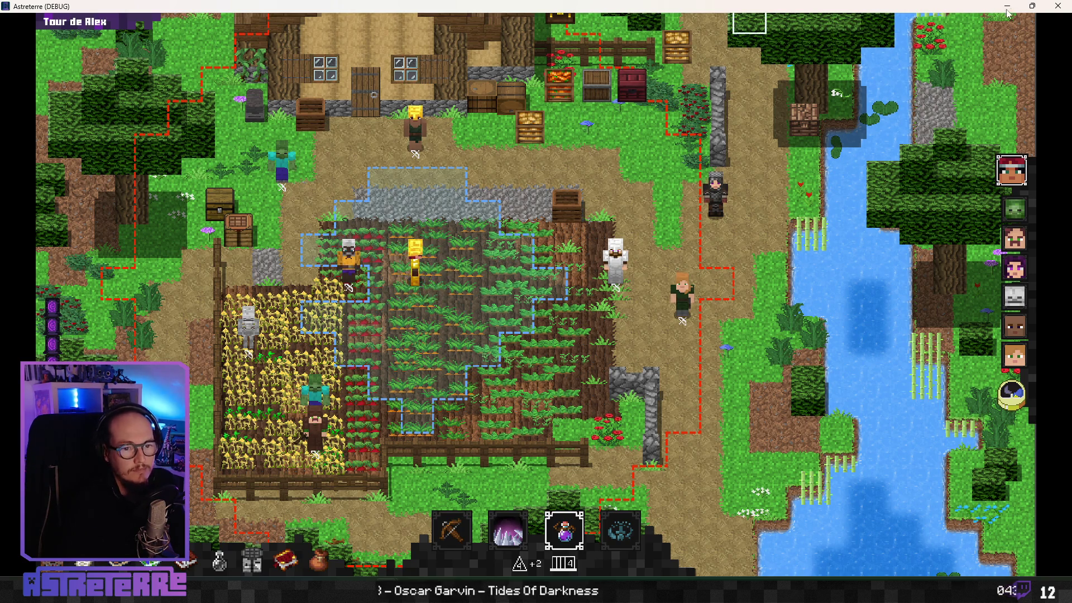
Step: Bring back the Godot editor with docks shown and expand UnitPotionOverlay's Z Index settings
key(super+Down)
click(64, 226)
click(1059, 45)
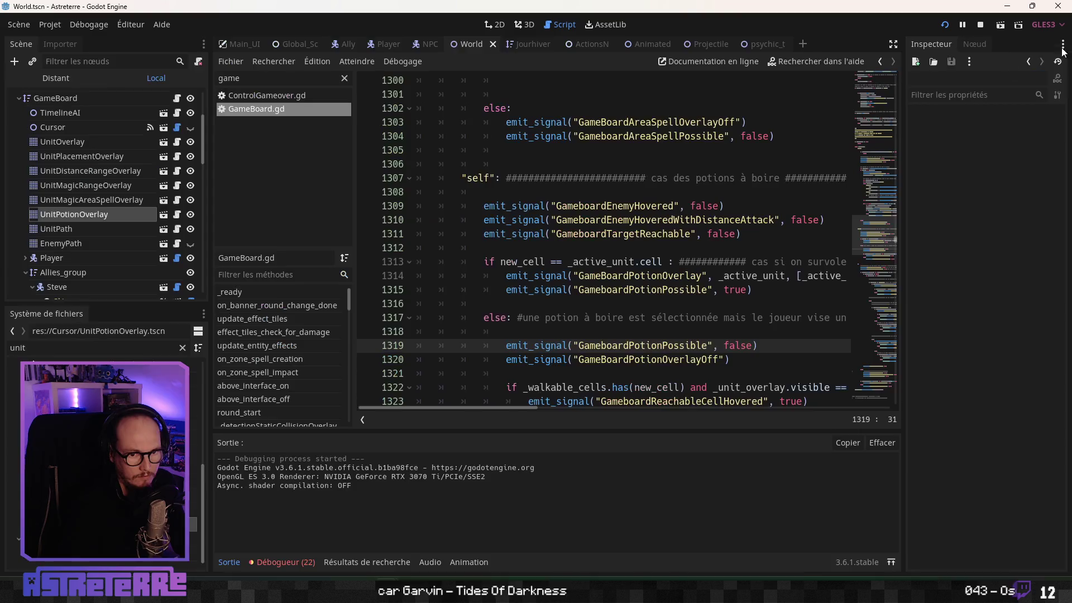
click(96, 214)
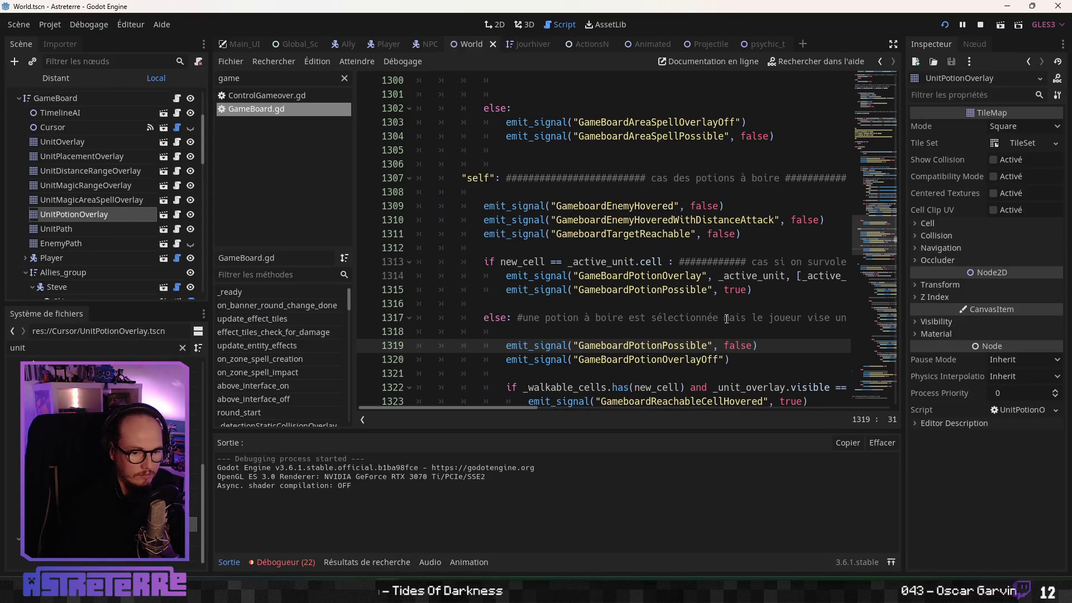
click(933, 297)
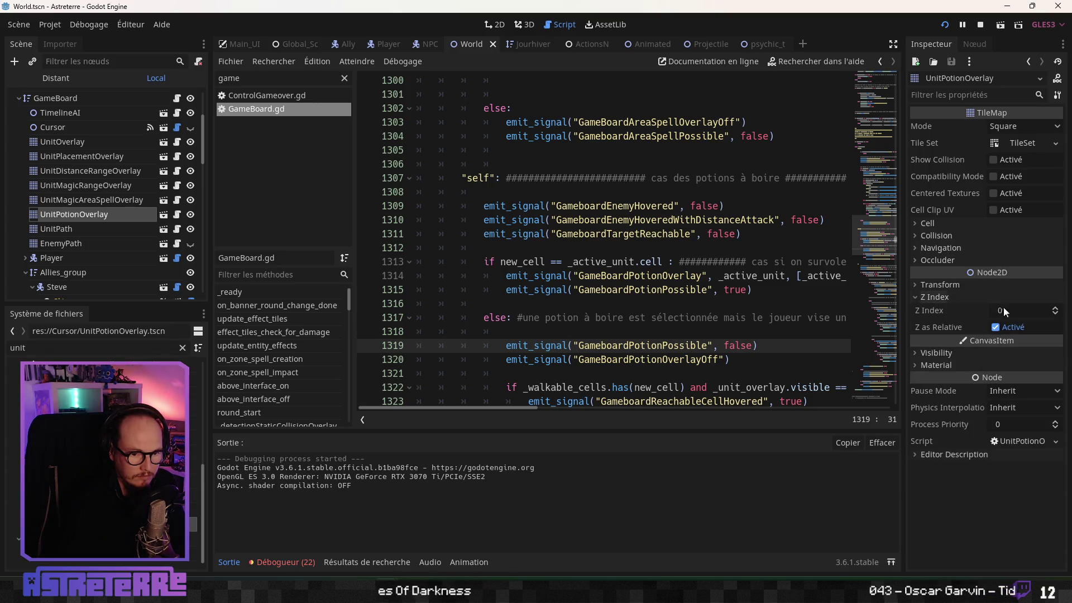
Step: In the Distant tree, raise the live UnitPotionOverlay's Z Index to 2 and return to the game
click(57, 78)
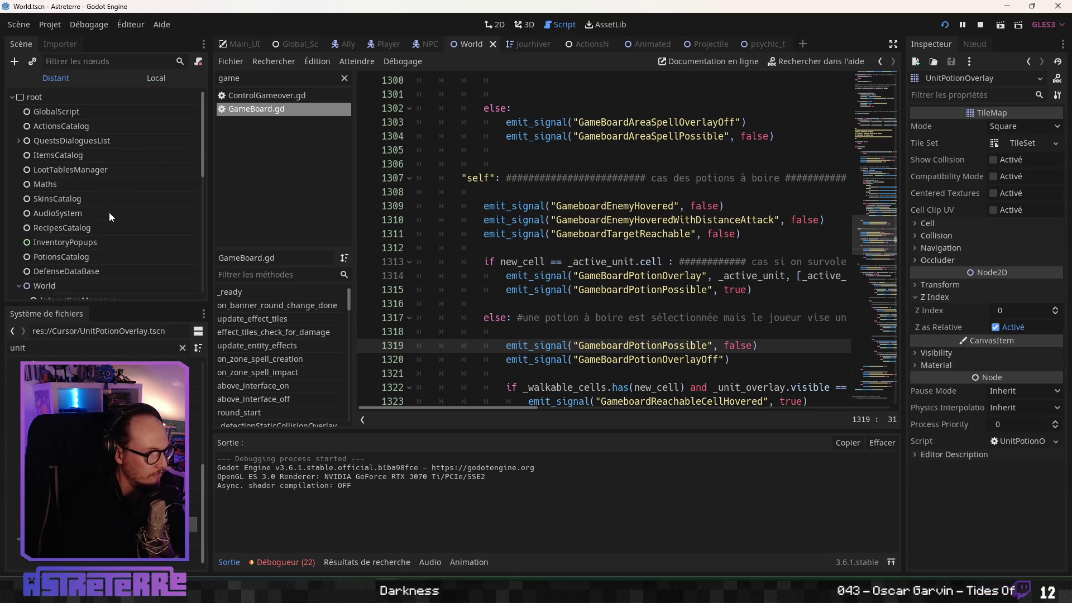
scroll(62, 281, down, 10)
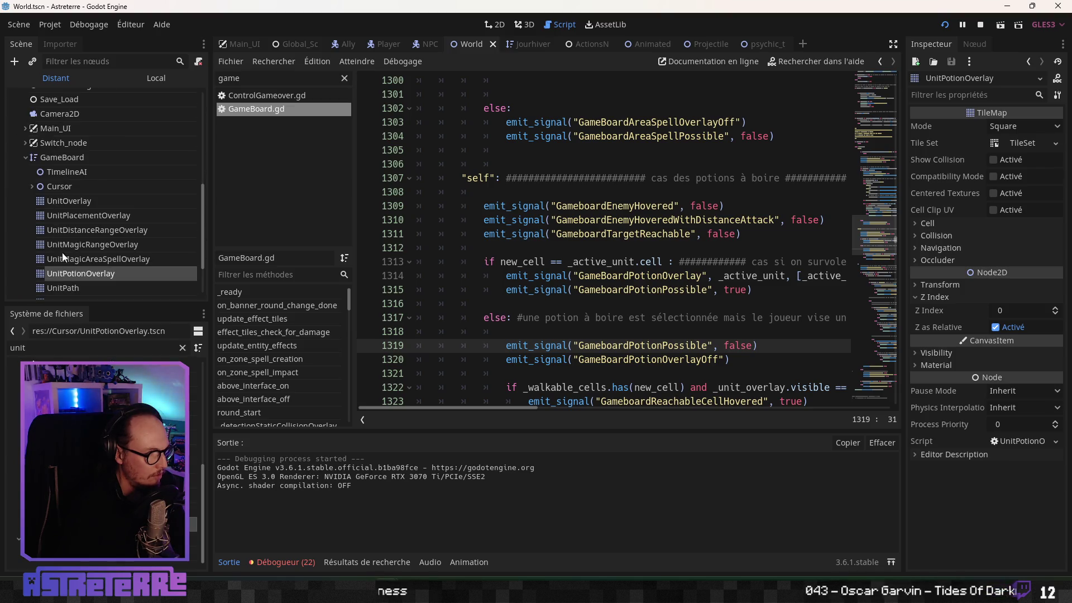
click(89, 217)
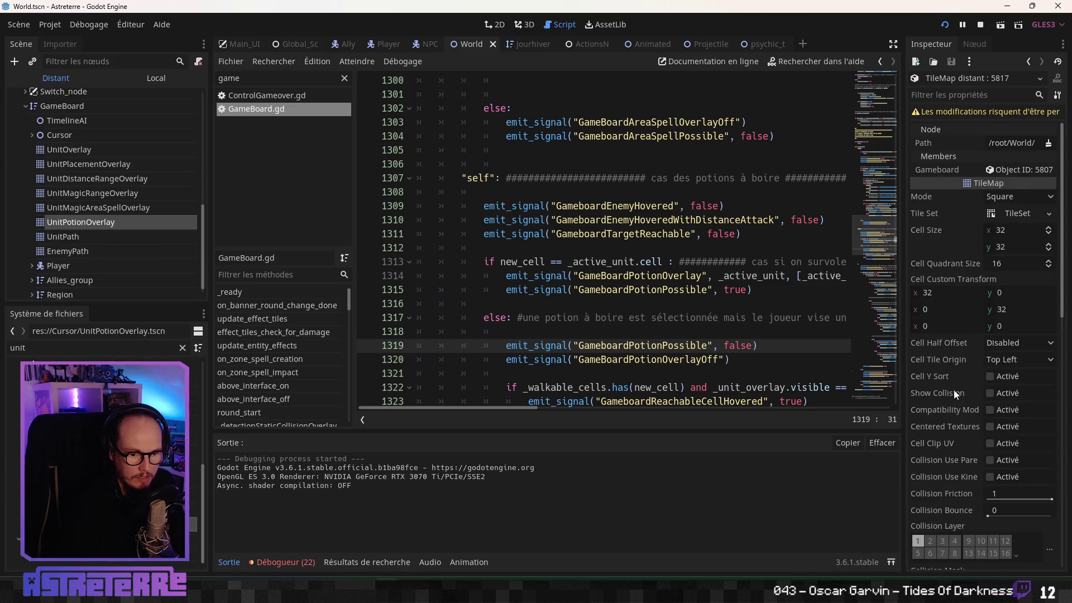
scroll(951, 402, down, 10)
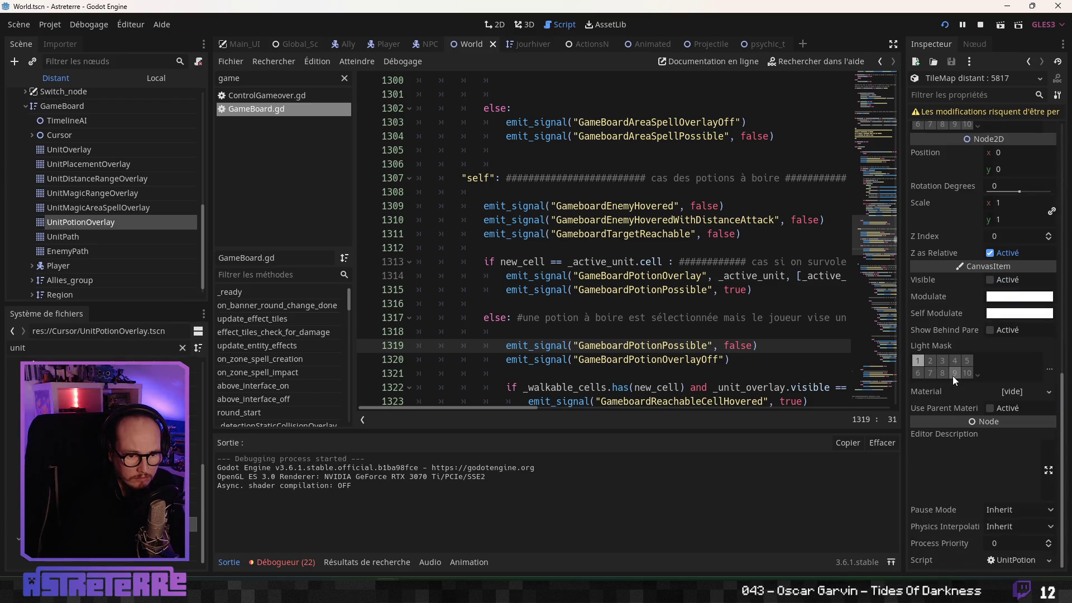
click(1048, 234)
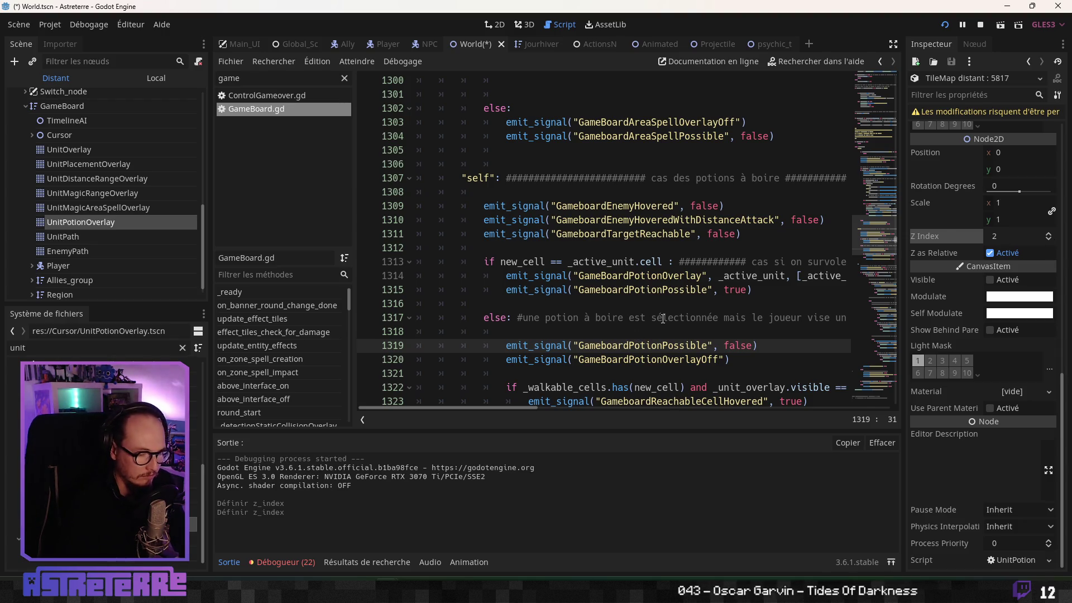
key(alt+Tab)
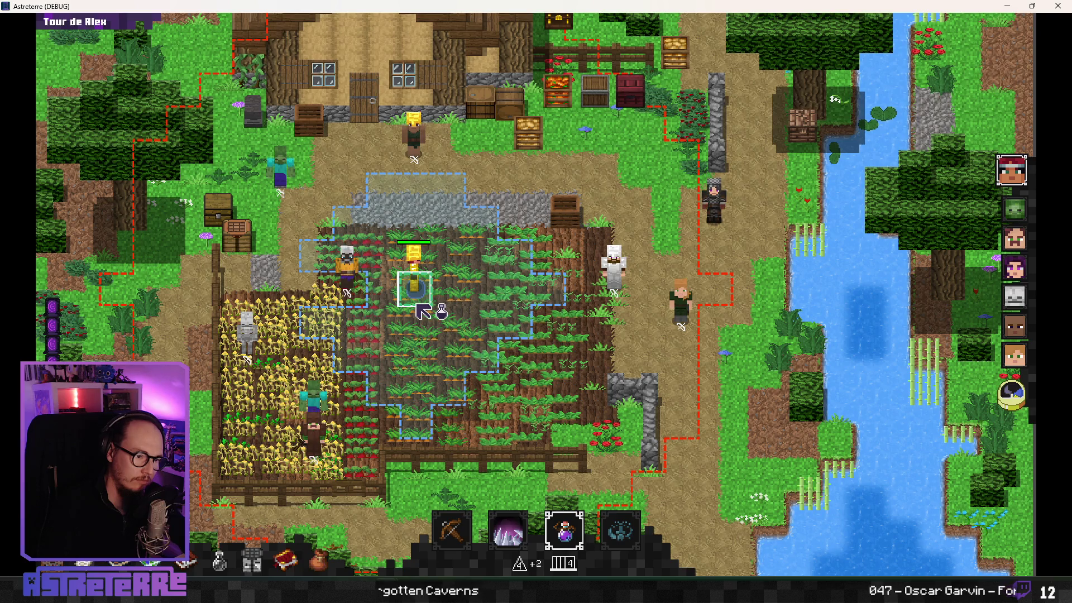
Step: Close the running game, select UnitPotionOverlay in the scene tree, and switch to Photopea
click(1057, 7)
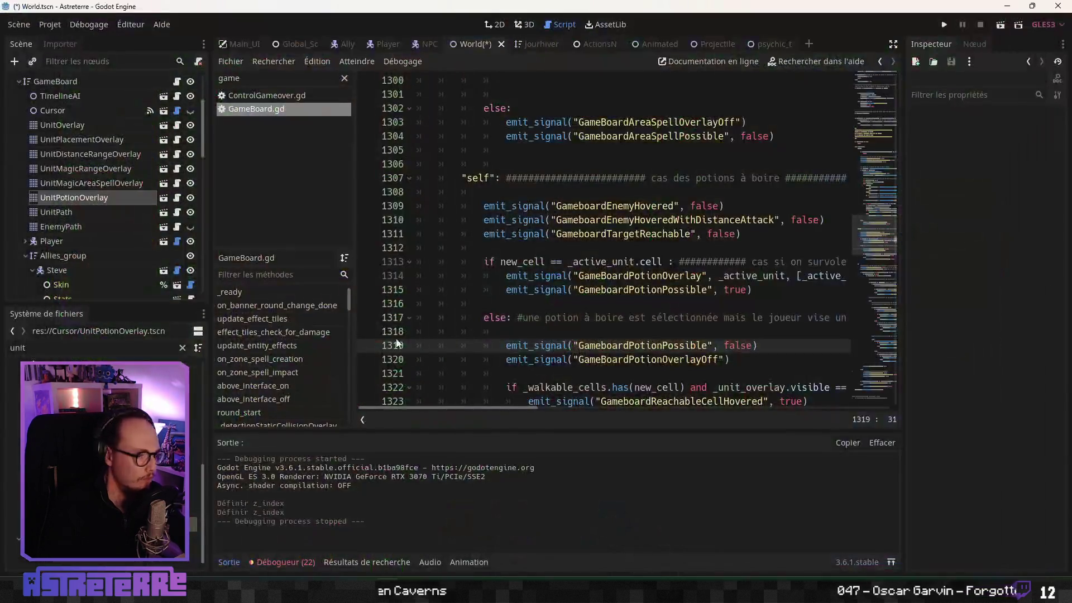
click(83, 197)
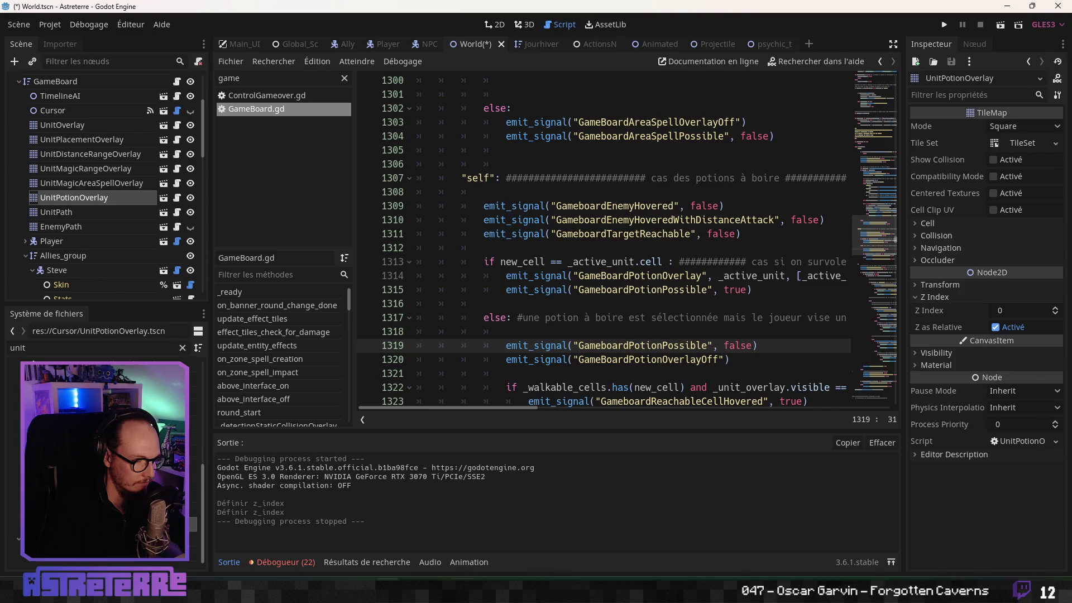
key(alt+Tab)
Step: Cancel the save, dismiss the ad notice, and delete the green-tinted area from Background copy
click(547, 385)
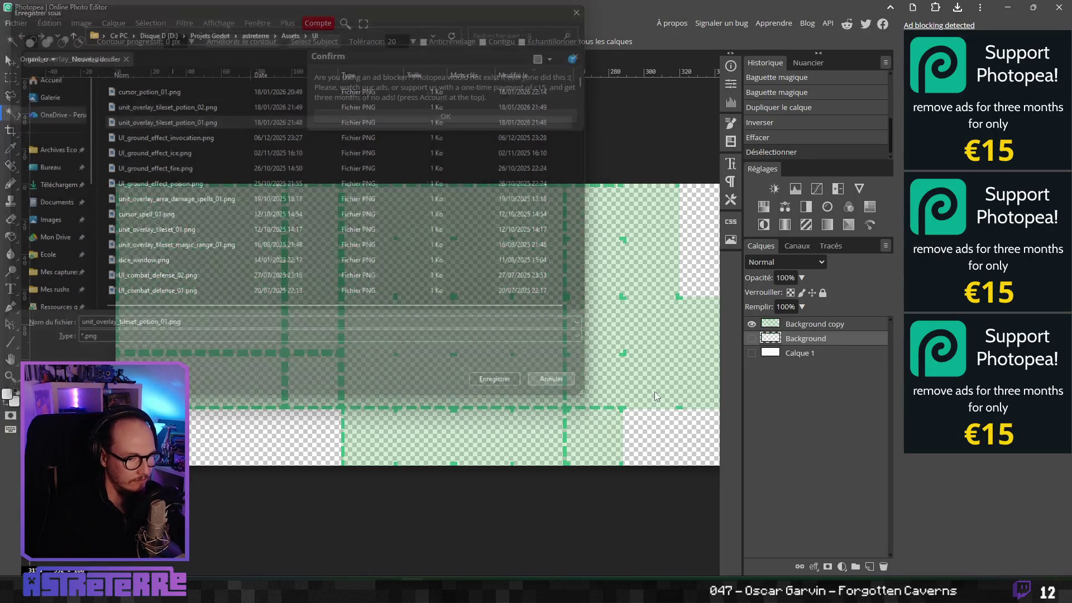
click(811, 328)
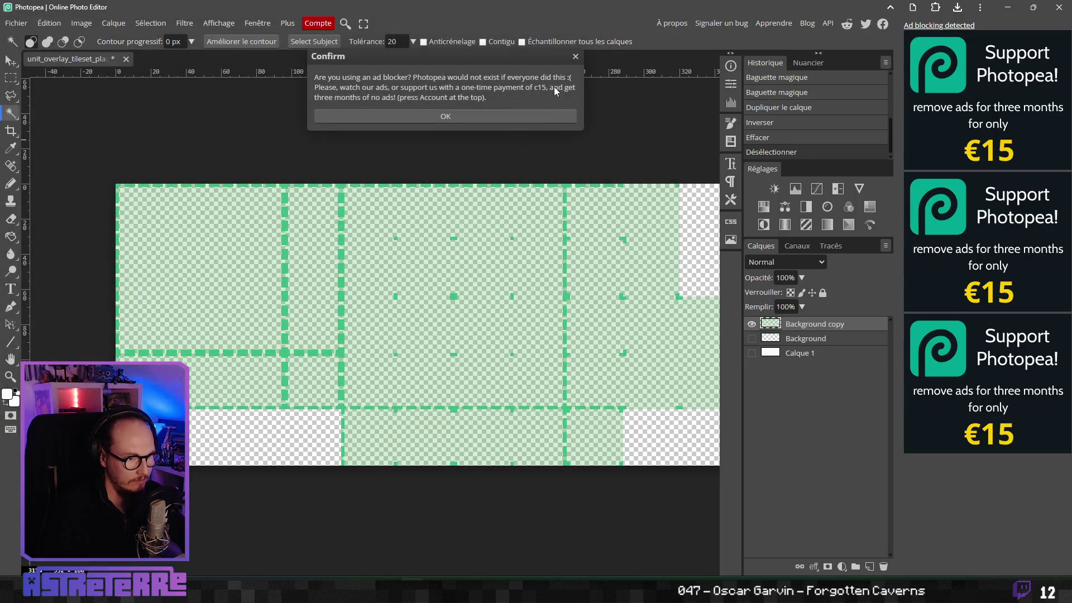
click(566, 116)
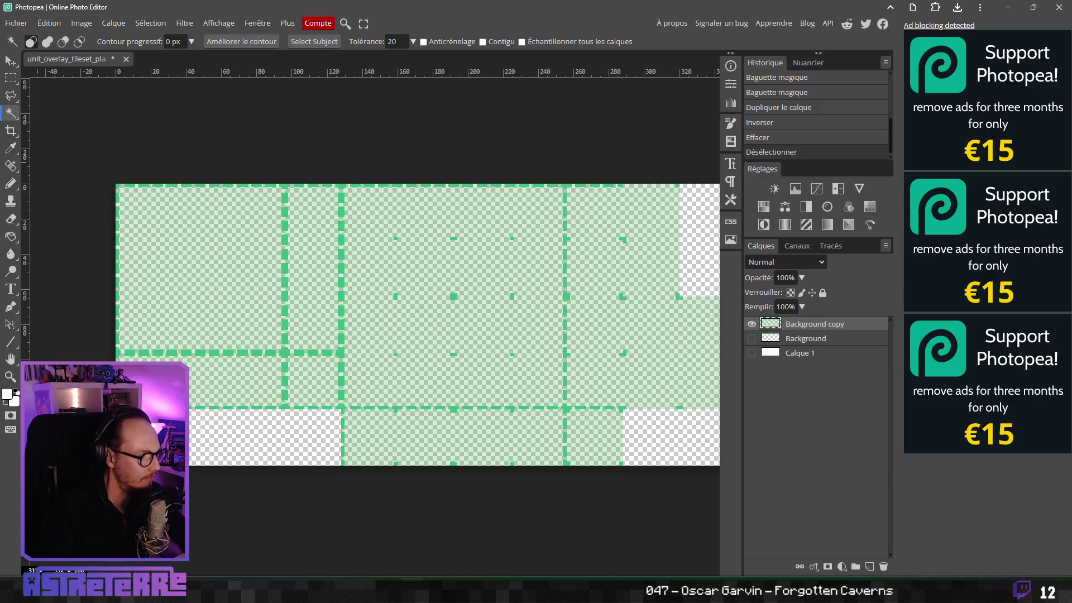
mouse_move(416, 340)
mouse_down()
mouse_move(466, 334)
mouse_move(444, 340)
mouse_up()
scroll(538, 343, up, 2)
scroll(410, 334, down, 3)
click(445, 339)
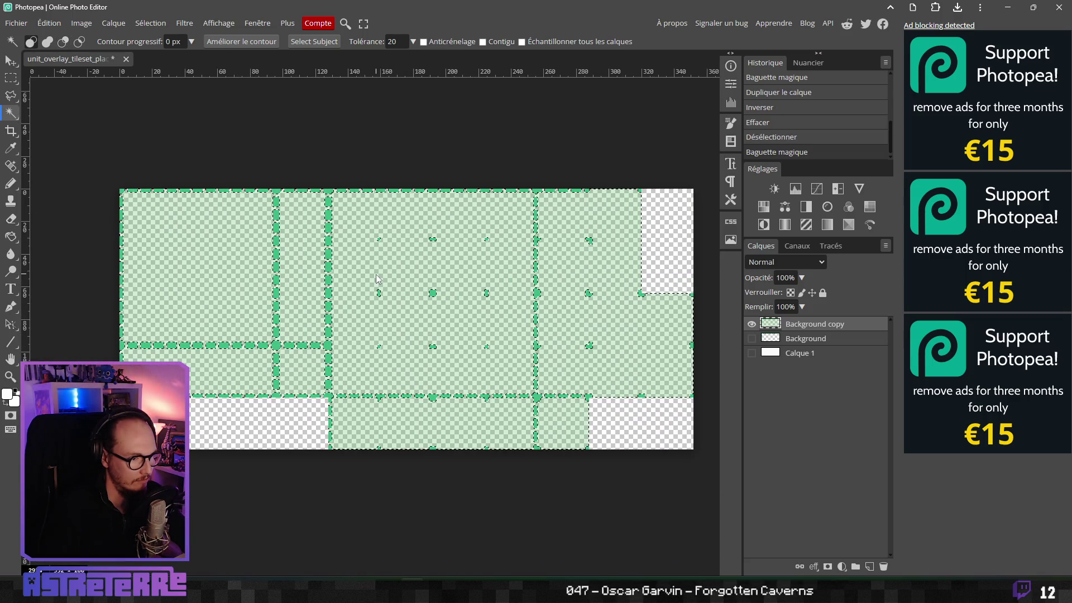
click(752, 323)
key(Delete)
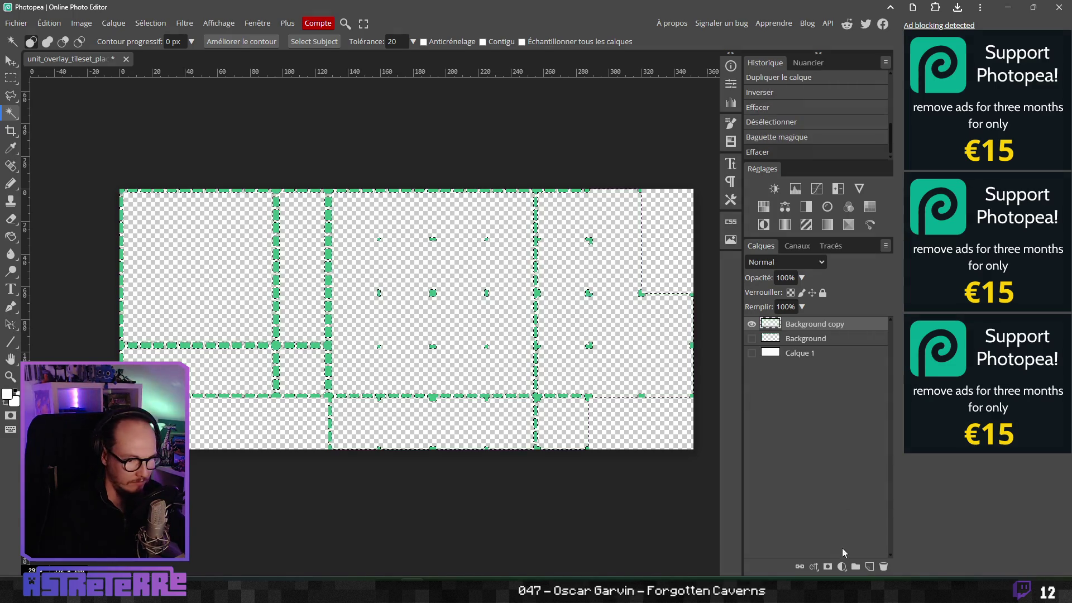
Step: Add layer Calque 2, paste the tinted pixels, and bucket-fill it with the dashed-line green
click(869, 567)
key(ctrl+v)
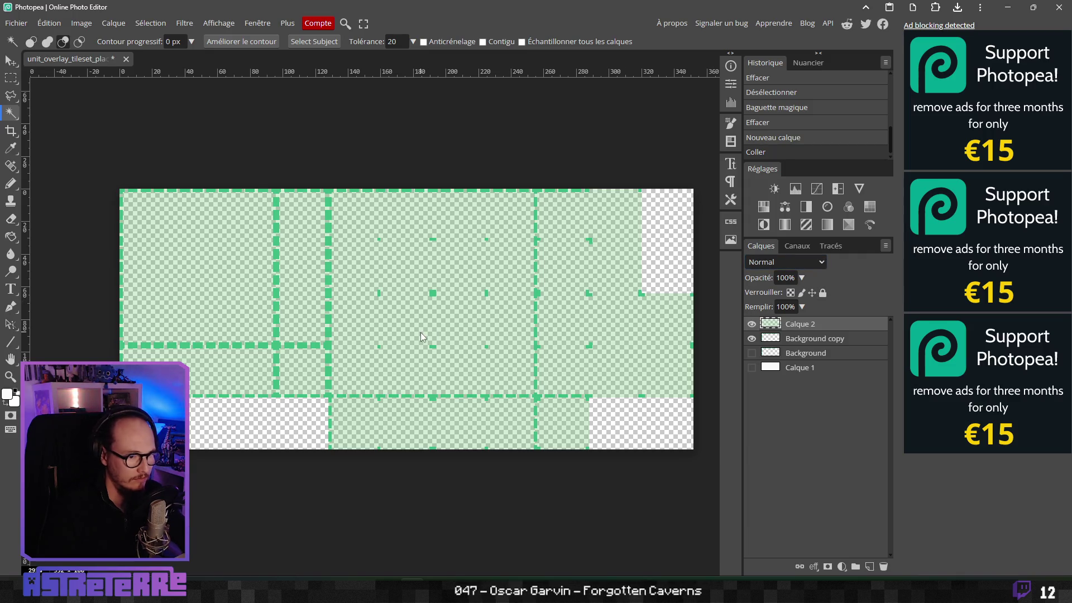
scroll(420, 333, up, 1)
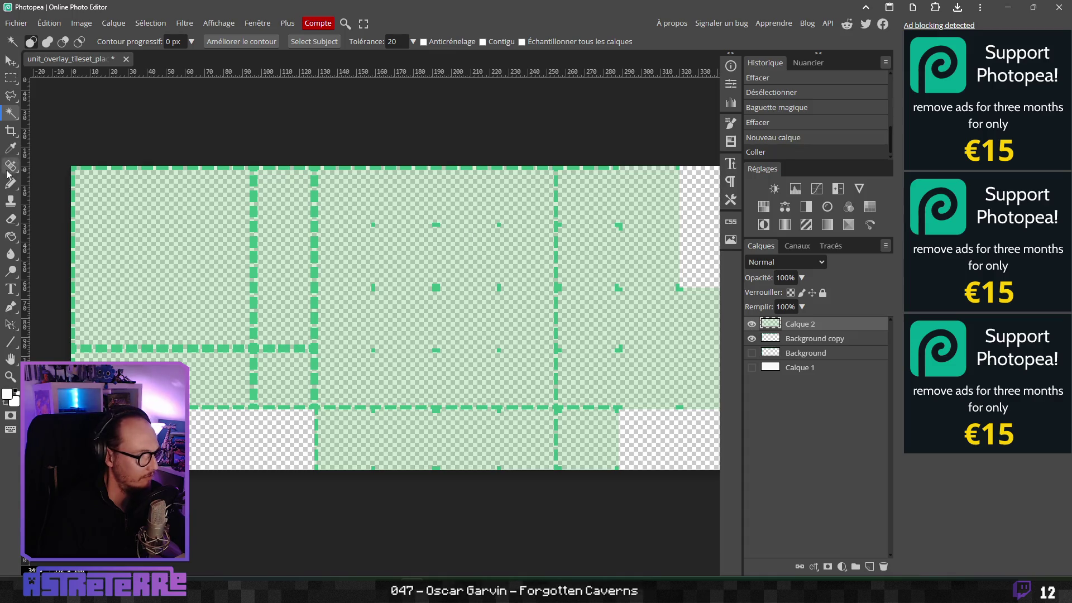
click(15, 237)
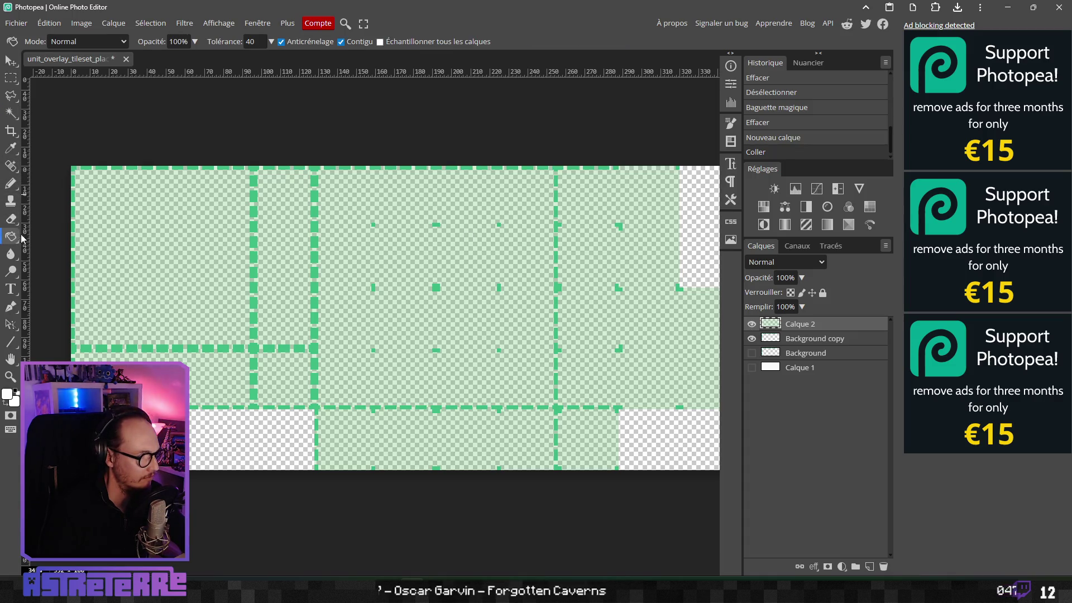
alt+click(253, 258)
click(284, 255)
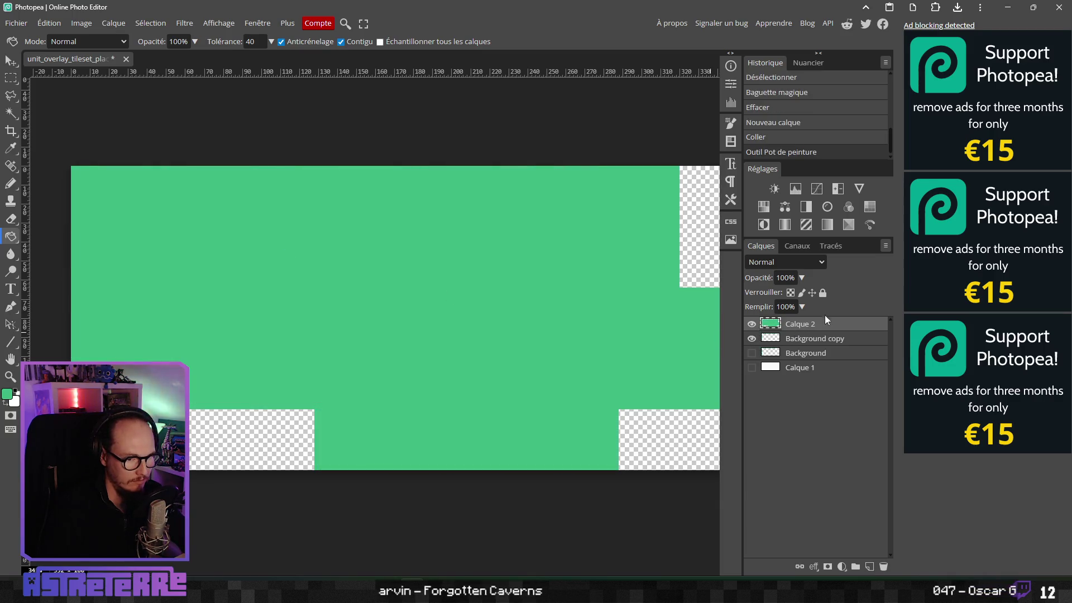
Step: Lower Calque 2 to 40% opacity and compare it against Background copy
mouse_move(800, 277)
mouse_down()
mouse_move(782, 299)
mouse_move(739, 300)
mouse_move(770, 299)
mouse_up()
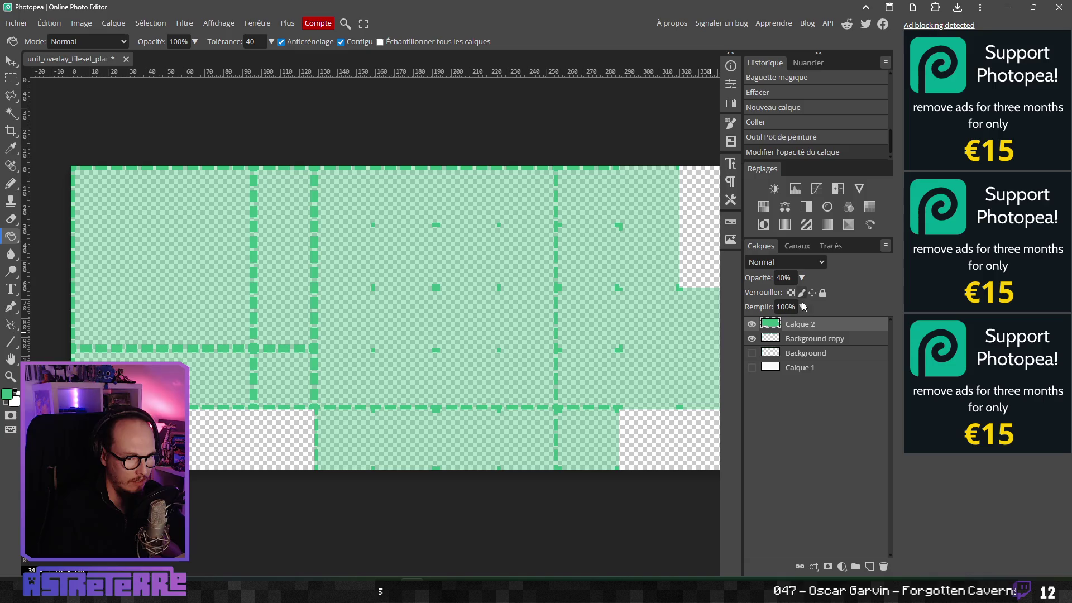
click(751, 353)
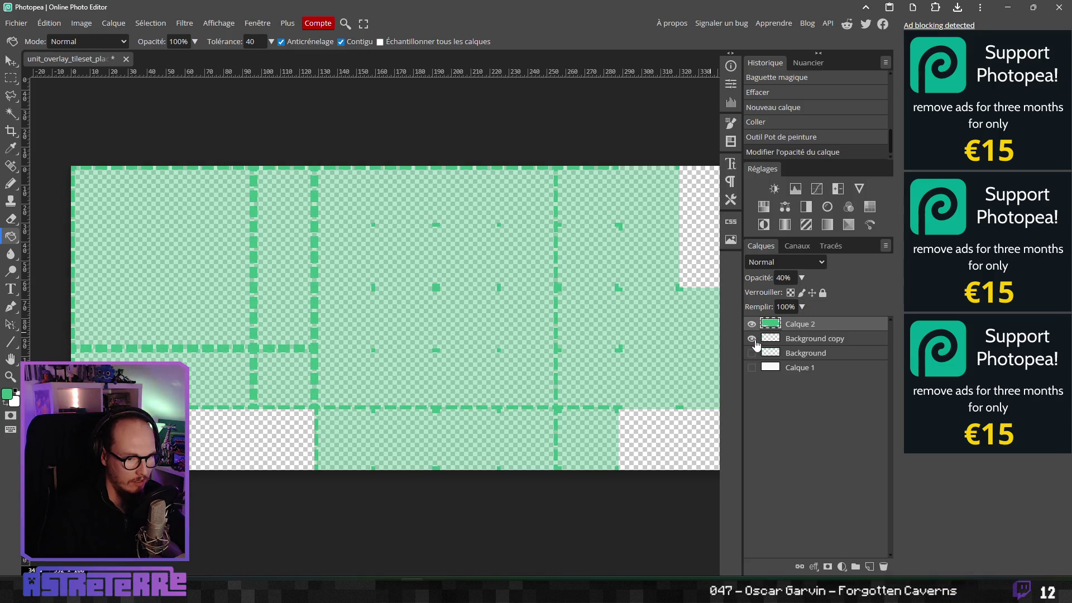
click(751, 338)
click(751, 339)
scroll(555, 333, down, 3)
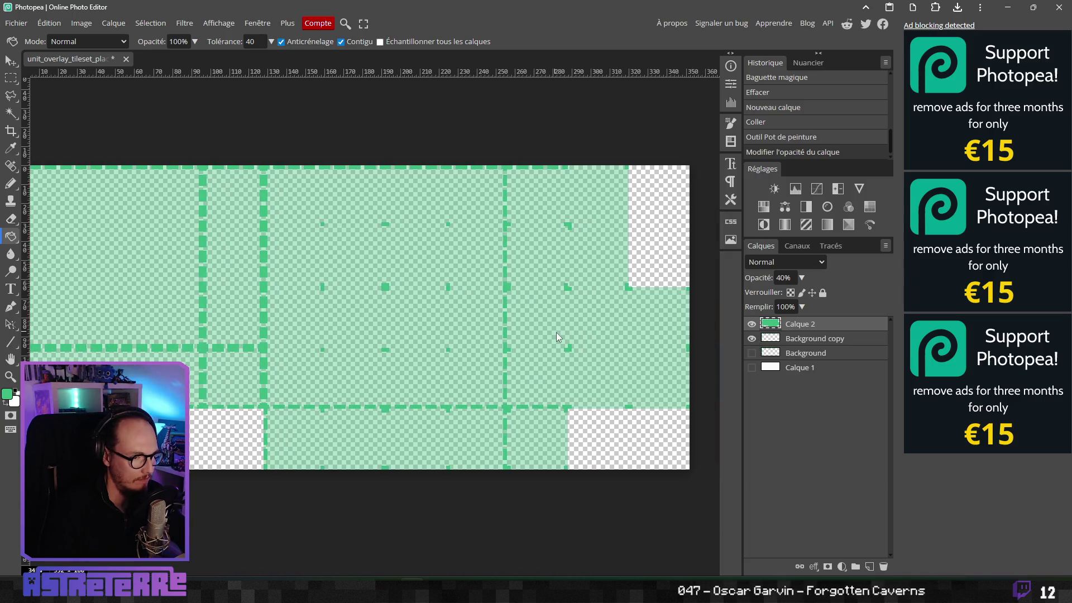
scroll(531, 339, up, 1)
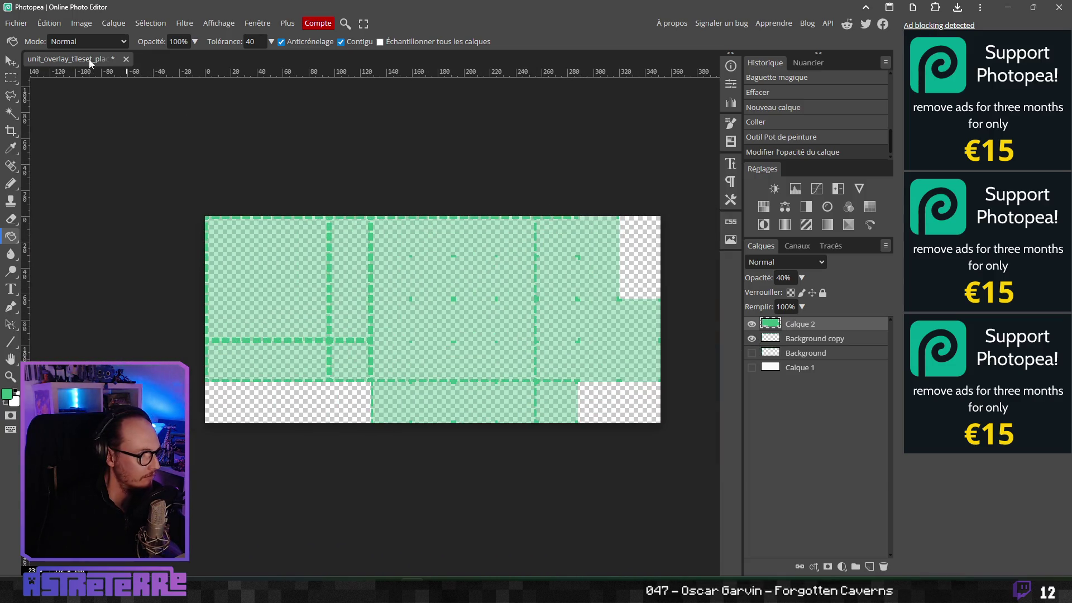
Step: Export the tileset as PNG, overwriting unit_overlay_tileset_potion_01.png
click(16, 23)
mouse_move(78, 190)
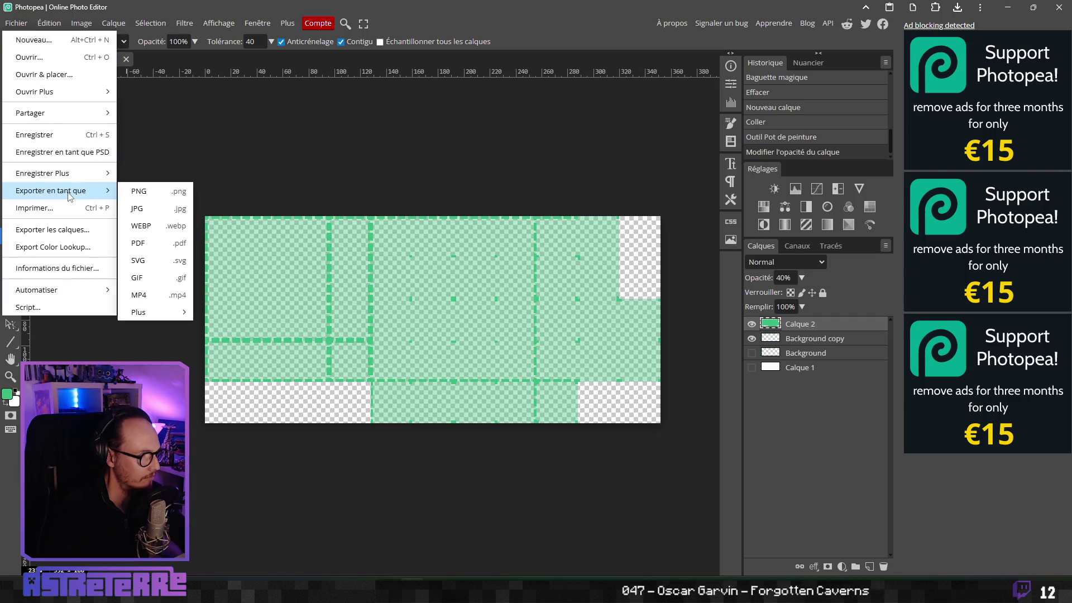
click(152, 196)
click(423, 277)
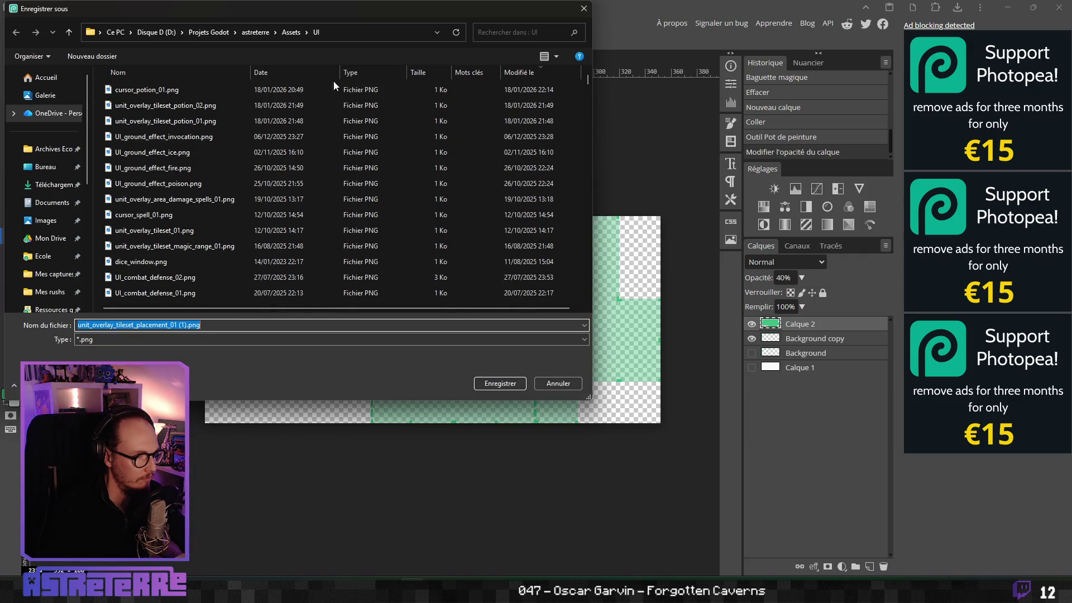
click(213, 120)
click(498, 383)
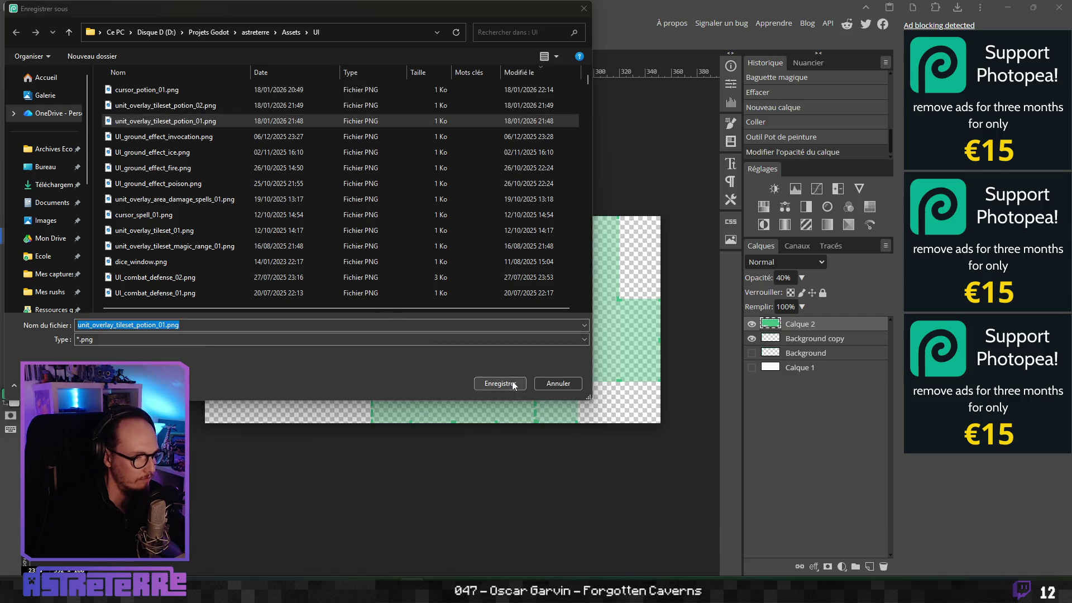
click(561, 296)
click(505, 112)
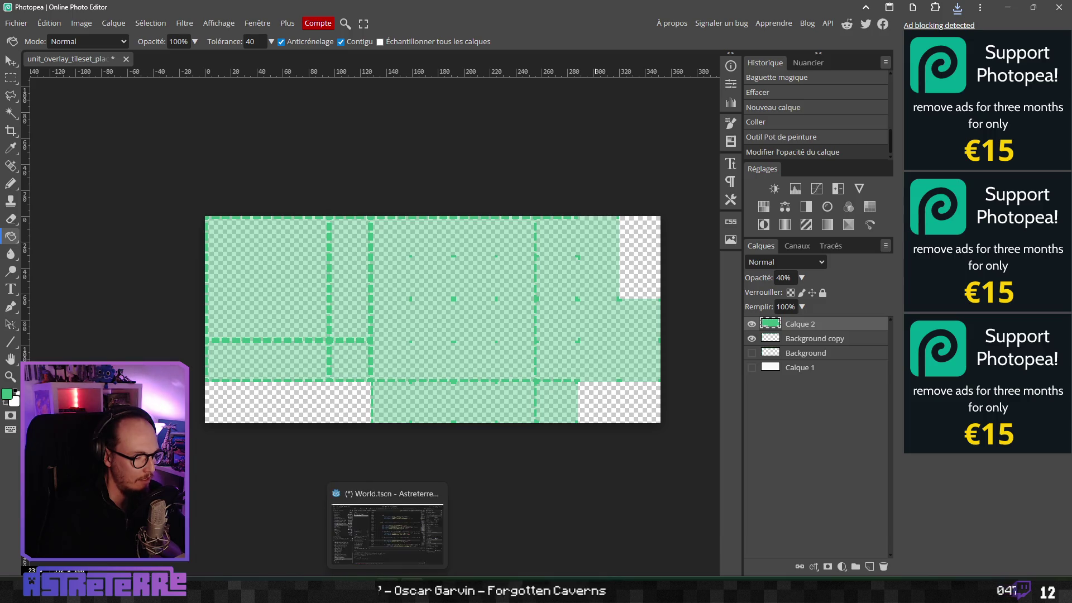
Step: Back in the Godot editor, save the scene and GameBoard.gd at line 1314
click(387, 591)
click(541, 275)
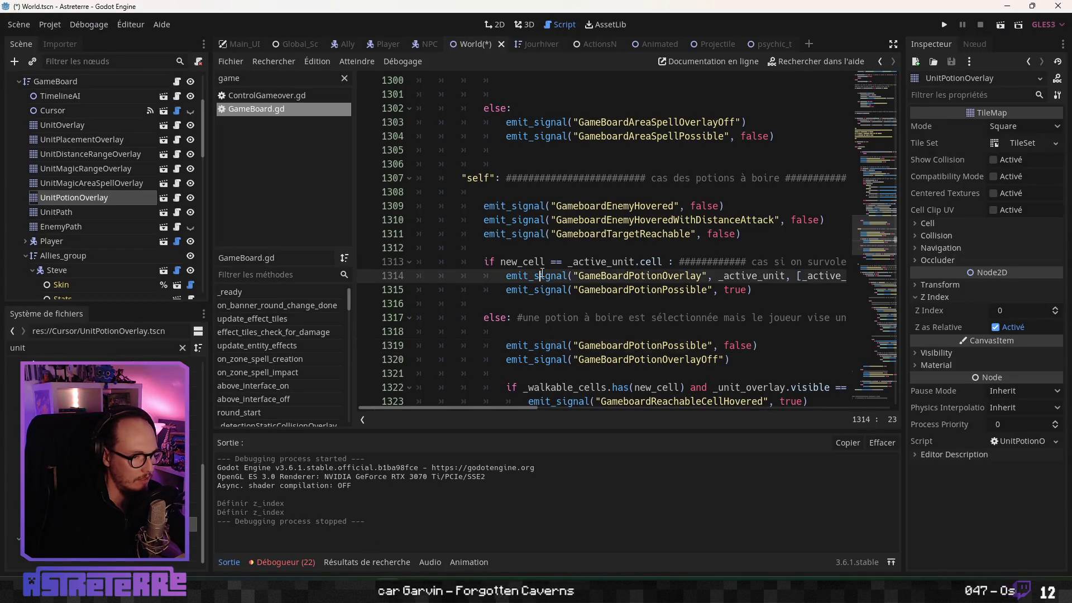
key(ctrl+s)
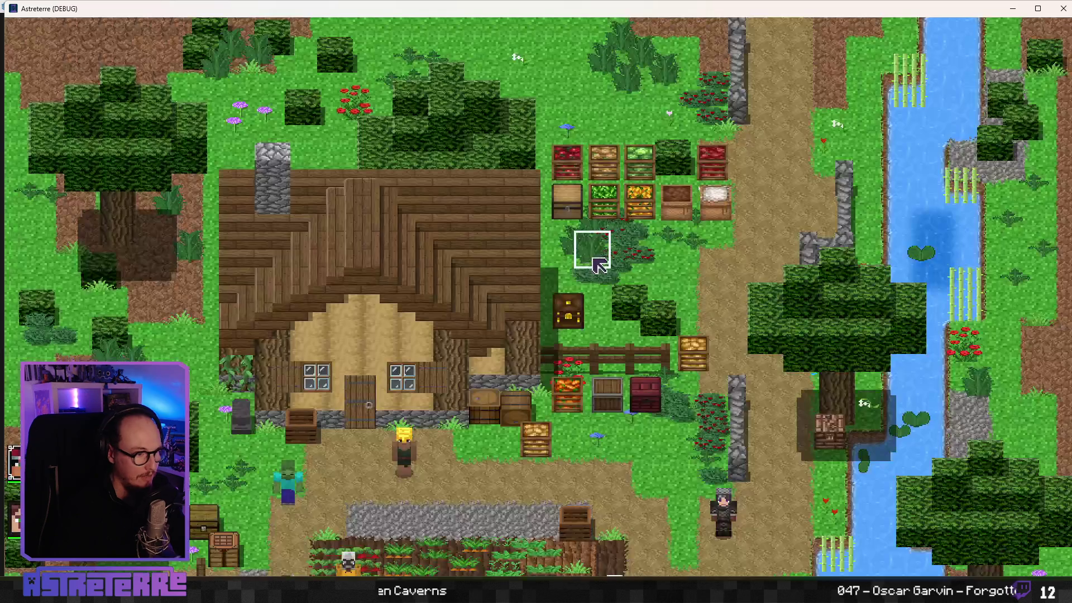
Step: In the debug game, end placement, choose the drinking potion, show outlines, then close the game
key(i)
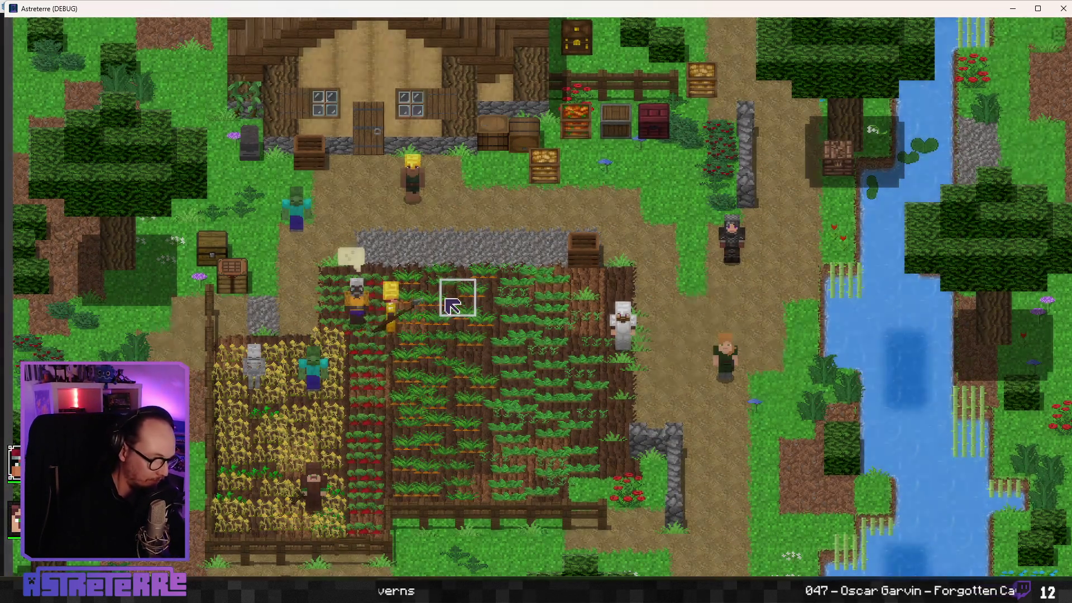
key(i)
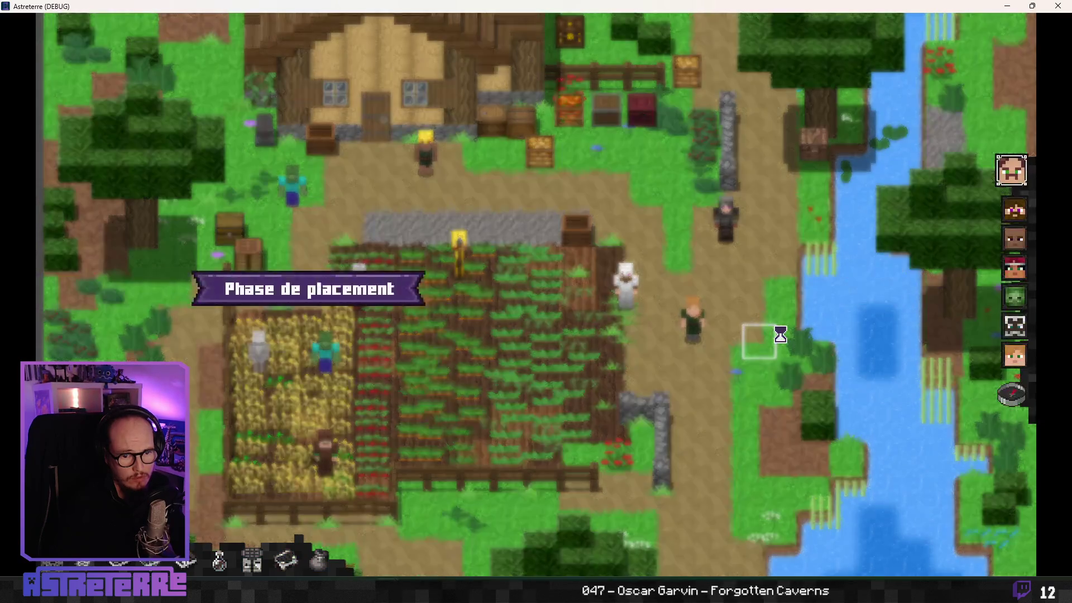
click(1026, 410)
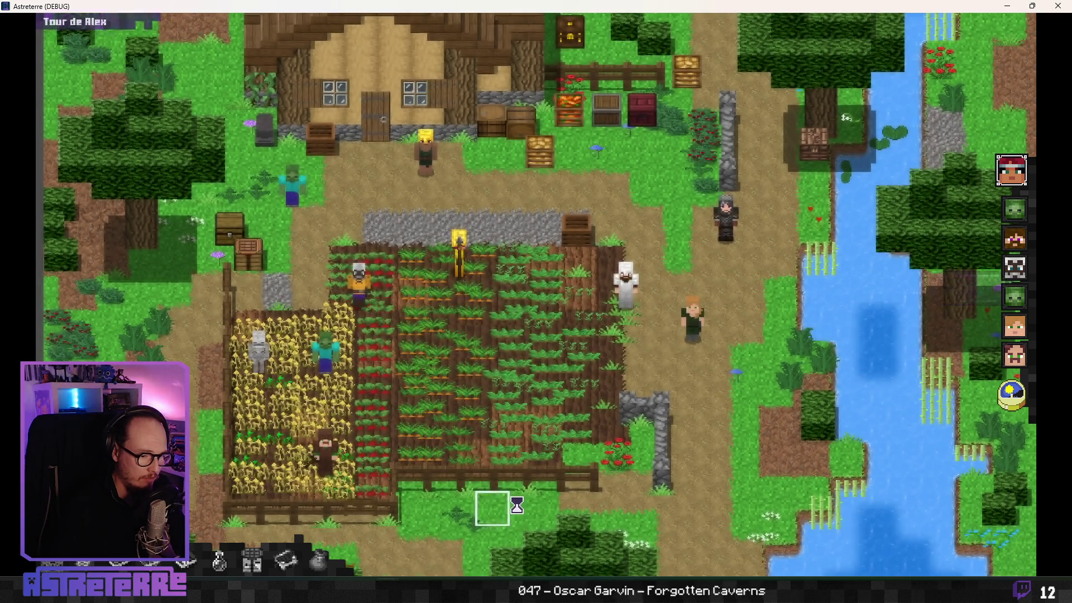
click(564, 530)
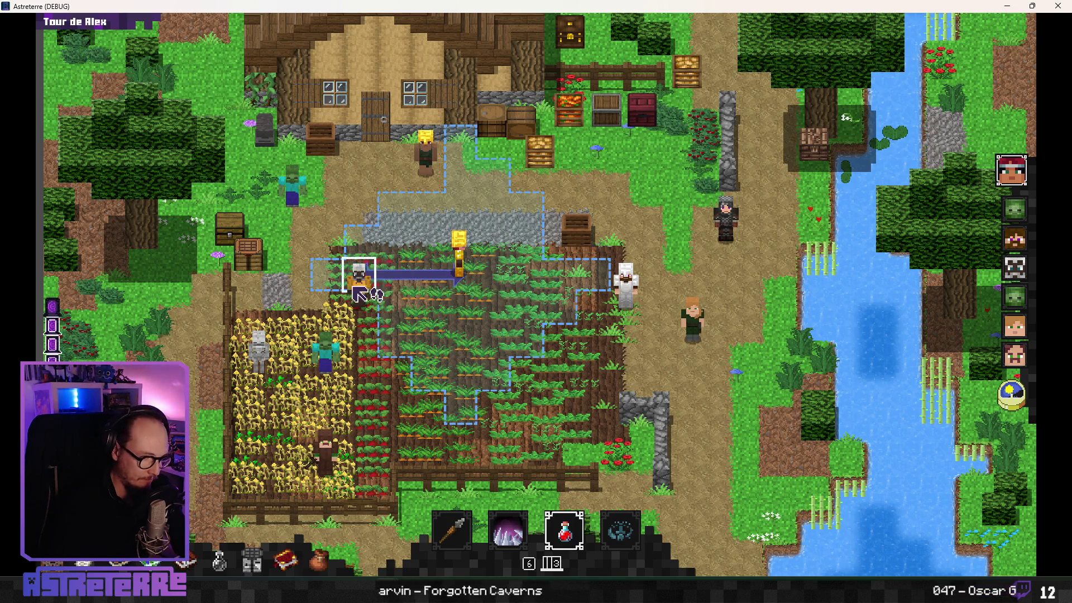
key(alt)
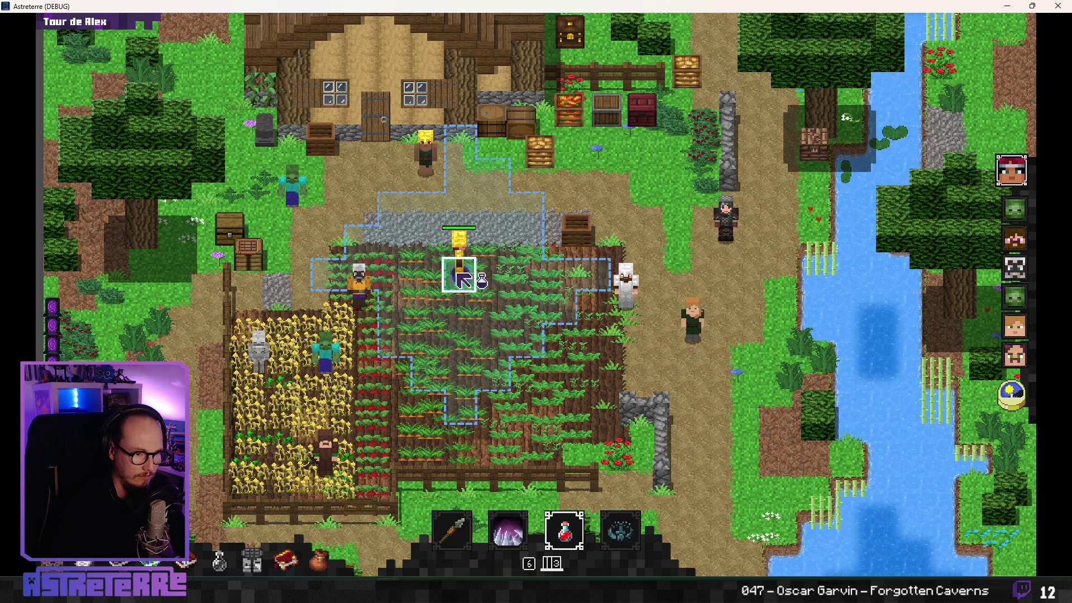
click(1057, 6)
Step: Hide the side docks and review the potion branch around lines 1311–1325
click(534, 317)
scroll(610, 314, down, 2)
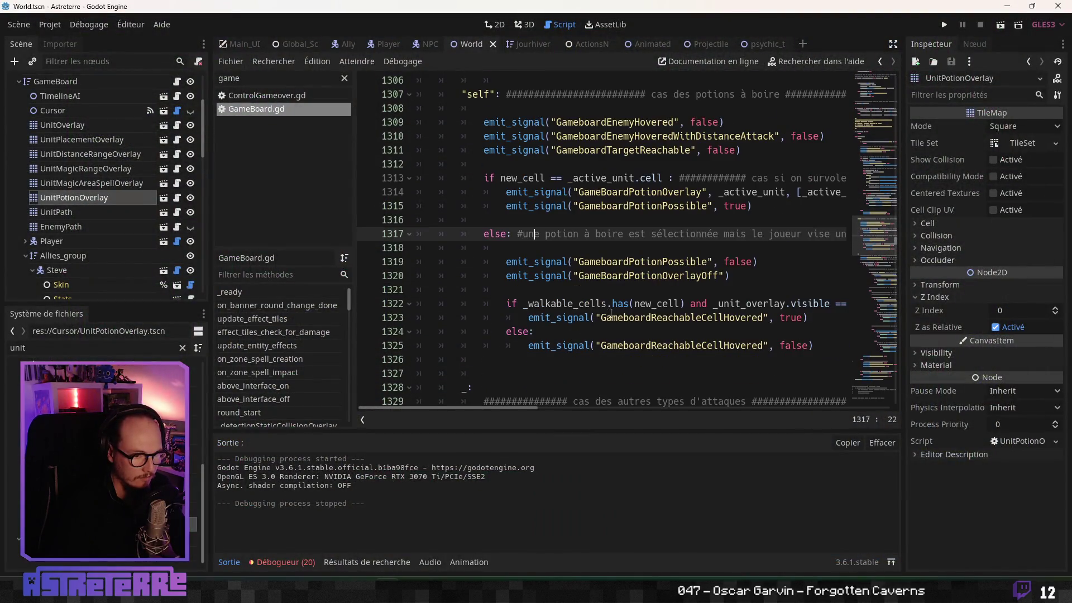
click(894, 45)
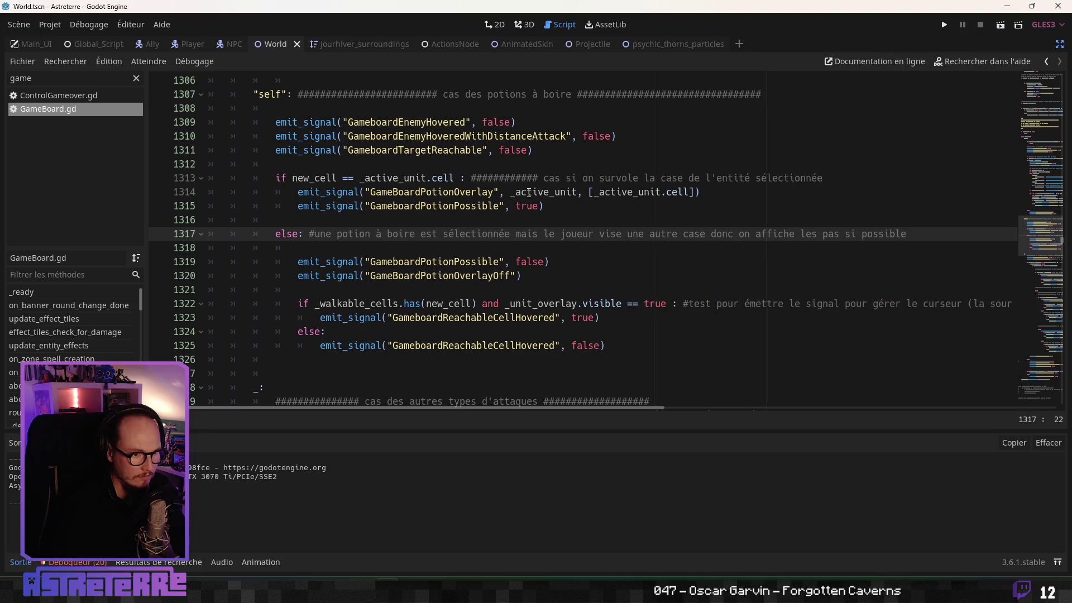
click(408, 249)
scroll(436, 279, down, 1)
click(449, 303)
scroll(469, 287, up, 4)
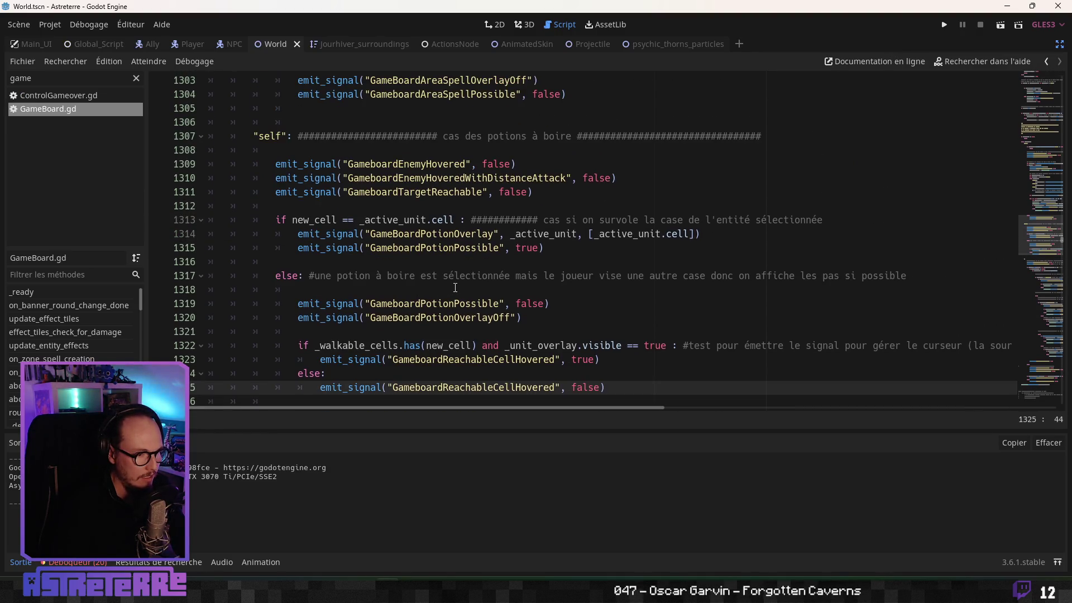
scroll(455, 287, up, 1)
click(456, 301)
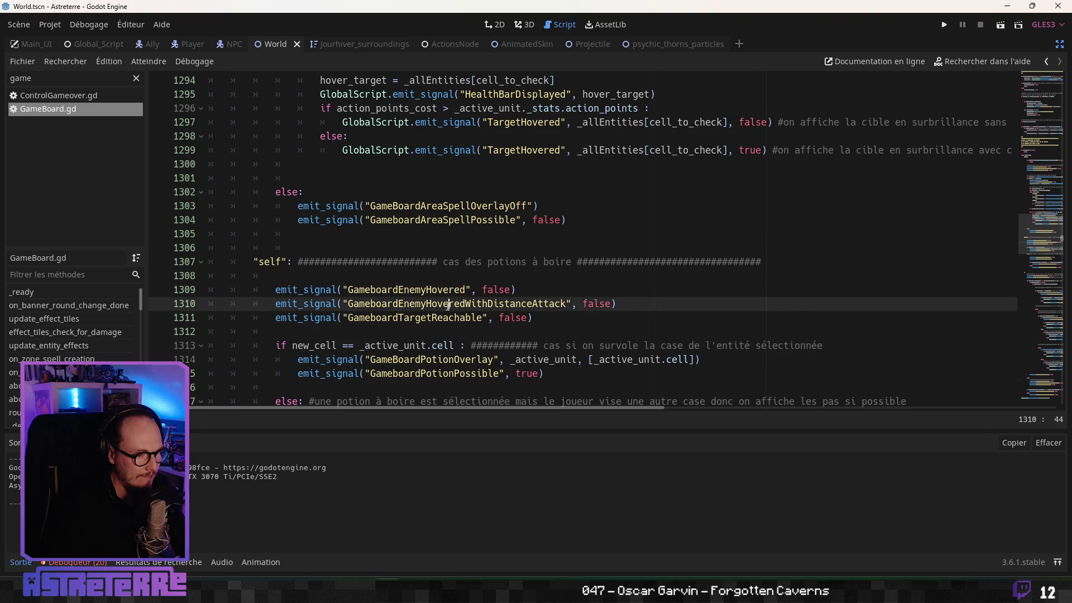
scroll(455, 301, down, 2)
click(456, 236)
scroll(457, 237, down, 2)
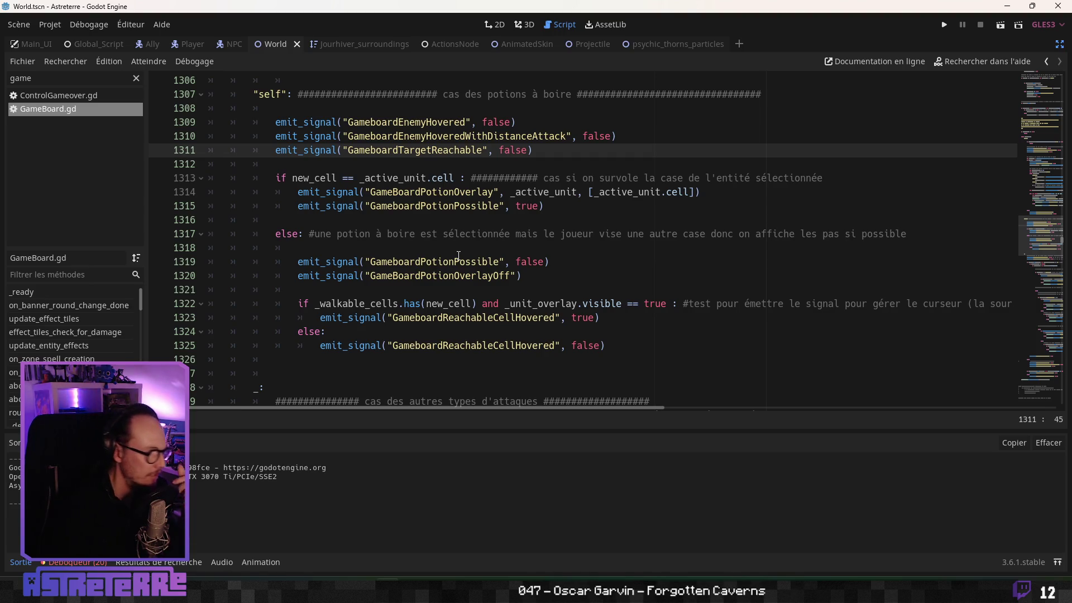
scroll(458, 262, up, 7)
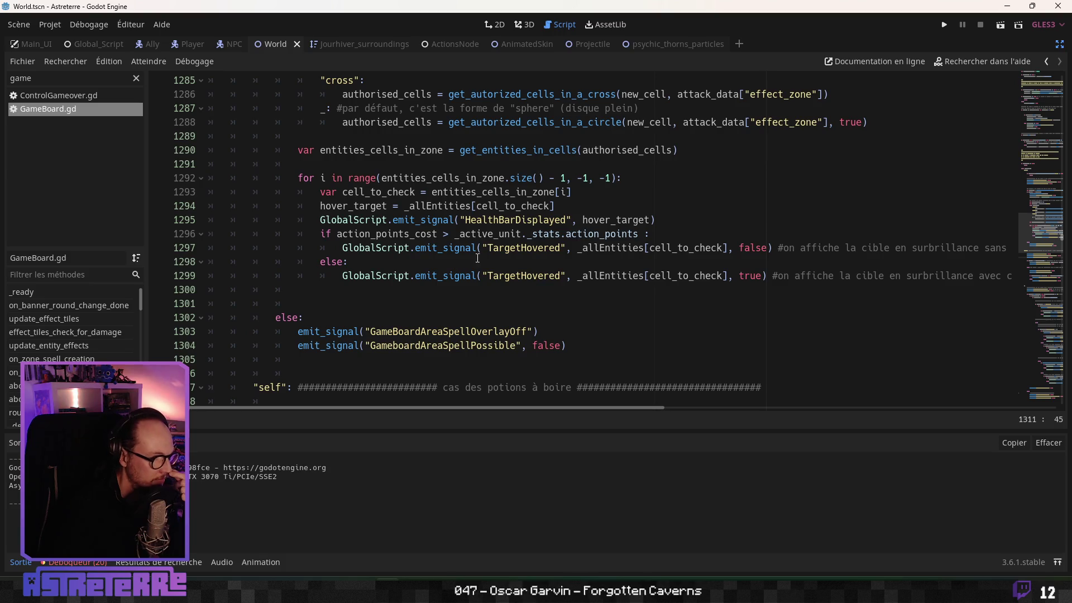
Step: Copy the coloured TargetHovered call from line 1299
click(532, 248)
mouse_move(343, 248)
mouse_down()
mouse_move(1011, 247)
mouse_move(903, 247)
mouse_up()
mouse_move(998, 276)
mouse_down()
mouse_move(266, 270)
mouse_move(284, 276)
mouse_up()
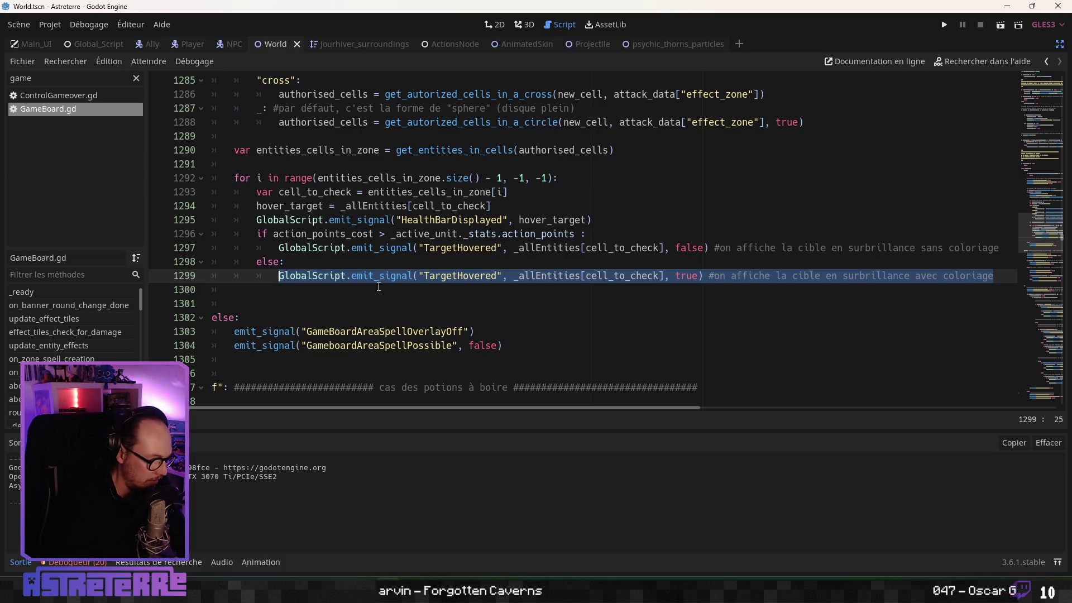
click(361, 307)
scroll(363, 310, down, 5)
scroll(373, 319, up, 2)
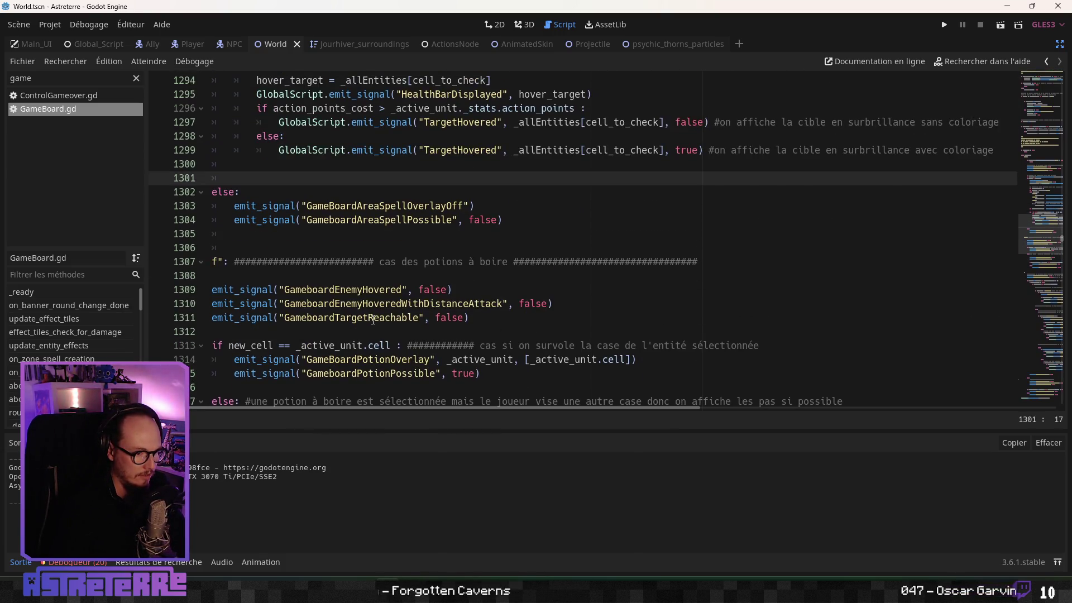
scroll(373, 319, down, 1)
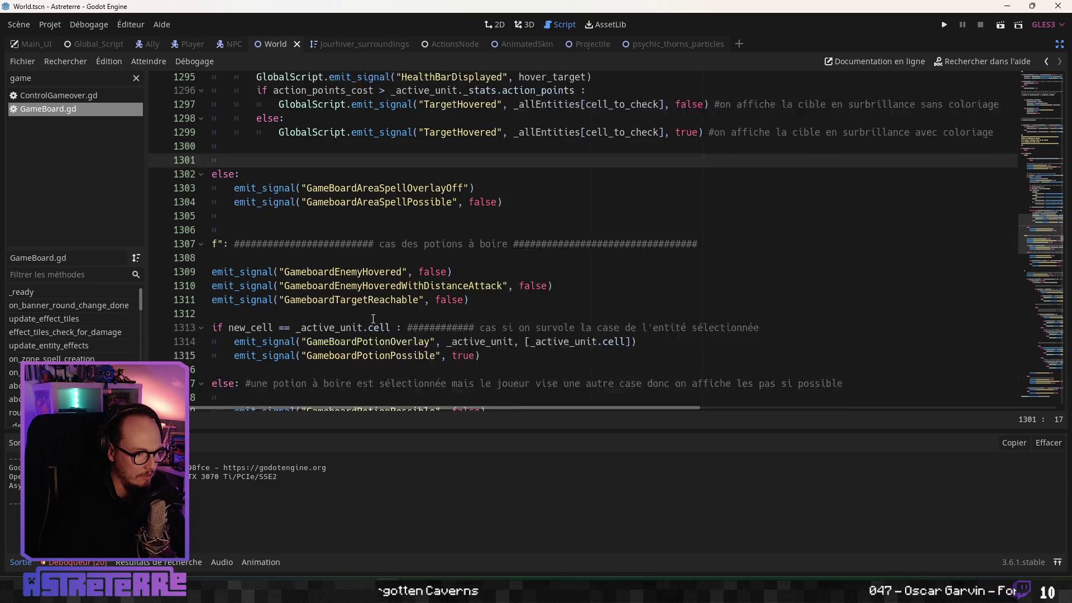
scroll(336, 411, left, 2)
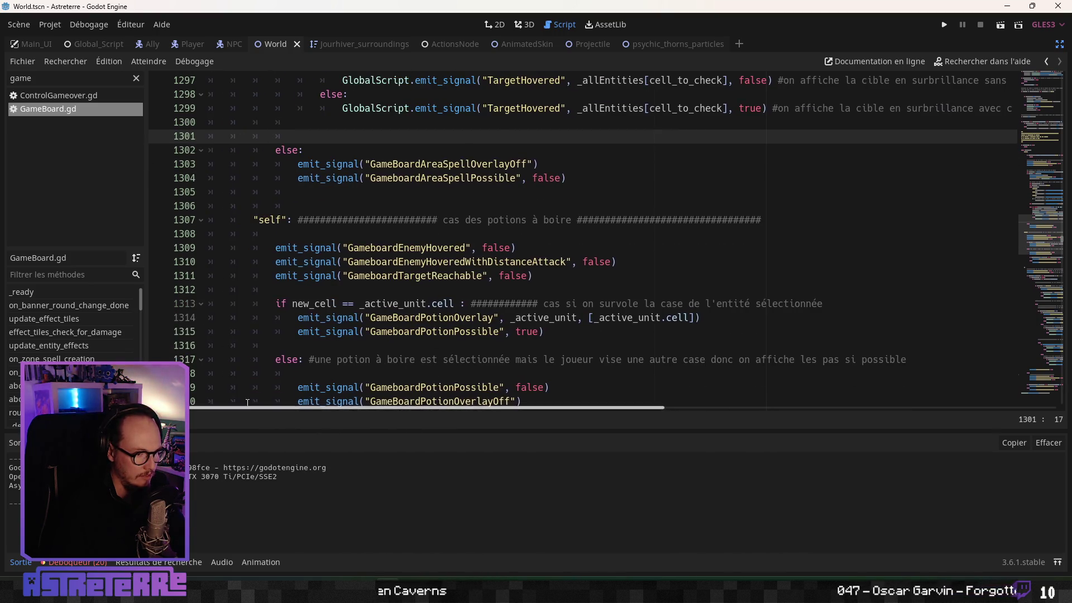
scroll(503, 251, down, 3)
Step: Paste the TargetHovered call as line 1316 and change its entity argument to new_cell
click(569, 206)
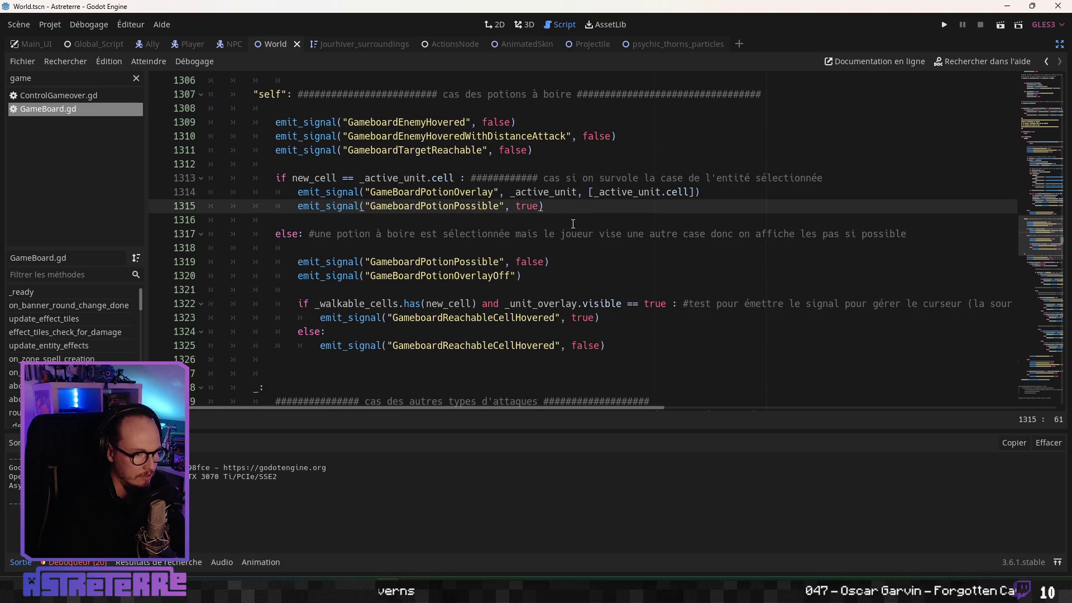
key(Return)
text(GlobalScript.emit_signal("TargetHovered", _allEntities[cell_to_check], true) #on affiche la cible en surbrillance avec coloriage)
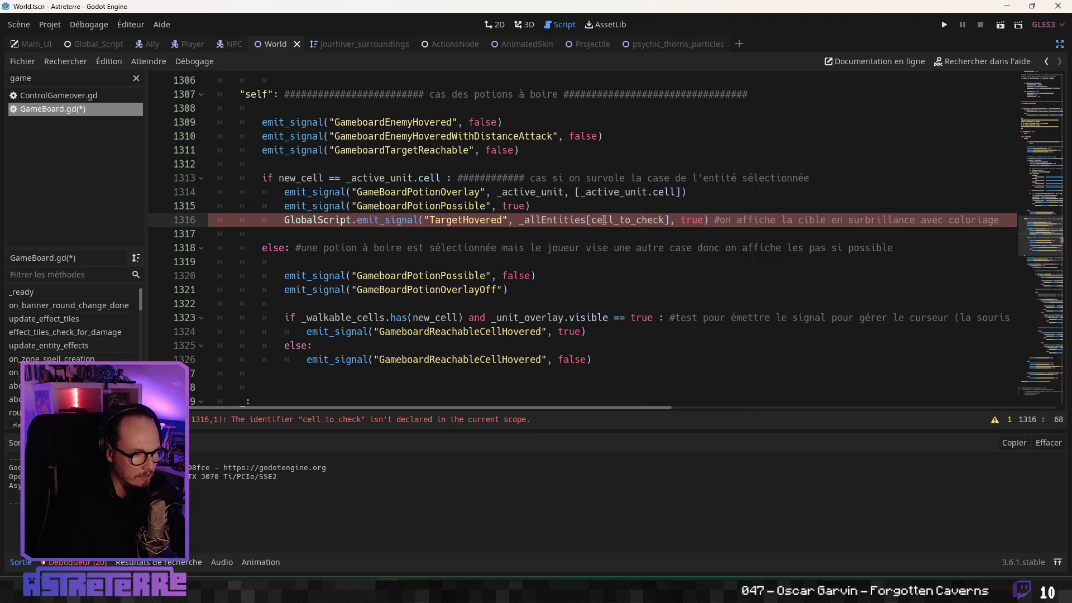
drag(672, 220, 519, 221)
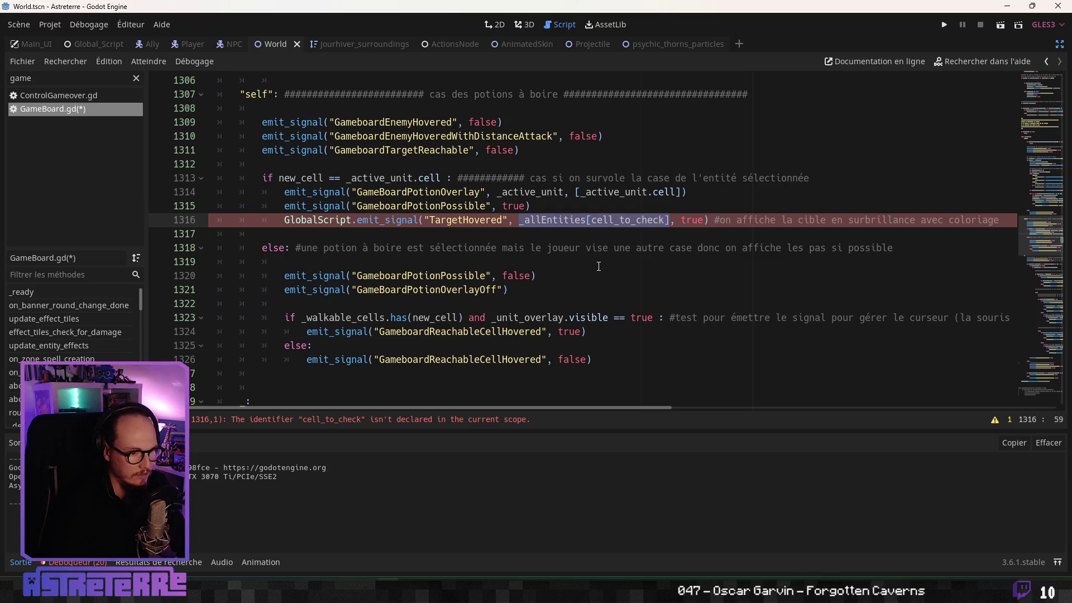
text(ce)
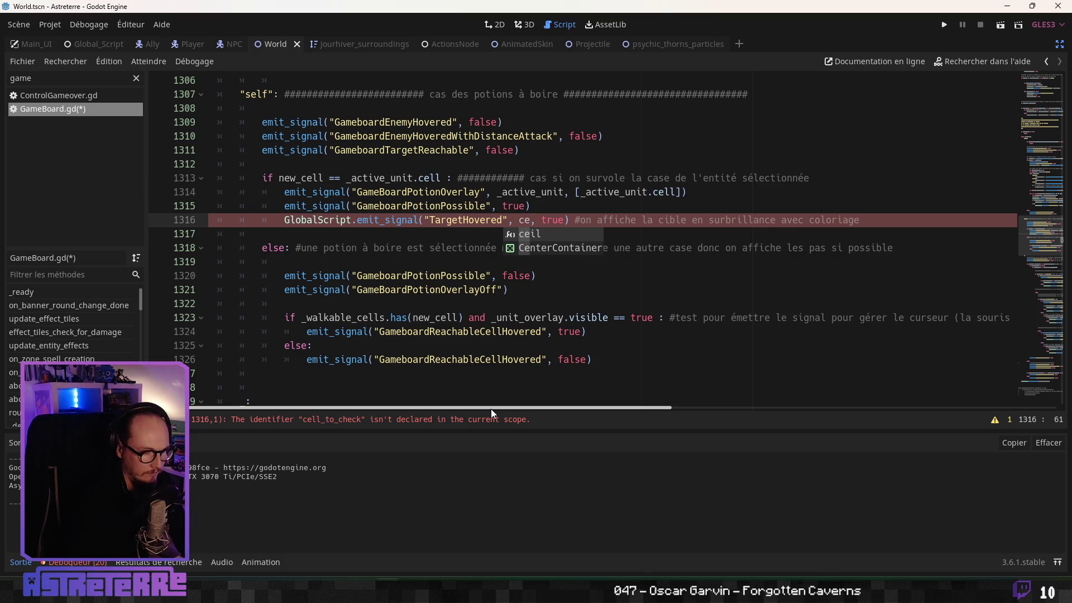
text(ll)
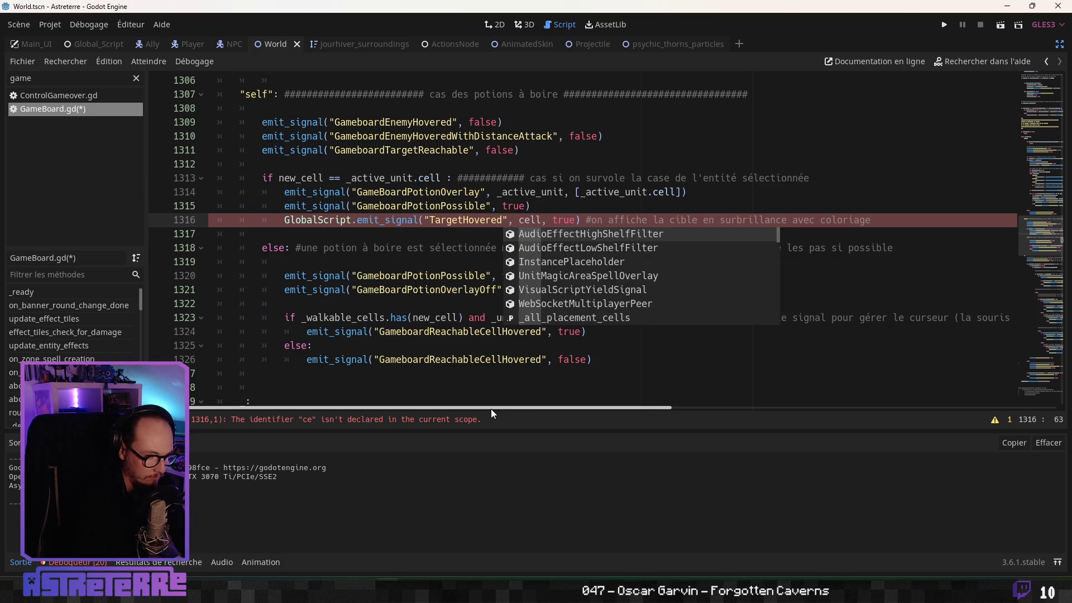
key(BackSpace)
key(BackSpace)
key(BackSpace)
text(ne)
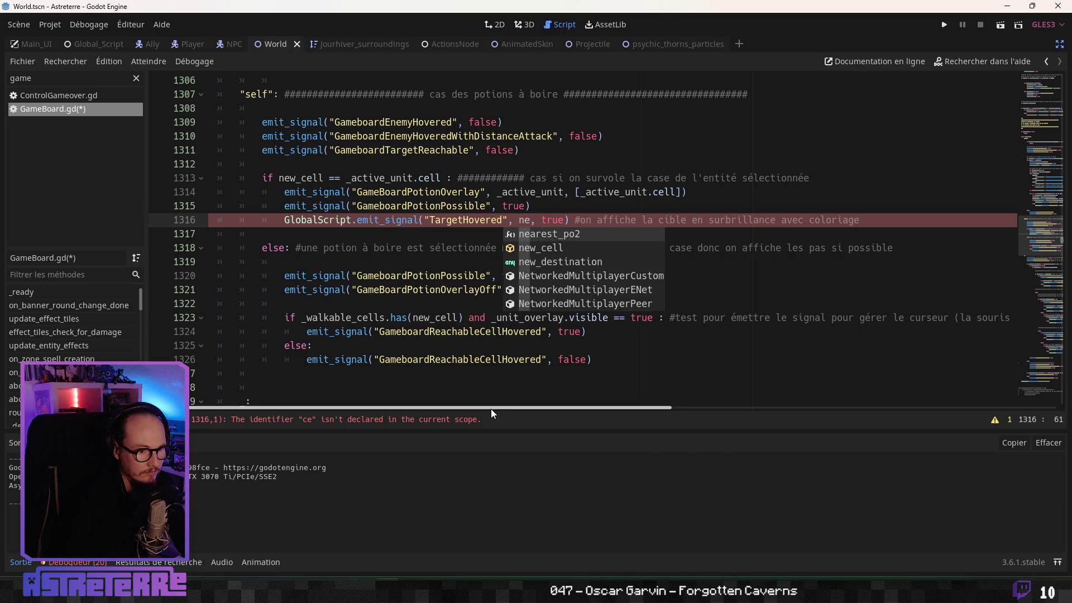
key(Down)
key(Return)
key(Up)
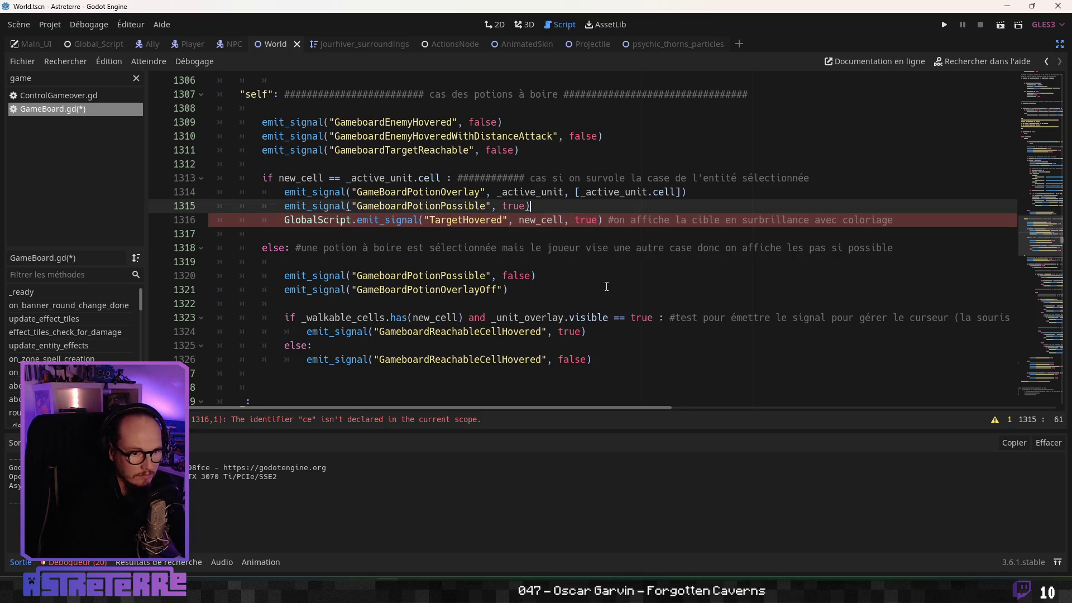
click(592, 248)
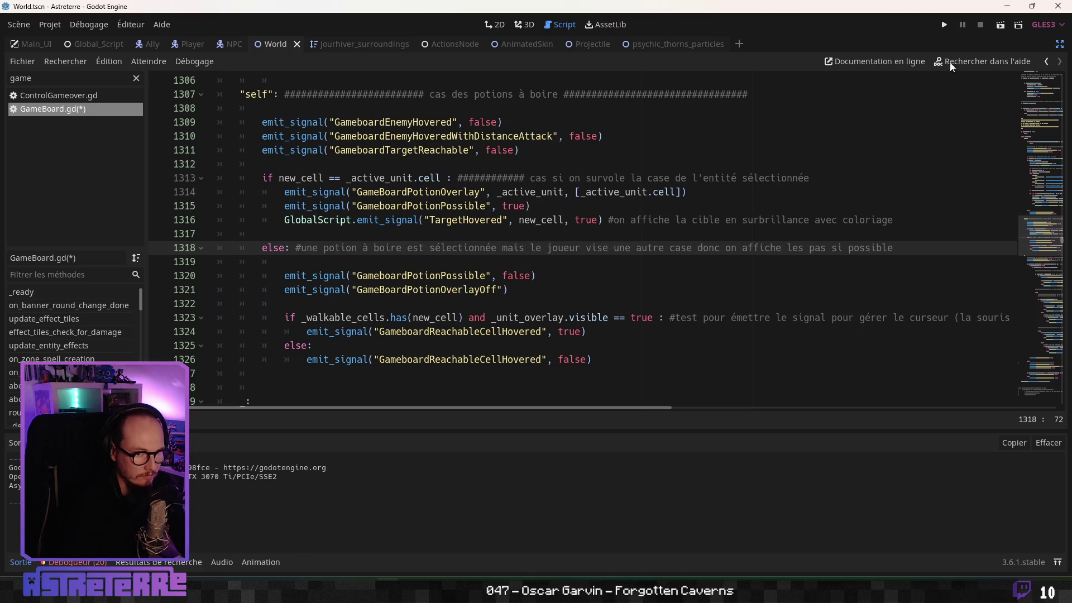
Step: Save GameBoard.gd, end placement in the test run, and stop it after the AnimatedSkin.gd line 309 break
key(ctrl+s)
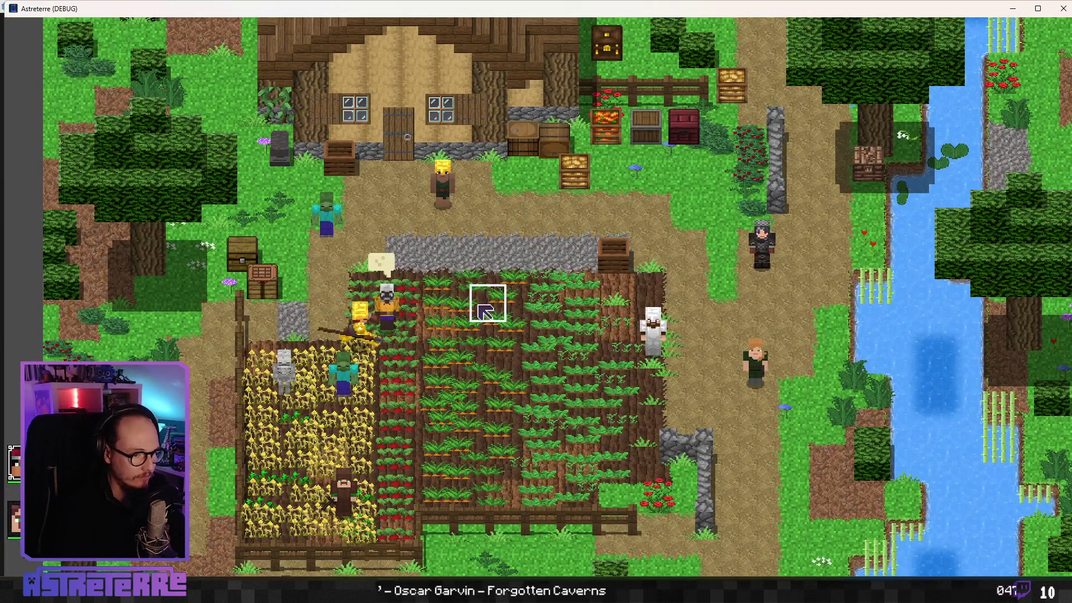
click(484, 311)
key(e)
key(e)
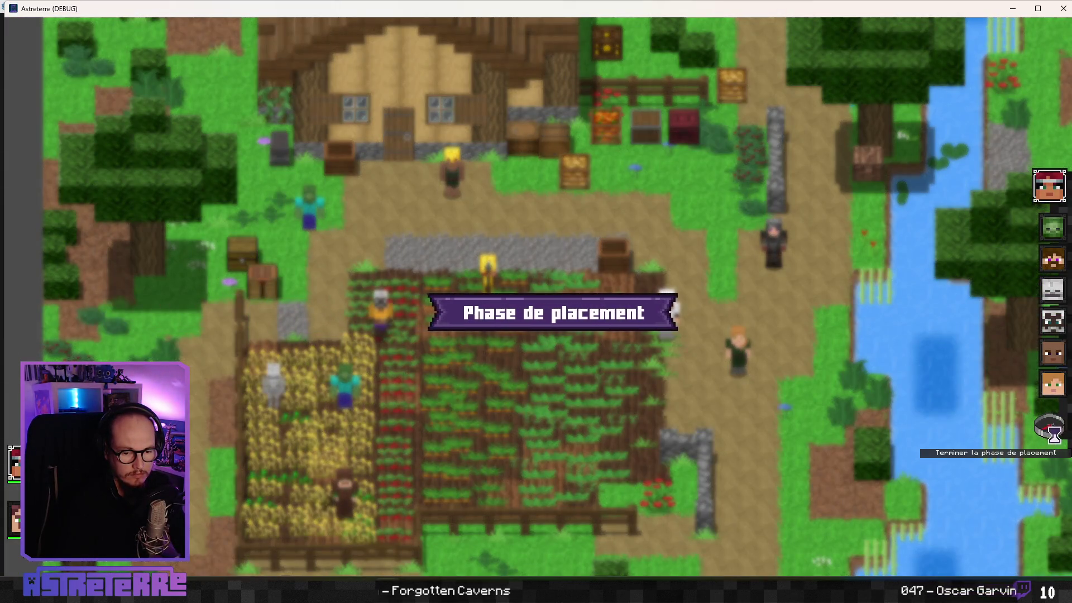
click(1051, 429)
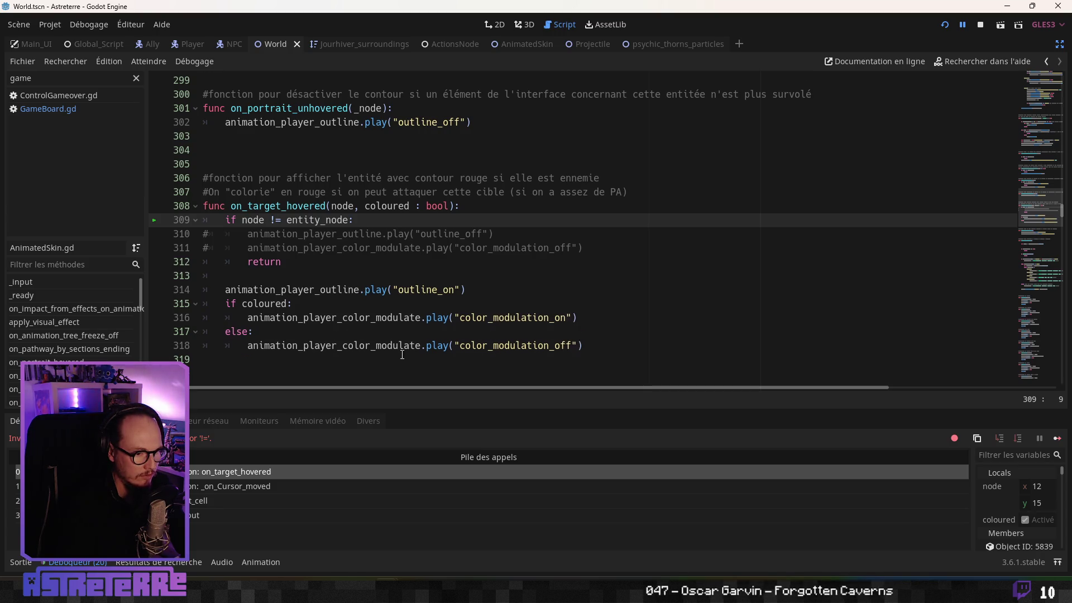
scroll(402, 354, down, 1)
scroll(342, 304, up, 1)
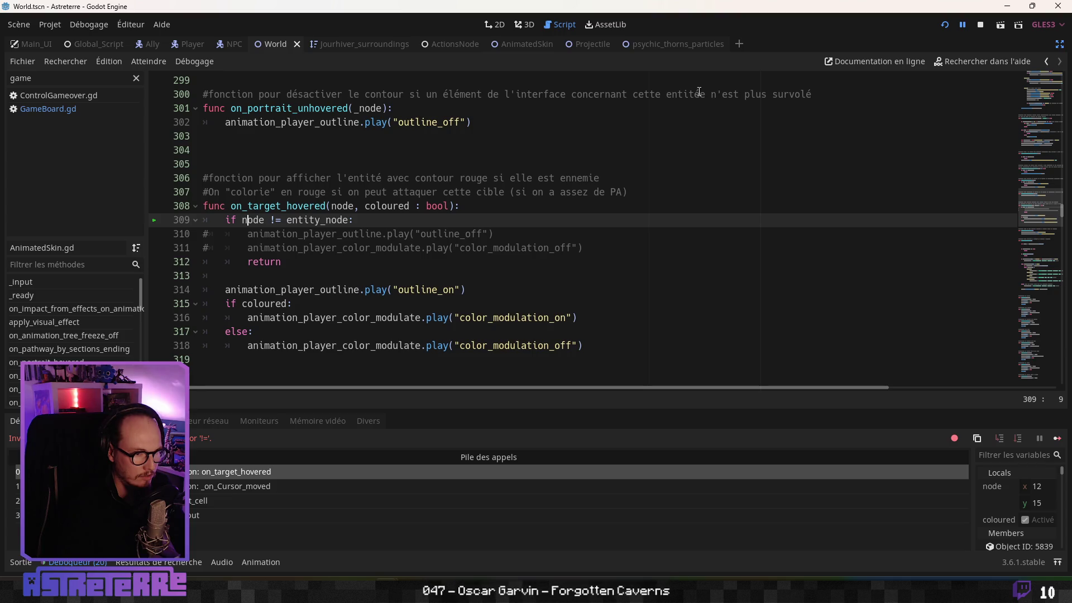
click(978, 26)
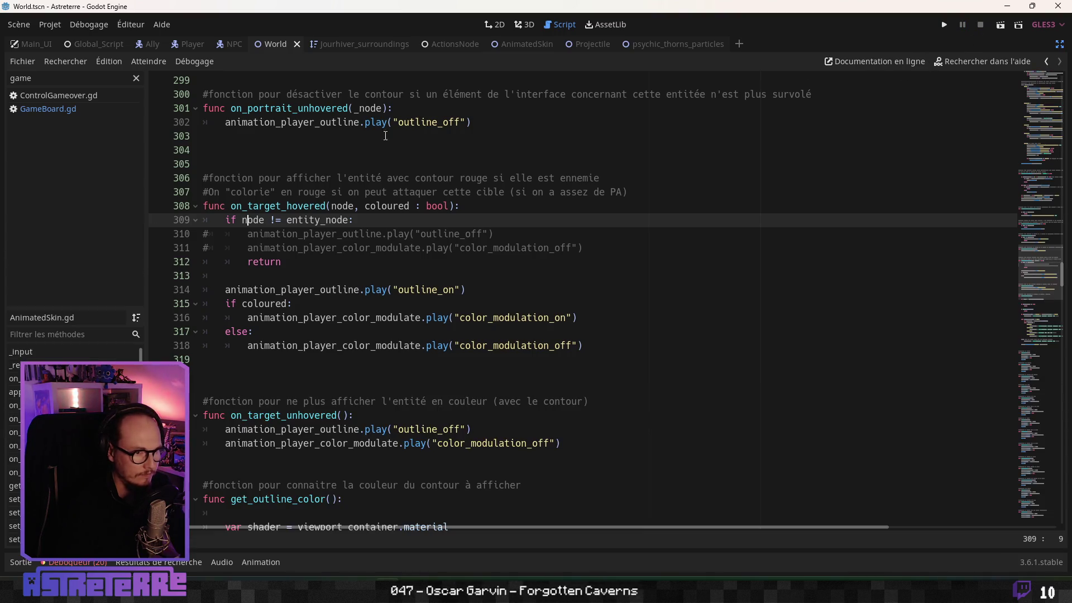
Step: Swap new_cell for _active_unit in line 1316's TargetHovered call, then save and relaunch the game
click(80, 112)
click(470, 278)
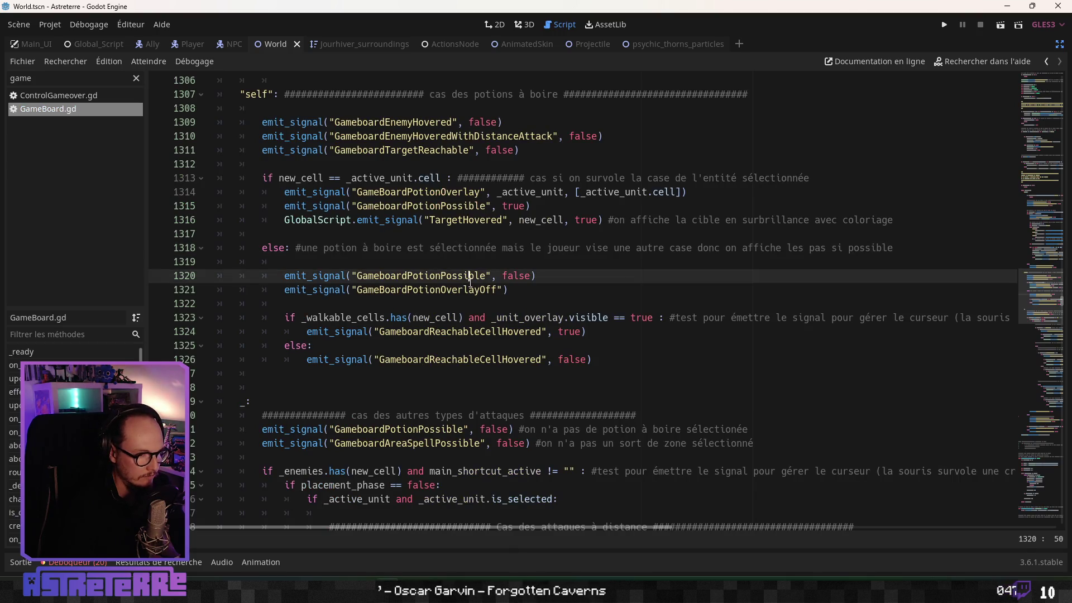
double_click(558, 219)
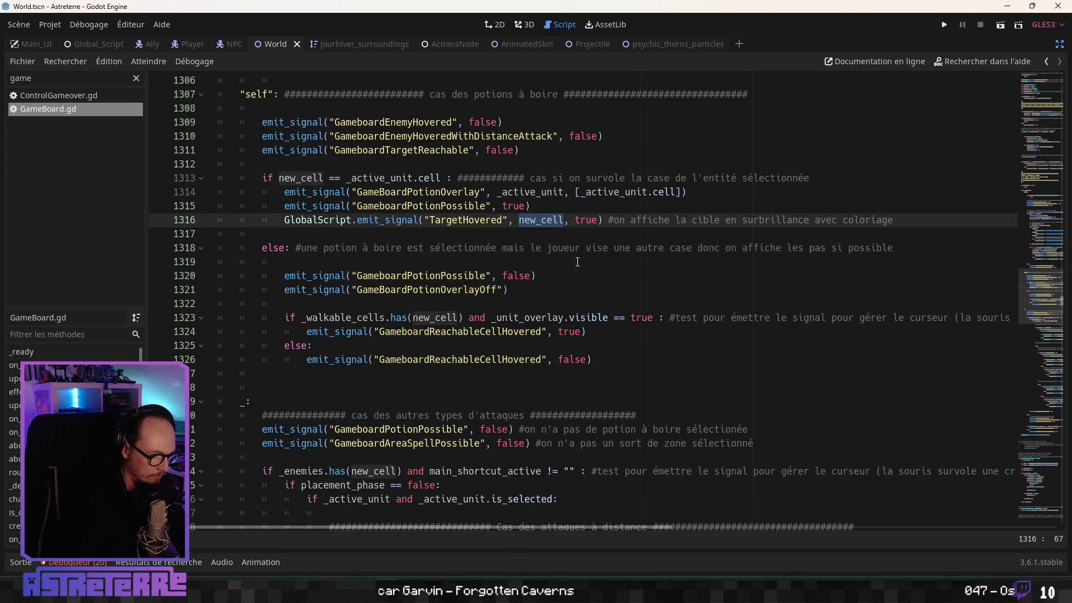
text(_a)
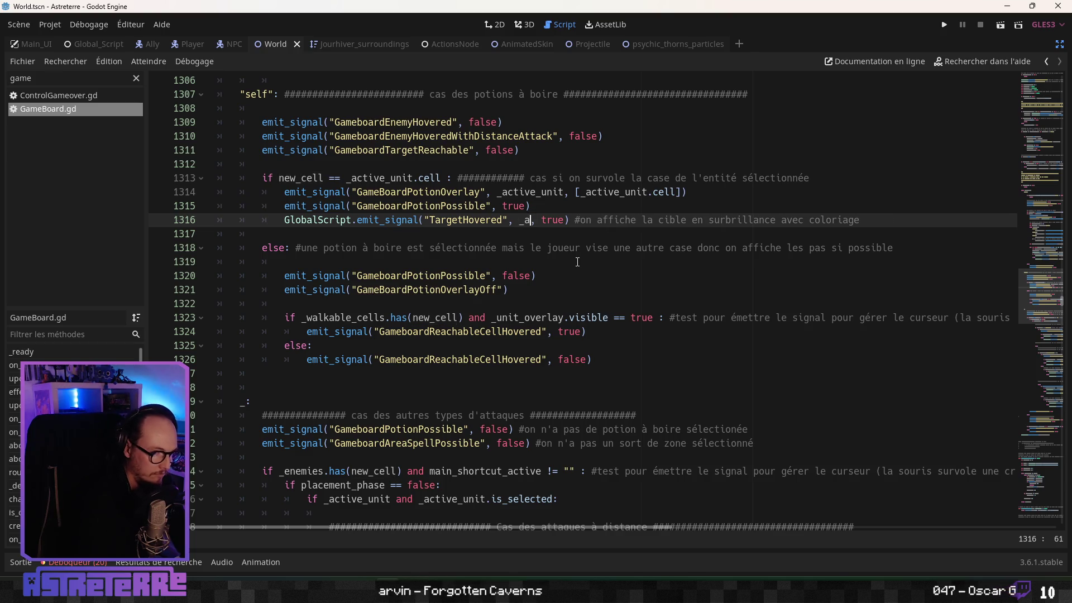
key(Return)
key(Up)
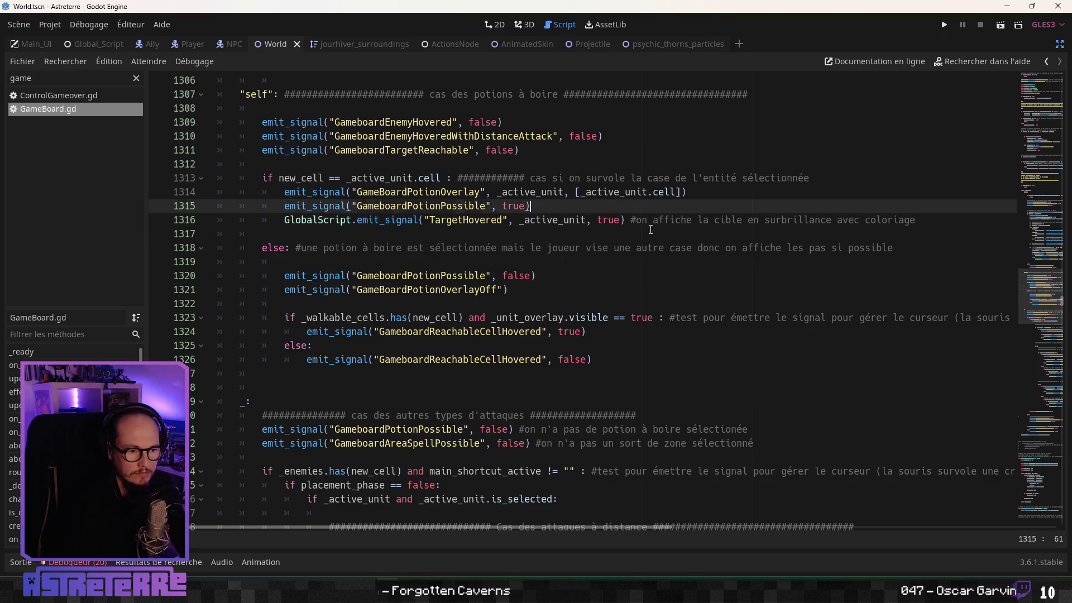
click(628, 271)
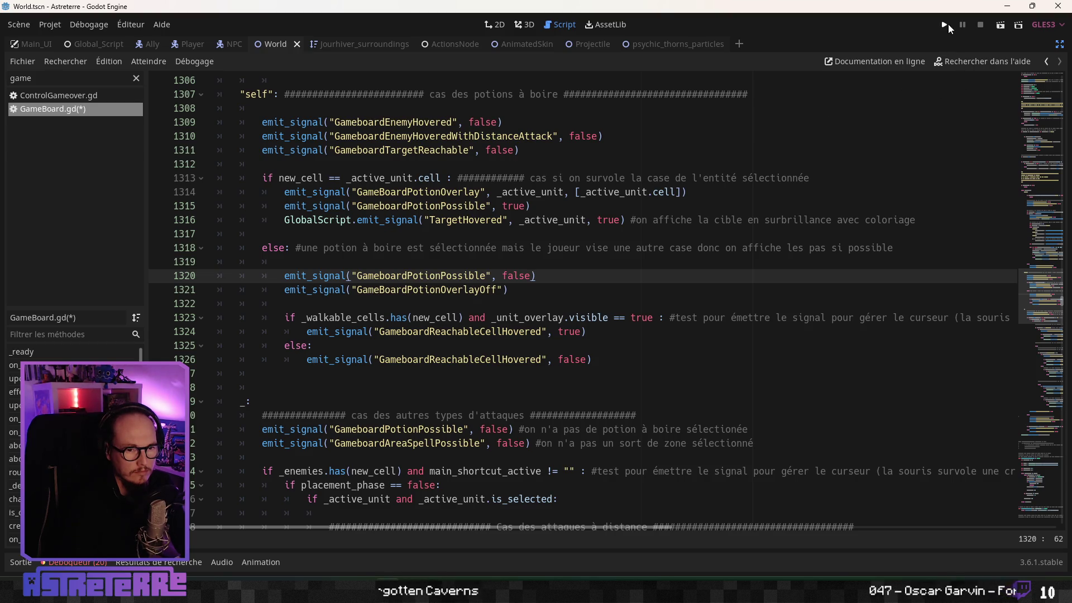
key(ctrl+s)
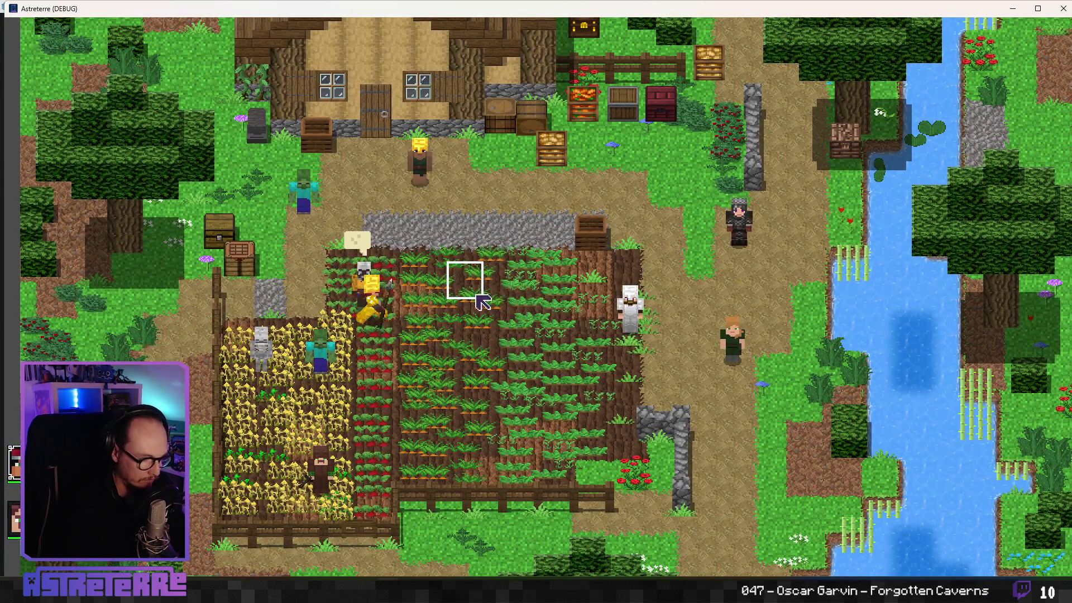
Step: Move the character, pick the minor healing potion and drink it on the character's own tile
click(477, 301)
key(i)
key(i)
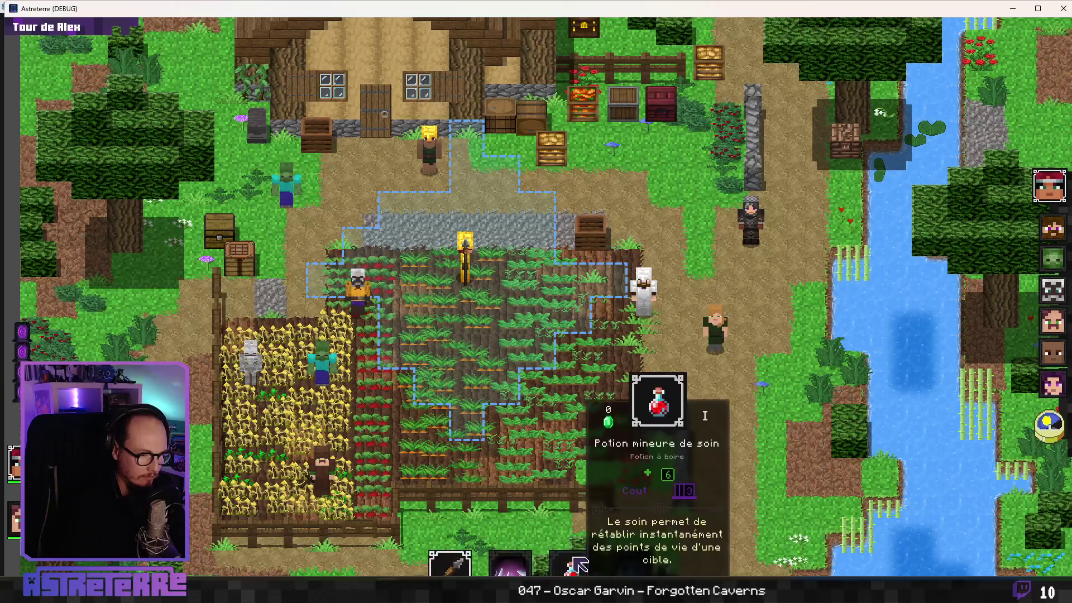
click(579, 565)
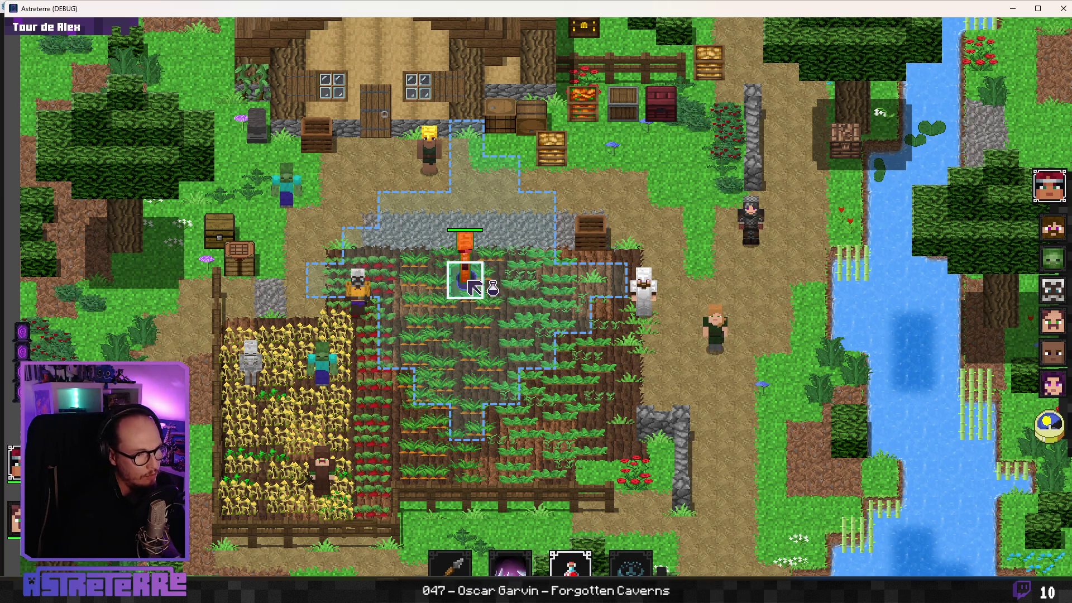
click(468, 288)
Step: Change the last argument of line 1316's TargetHovered call from true to false and save
click(1062, 9)
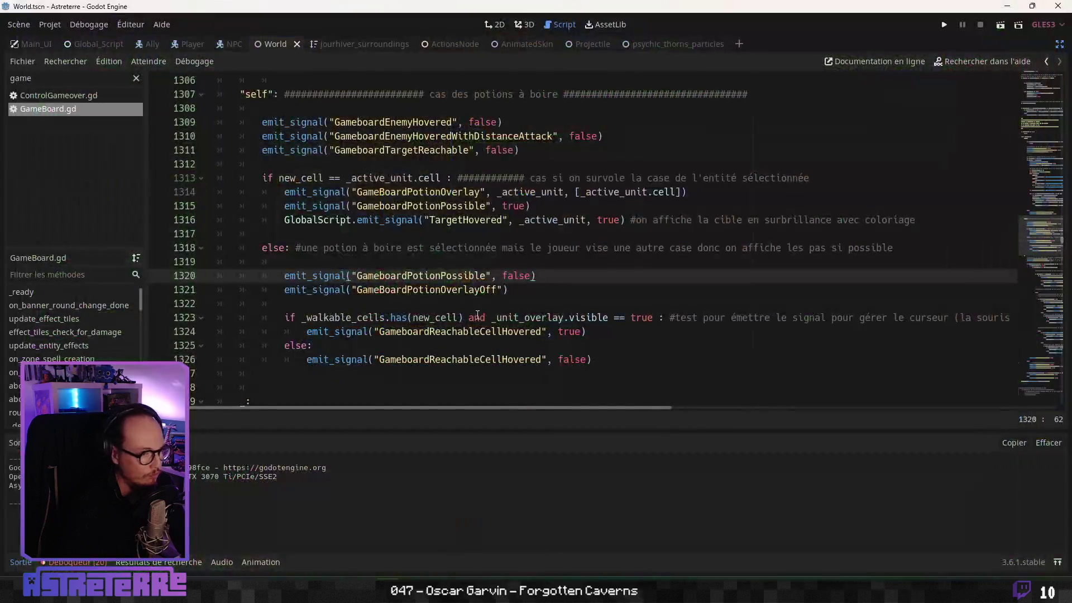
double_click(517, 280)
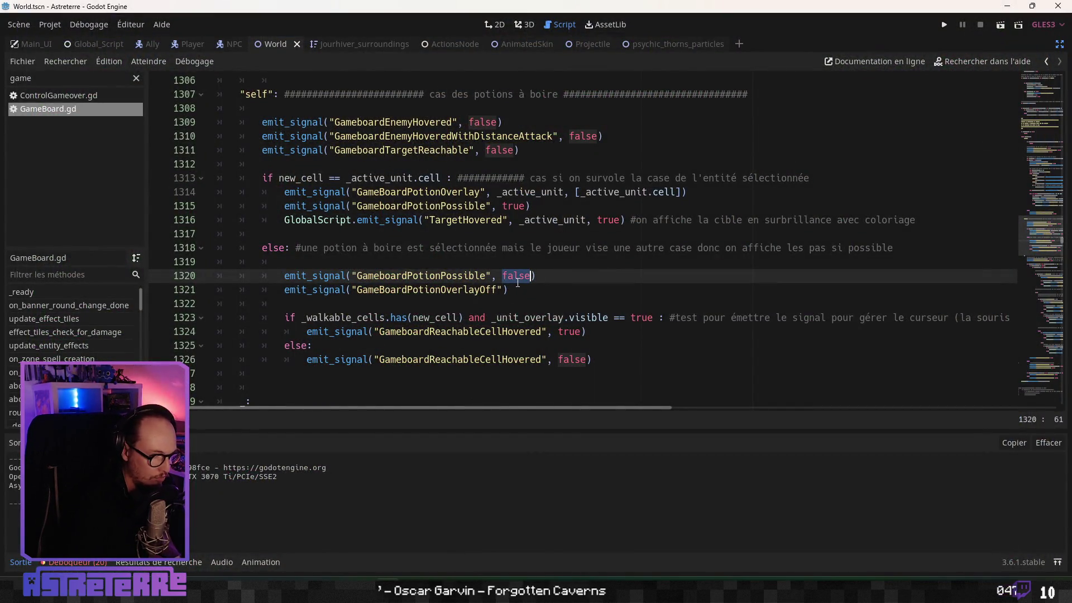
double_click(608, 219)
text(fal)
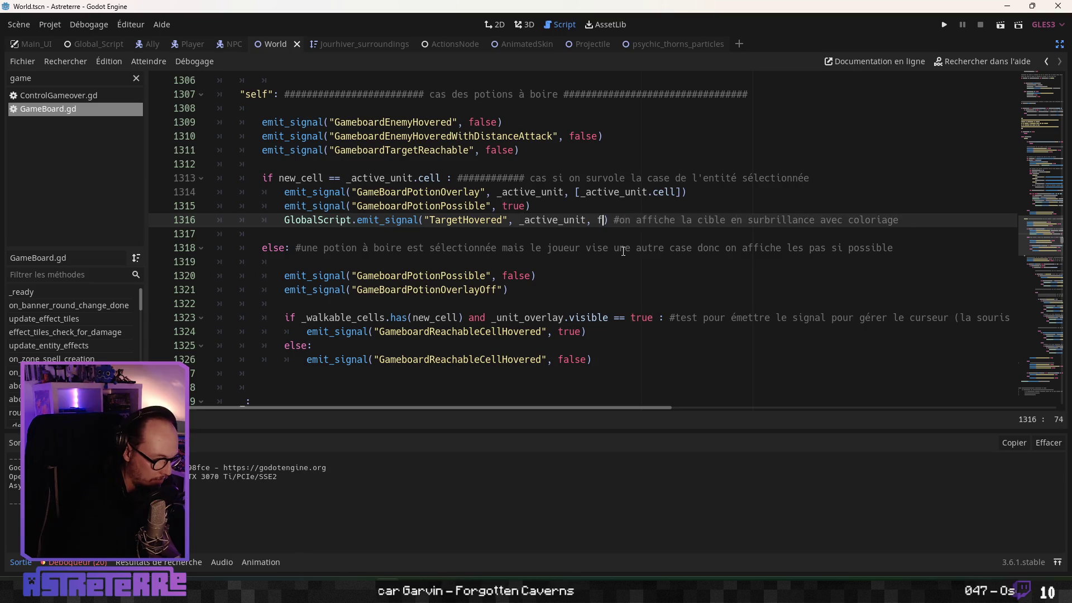
text(se)
click(628, 261)
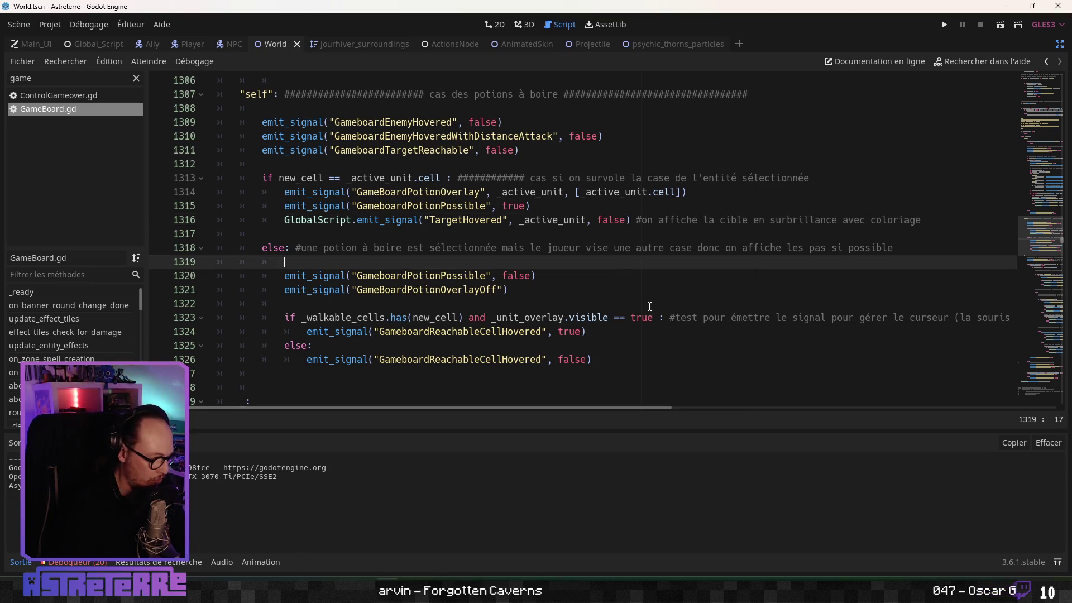
key(ctrl+s)
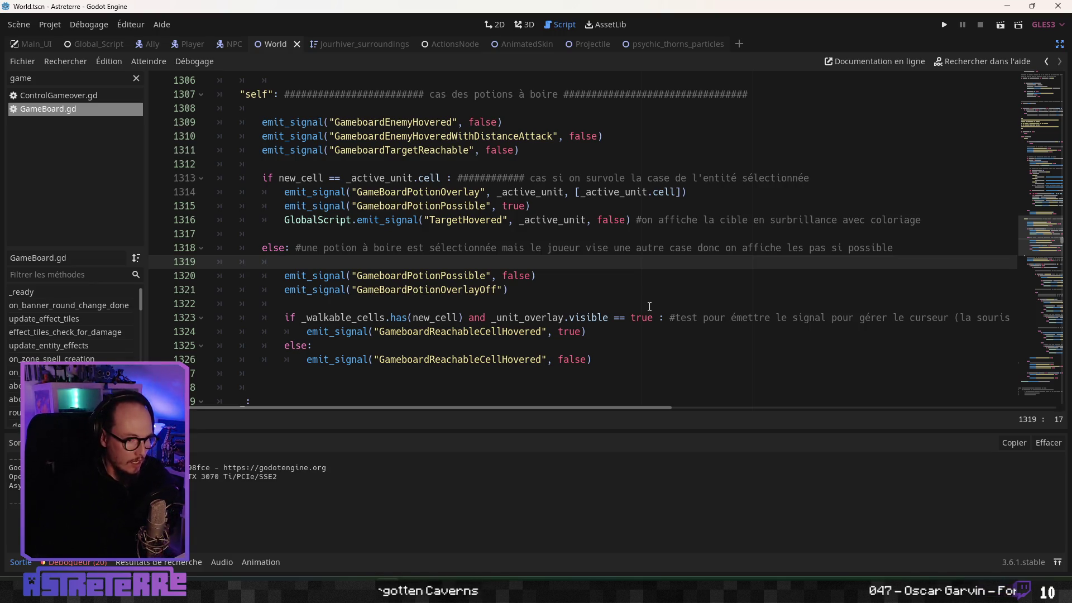
Step: Review the potion branch around lines 1318–1321
click(556, 283)
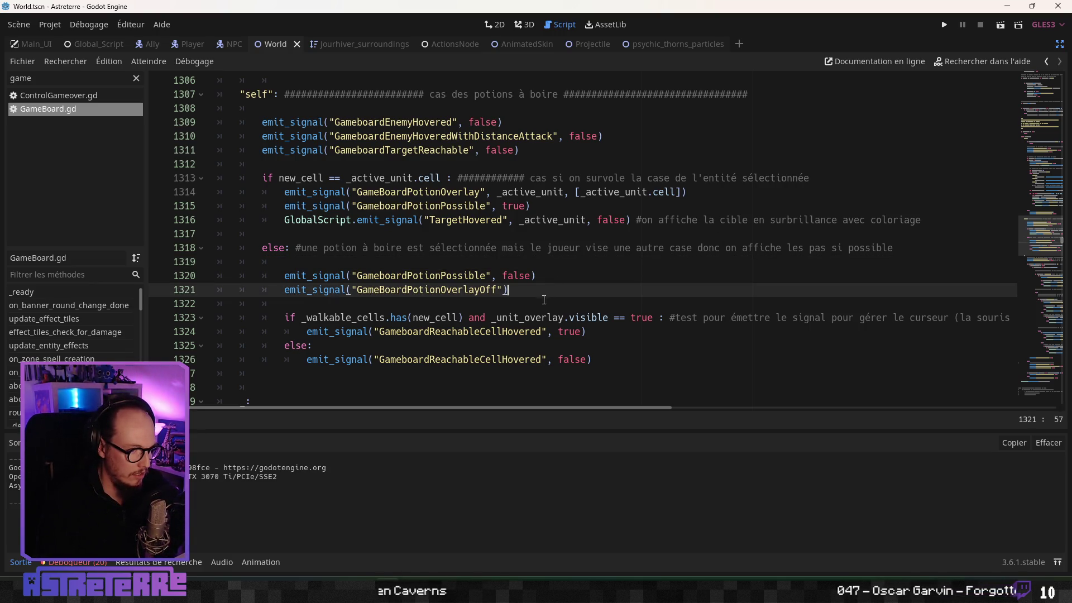
click(441, 247)
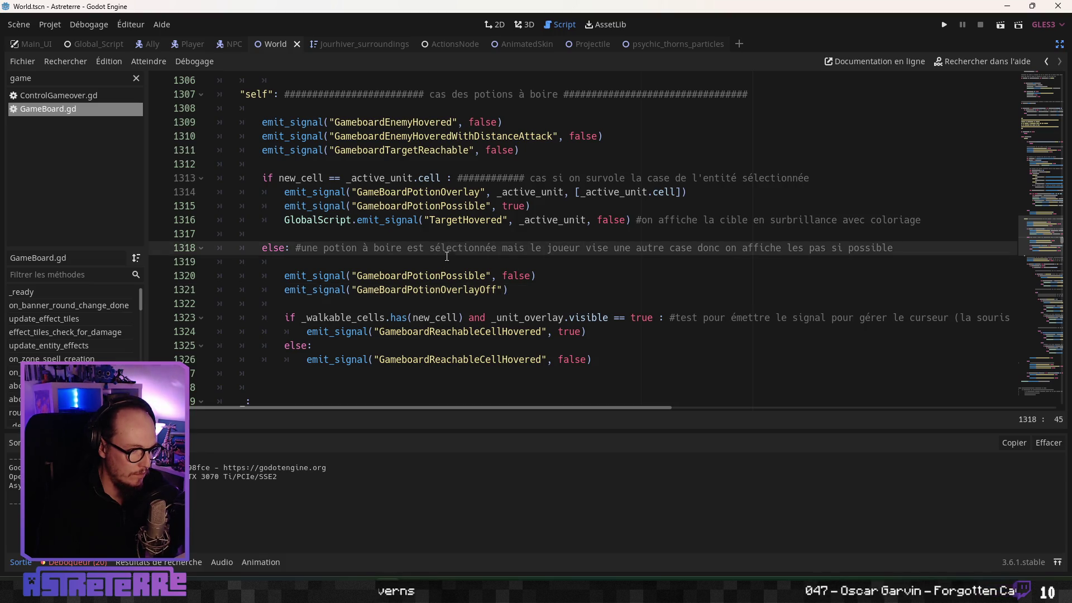
scroll(442, 274, down, 1)
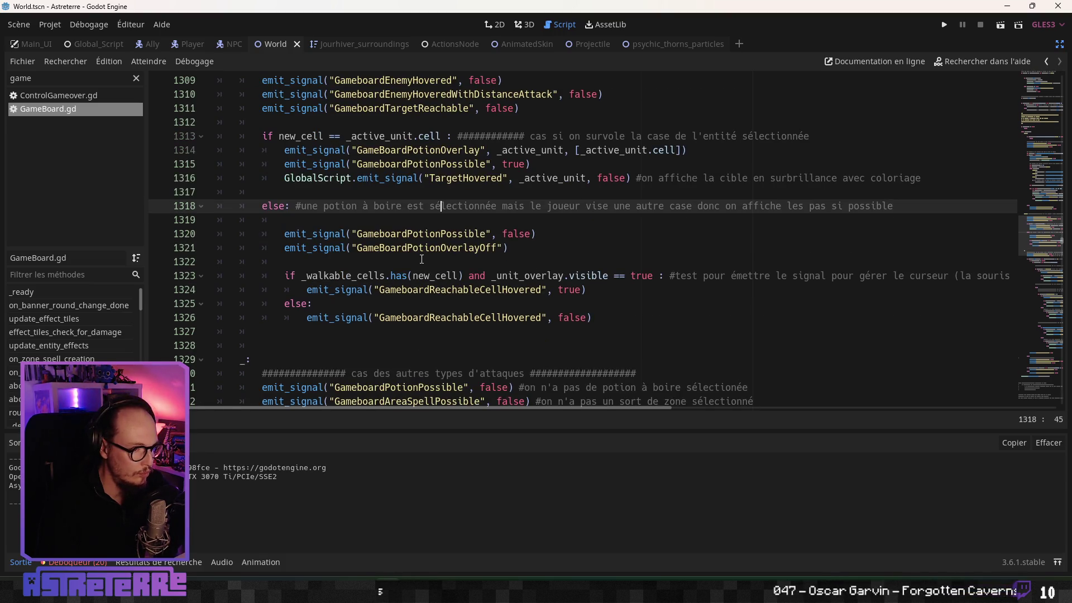
click(422, 252)
scroll(423, 255, up, 7)
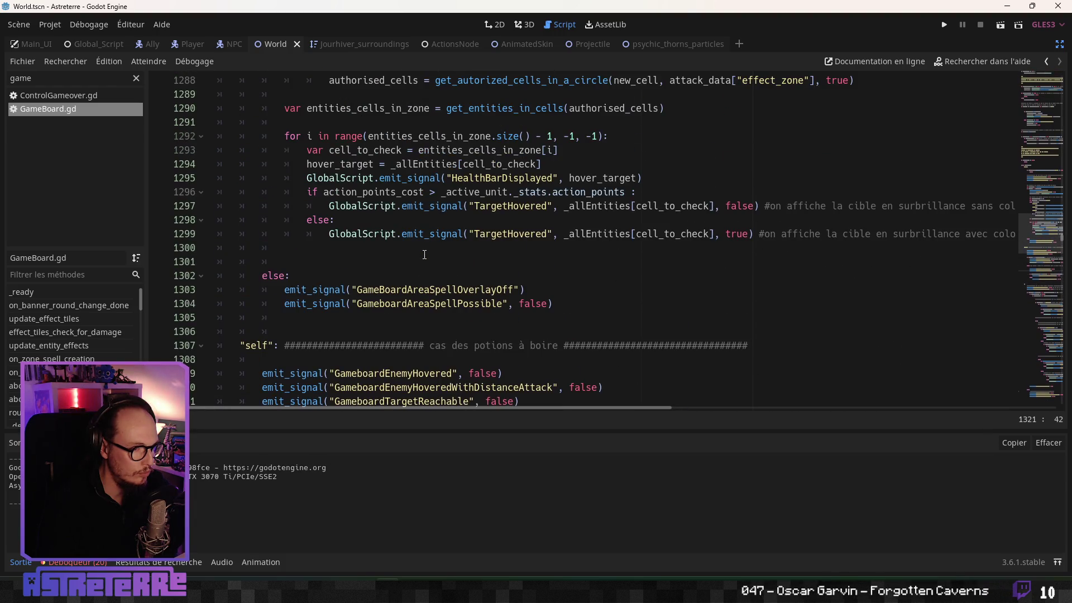
scroll(423, 231, up, 5)
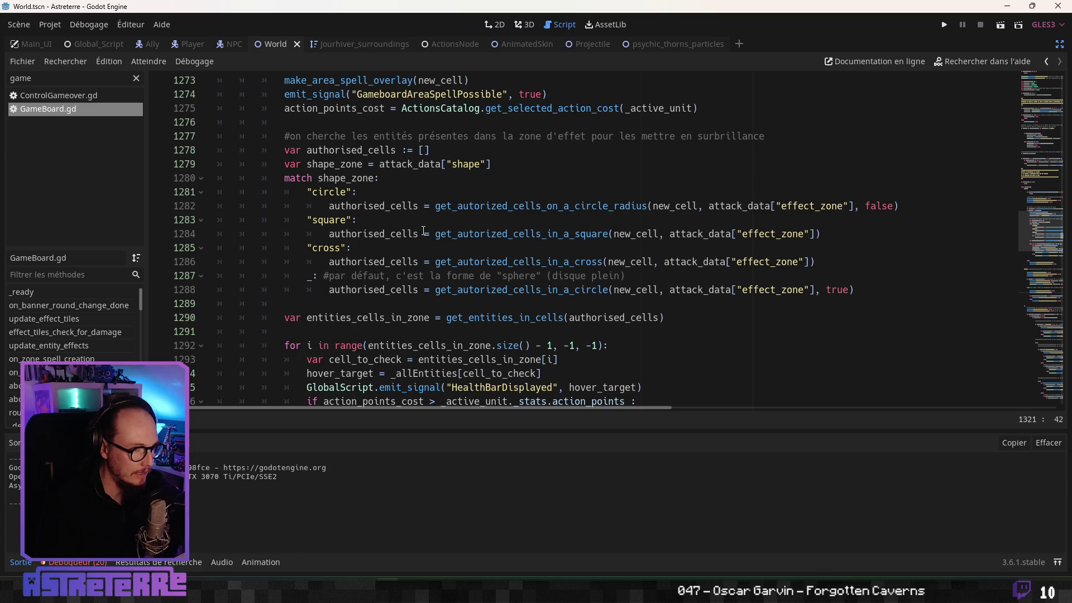
scroll(383, 206, up, 1)
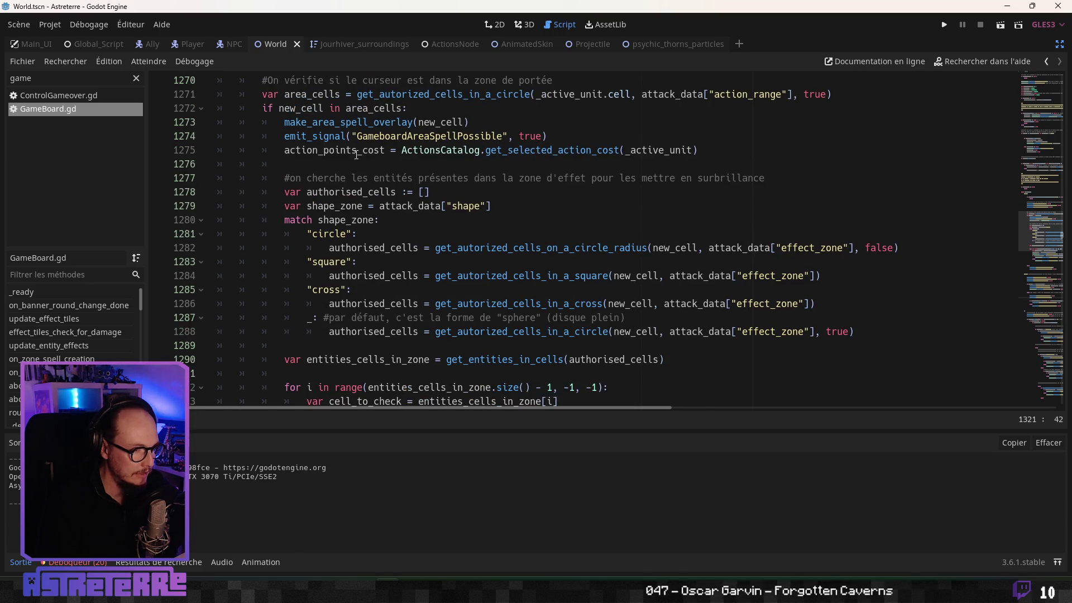
Step: Copy the action_points_cost line from the area-spell branch and place the caret after line 1316
drag(699, 150, 286, 154)
key(ctrl+c)
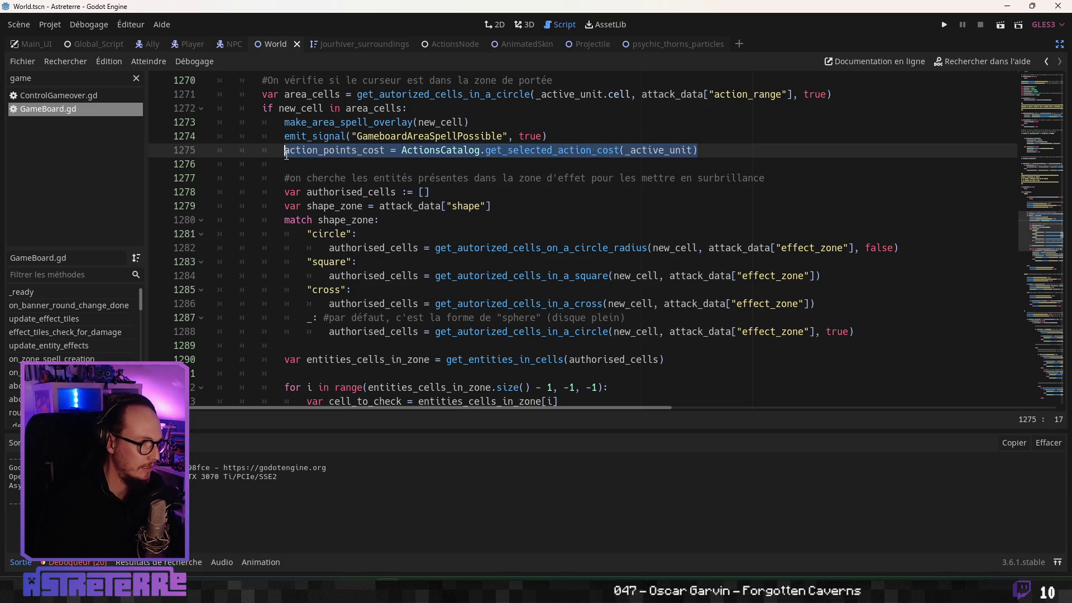
scroll(422, 225, down, 8)
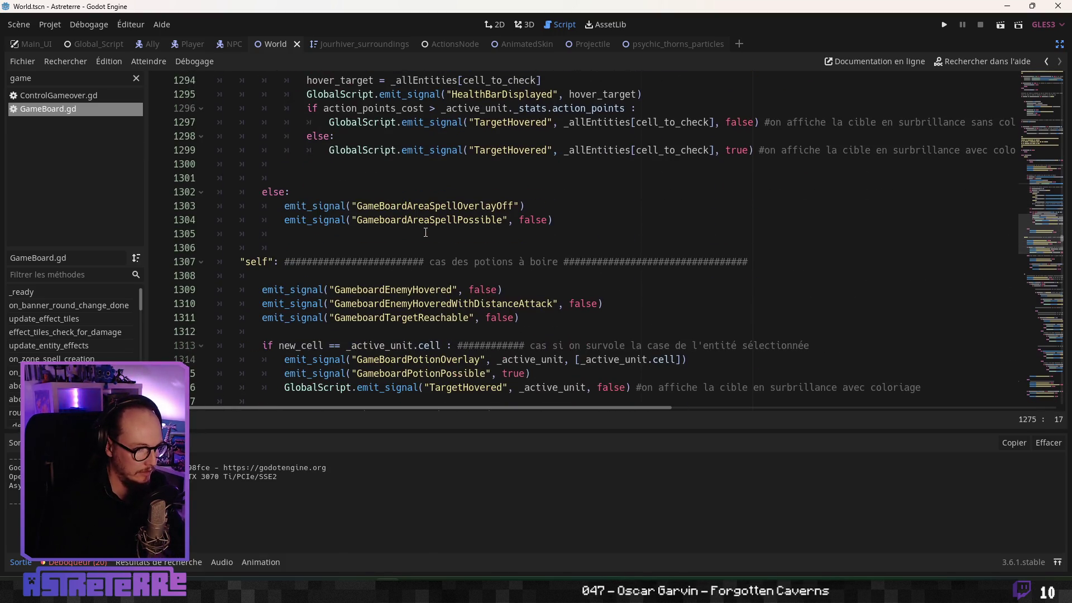
scroll(426, 232, down, 5)
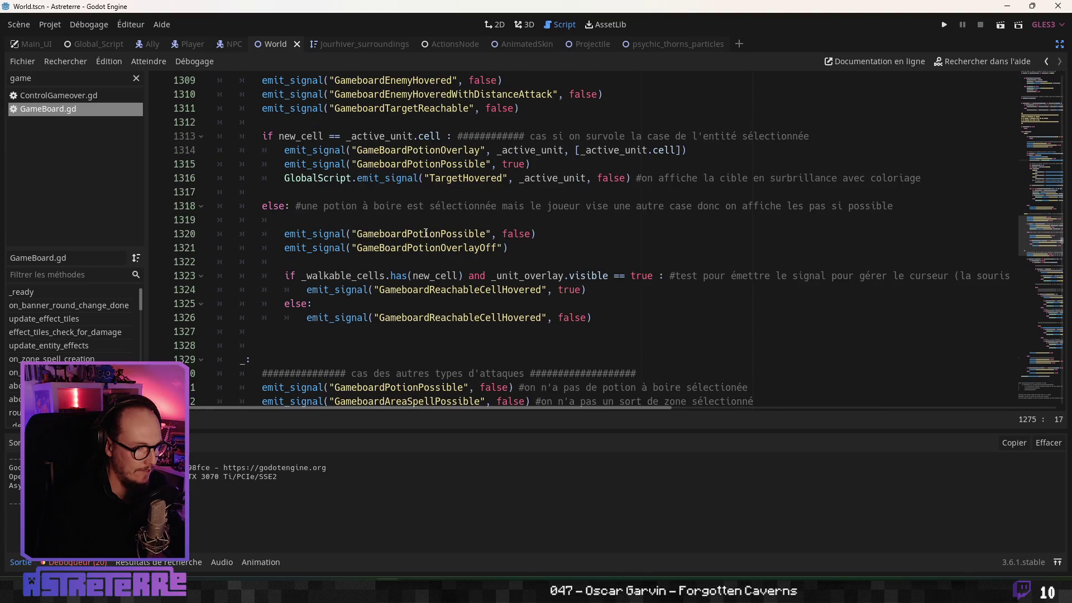
scroll(426, 232, up, 2)
scroll(426, 232, up, 9)
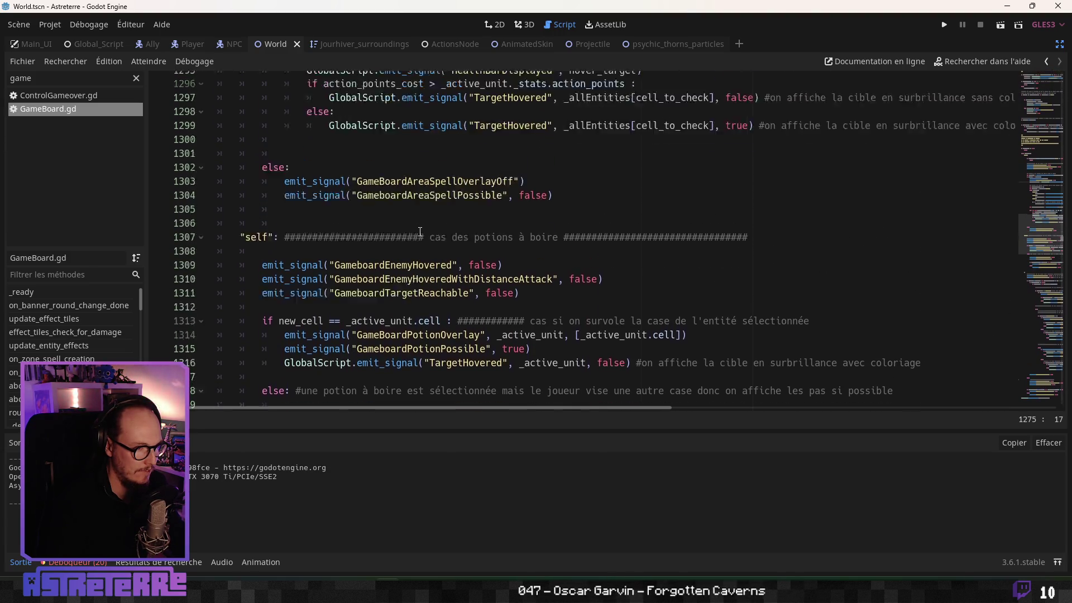
scroll(422, 238, up, 1)
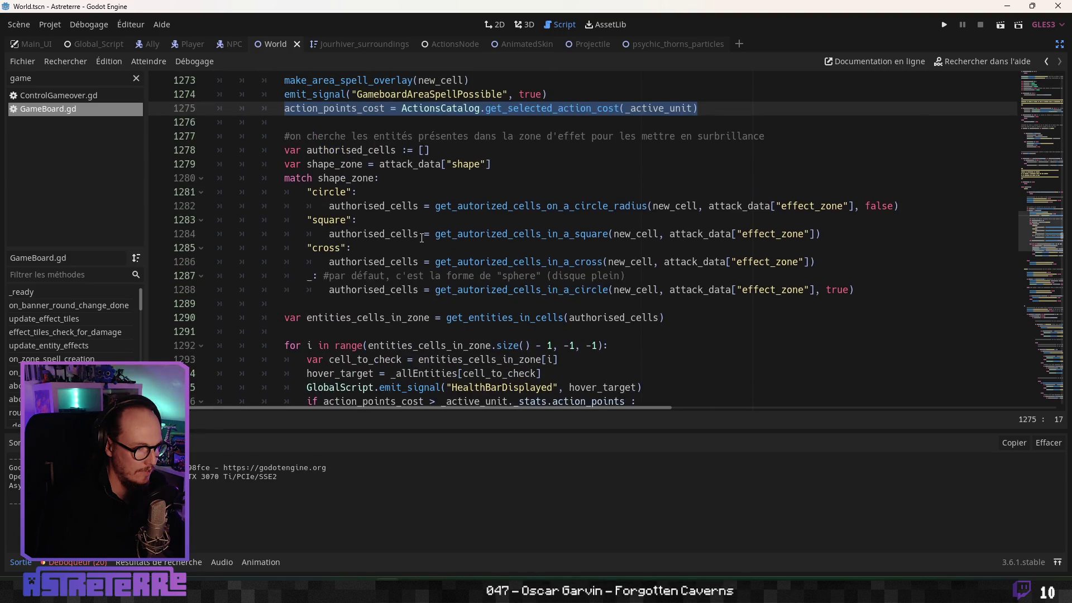
scroll(422, 238, down, 11)
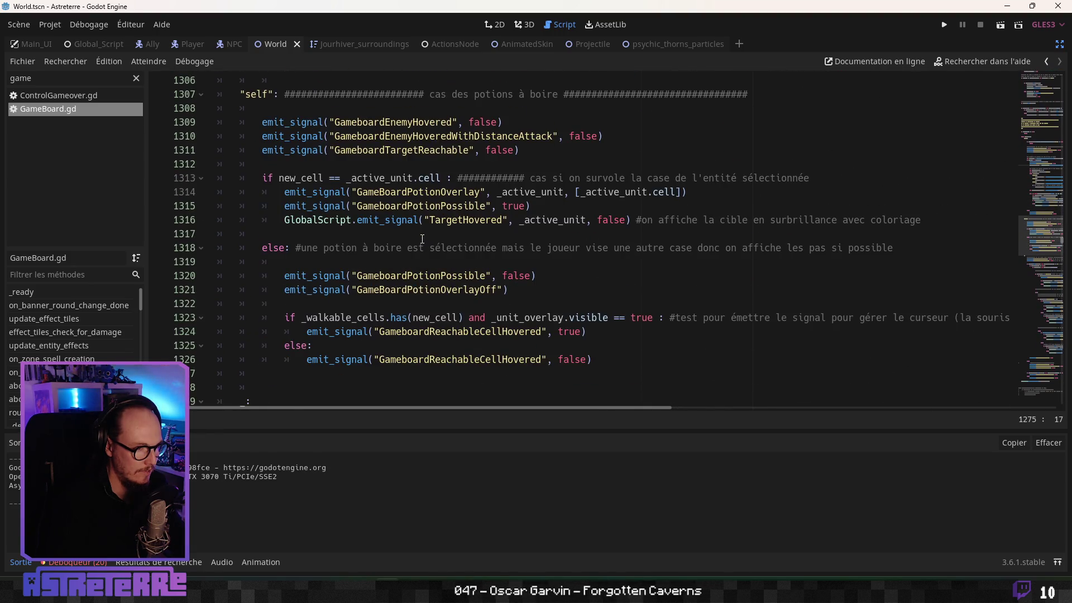
click(1013, 220)
Step: Paste action_points_cost = ActionsCatalog.get_selected_action_cost(_active_unit) as line 1317
key(Return)
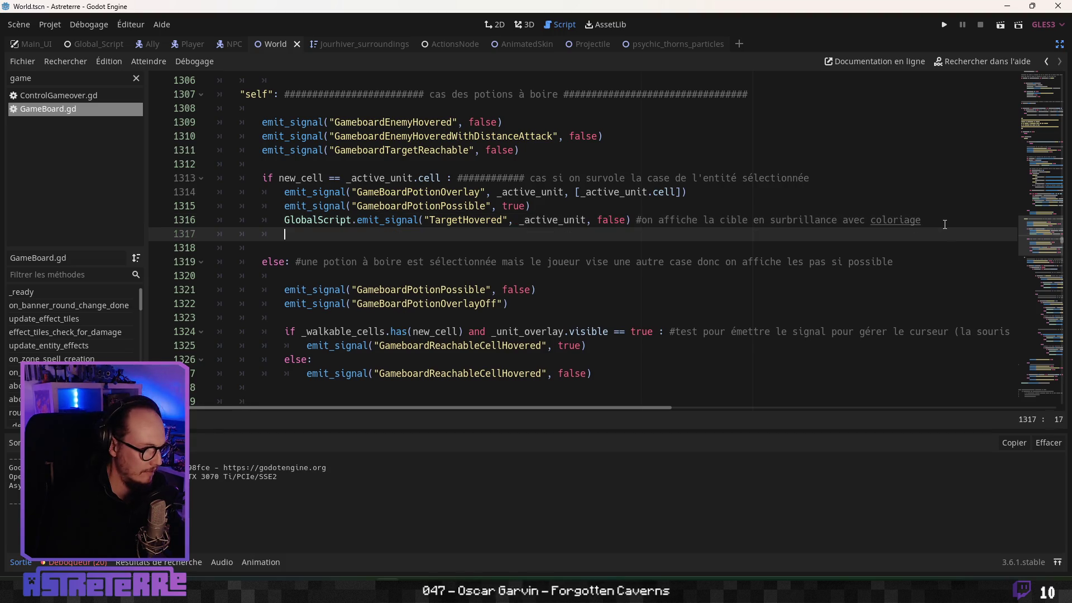
key(ctrl+v)
click(363, 261)
scroll(374, 275, down, 2)
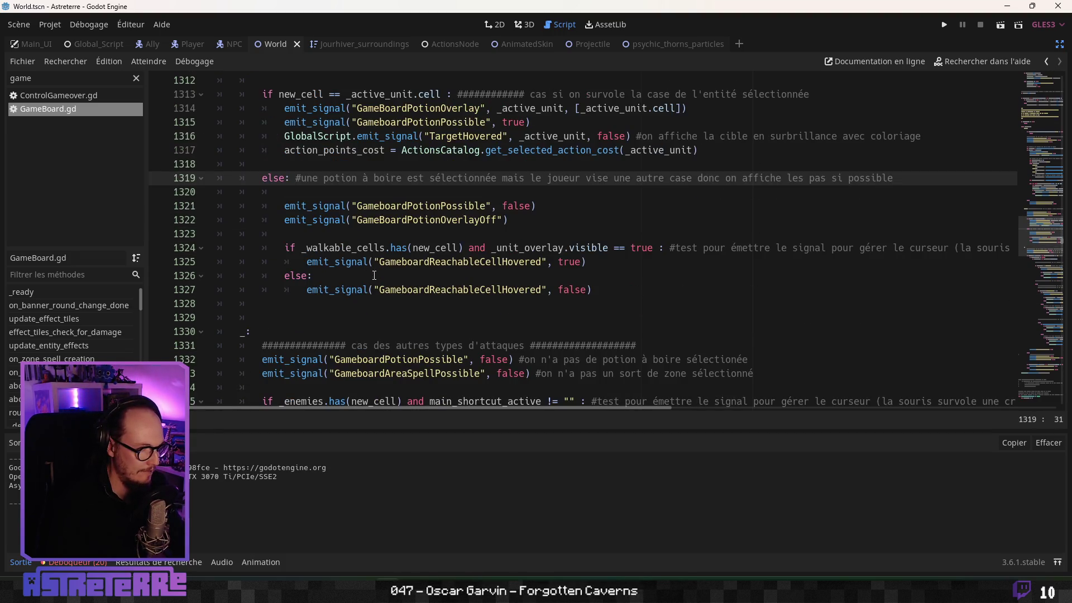
click(373, 261)
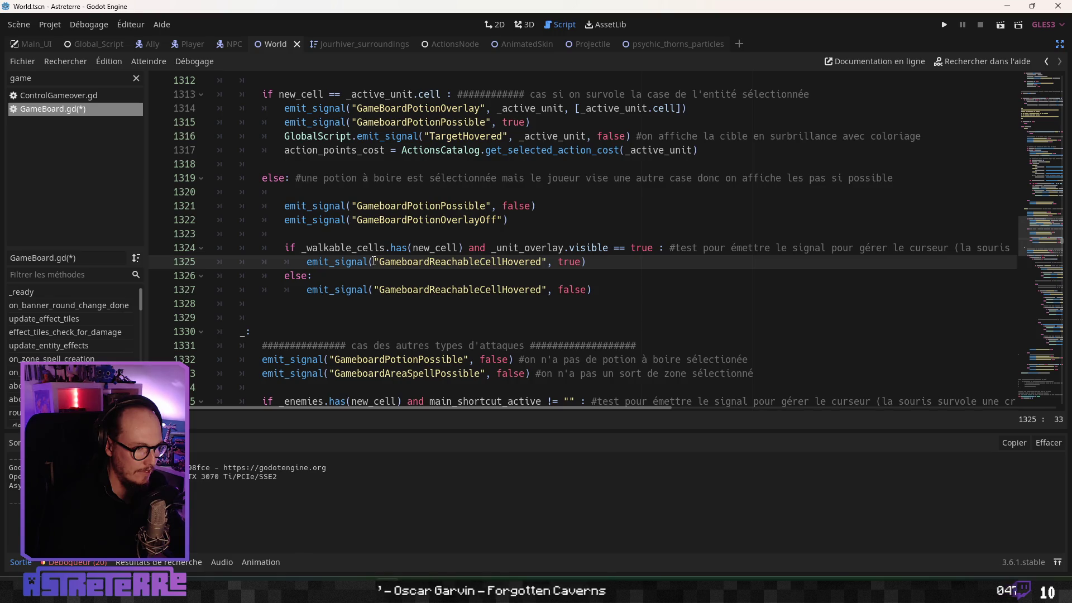
click(357, 290)
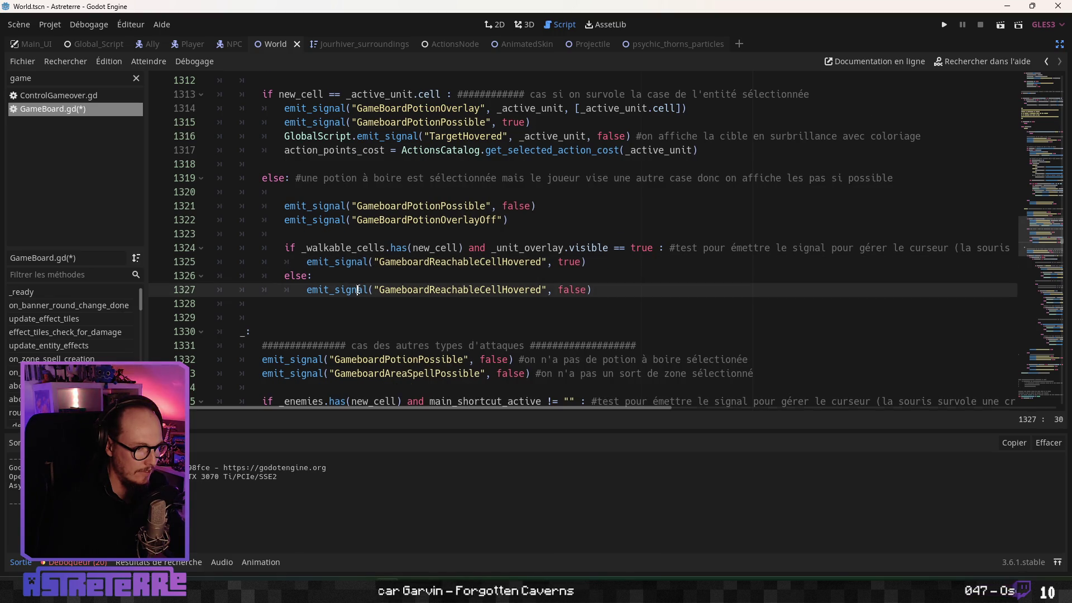
scroll(358, 289, down, 12)
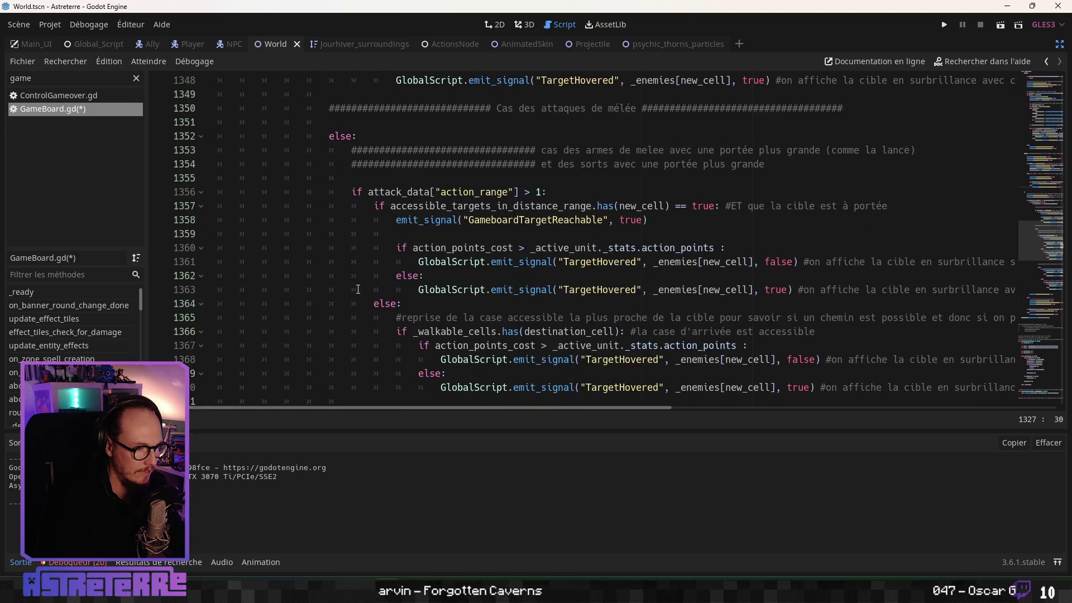
scroll(358, 289, down, 10)
scroll(358, 289, down, 3)
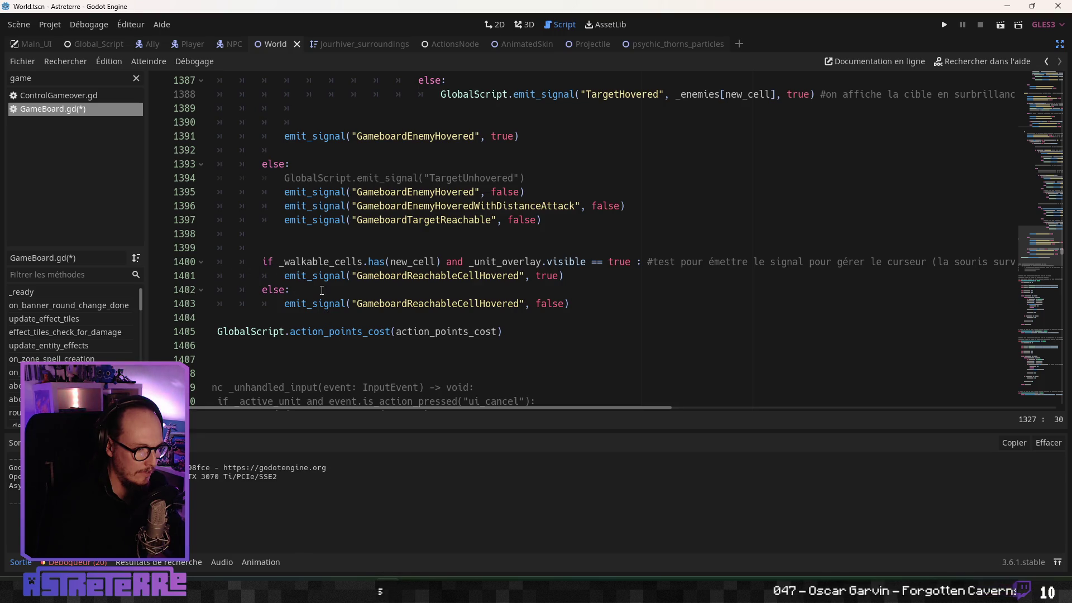
scroll(322, 290, up, 20)
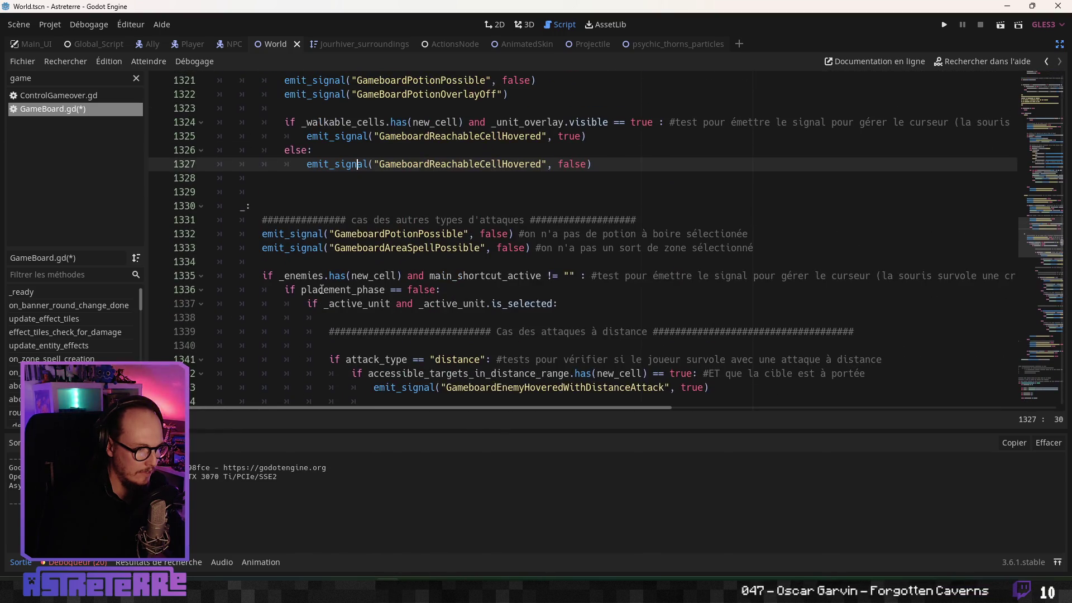
scroll(287, 262, down, 4)
scroll(206, 175, up, 3)
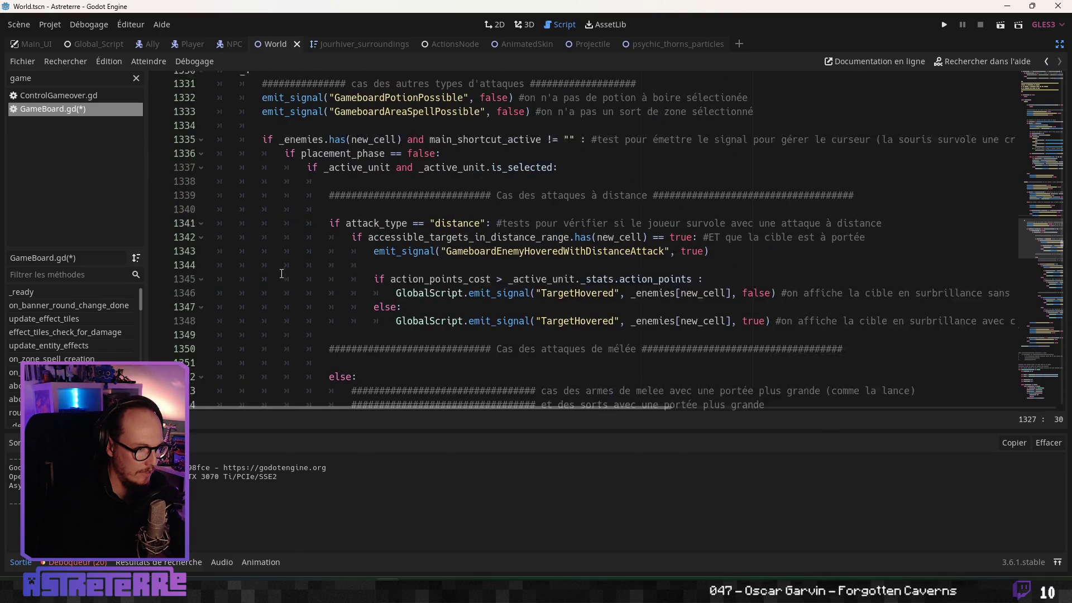
Step: Fold and unfold the block at line 1330, then save GameBoard.gd
click(204, 165)
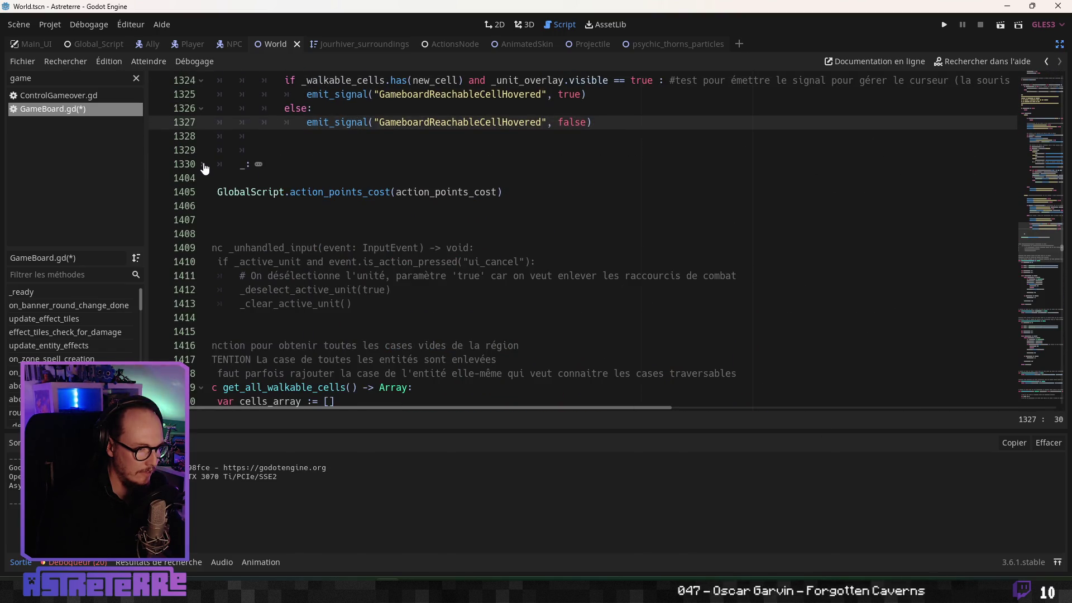
click(204, 165)
scroll(240, 173, up, 6)
click(444, 289)
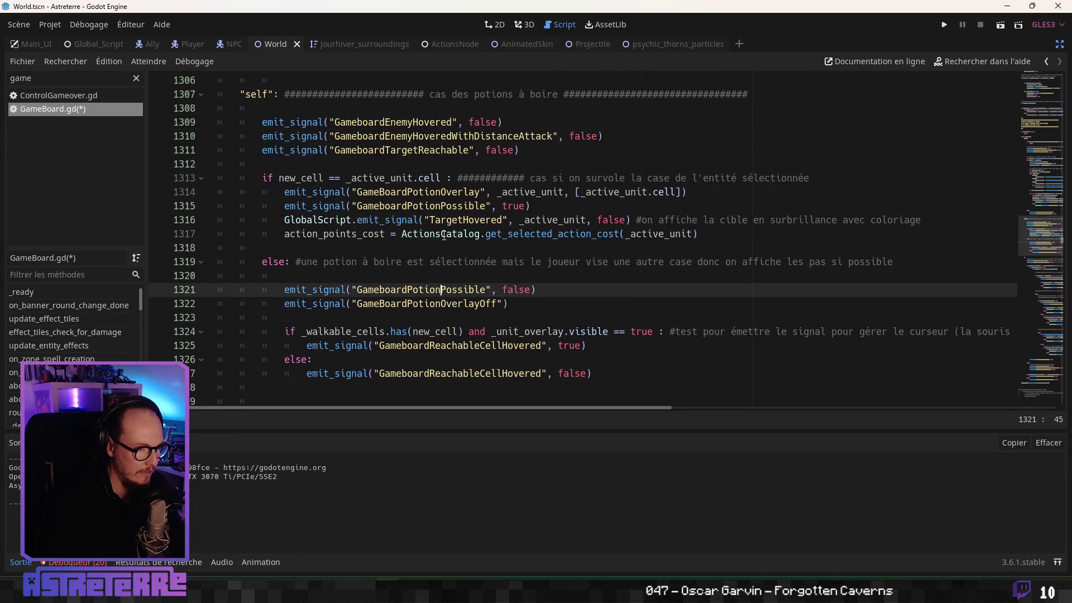
click(445, 234)
key(ctrl+s)
click(726, 218)
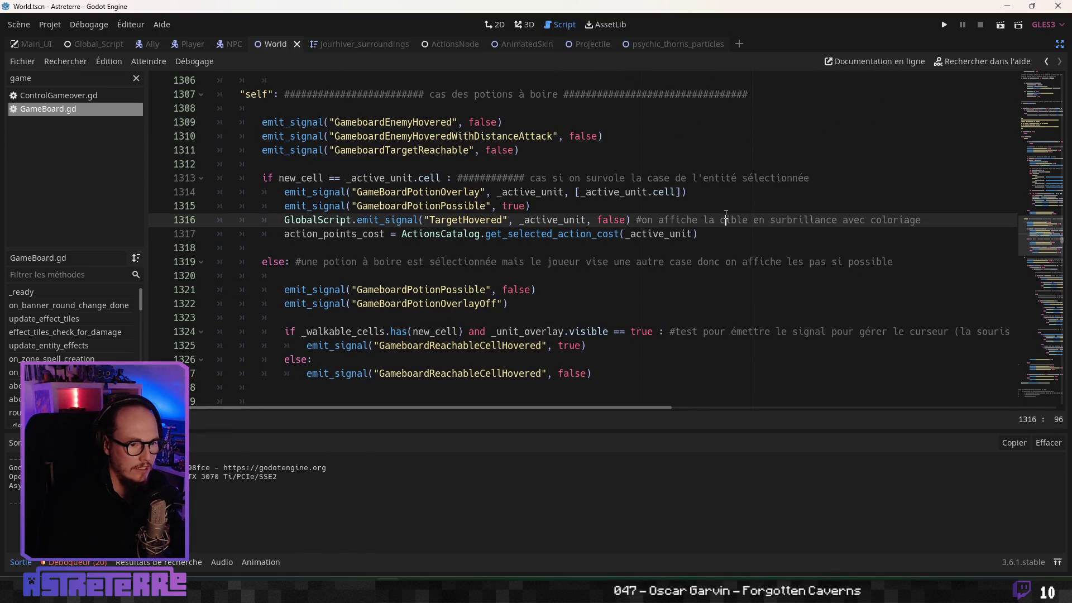
Step: Run the game, pan toward the farm fields and toggle the inventory to begin placement
key(ctrl+s)
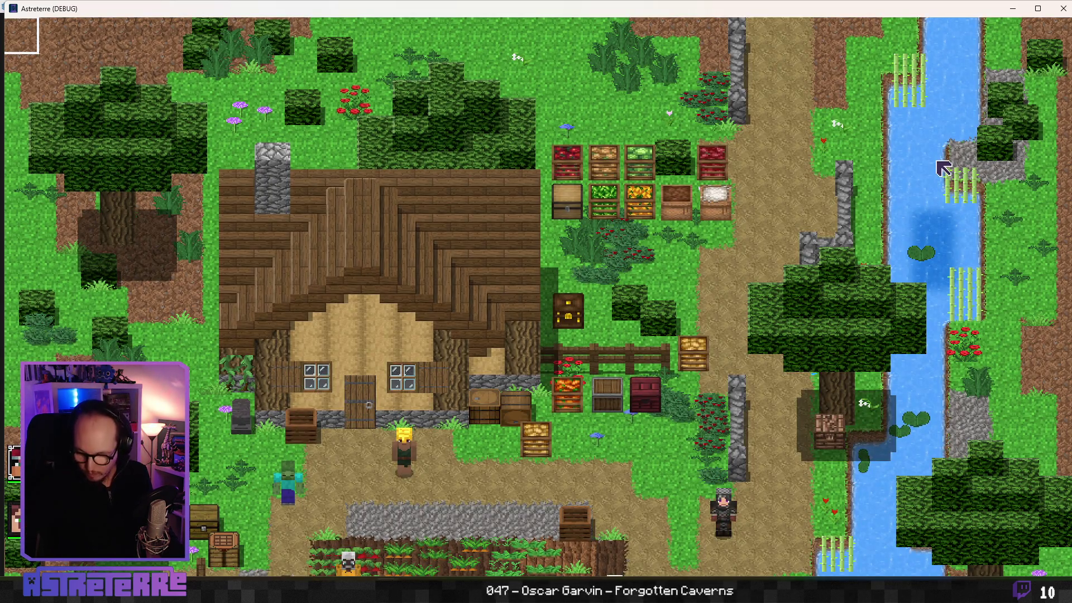
key(s)
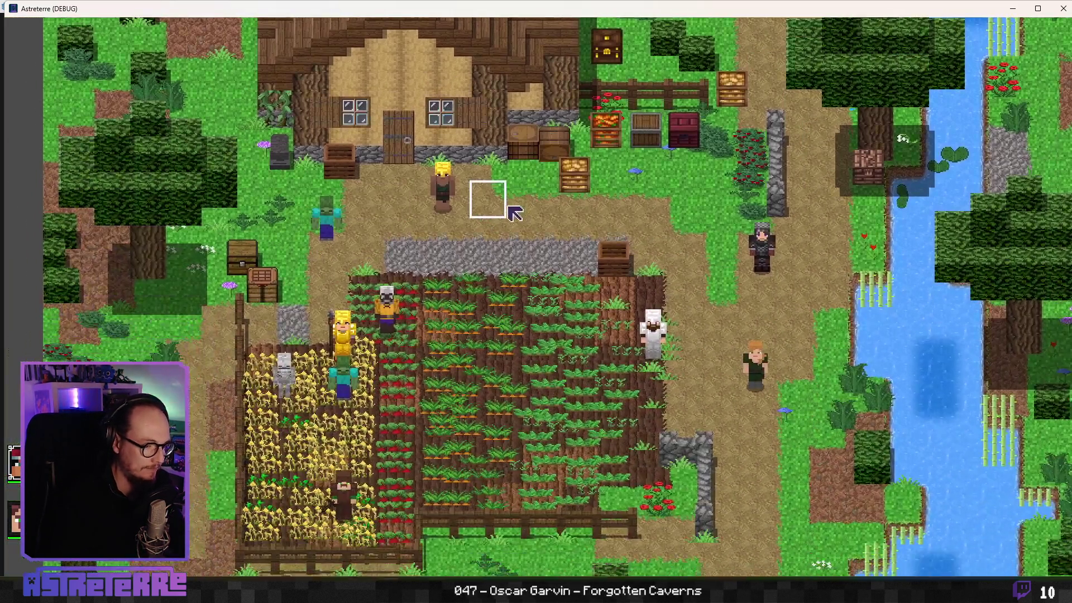
key(i)
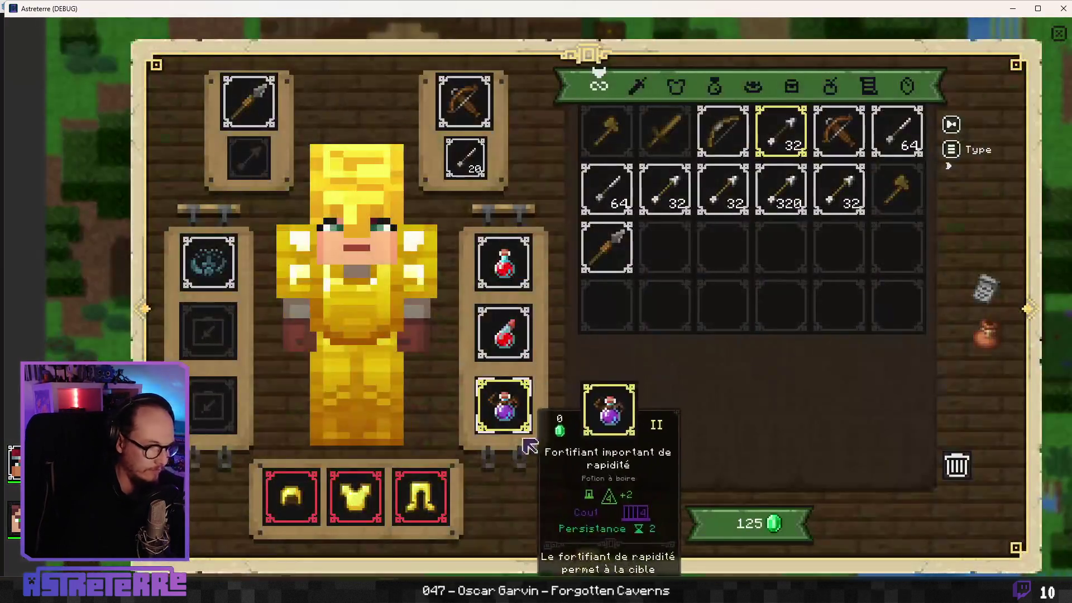
key(i)
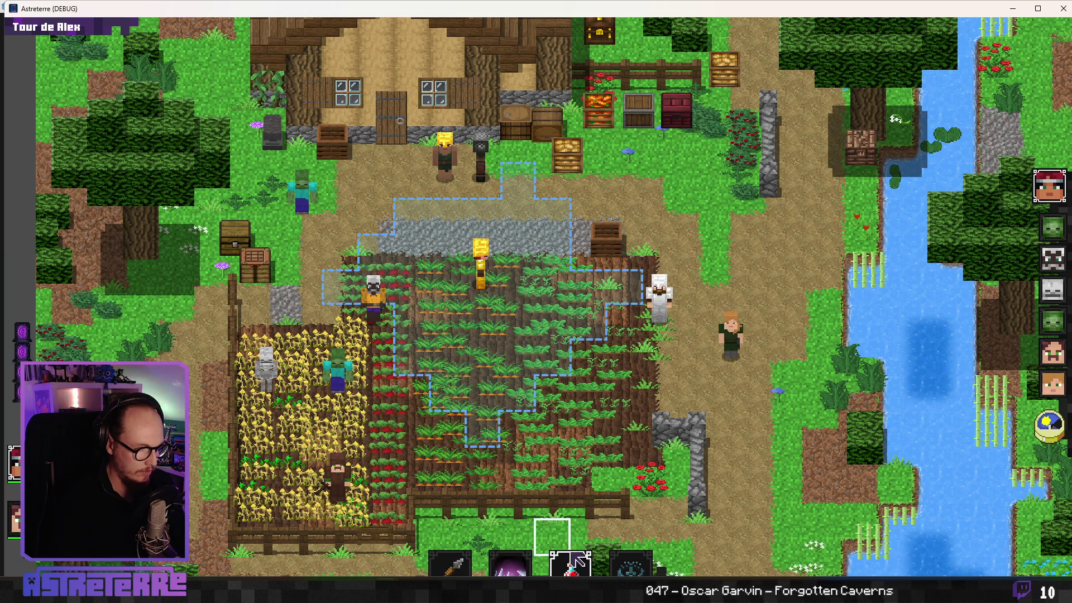
Step: Start potion targeting and move the golden character one tile to the right
click(578, 564)
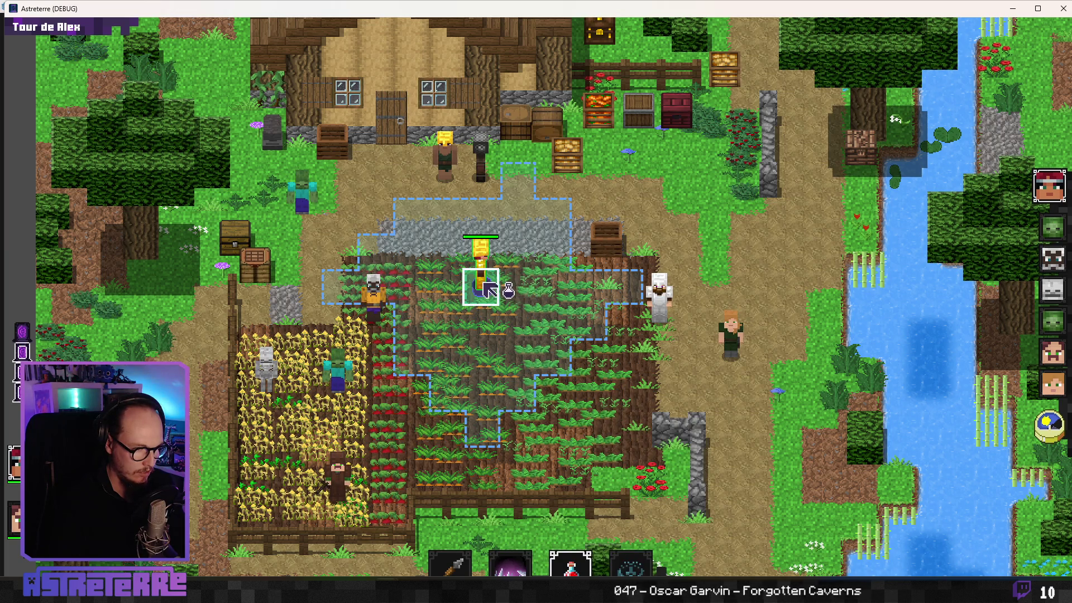
click(569, 564)
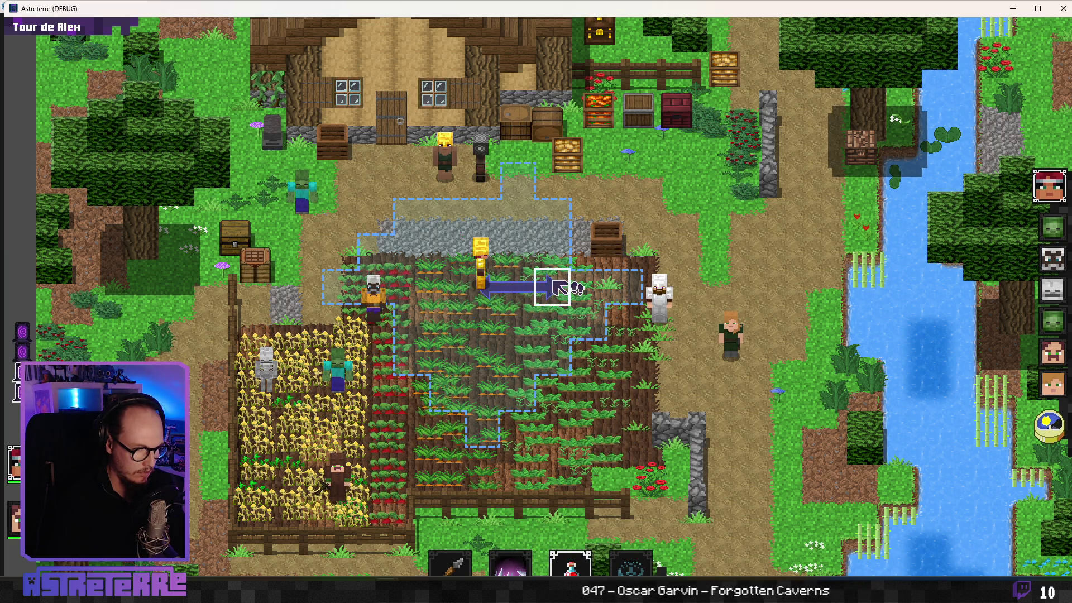
click(518, 288)
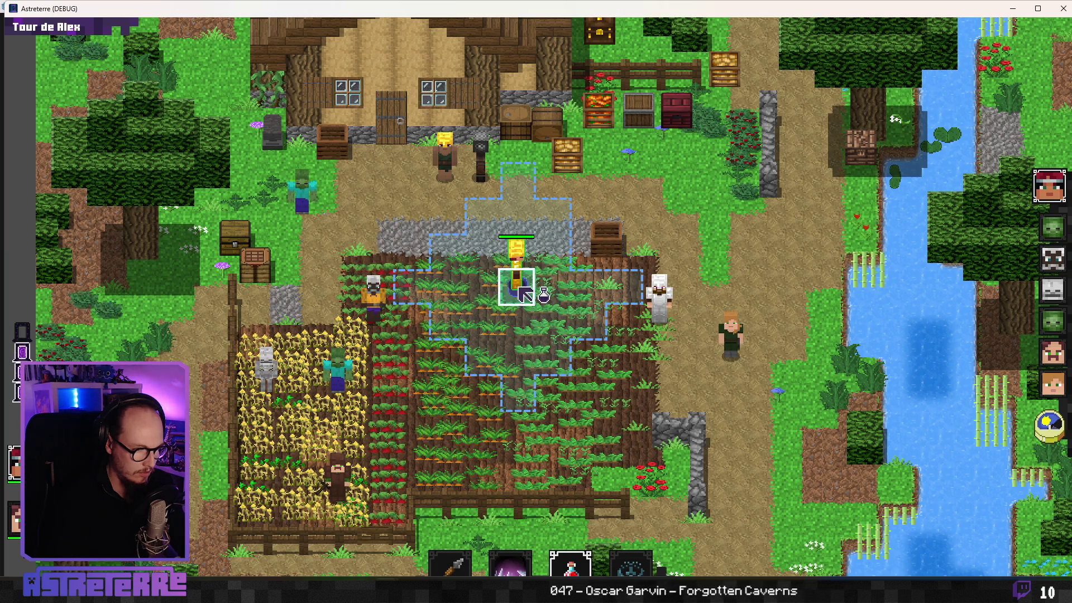
Step: Try the spider-web spell from the purple spell slot, then switch back to the red potion
click(510, 565)
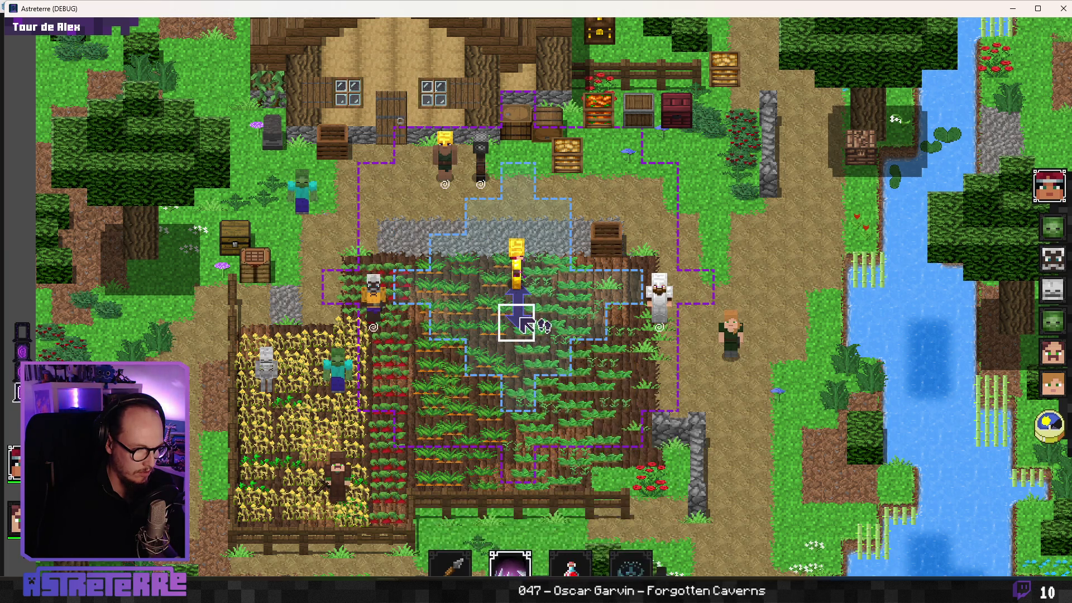
mouse_move(509, 561)
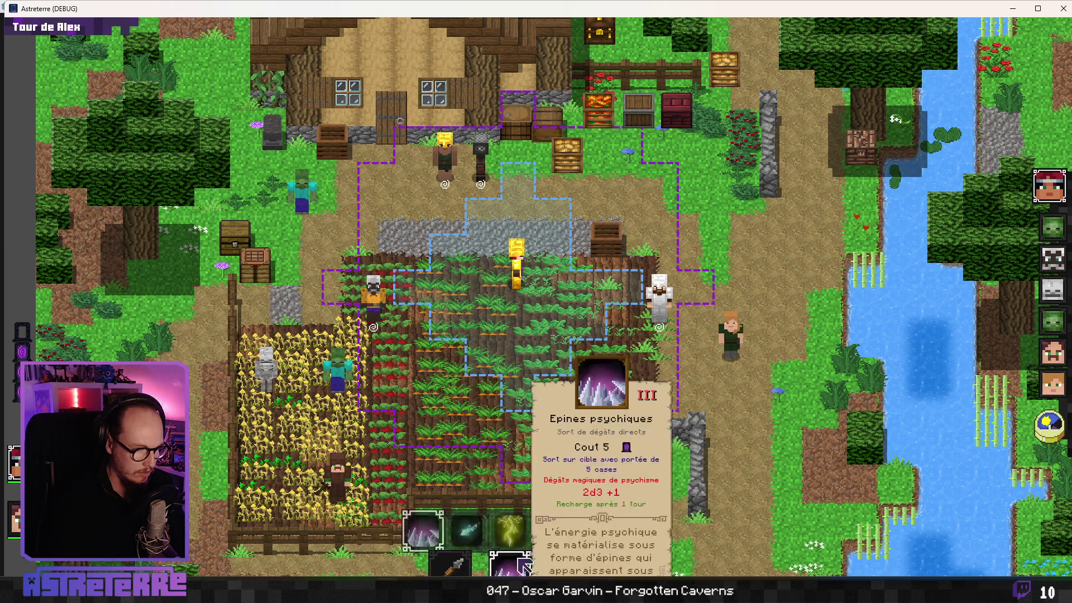
click(555, 528)
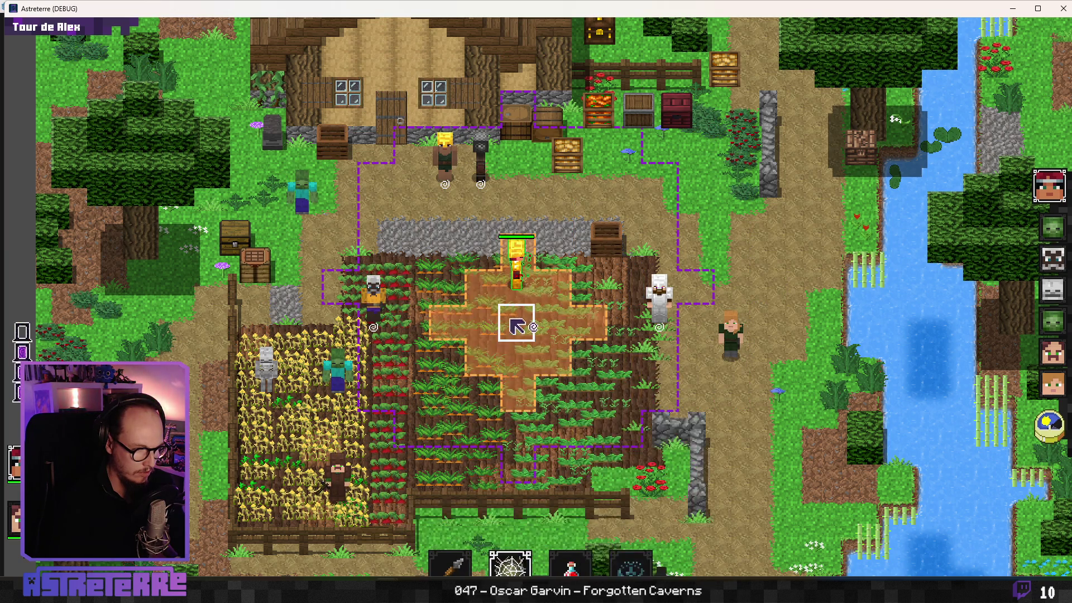
click(570, 565)
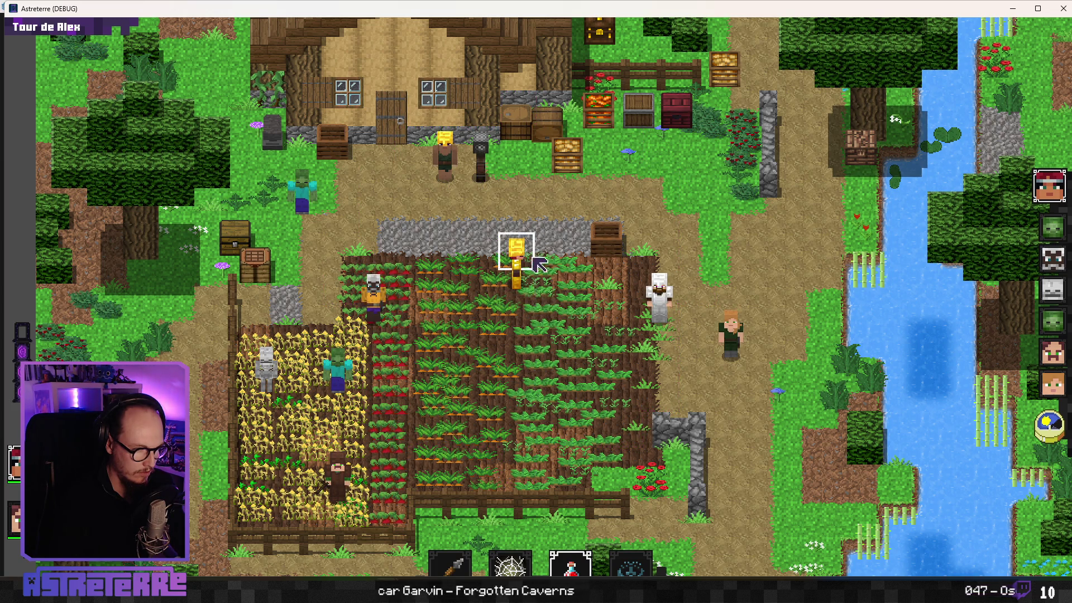
Step: Close the Astreterre game window and save GameBoard.gd
click(1062, 9)
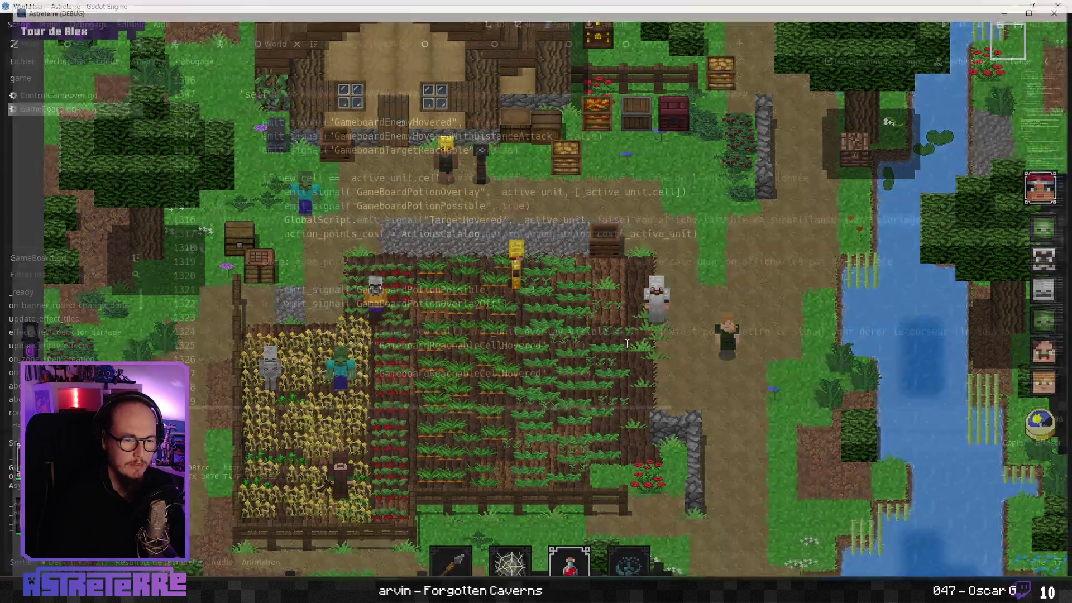
click(441, 345)
key(ctrl+s)
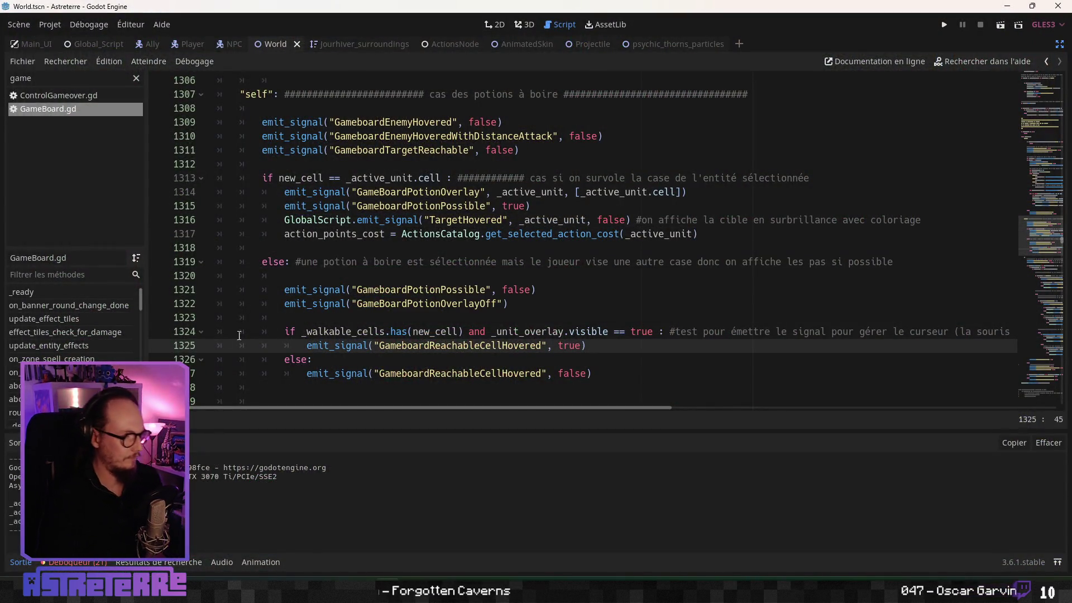
scroll(424, 290, down, 3)
scroll(391, 268, up, 3)
click(374, 250)
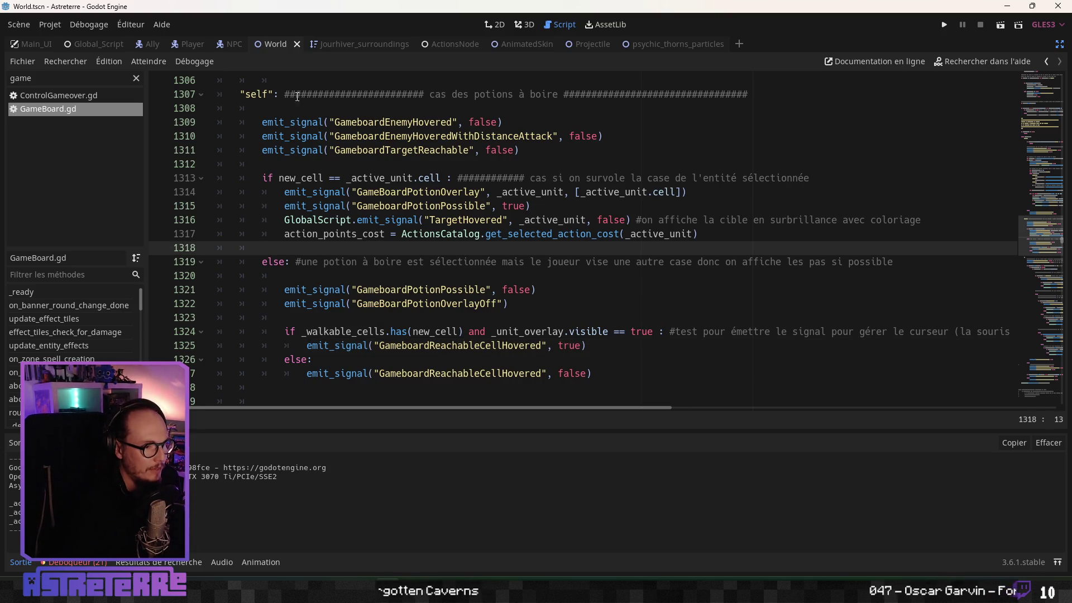
scroll(363, 252, down, 1)
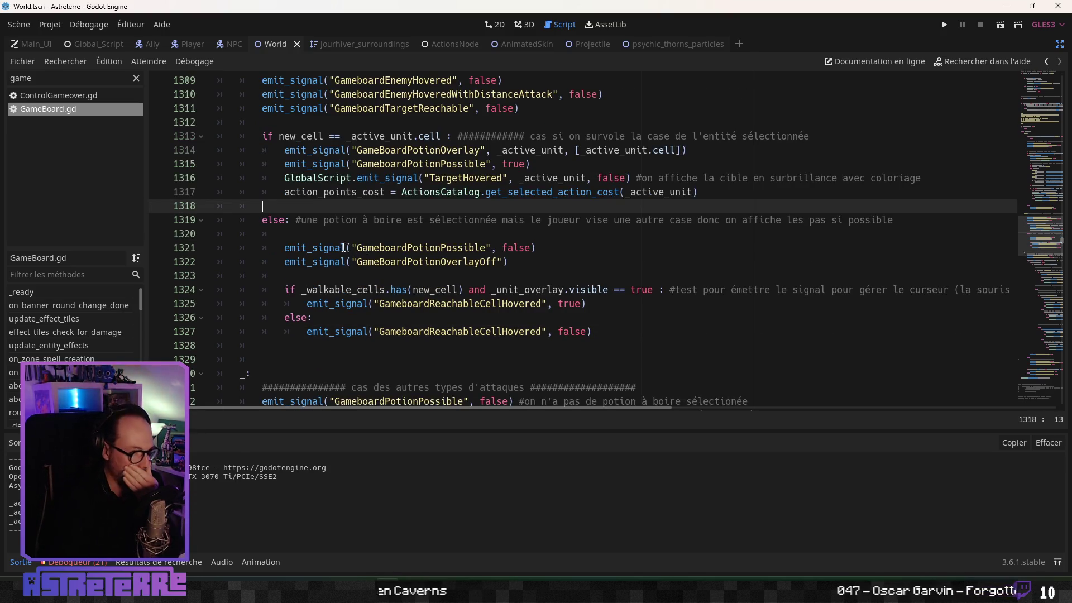
scroll(66, 358, down, 8)
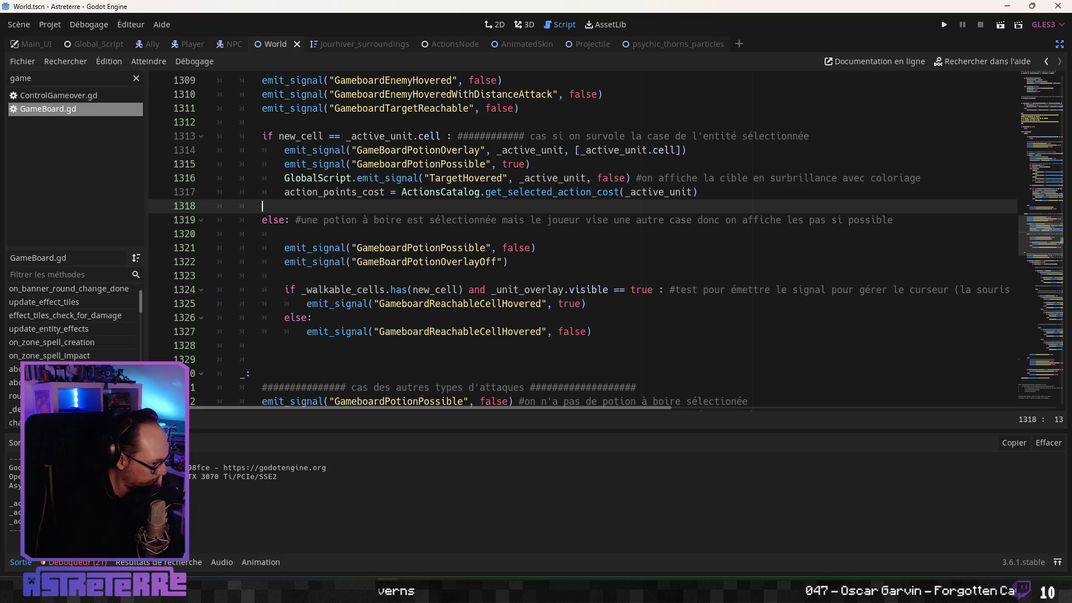
Step: Jump to _select_unit and bring its match weapon_type block into view
click(66, 351)
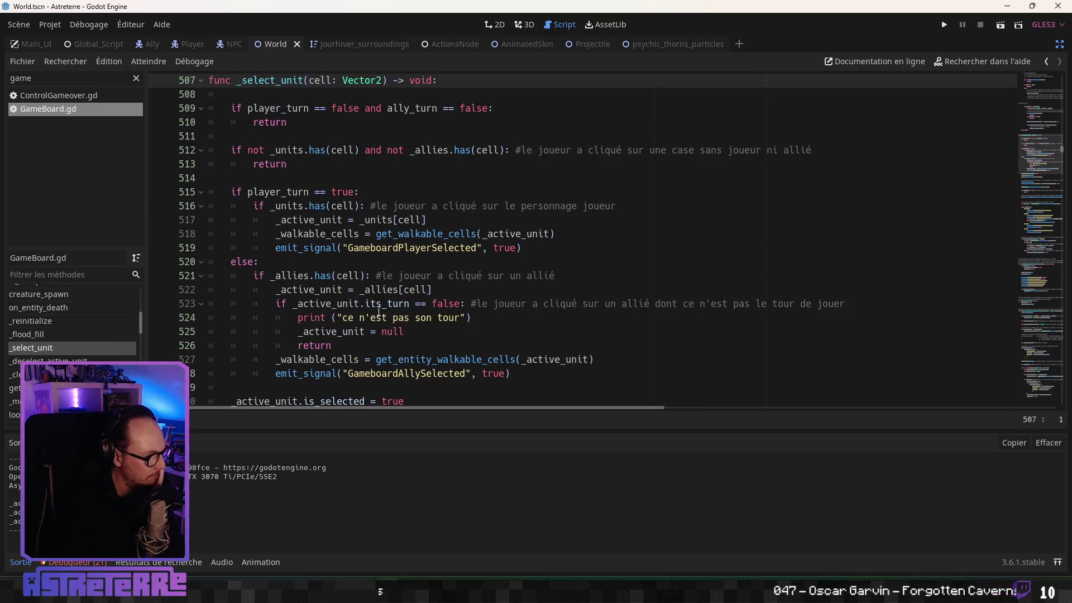
scroll(337, 272, down, 6)
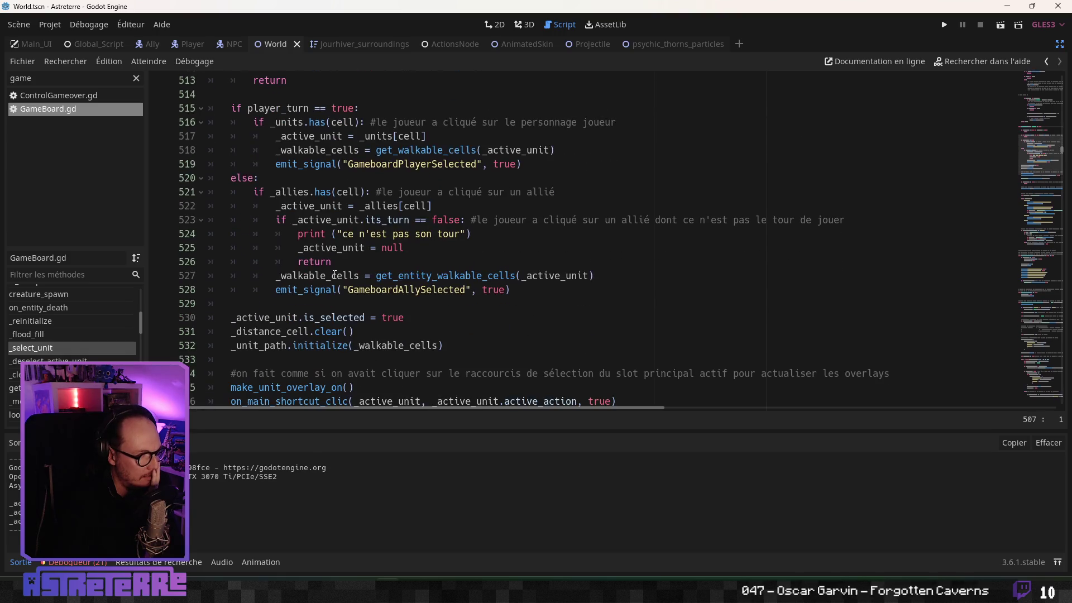
scroll(333, 276, down, 4)
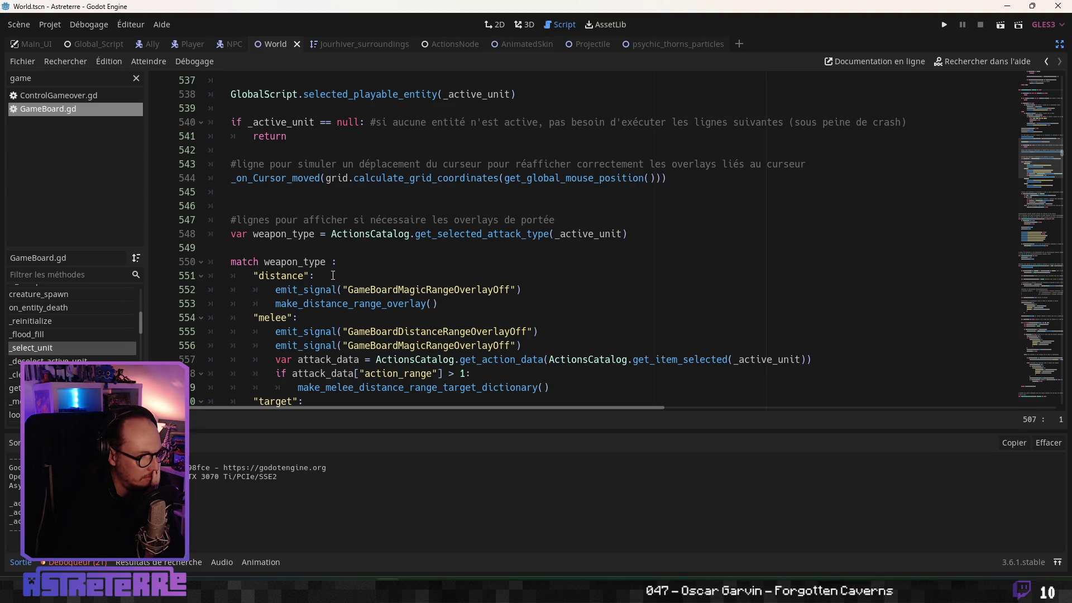
scroll(333, 275, down, 2)
scroll(333, 276, down, 2)
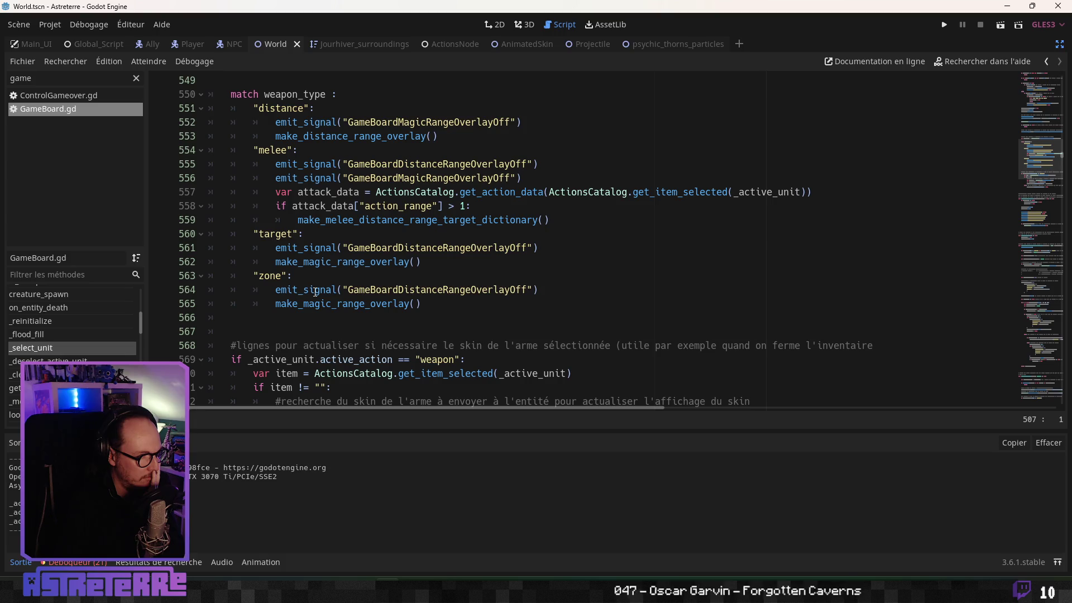
Step: Add a "self": case below the zone branch, leaving its body line empty
click(446, 305)
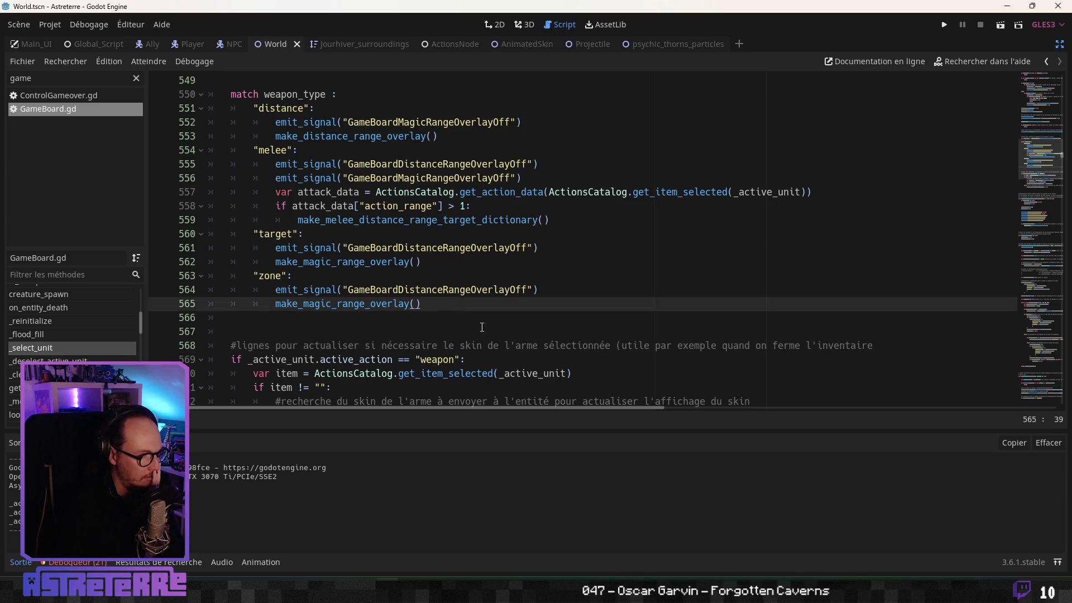
key(Return)
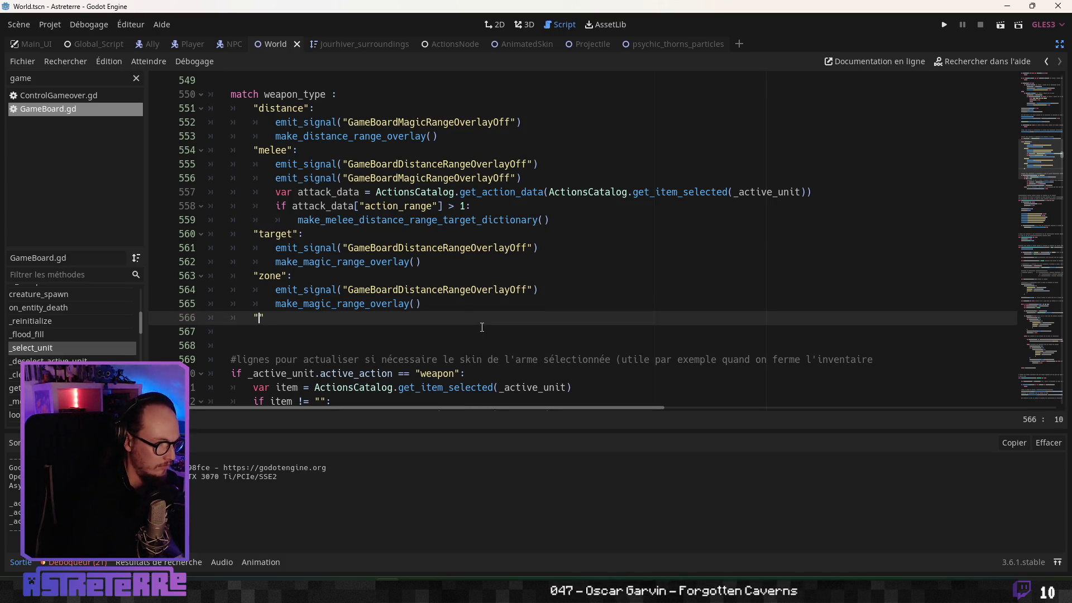
text(lf":)
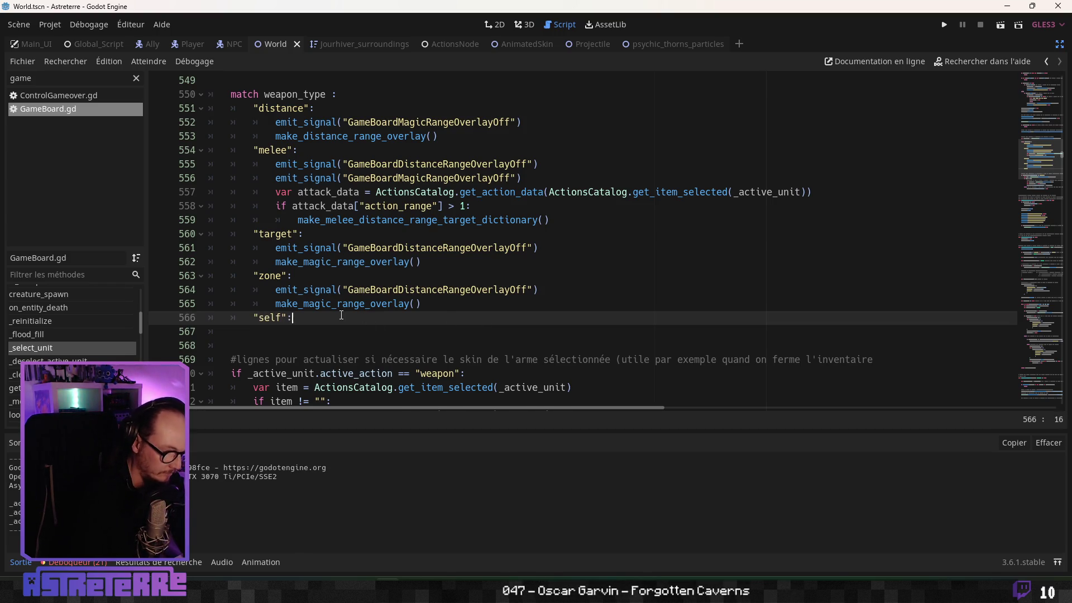
key(Return)
scroll(357, 313, down, 1)
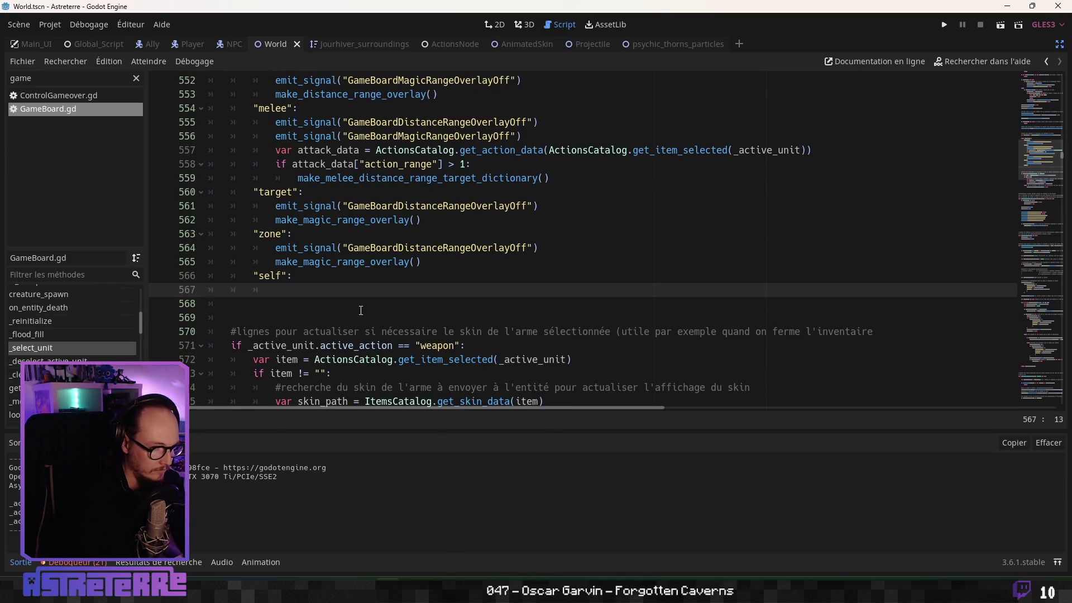
scroll(399, 263, up, 4)
scroll(402, 259, down, 3)
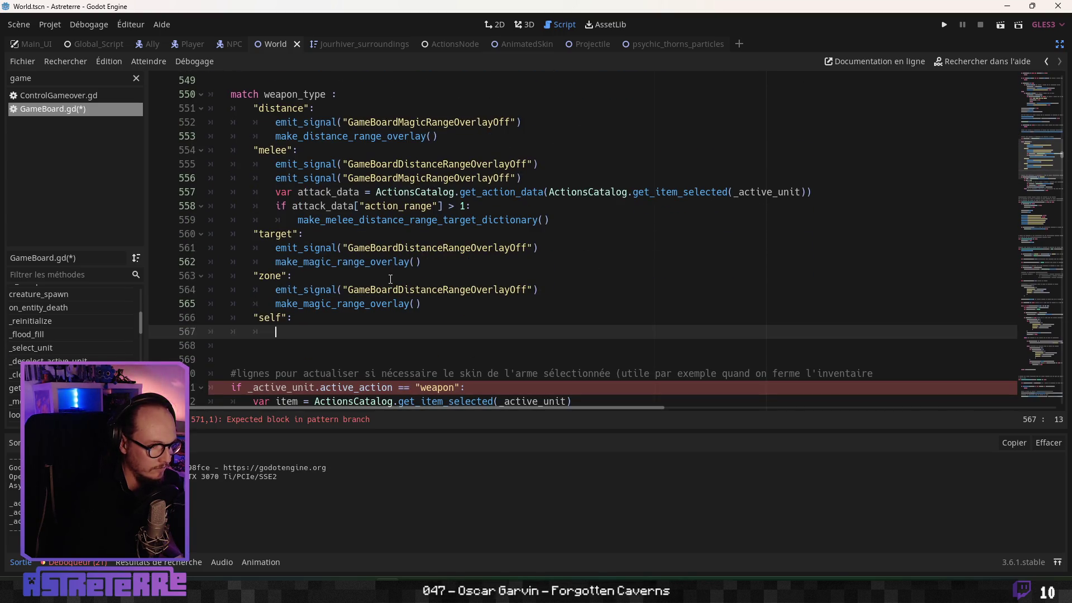
scroll(386, 276, down, 1)
scroll(368, 263, up, 1)
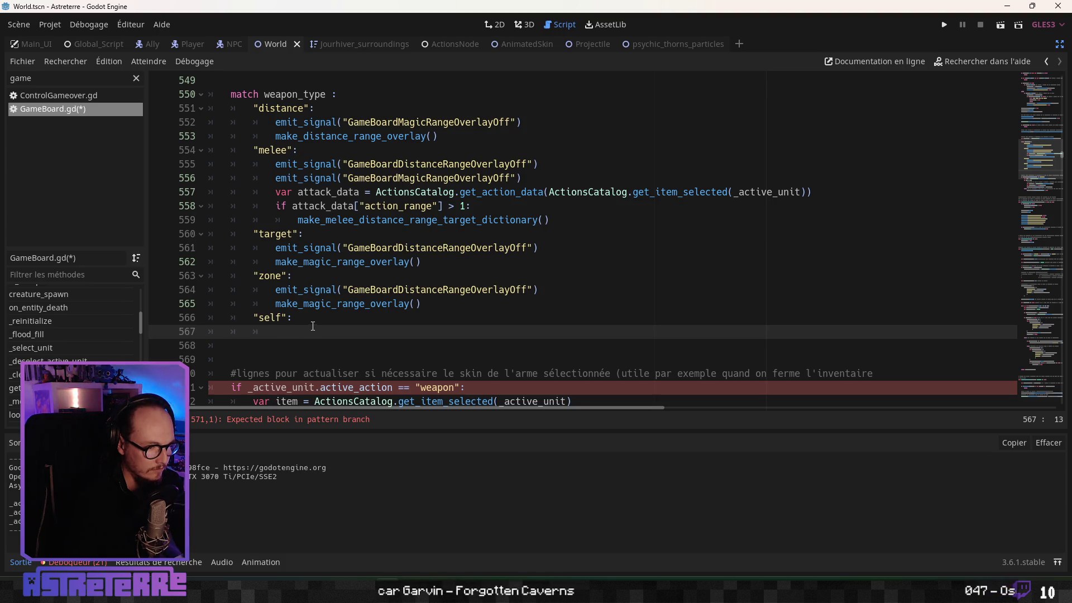
scroll(328, 316, up, 2)
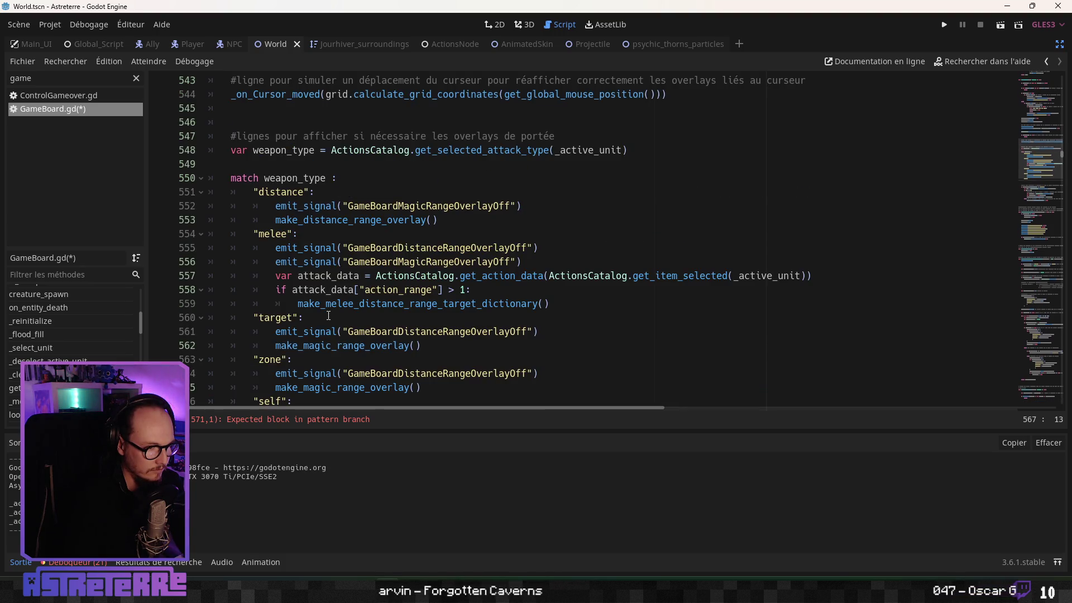
scroll(328, 315, down, 2)
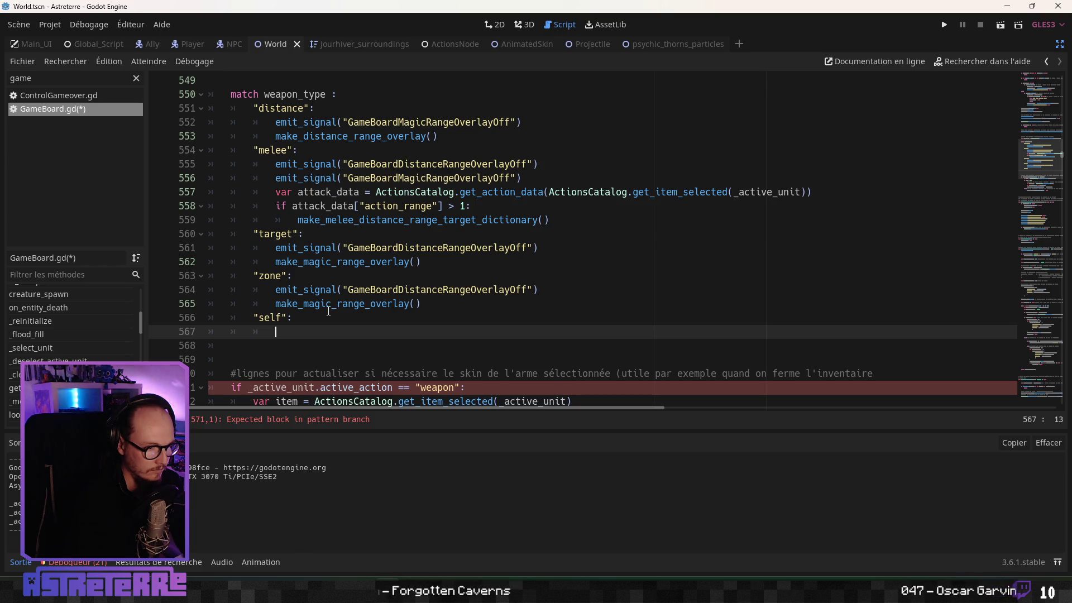
click(421, 289)
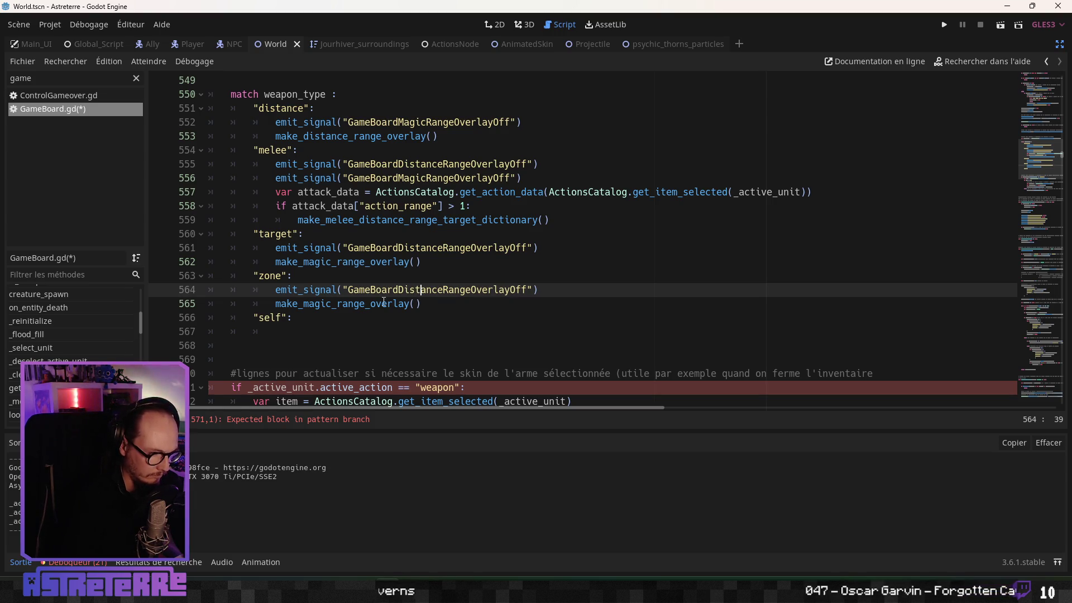
click(318, 325)
scroll(319, 321, down, 1)
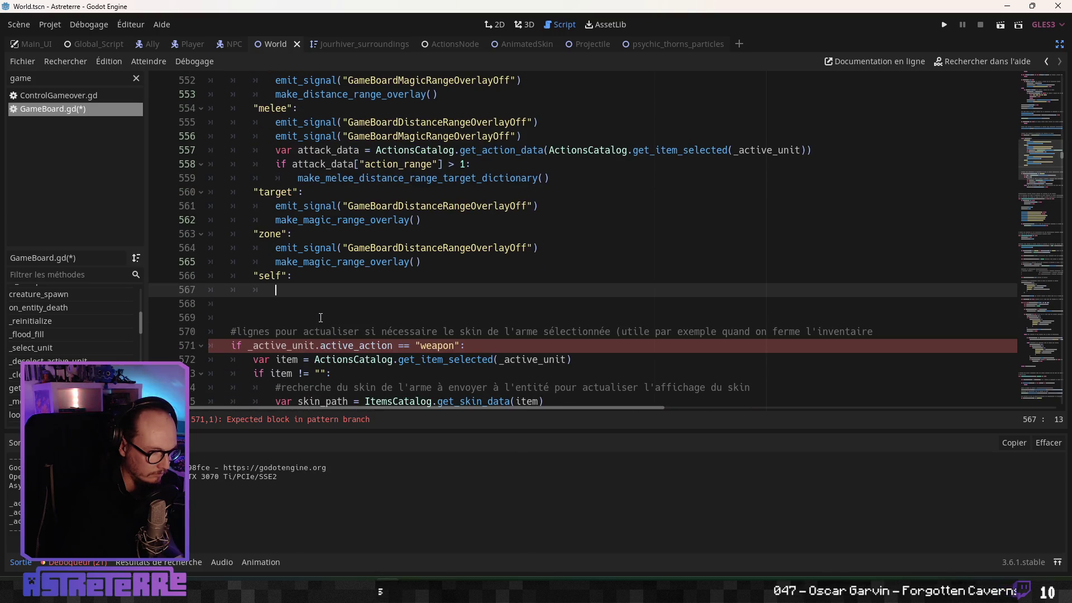
scroll(323, 314, down, 2)
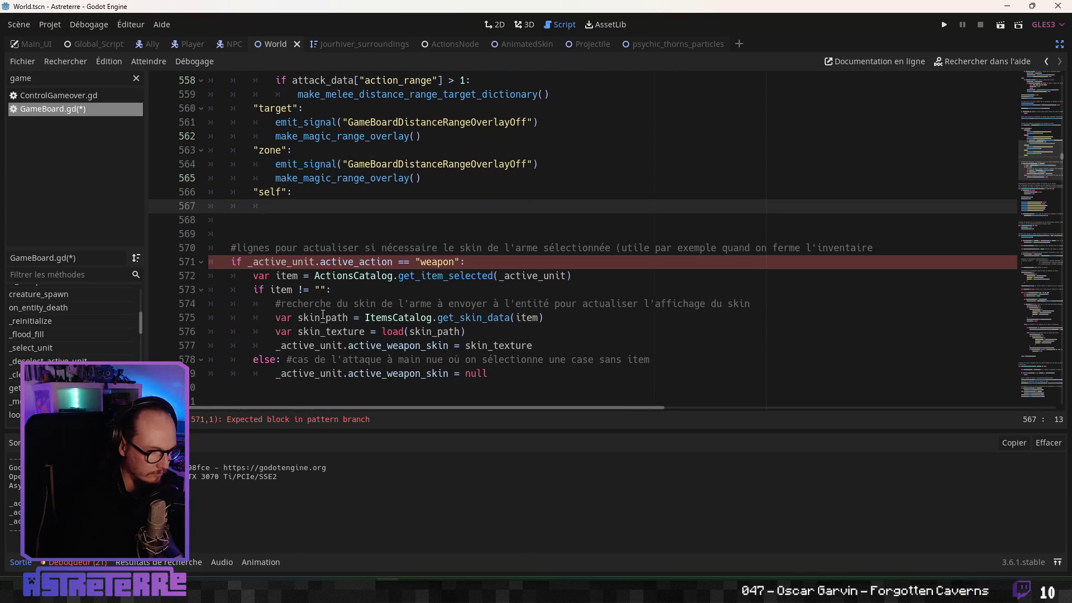
scroll(323, 314, down, 2)
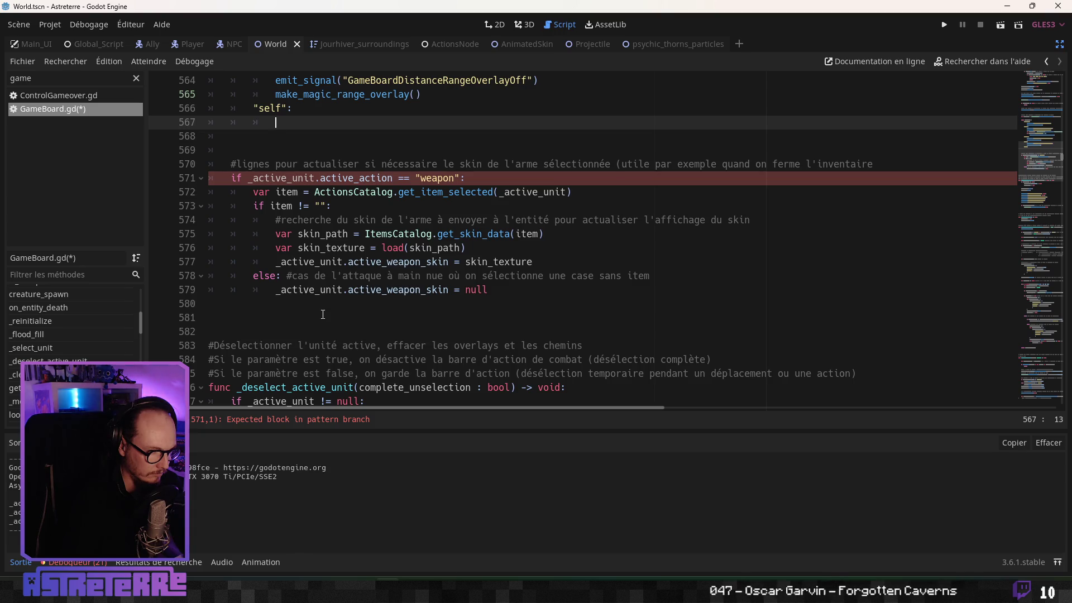
scroll(322, 315, down, 4)
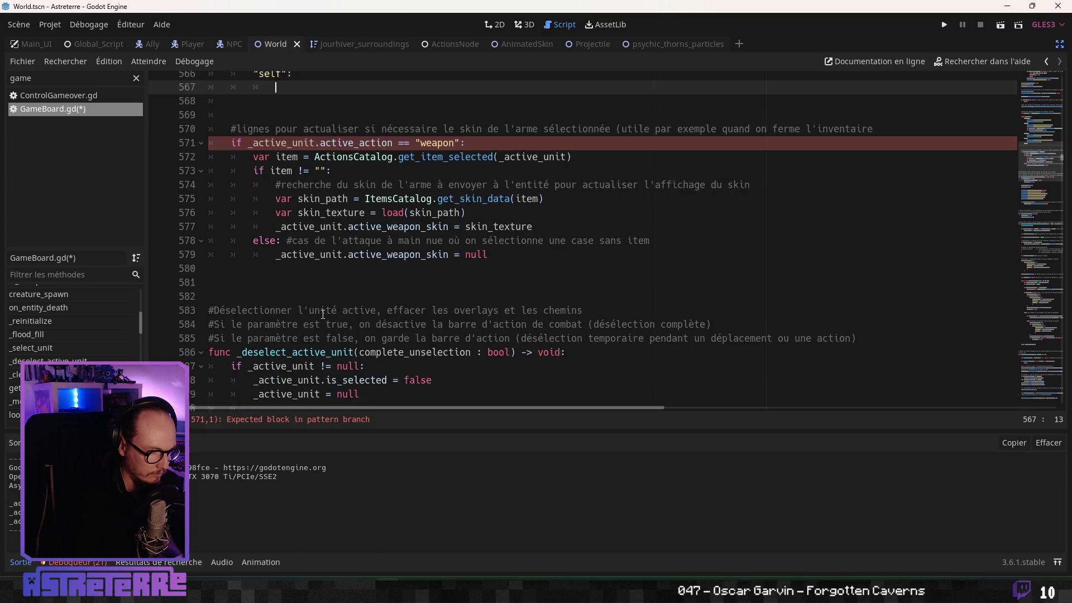
scroll(323, 314, up, 2)
scroll(322, 314, up, 14)
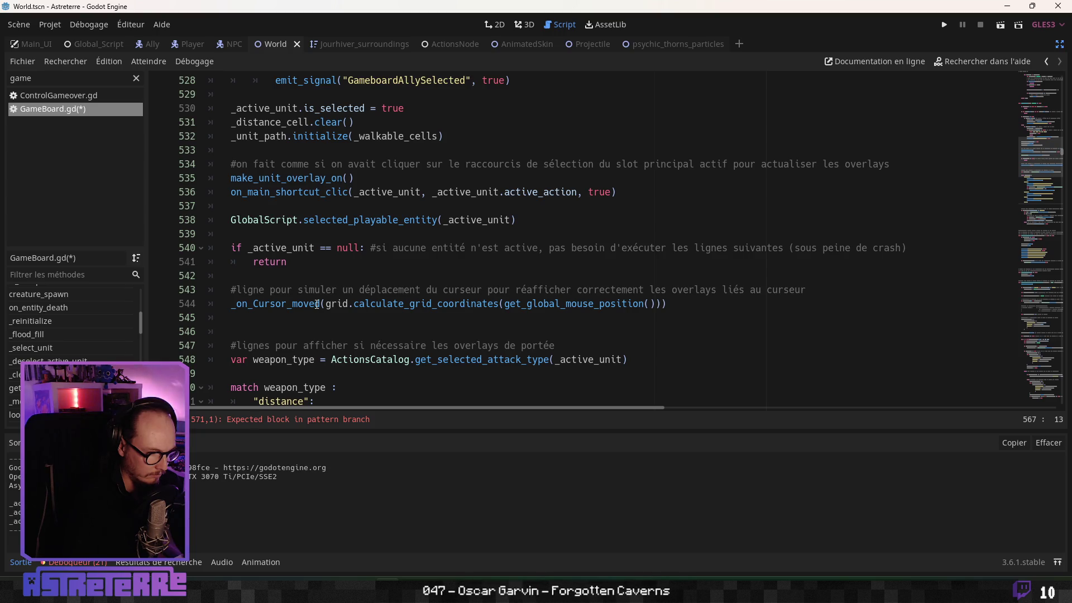
scroll(316, 304, up, 3)
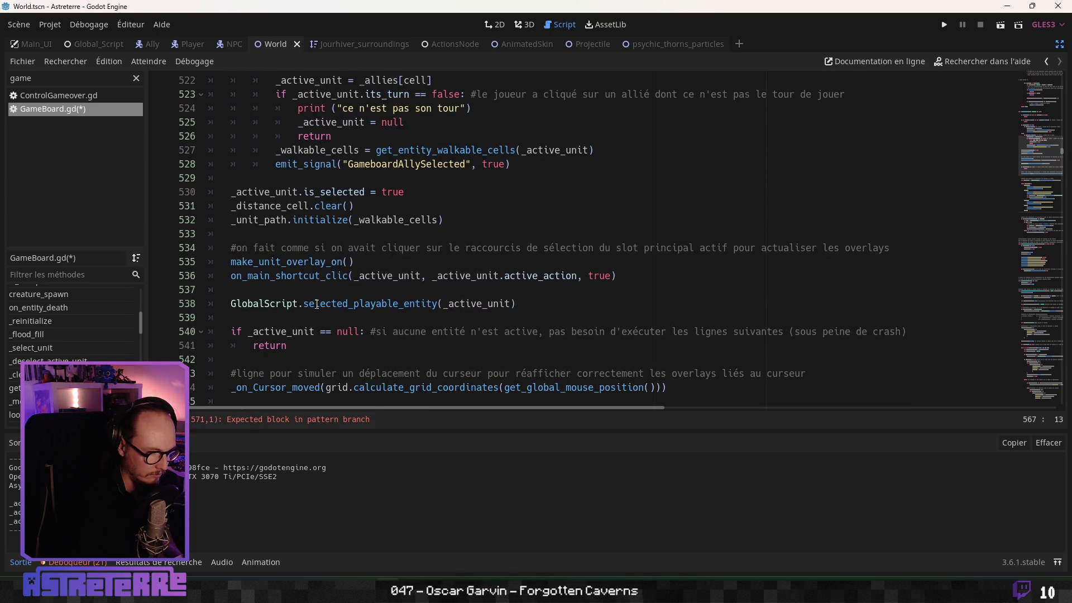
scroll(317, 304, up, 1)
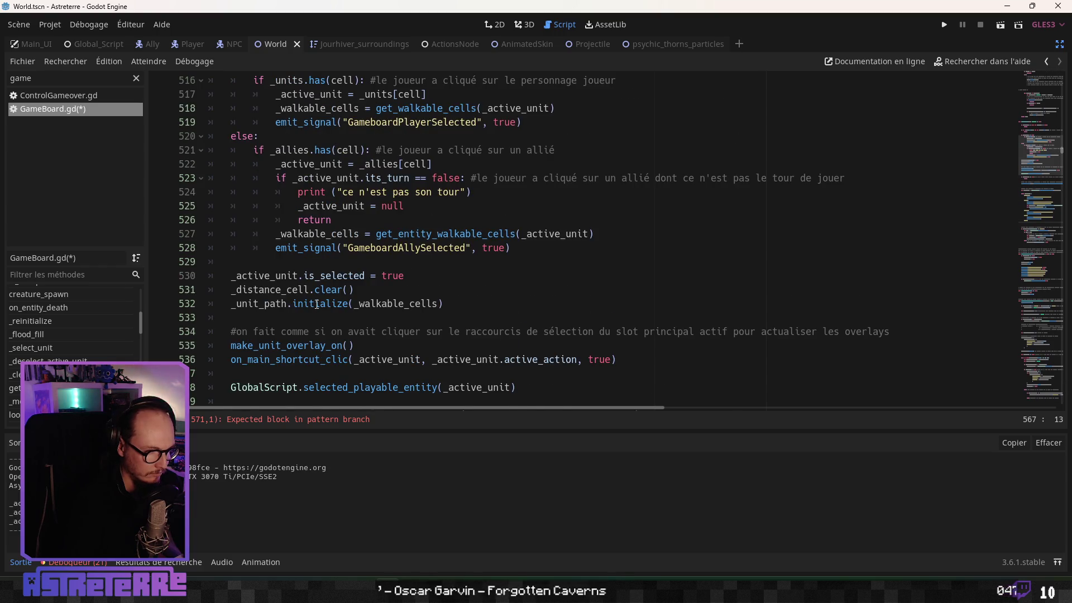
scroll(316, 305, up, 5)
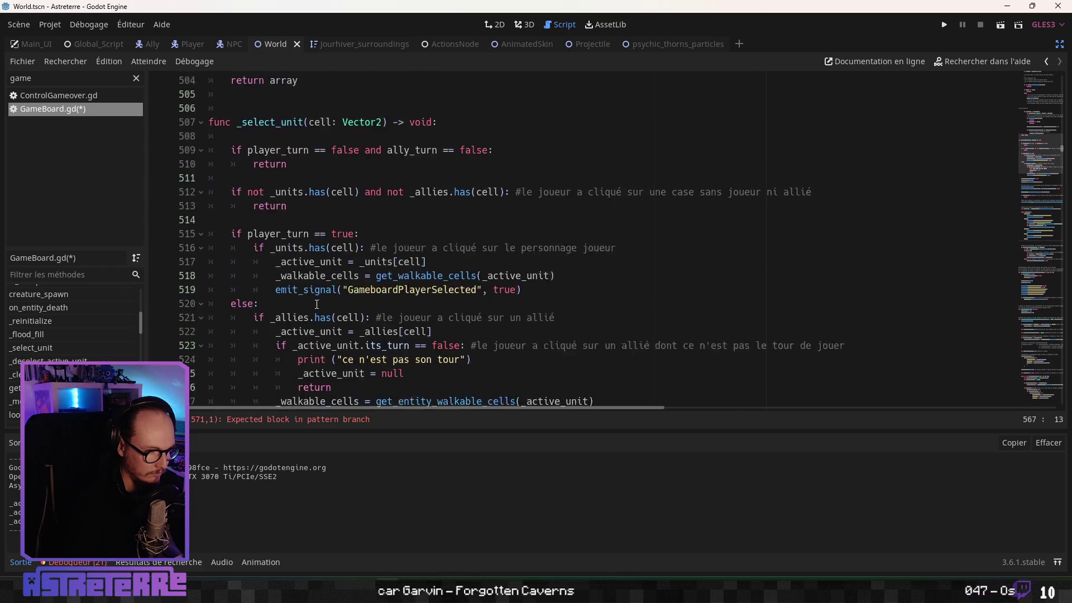
scroll(317, 304, down, 5)
scroll(316, 305, down, 5)
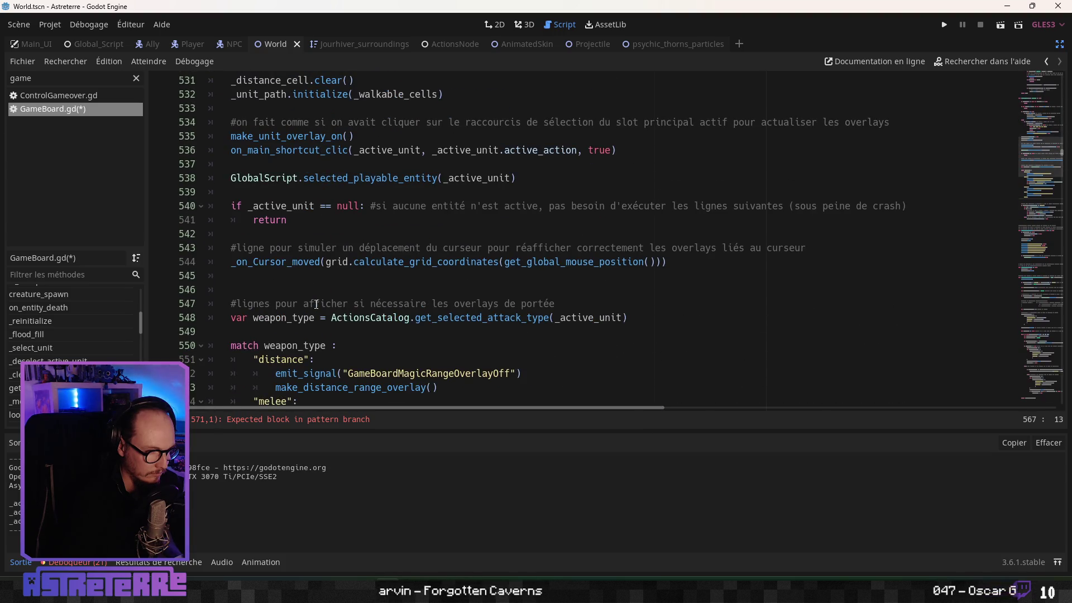
scroll(316, 304, down, 7)
scroll(296, 293, up, 17)
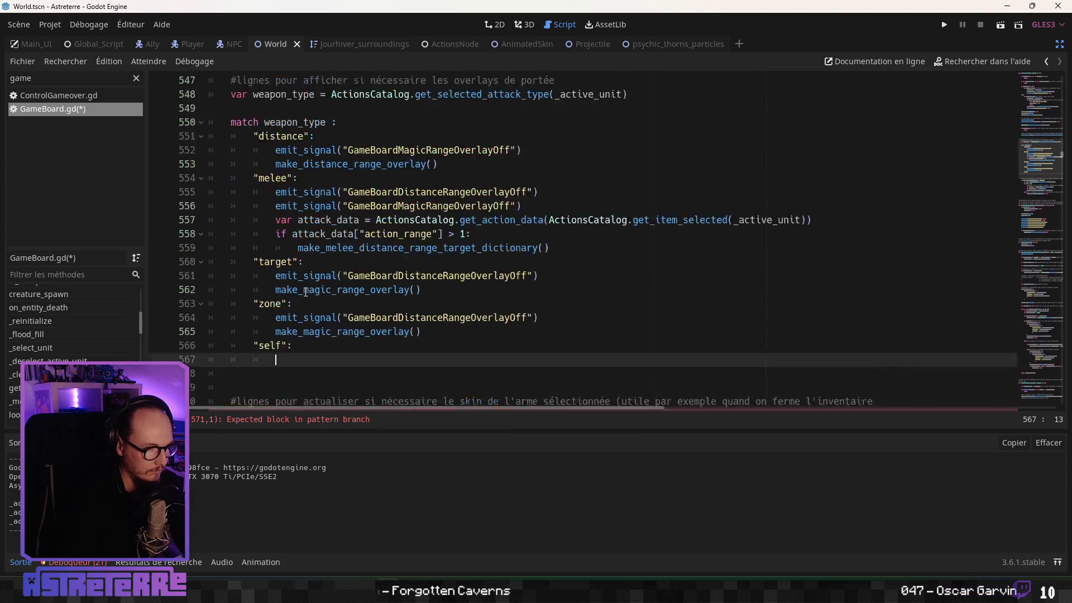
scroll(303, 292, down, 11)
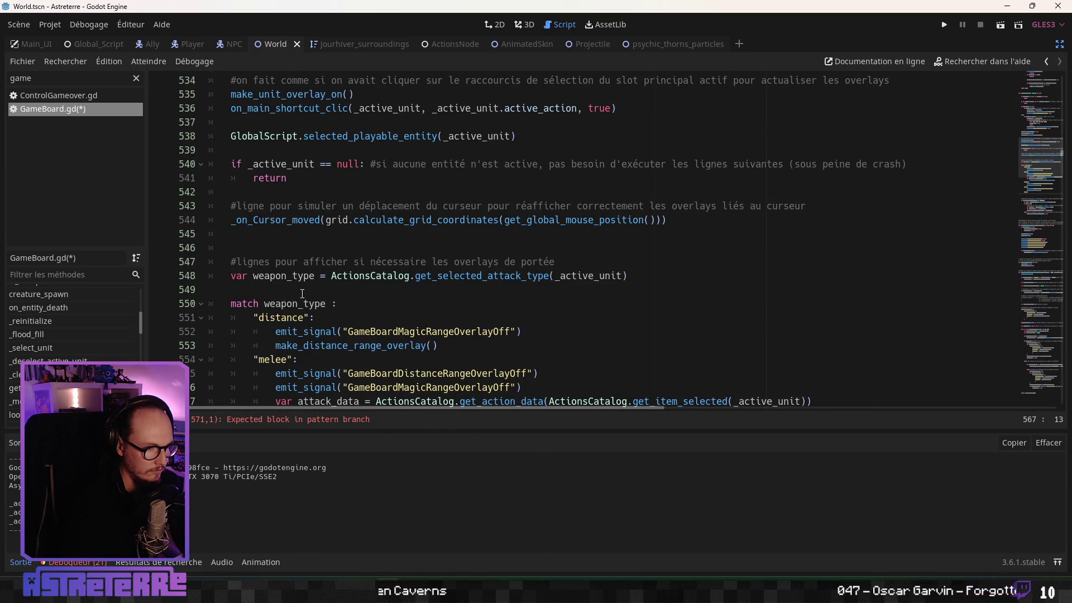
scroll(301, 294, down, 1)
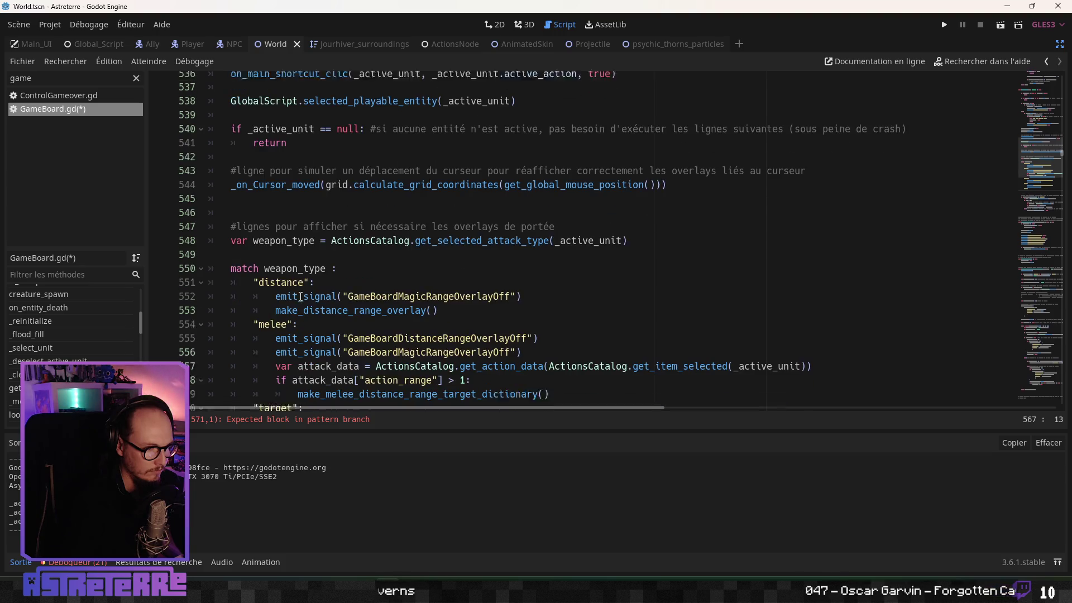
scroll(300, 296, down, 5)
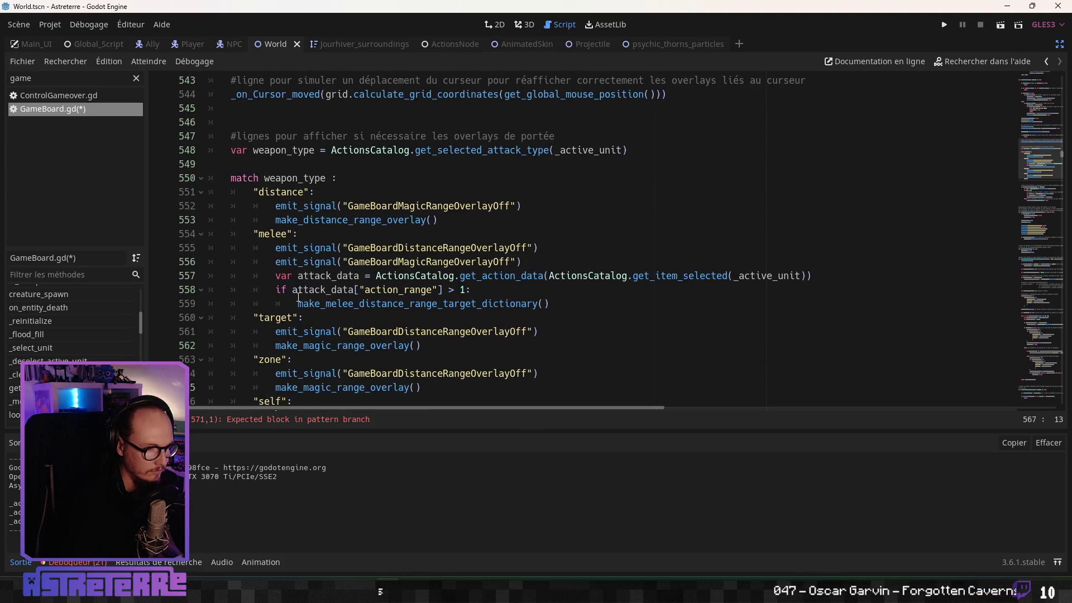
scroll(283, 291, up, 2)
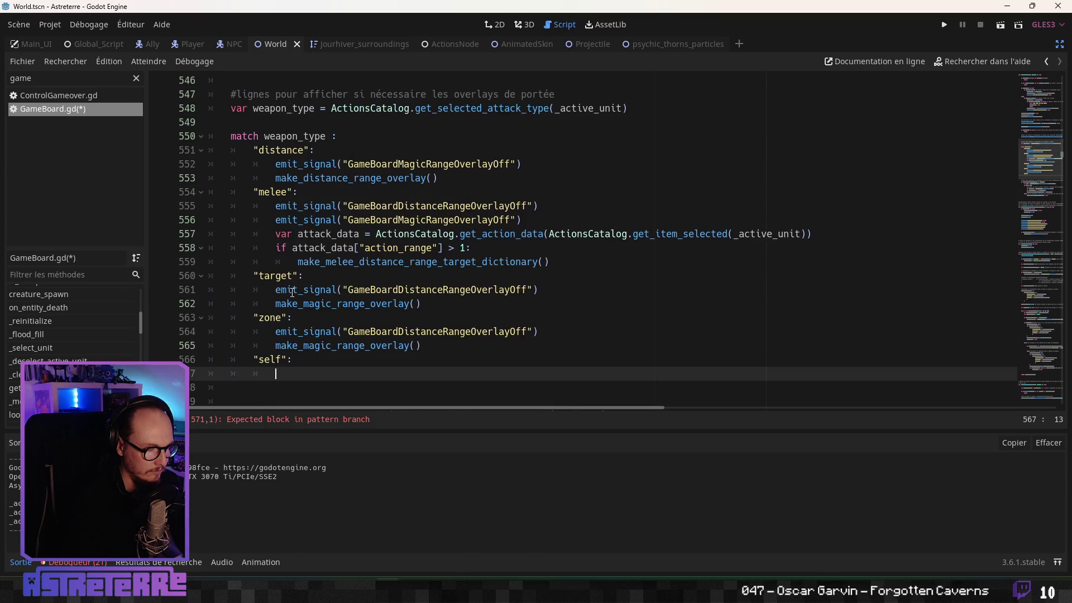
scroll(288, 292, down, 1)
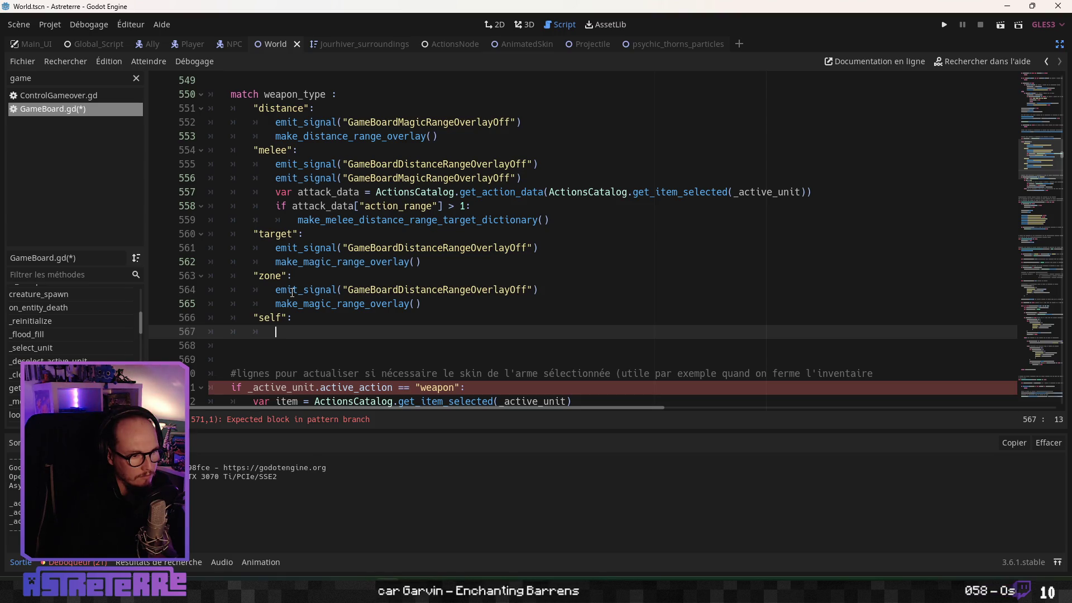
Step: Put pass under the "self": case, then review _deselect_active_unit and the match block
text(pass)
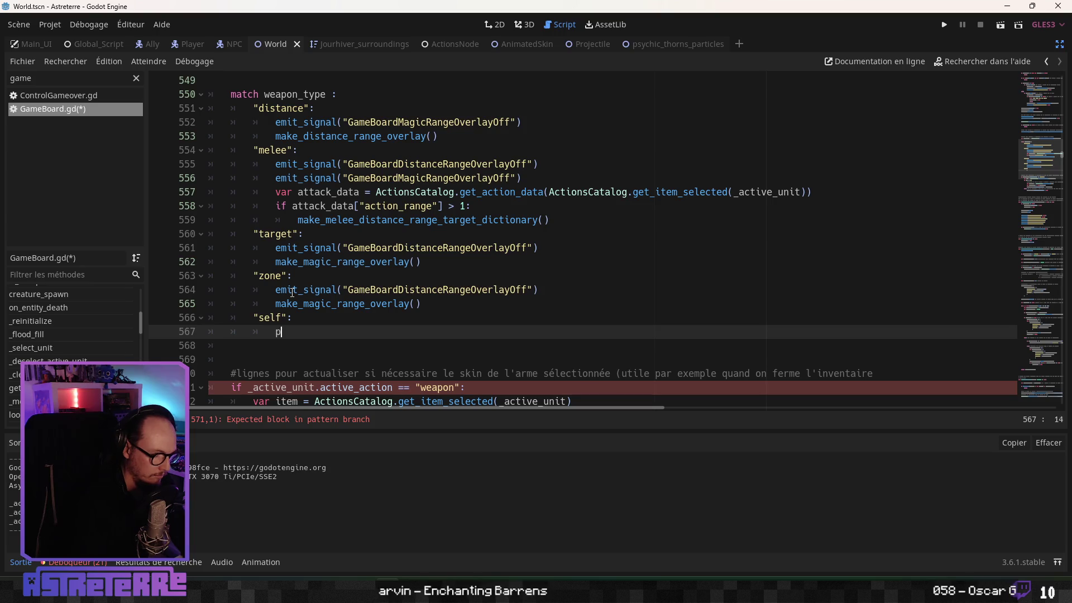
click(259, 249)
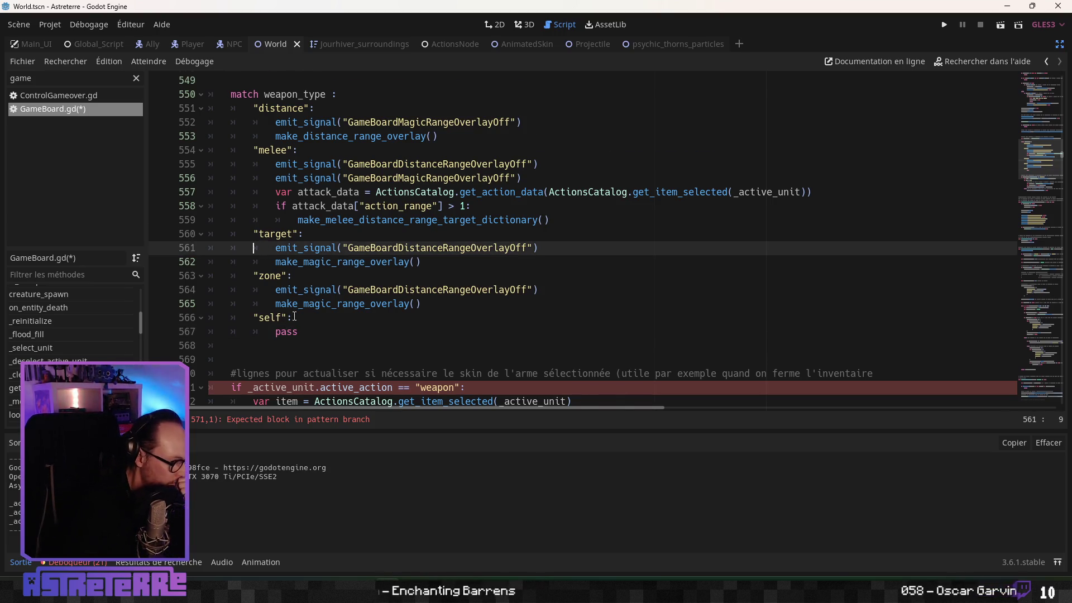
scroll(279, 290, down, 2)
click(303, 332)
scroll(302, 332, down, 2)
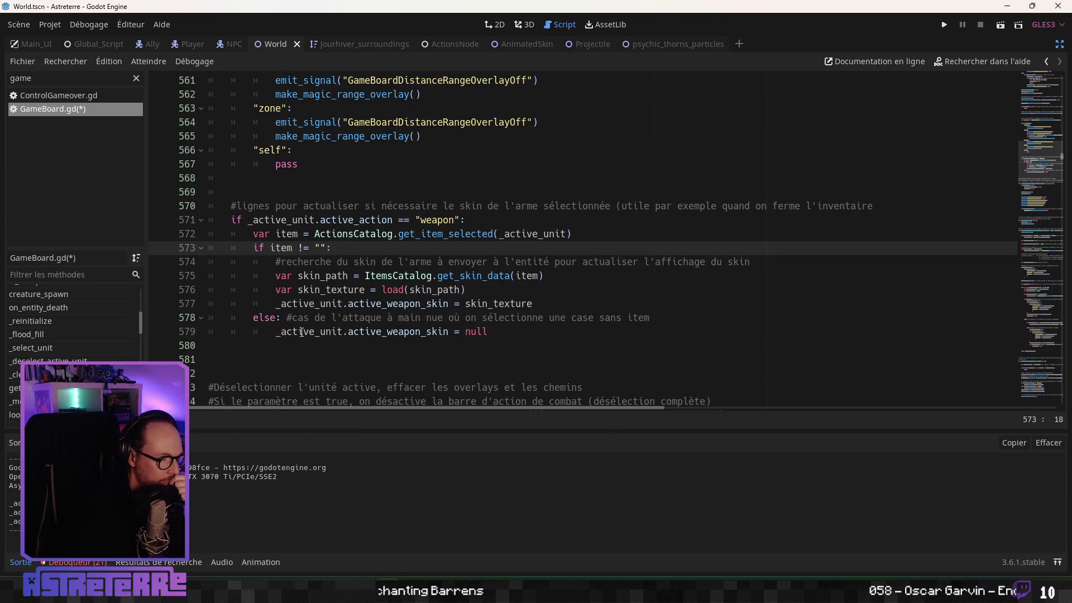
scroll(302, 331, down, 5)
scroll(302, 331, down, 2)
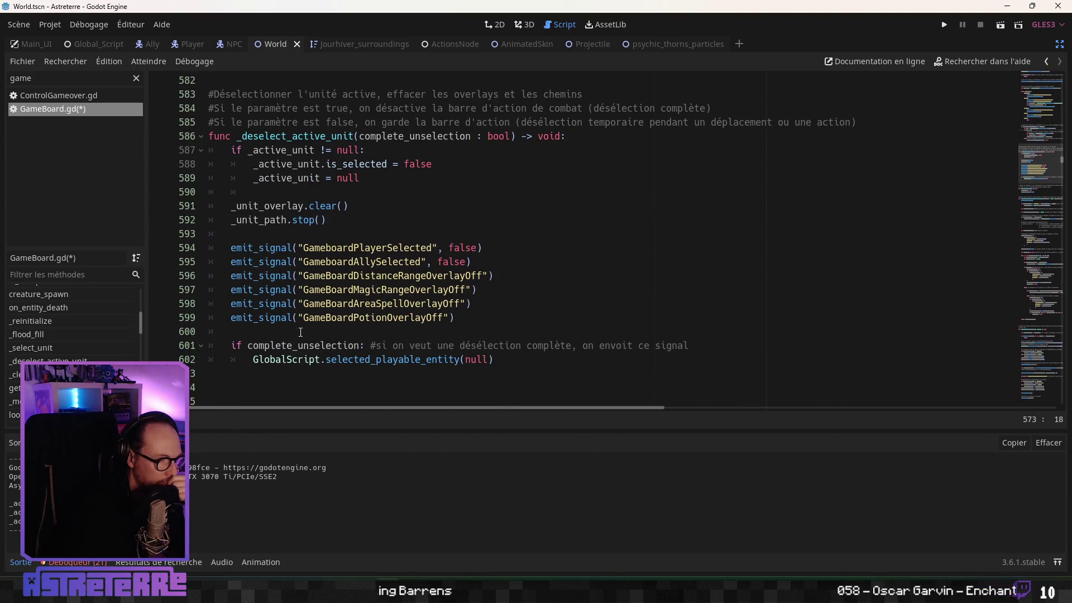
scroll(300, 332, up, 20)
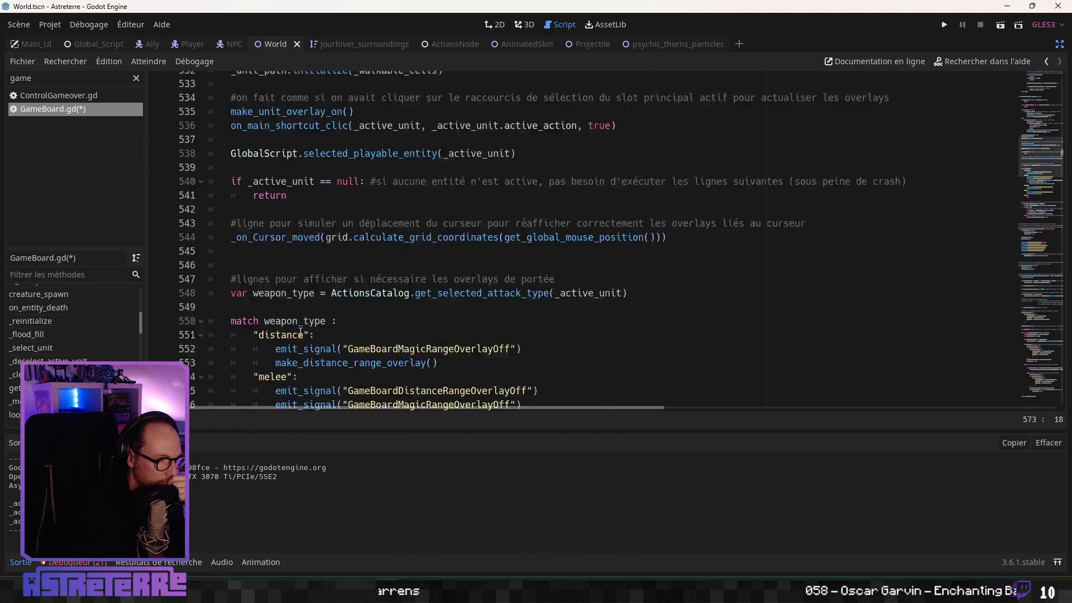
scroll(130, 360, up, 6)
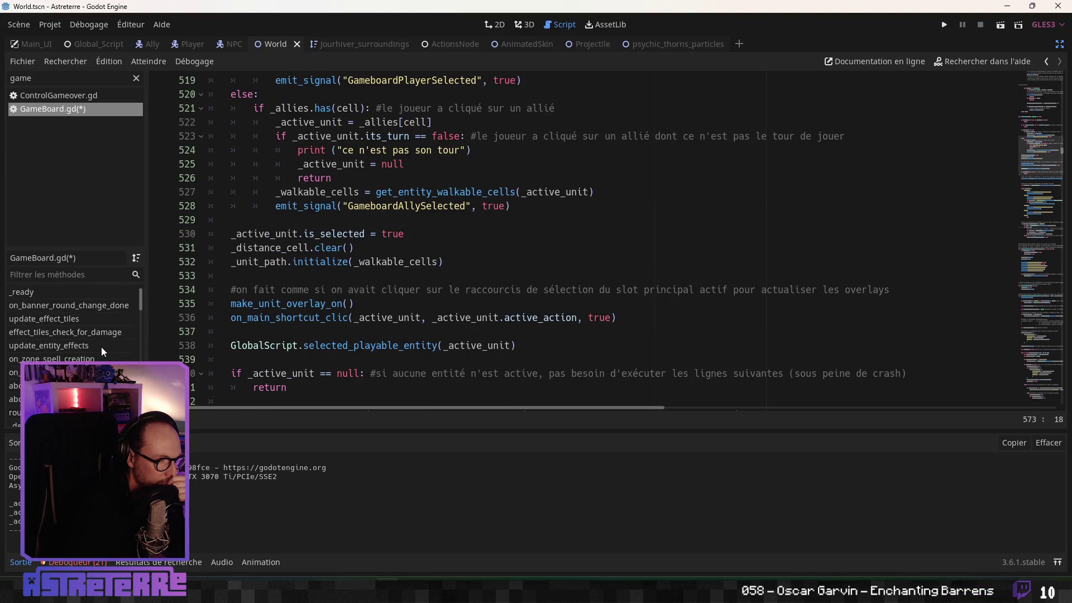
Step: Find the MainShortcutClic signal connection inside the _ready function
click(33, 292)
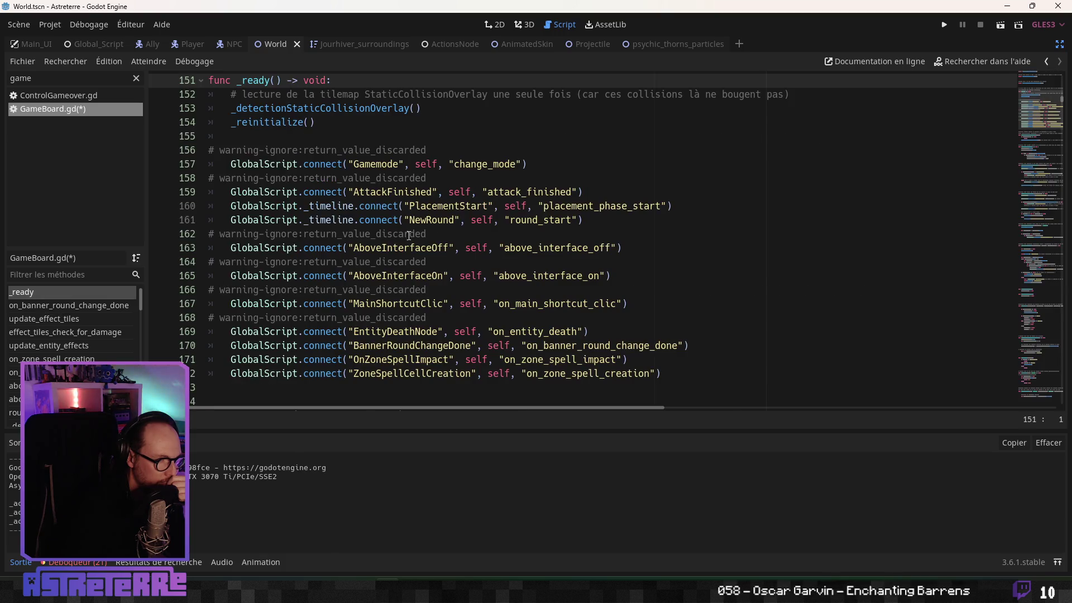
click(390, 261)
double_click(390, 304)
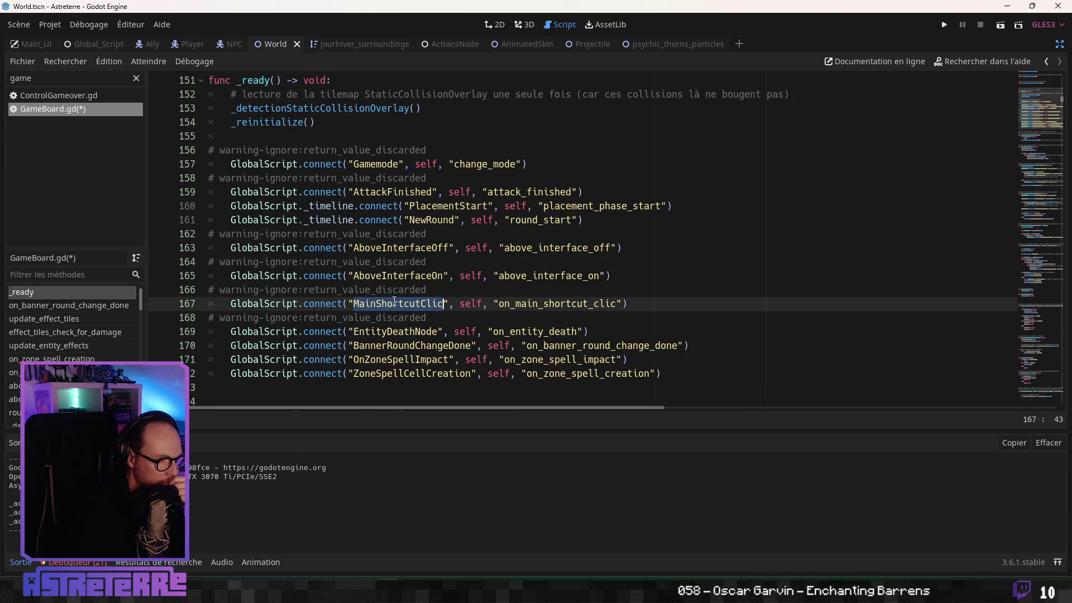
scroll(50, 312, down, 5)
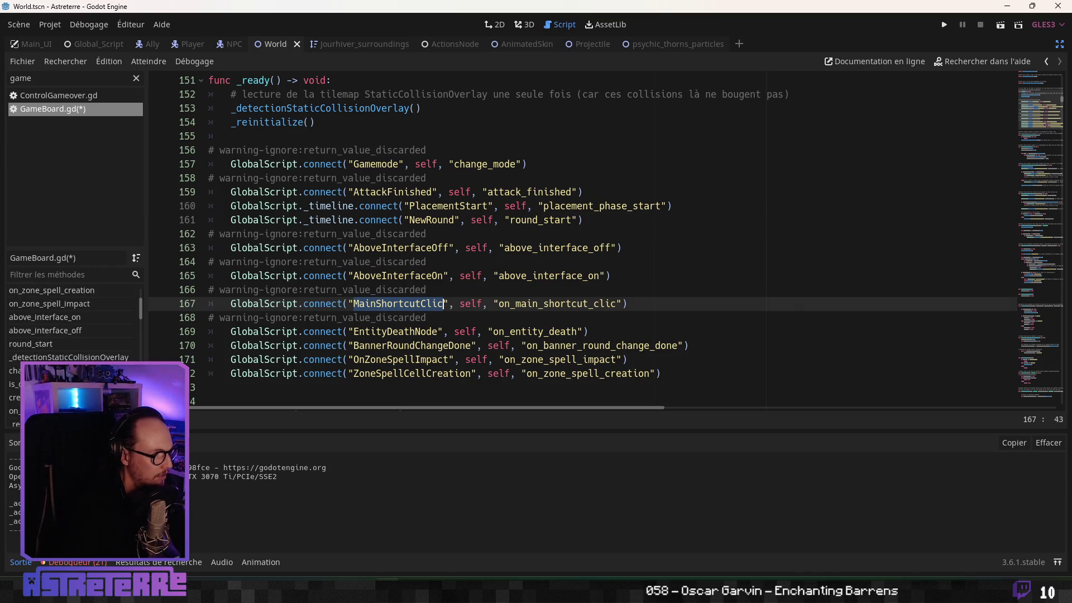
Step: Filter the method list with 'mainc' to locate on_main_shortcut_clic
click(50, 286)
click(53, 274)
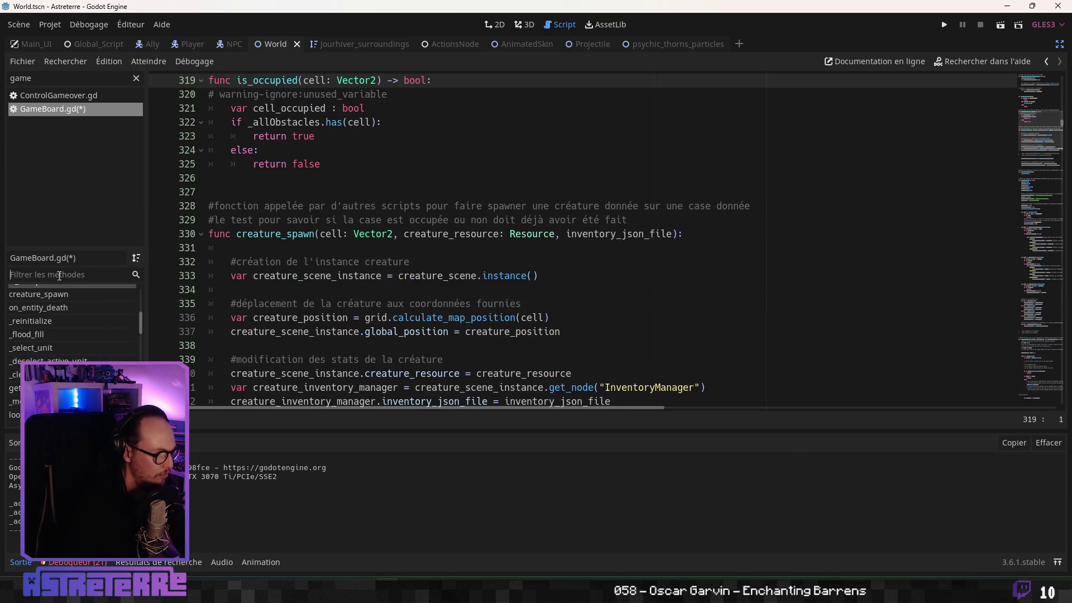
text(mainc)
click(53, 291)
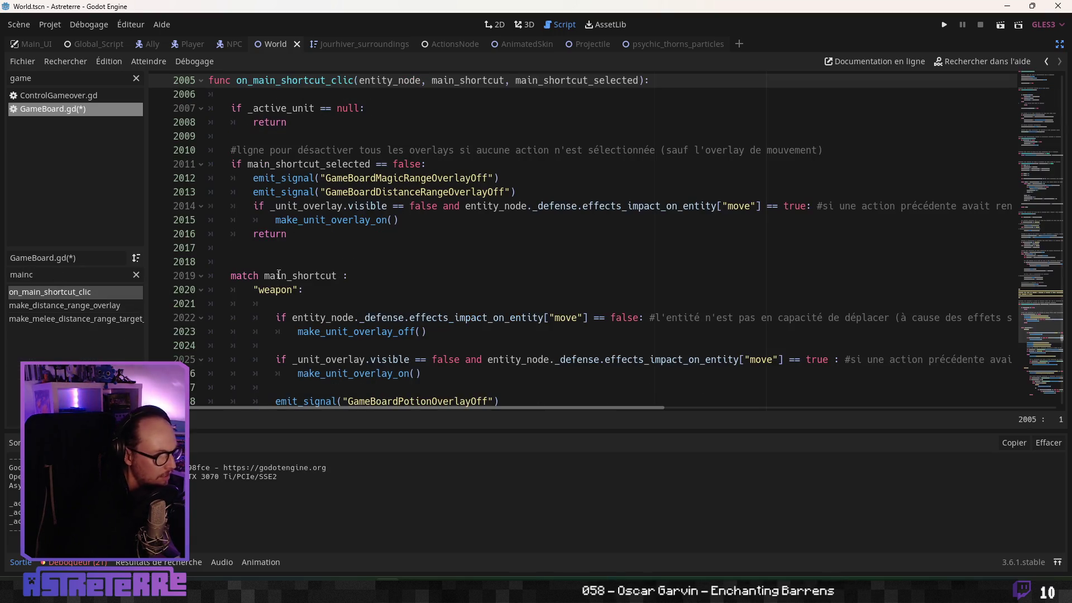
click(357, 247)
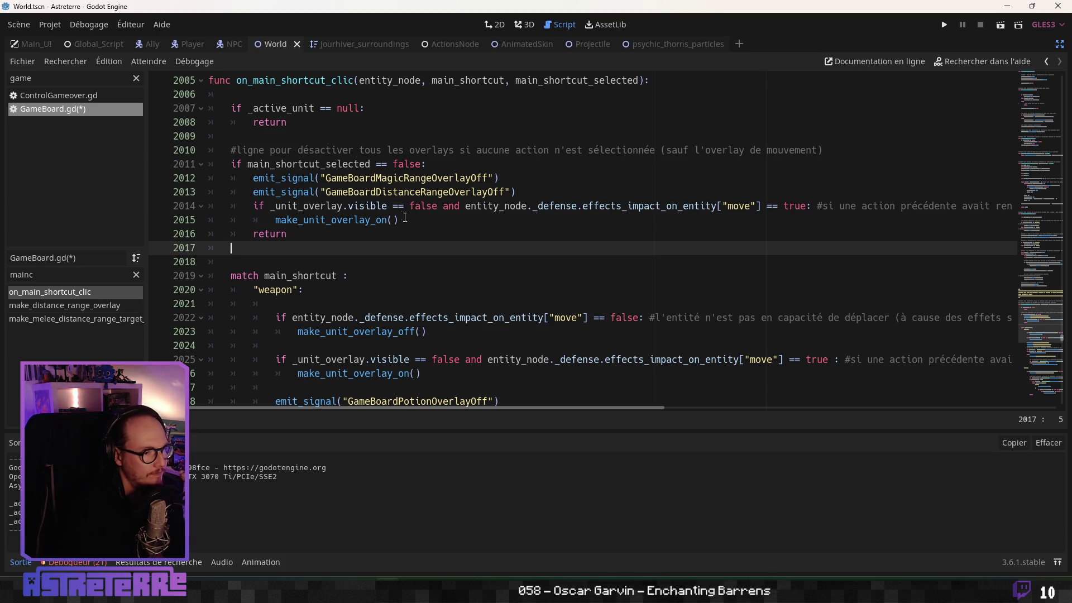
click(410, 191)
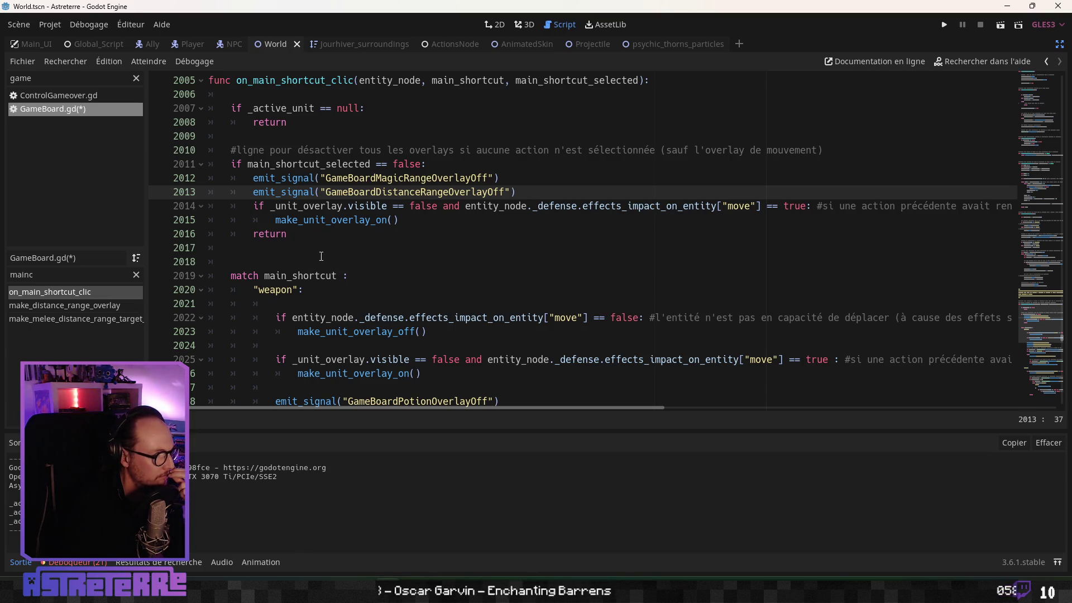
scroll(321, 256, down, 5)
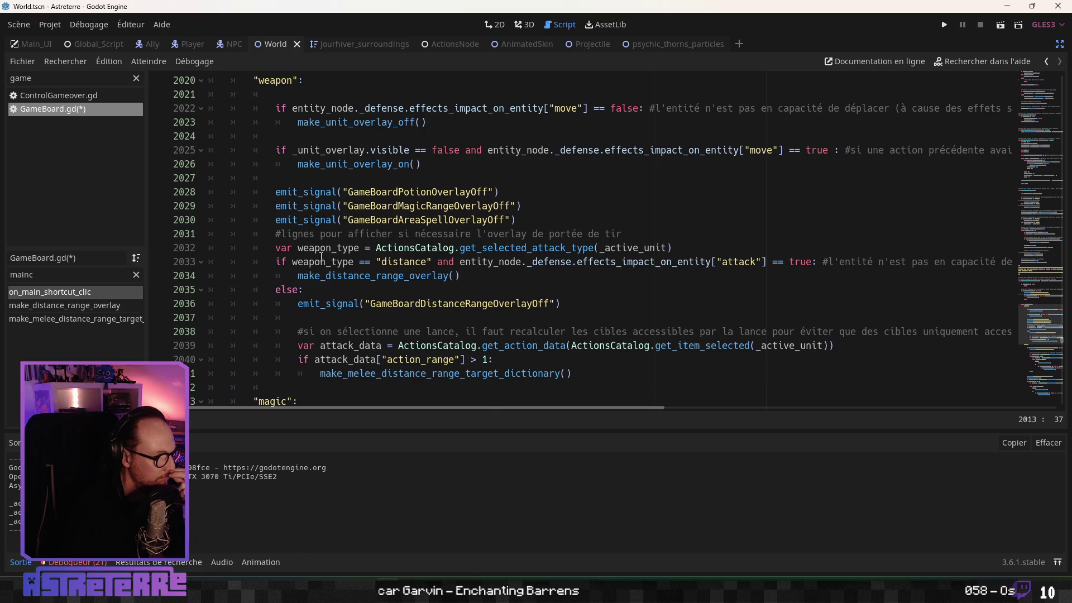
scroll(321, 256, up, 3)
scroll(321, 257, down, 16)
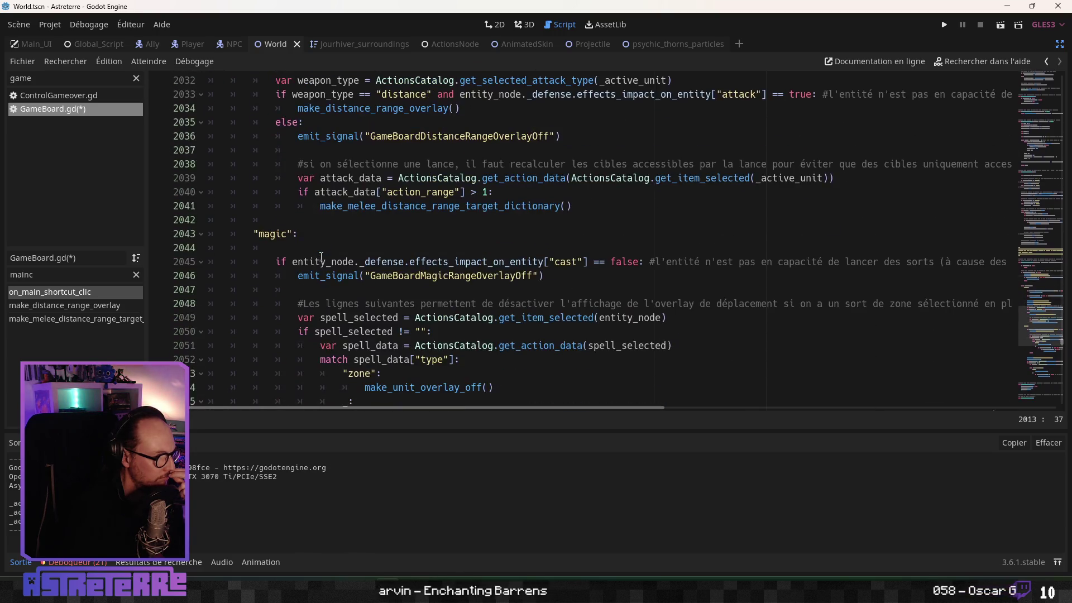
scroll(321, 256, up, 2)
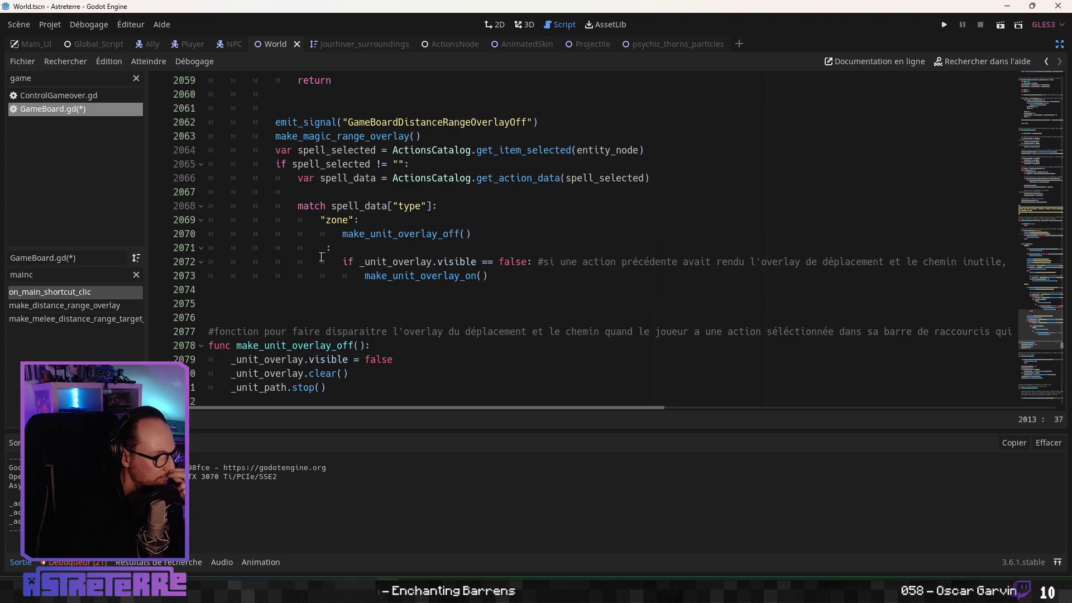
scroll(321, 256, up, 7)
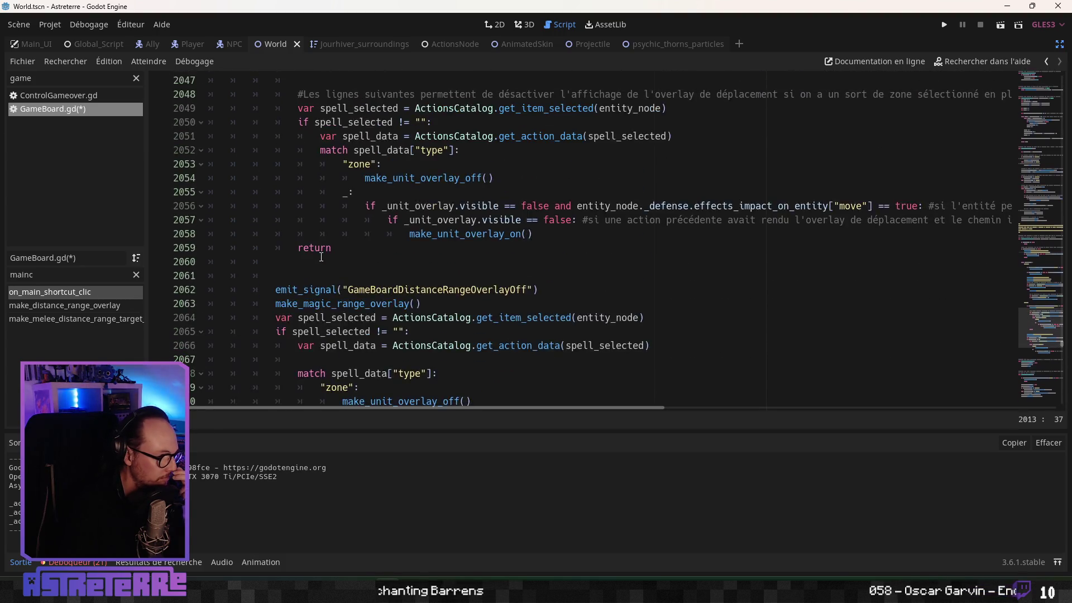
scroll(319, 257, down, 6)
scroll(319, 257, up, 2)
scroll(319, 257, up, 12)
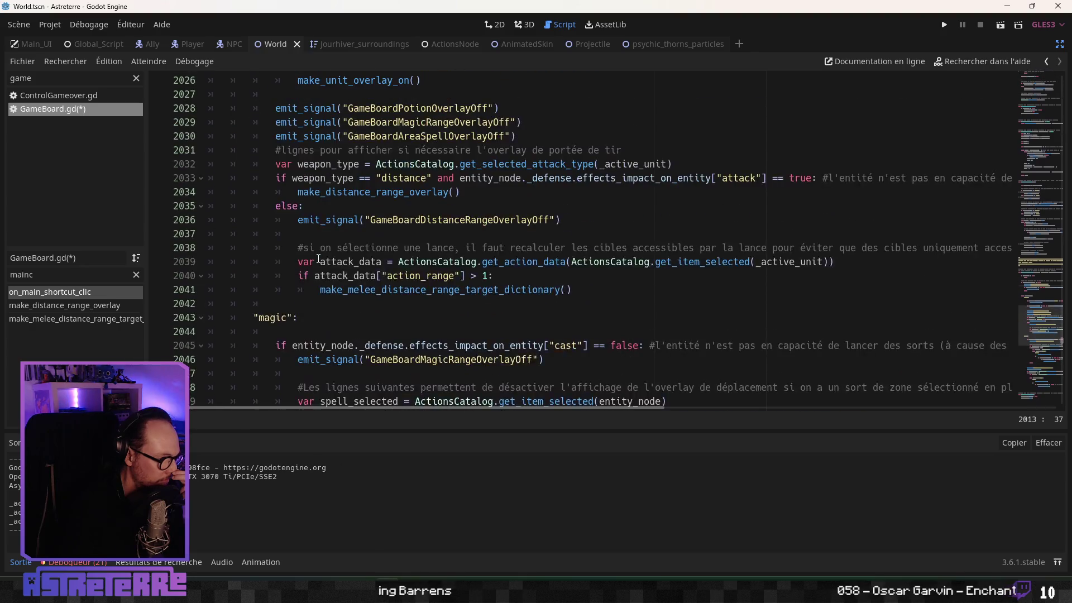
scroll(316, 260, down, 13)
Step: Fold the magic branch and indent a fresh line below it to branch level
scroll(315, 261, down, 5)
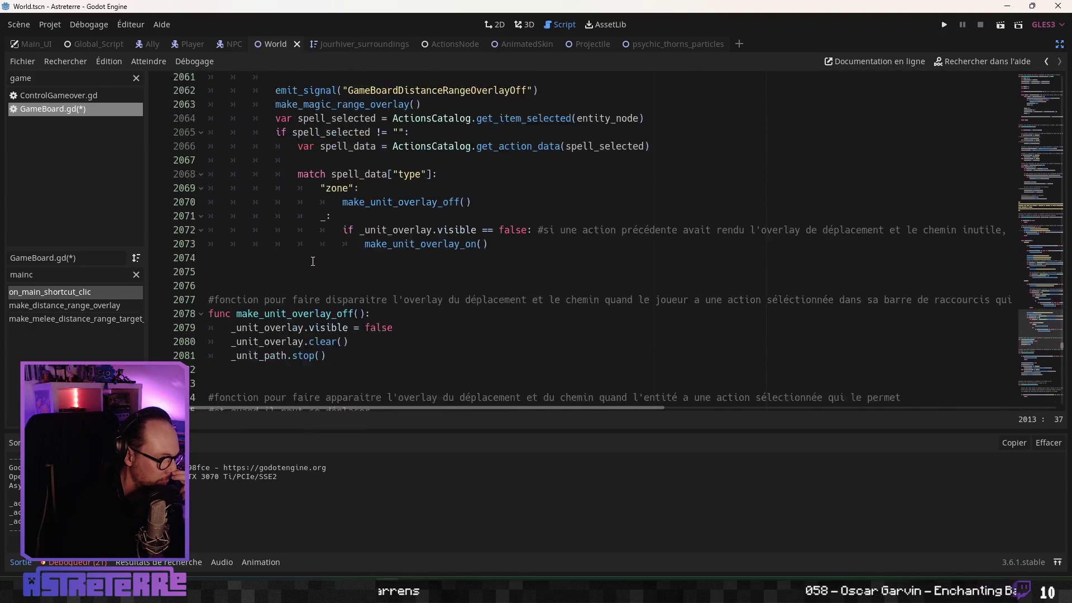
click(357, 209)
scroll(506, 193, up, 11)
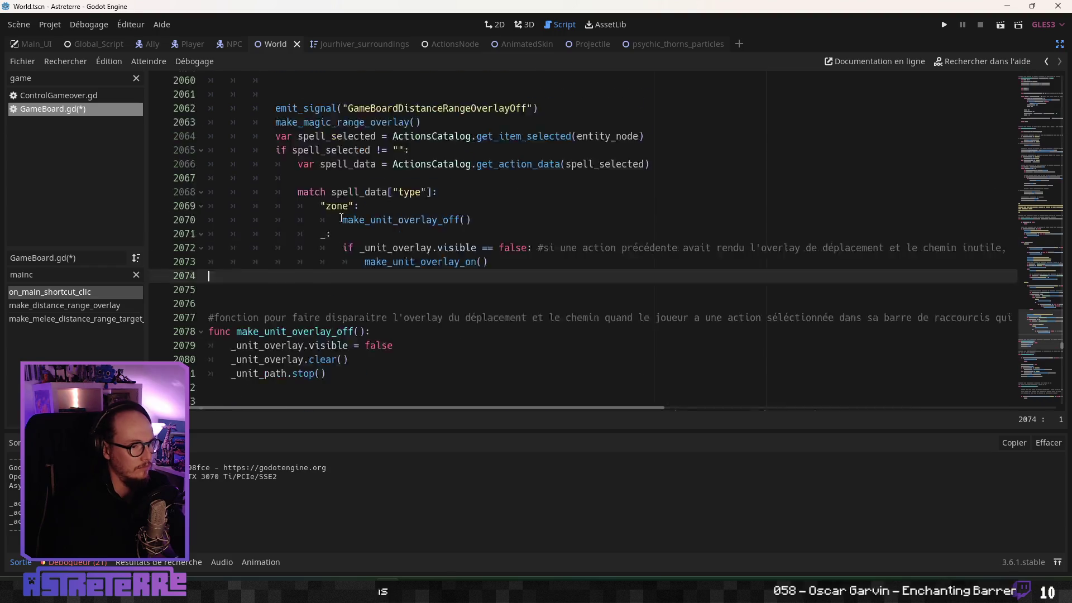
click(201, 234)
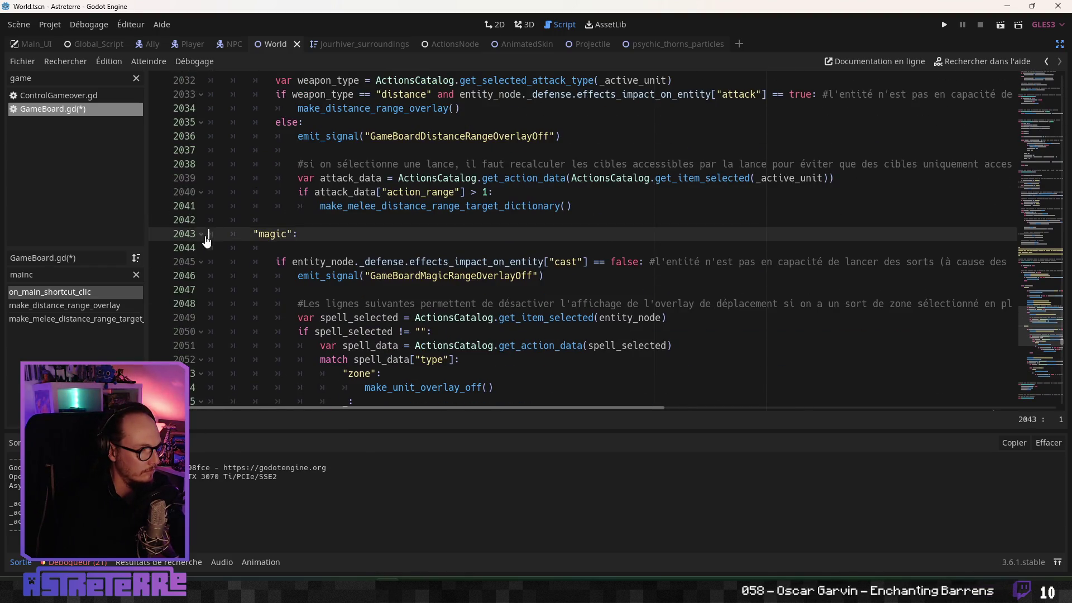
click(276, 252)
key(Tab)
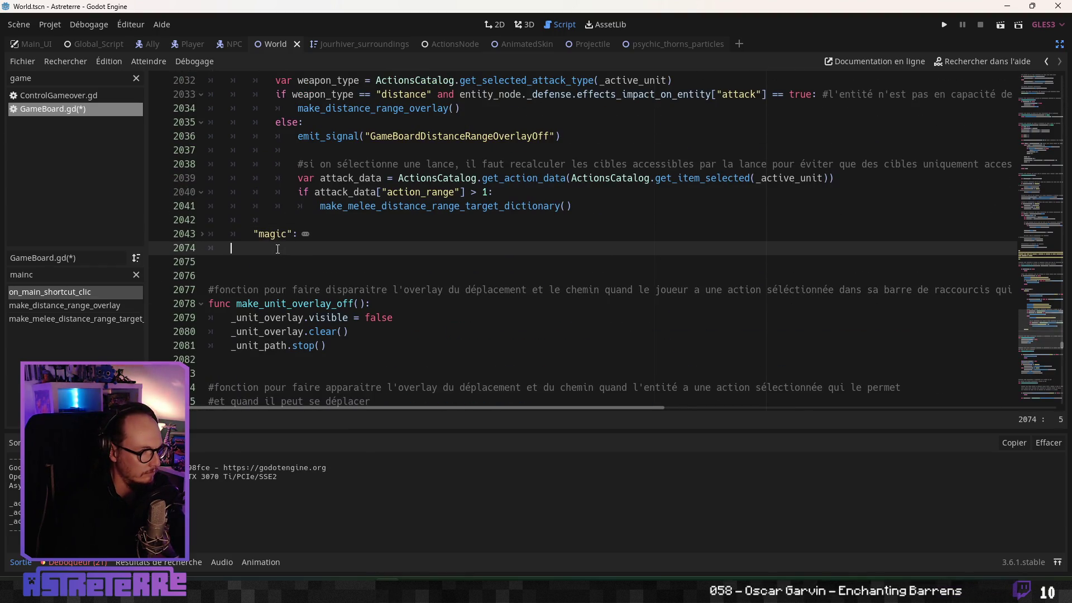
key(Tab)
Step: Add a "potion": case whose body is a placeholder pass
key(Return)
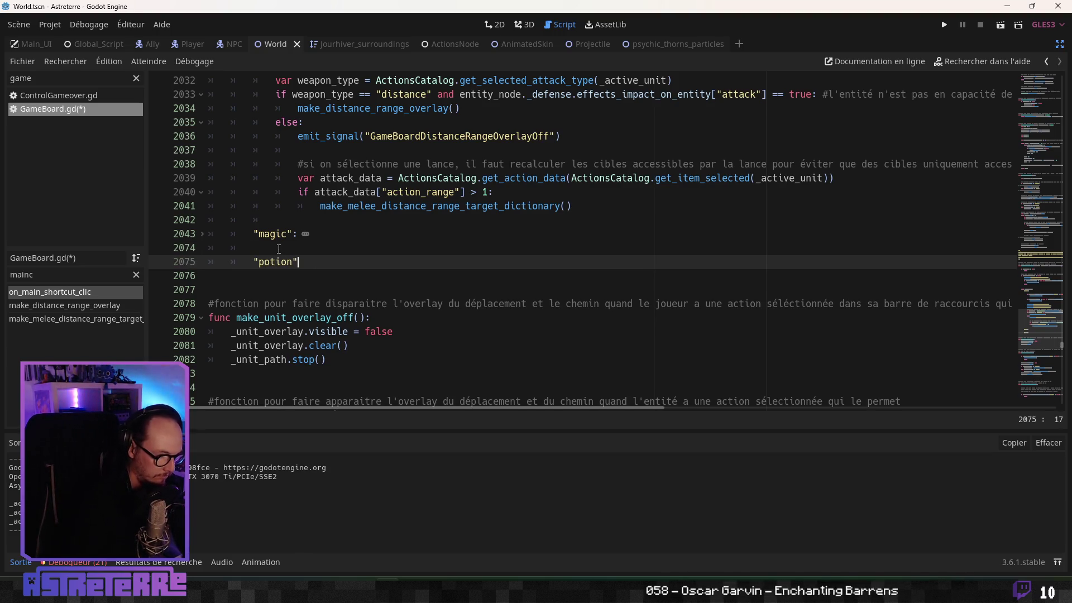
key(Return)
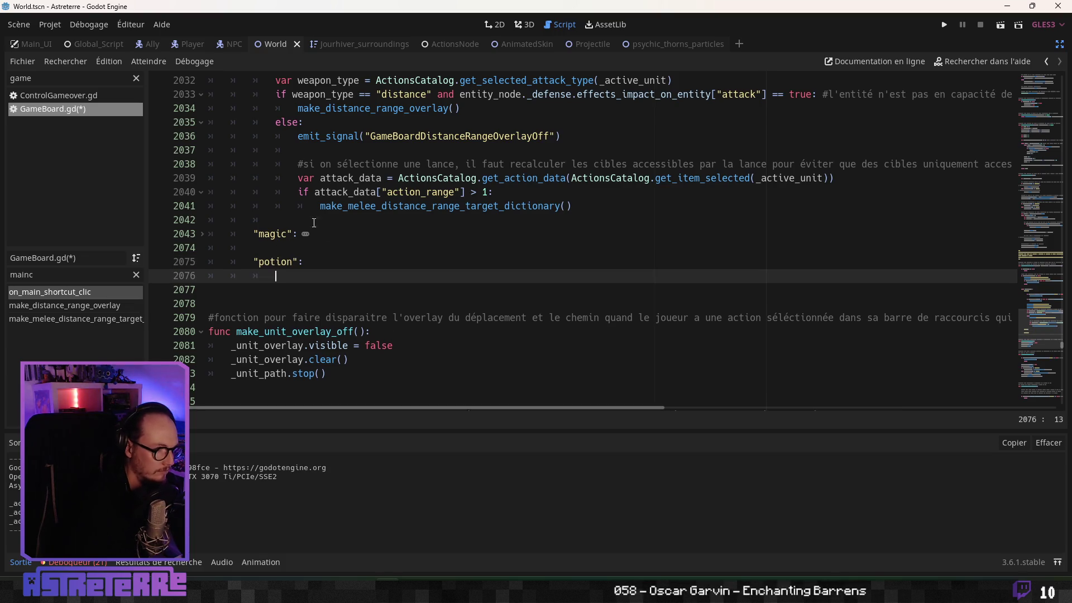
text(pass)
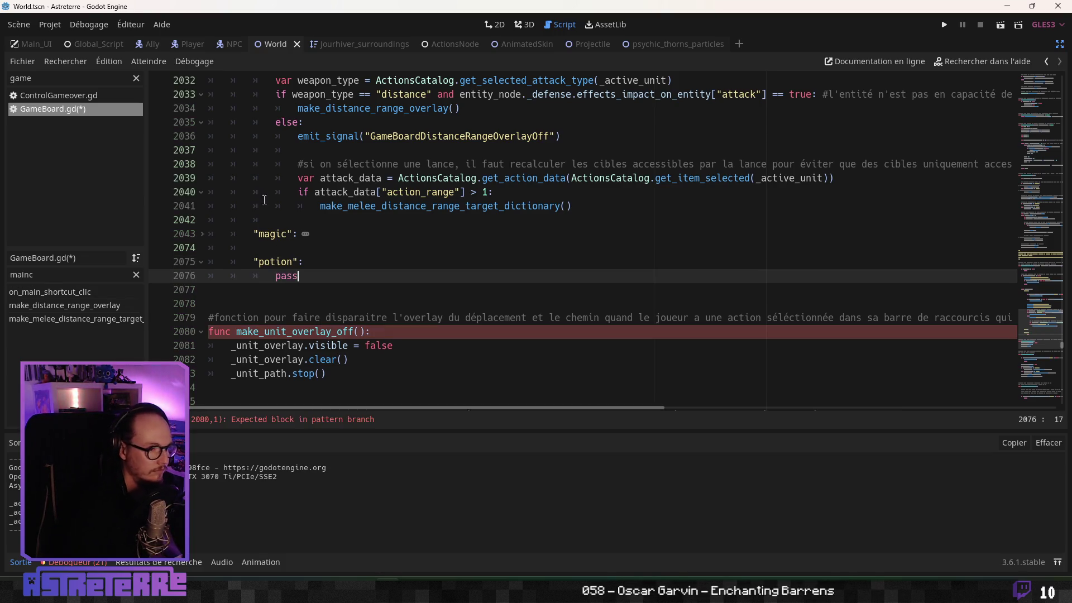
key(Up)
key(Up)
key(Up)
click(302, 243)
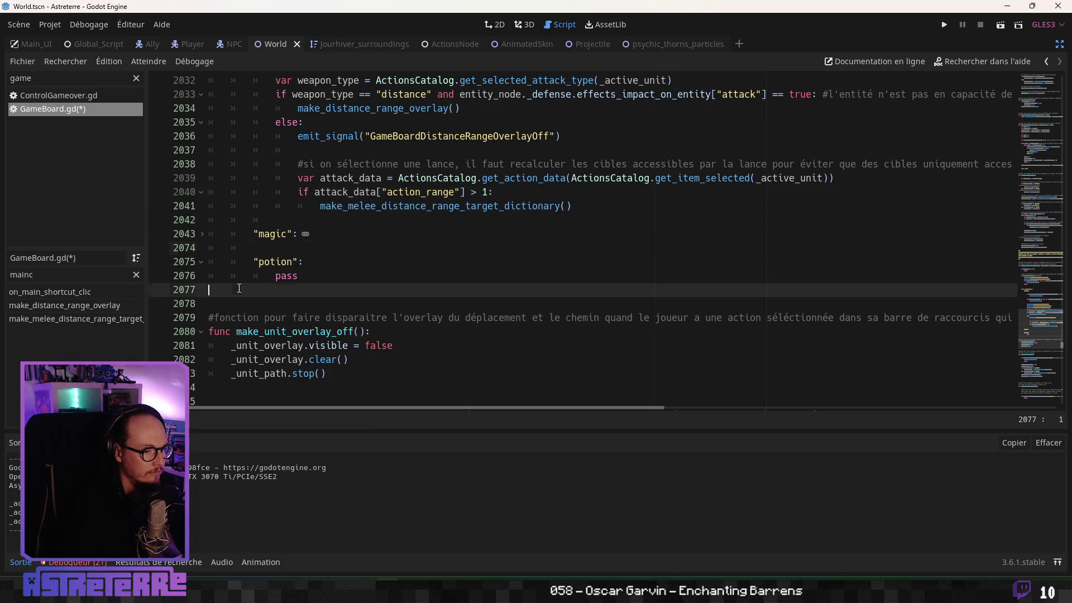
scroll(247, 296, down, 1)
click(250, 318)
scroll(300, 318, down, 1)
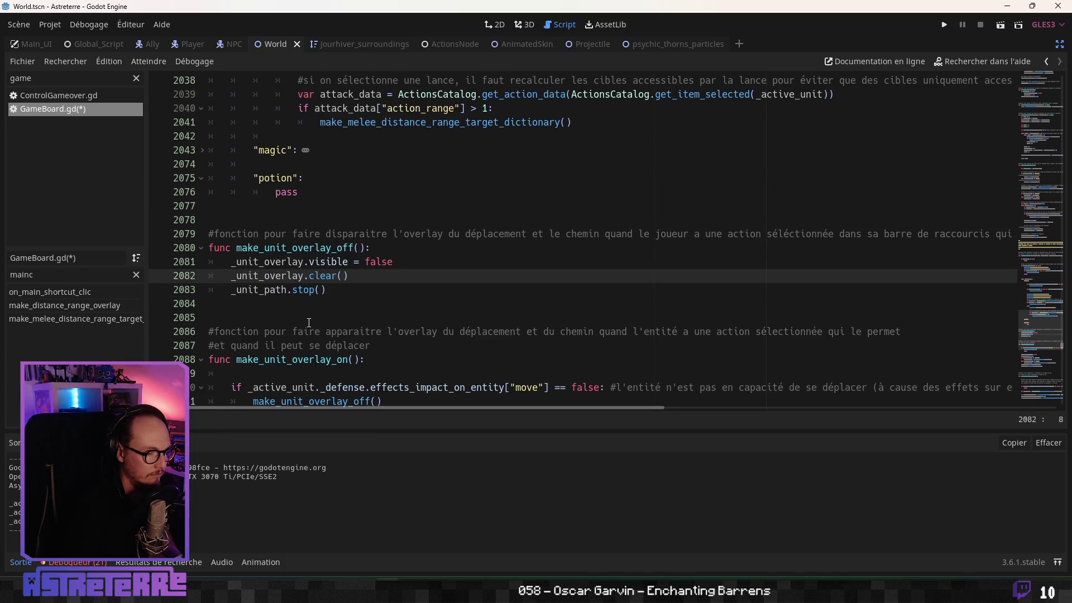
click(300, 301)
click(301, 275)
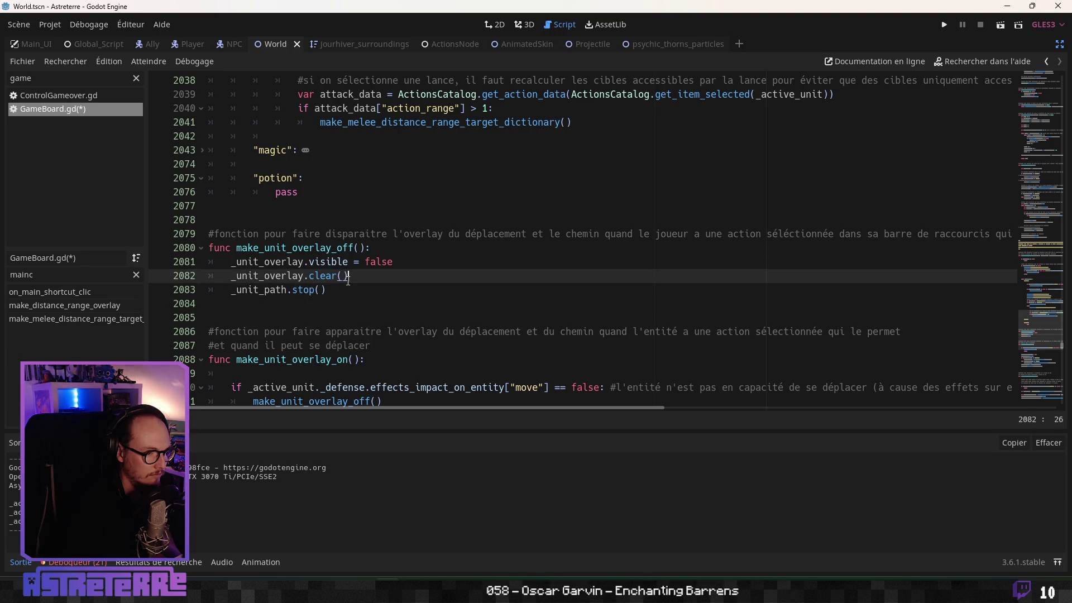
scroll(329, 279, down, 2)
click(334, 289)
scroll(334, 287, down, 2)
scroll(333, 287, down, 1)
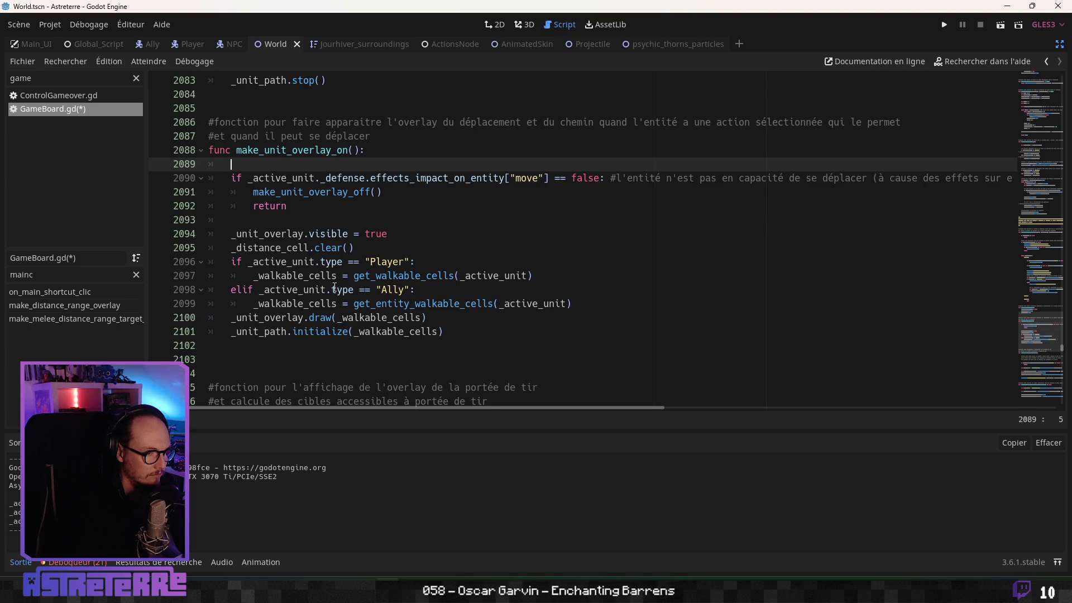
click(300, 289)
scroll(300, 291, down, 3)
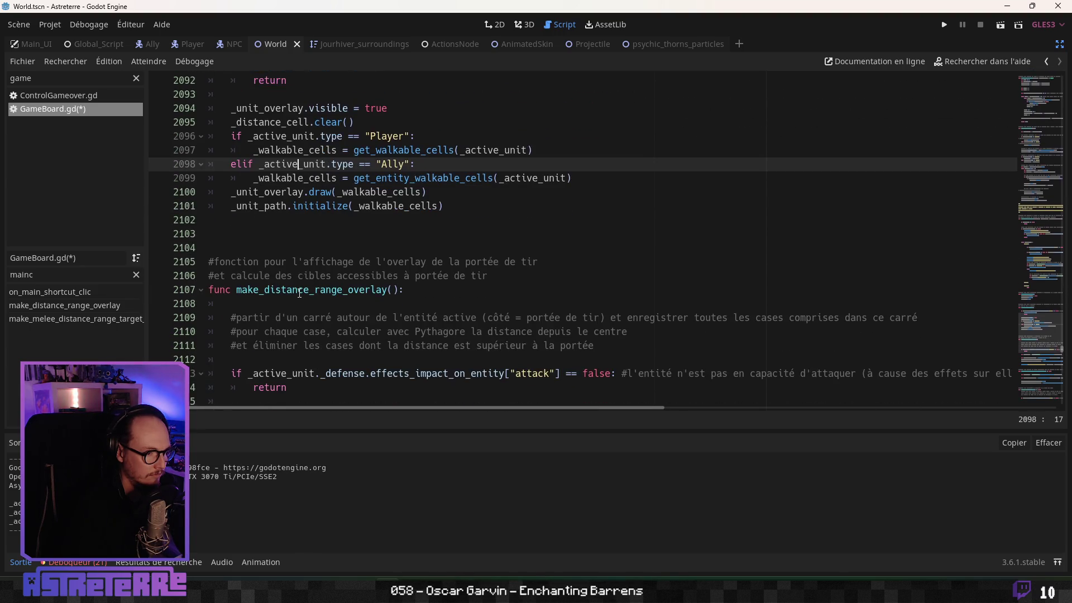
scroll(300, 293, down, 1)
scroll(299, 293, down, 5)
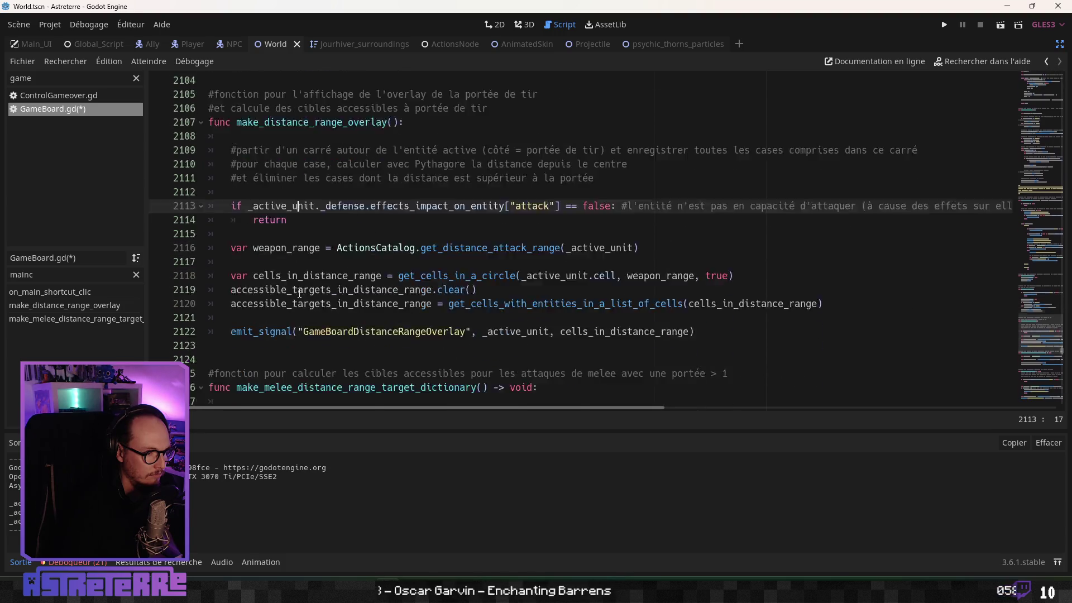
click(299, 290)
scroll(299, 290, down, 5)
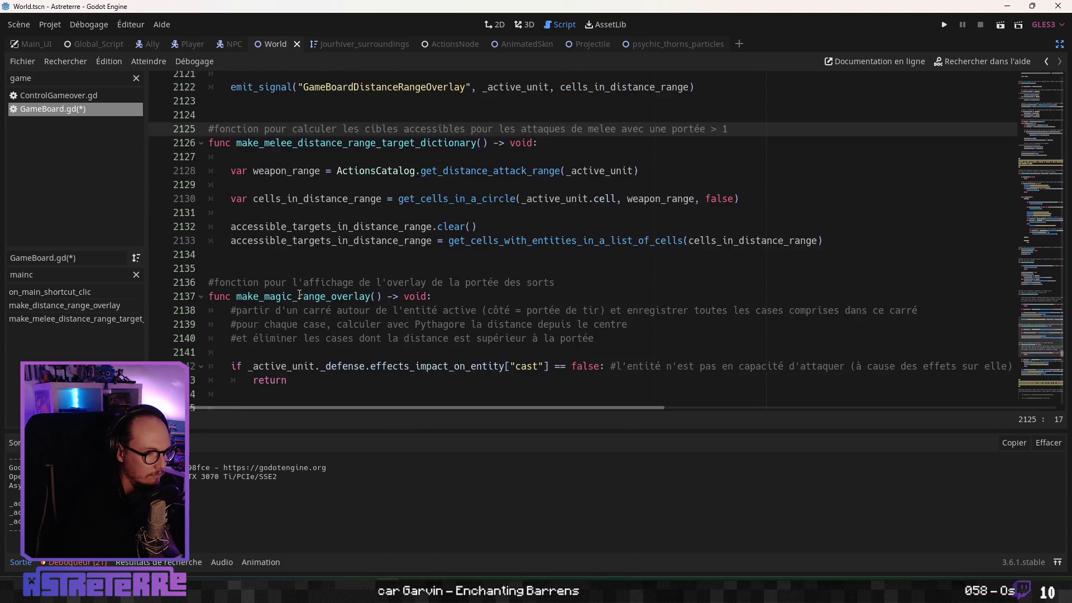
click(299, 290)
click(305, 279)
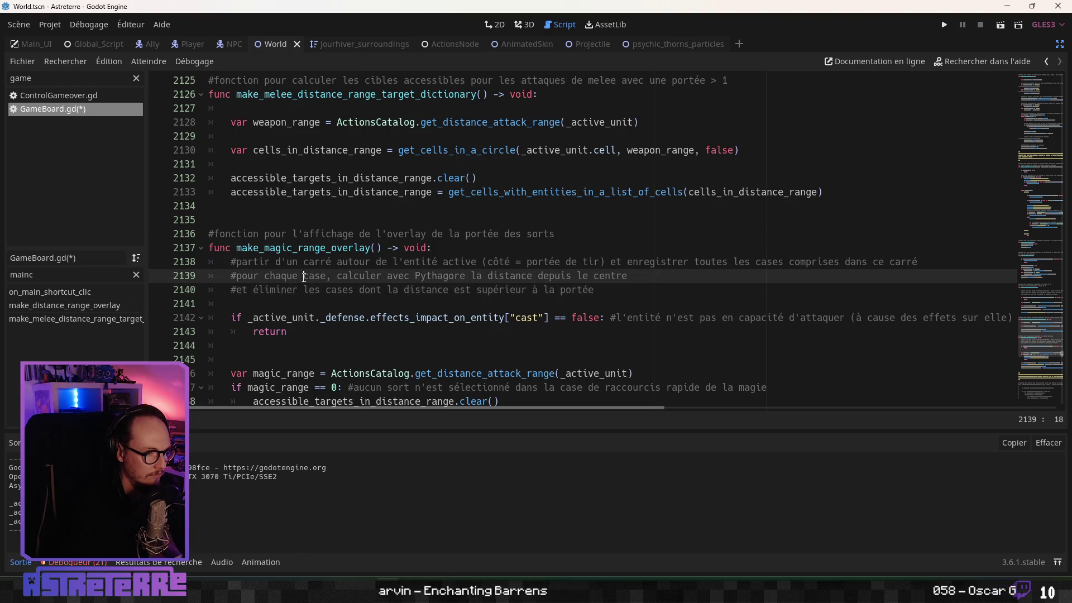
scroll(304, 295, down, 6)
scroll(305, 294, up, 3)
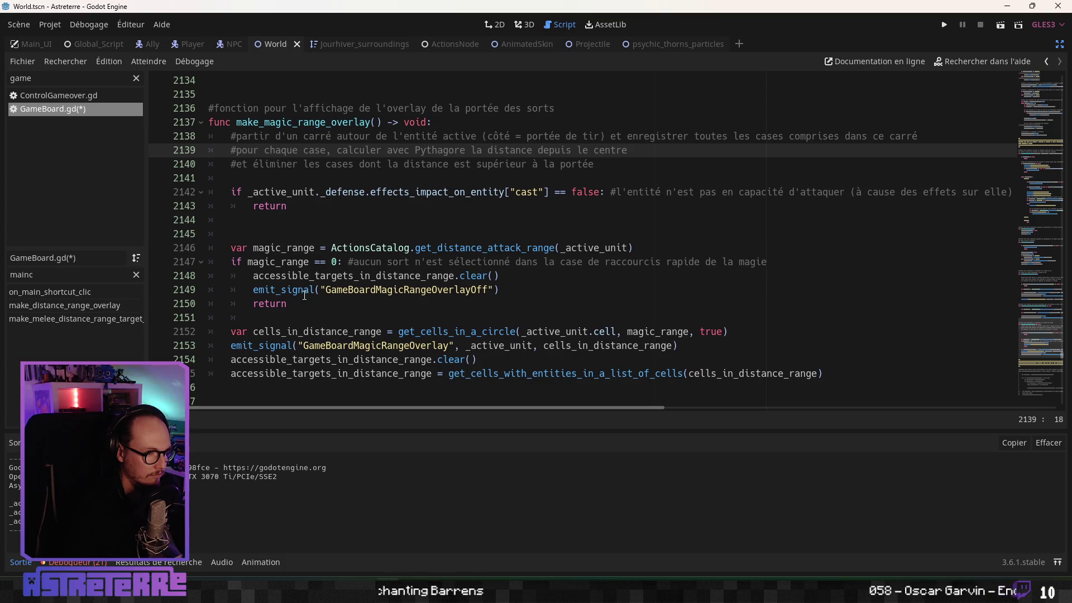
click(302, 303)
scroll(299, 301, up, 3)
scroll(299, 301, up, 12)
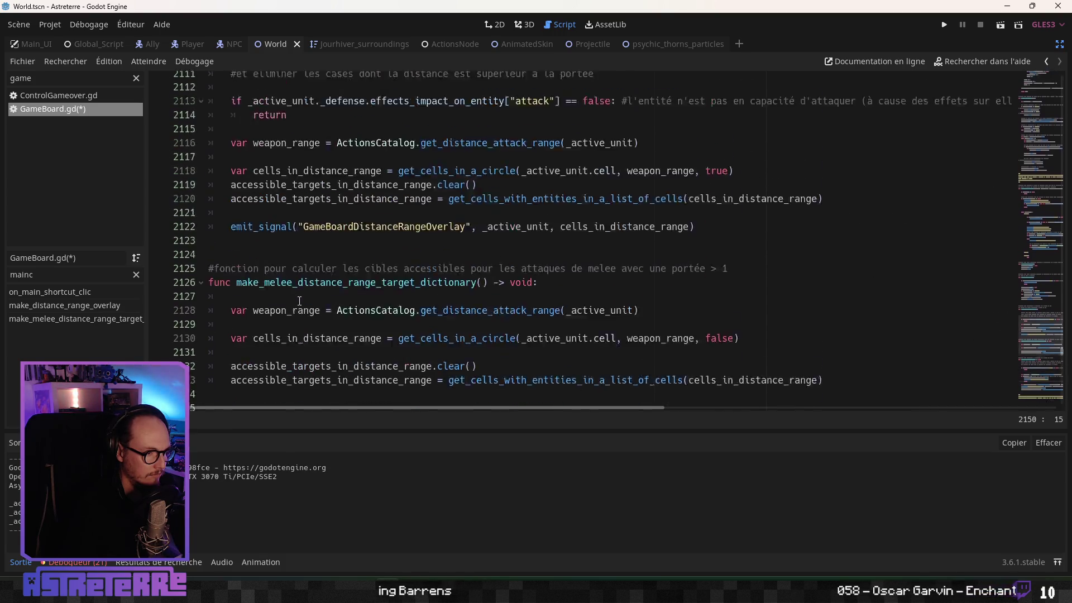
scroll(297, 299, up, 2)
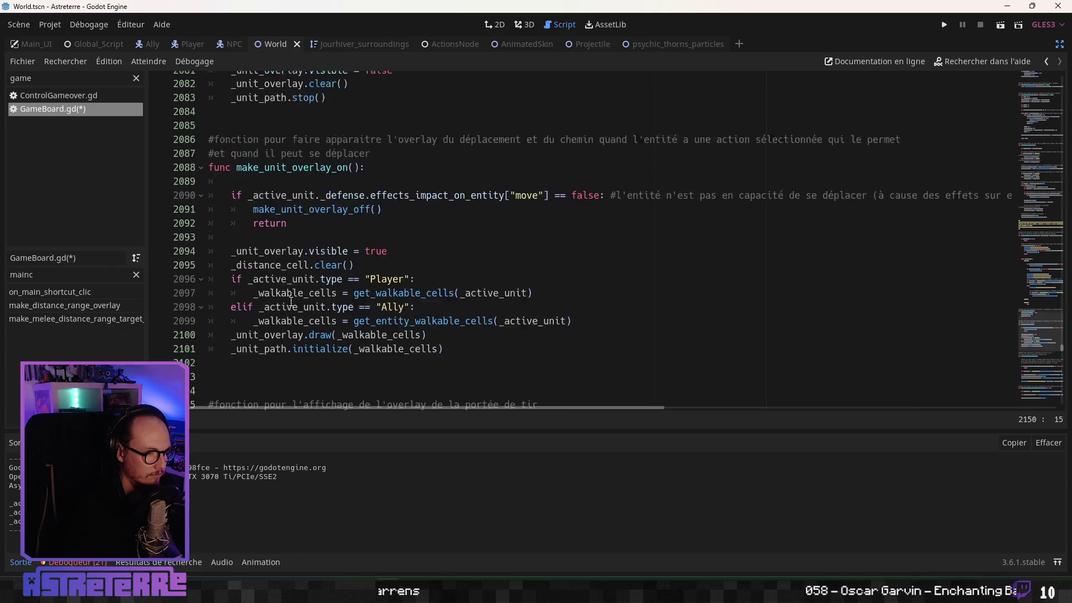
scroll(293, 306, down, 1)
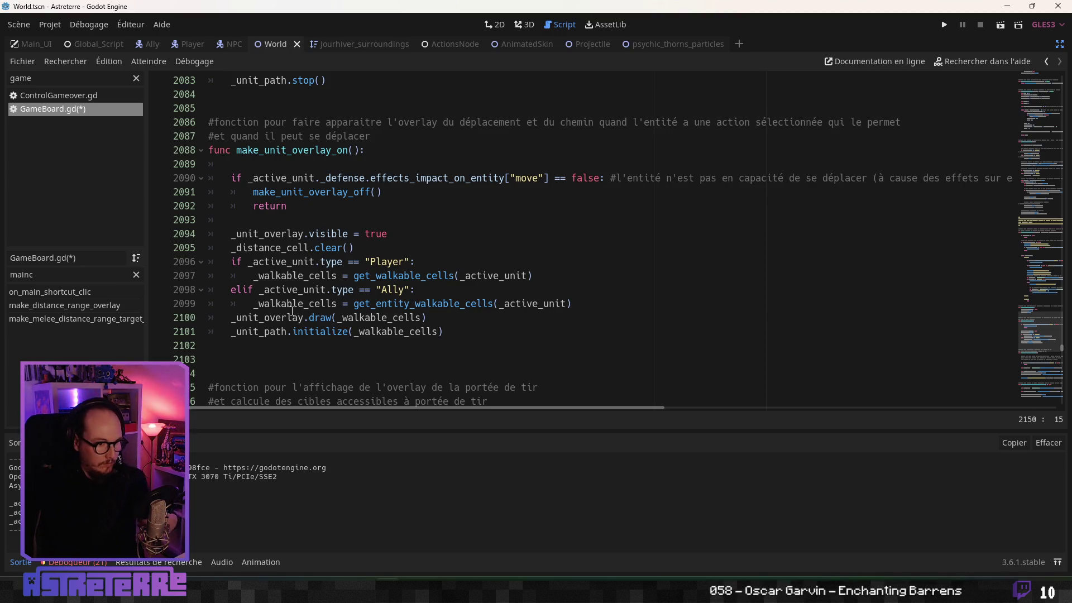
scroll(292, 311, up, 5)
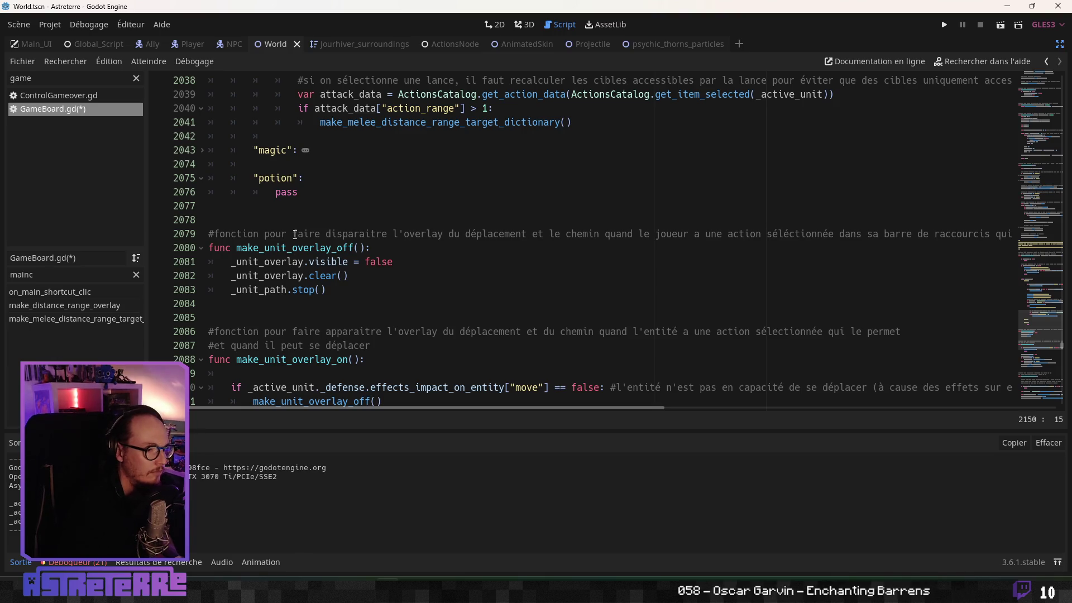
Step: Unfold the magic branch and select its emit_signal("GameBoardDistanceRangeOverlayOff") line for copying
scroll(303, 195, up, 2)
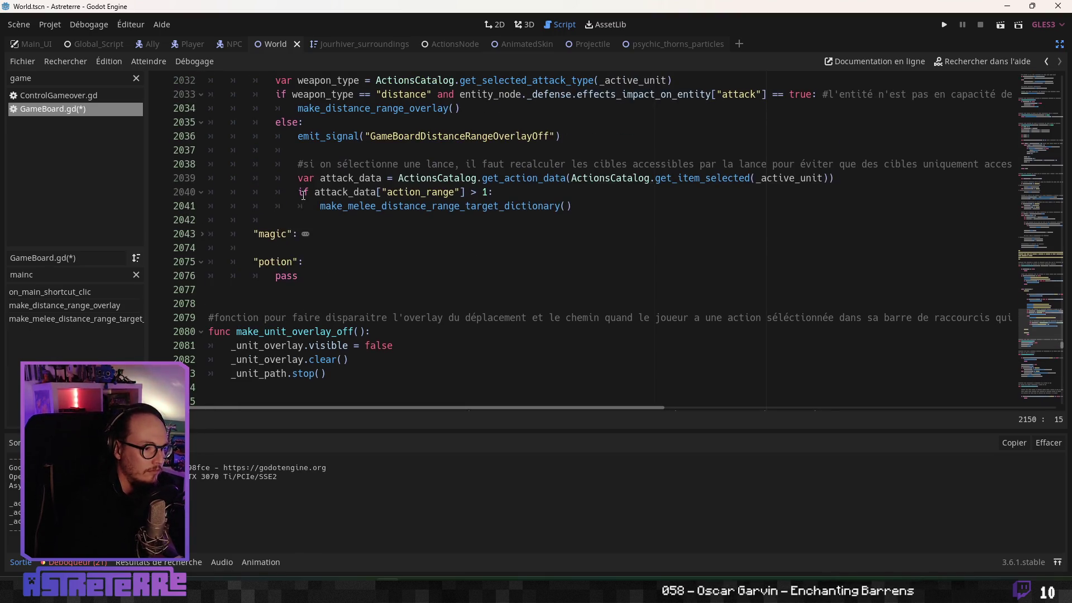
click(208, 238)
click(342, 262)
scroll(346, 263, down, 10)
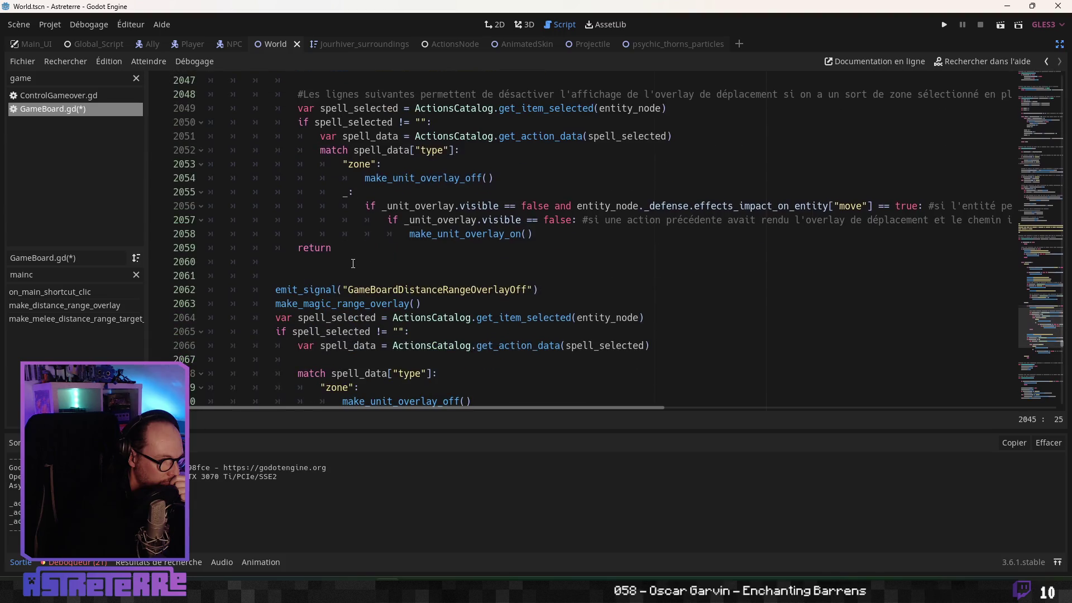
scroll(335, 257, down, 1)
scroll(316, 237, up, 3)
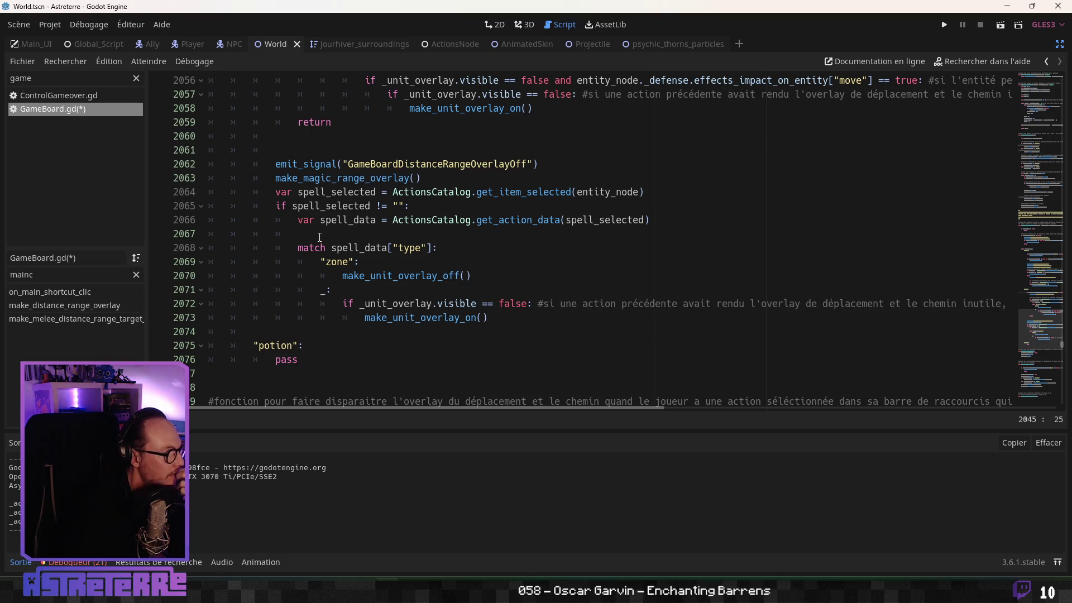
scroll(320, 237, up, 5)
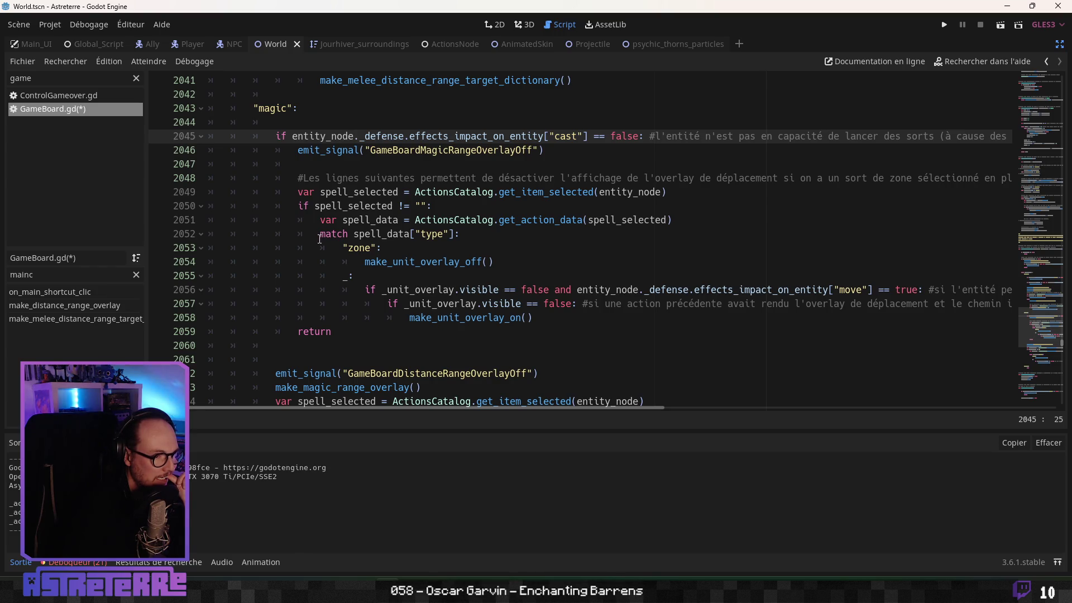
scroll(319, 239, up, 5)
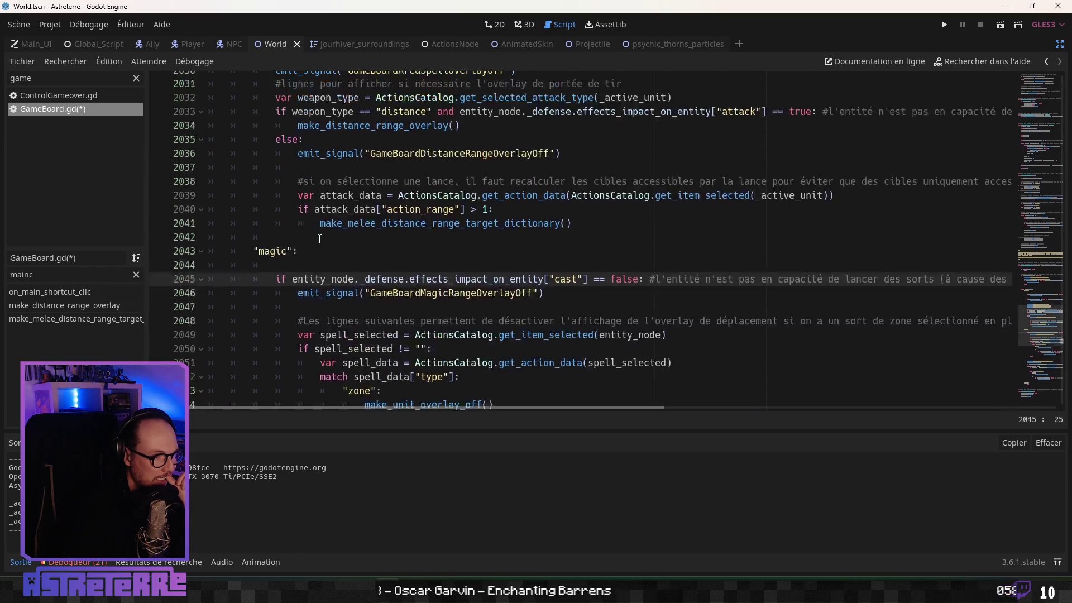
scroll(319, 239, down, 3)
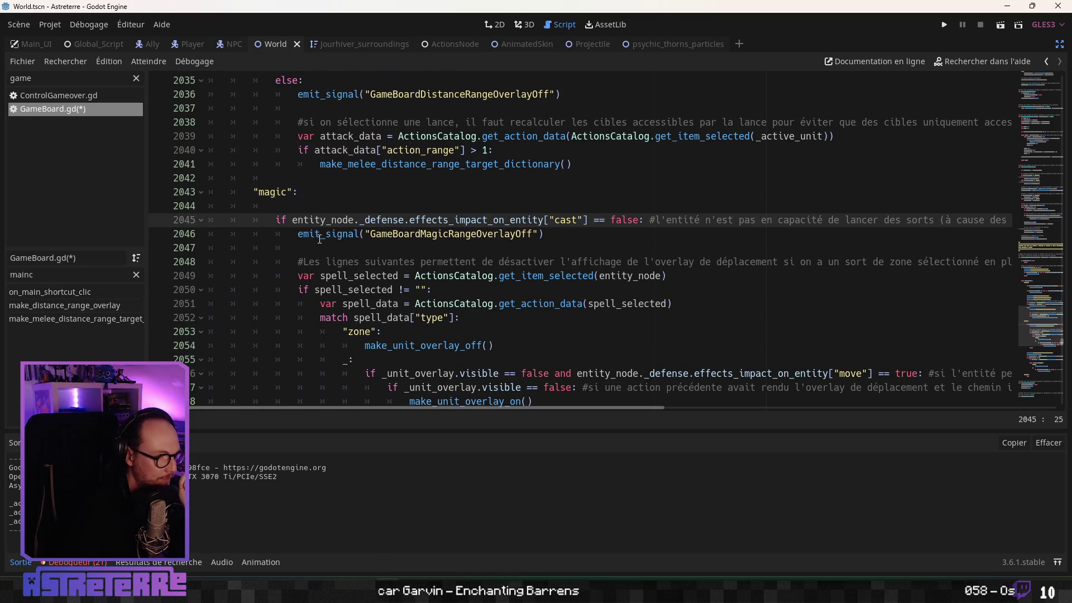
scroll(319, 239, down, 4)
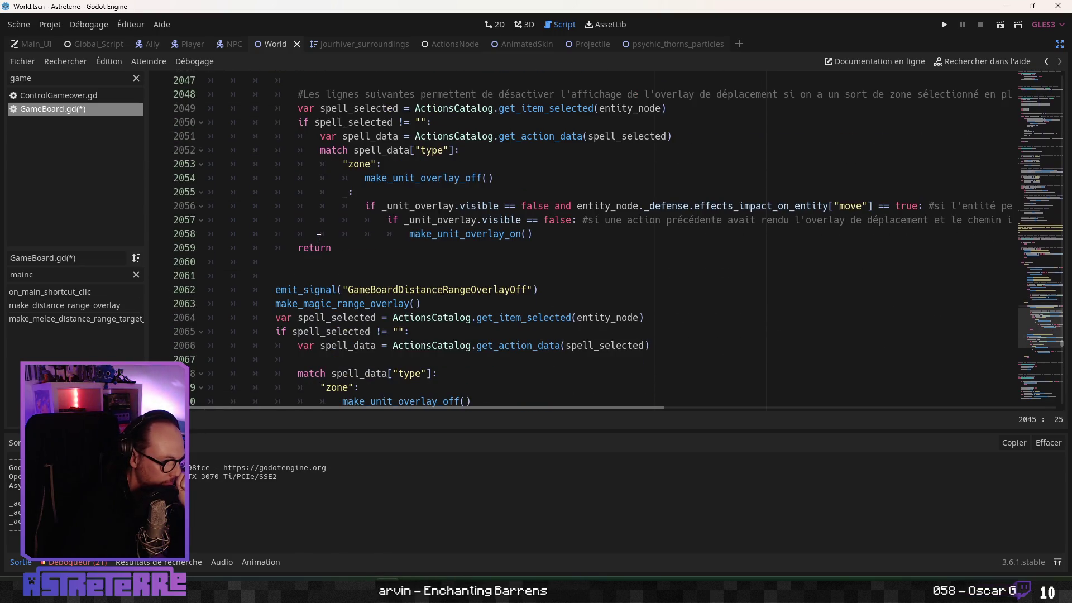
scroll(319, 239, down, 3)
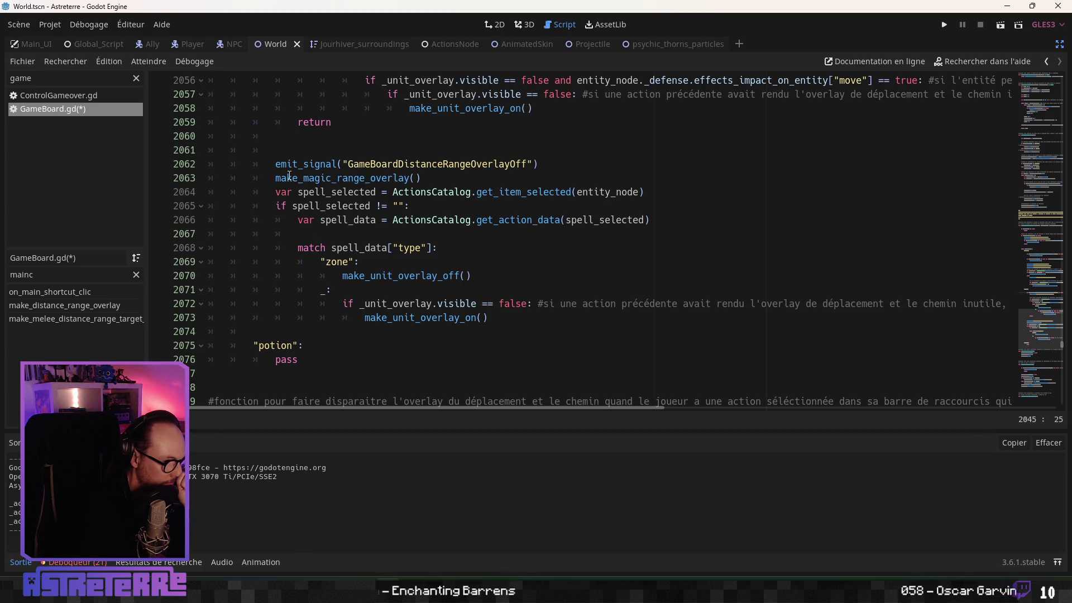
drag(278, 163, 549, 165)
Step: Replace pass in the potion case with the pasted GameBoardDistanceRangeOverlayOff call plus a new line
double_click(285, 358)
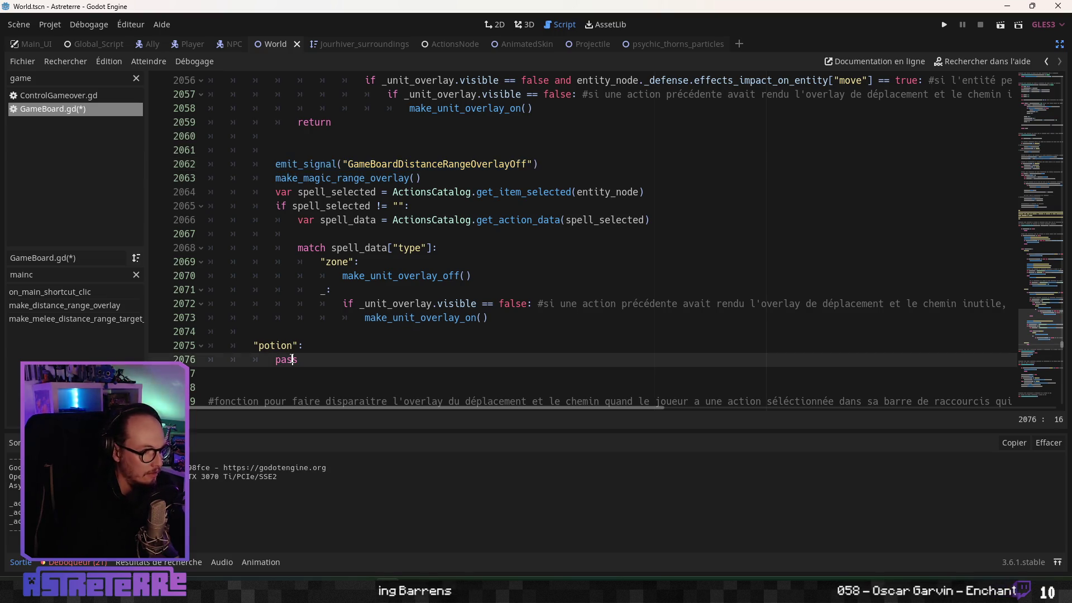
text(emit_signal("GameBoardDistanceRangeOverlayOff"))
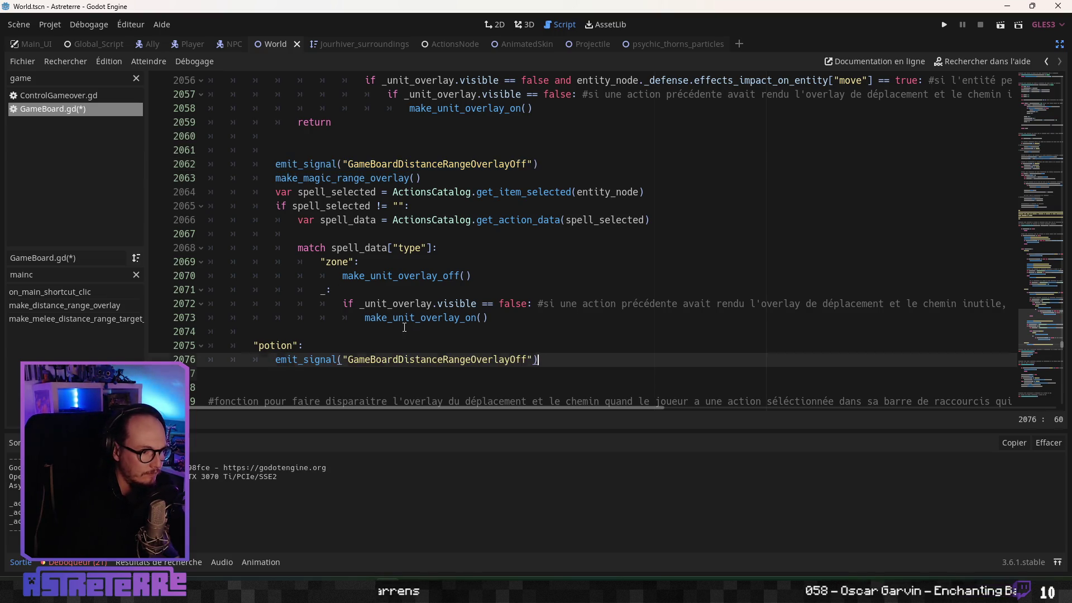
key(Return)
click(404, 304)
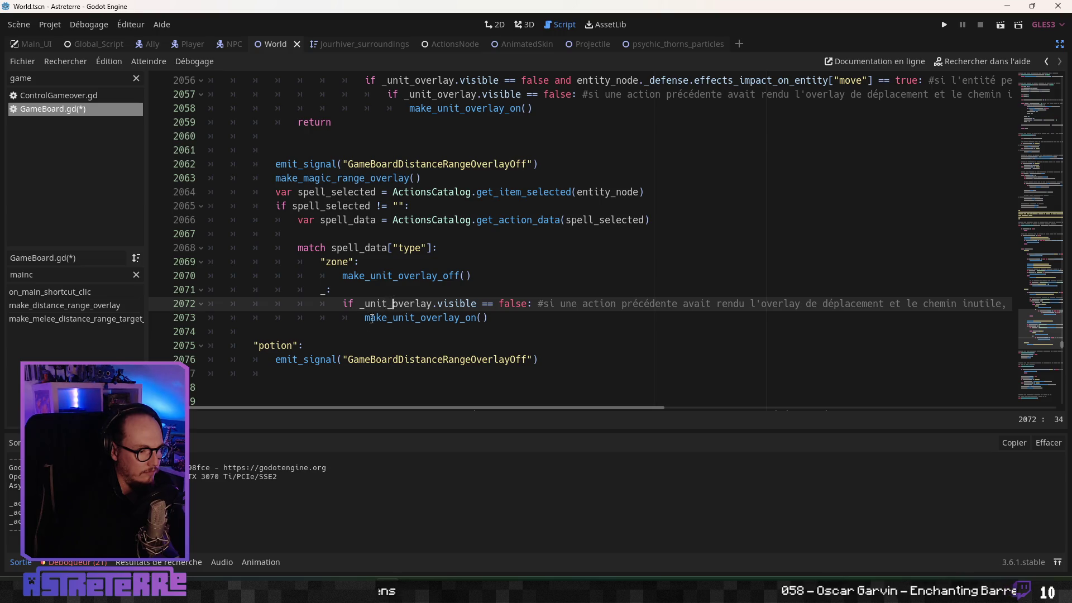
click(325, 371)
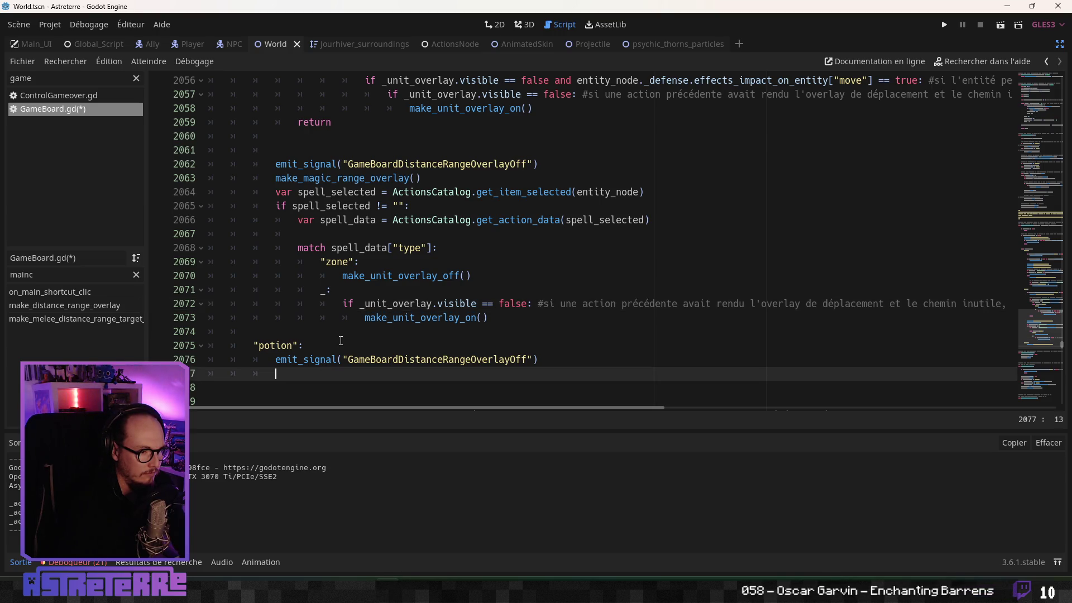
Step: Review the make_unit_overlay_off/on lines and return to the empty line under the potion signal
scroll(331, 272, down, 1)
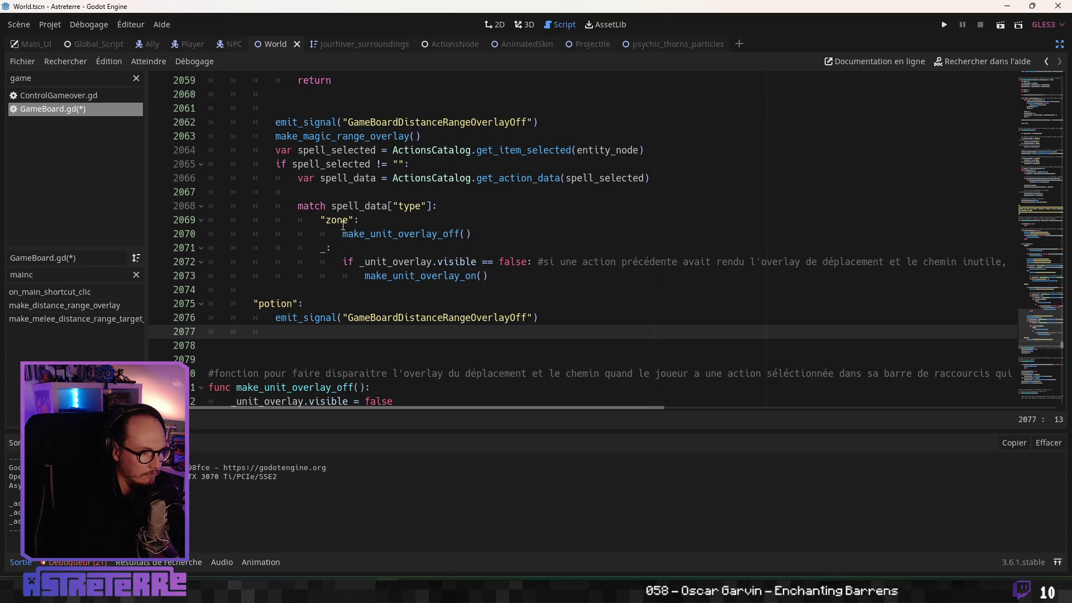
click(374, 235)
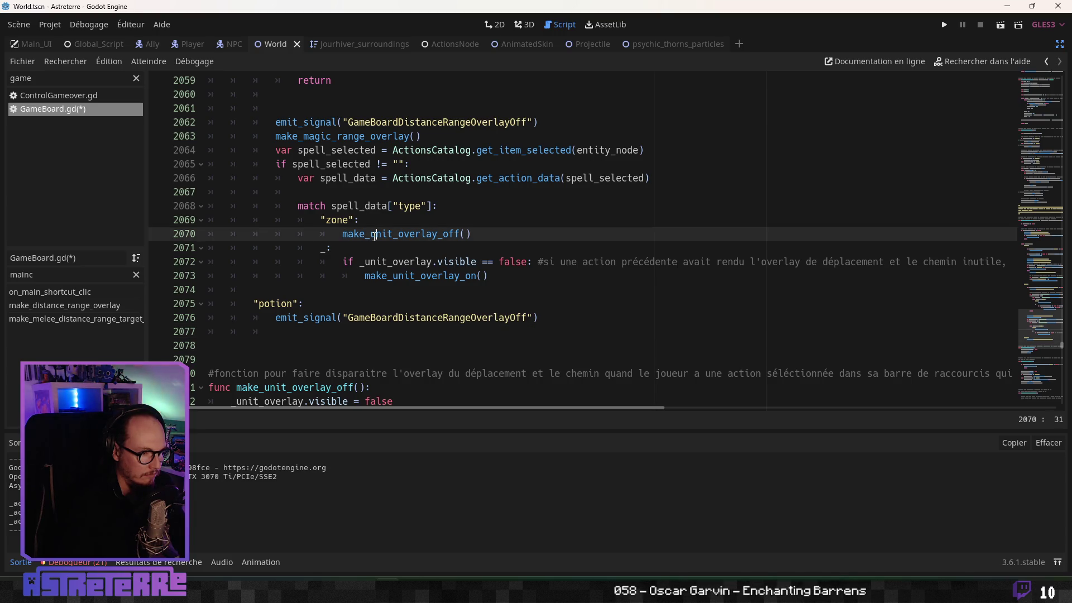
click(394, 261)
click(411, 277)
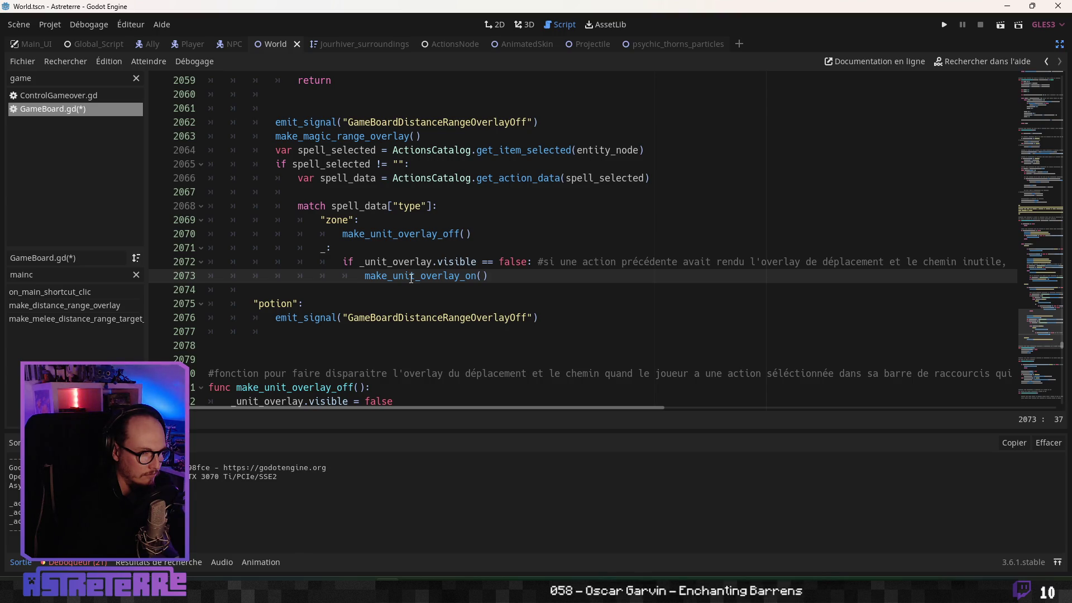
click(317, 333)
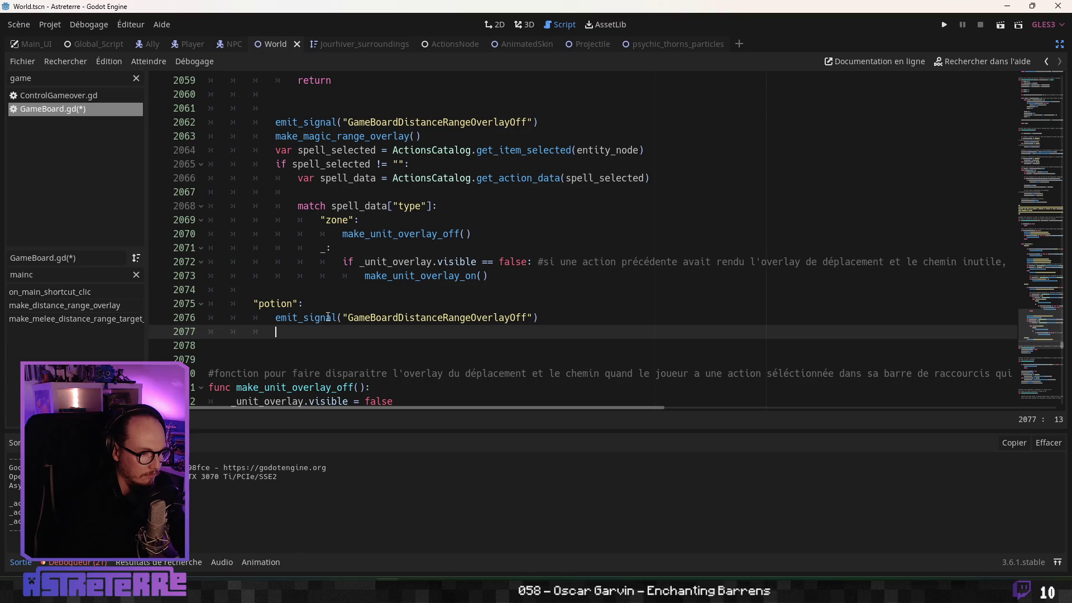
click(333, 317)
scroll(350, 305, down, 1)
click(304, 287)
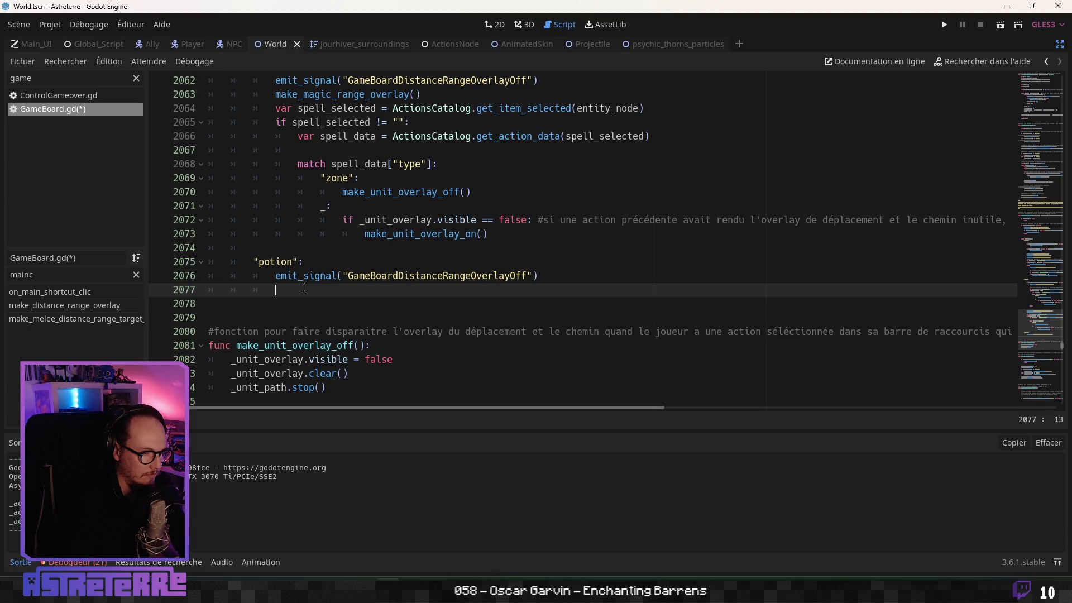
scroll(304, 287, up, 2)
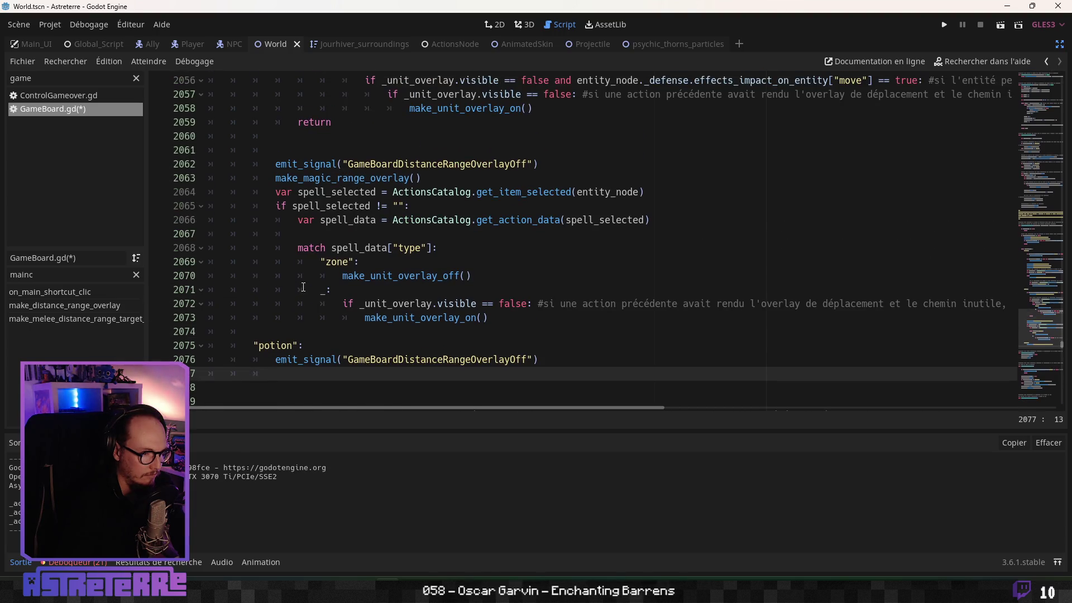
scroll(303, 287, up, 8)
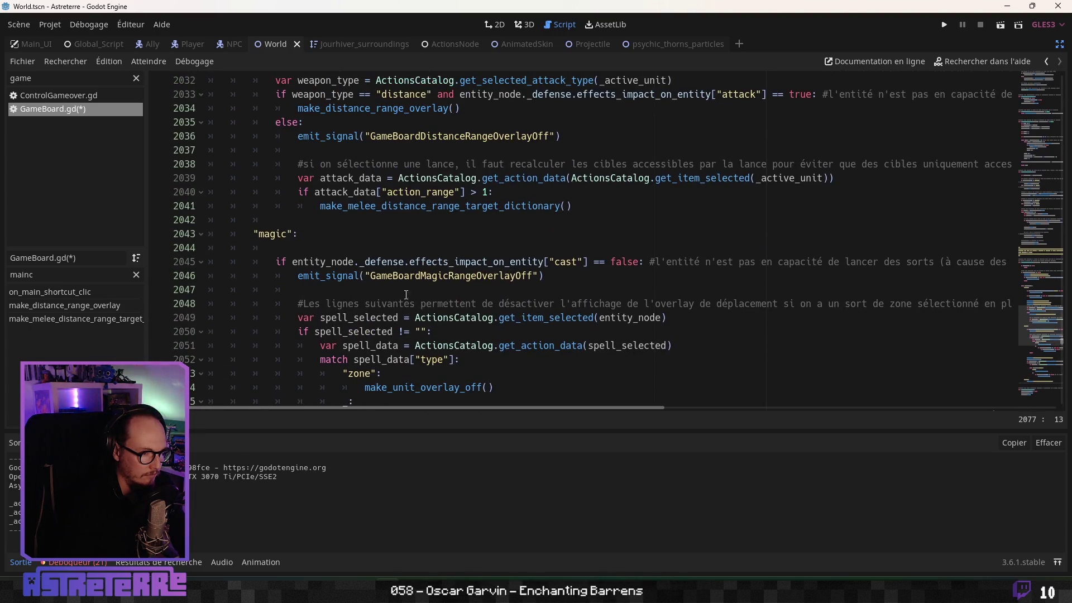
Step: Paste the GameBoardMagicRangeOverlayOff call from line 2046 into the potion case, adding a new line
drag(545, 276, 297, 276)
key(ctrl+c)
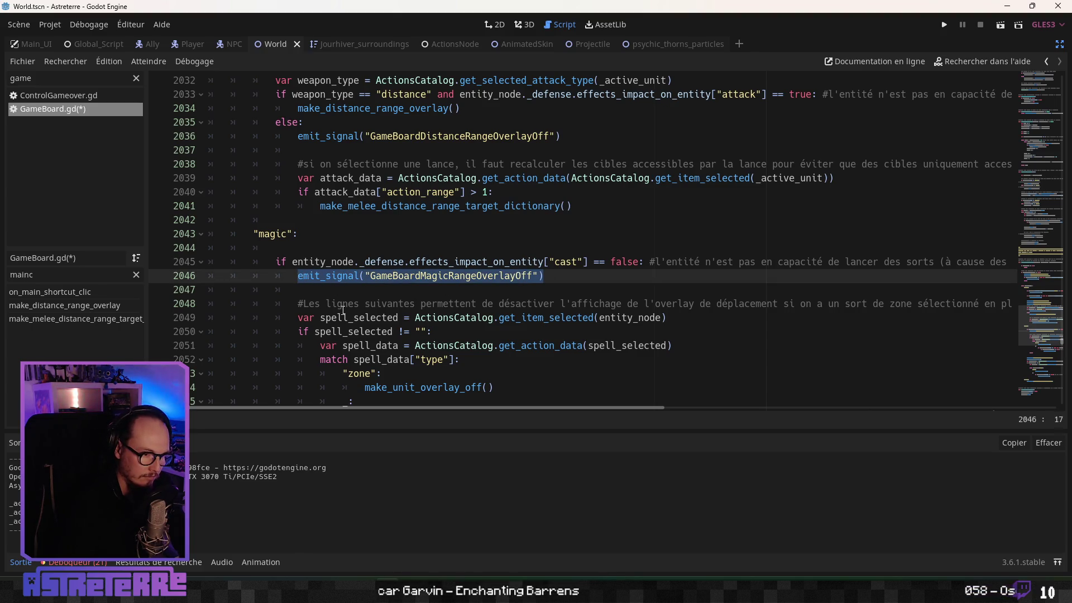
scroll(341, 309, down, 2)
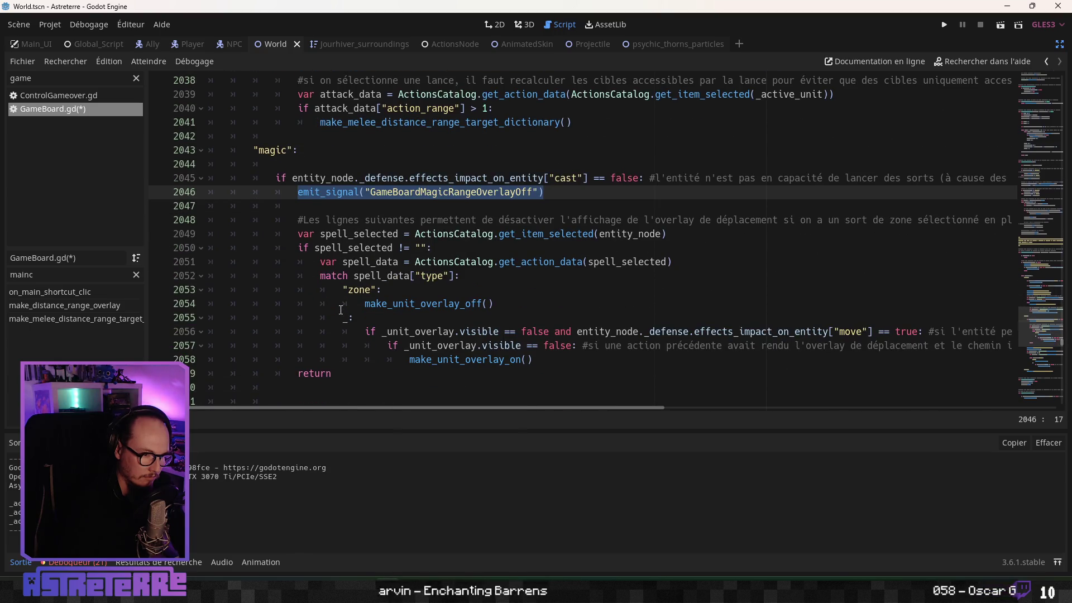
scroll(339, 310, down, 1)
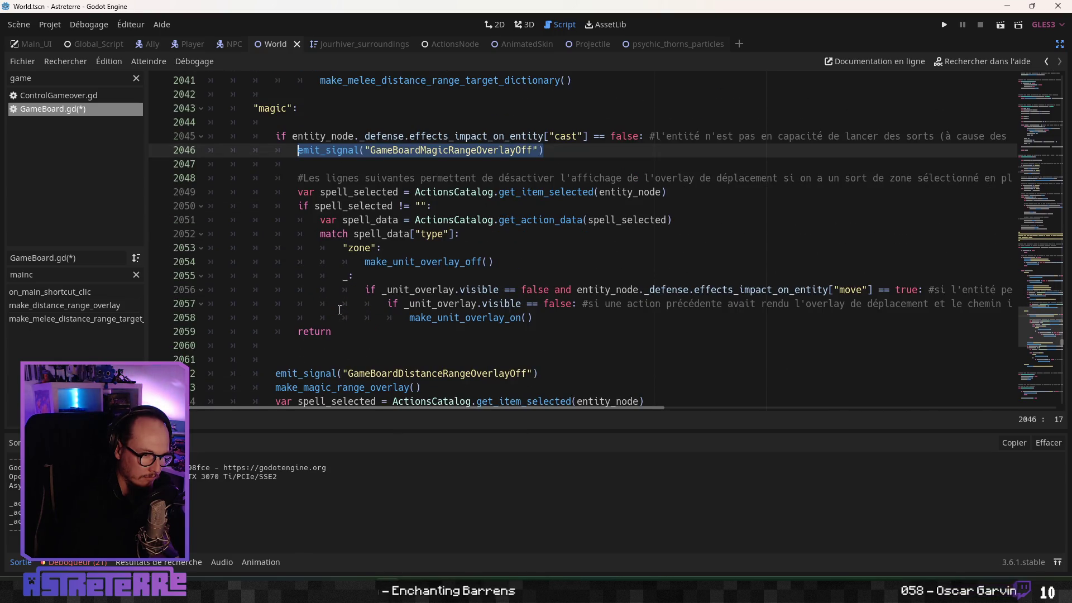
scroll(339, 309, down, 6)
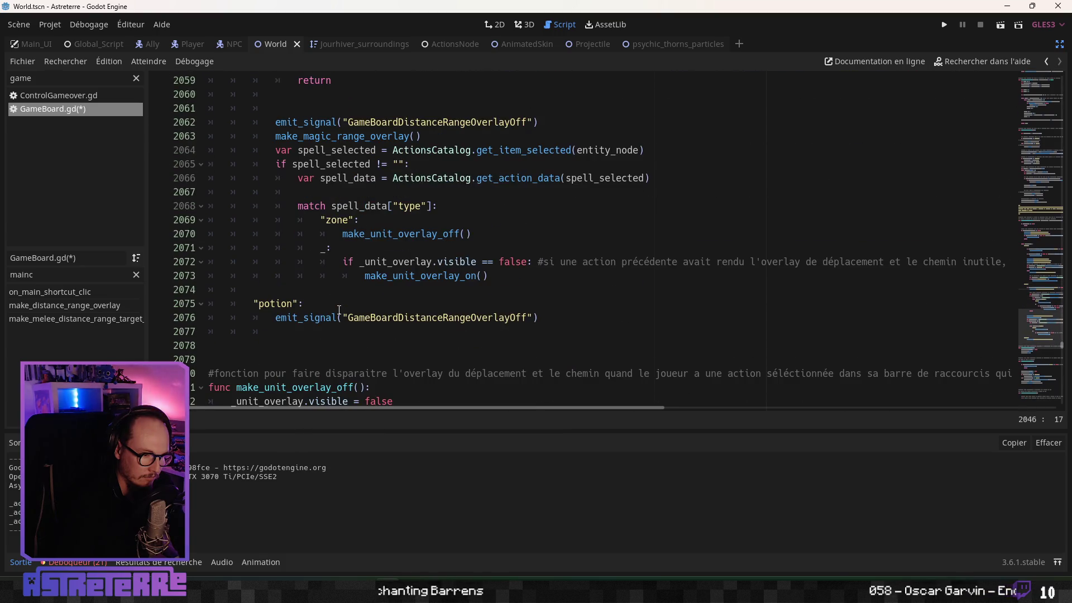
click(303, 328)
key(ctrl+v)
click(310, 316)
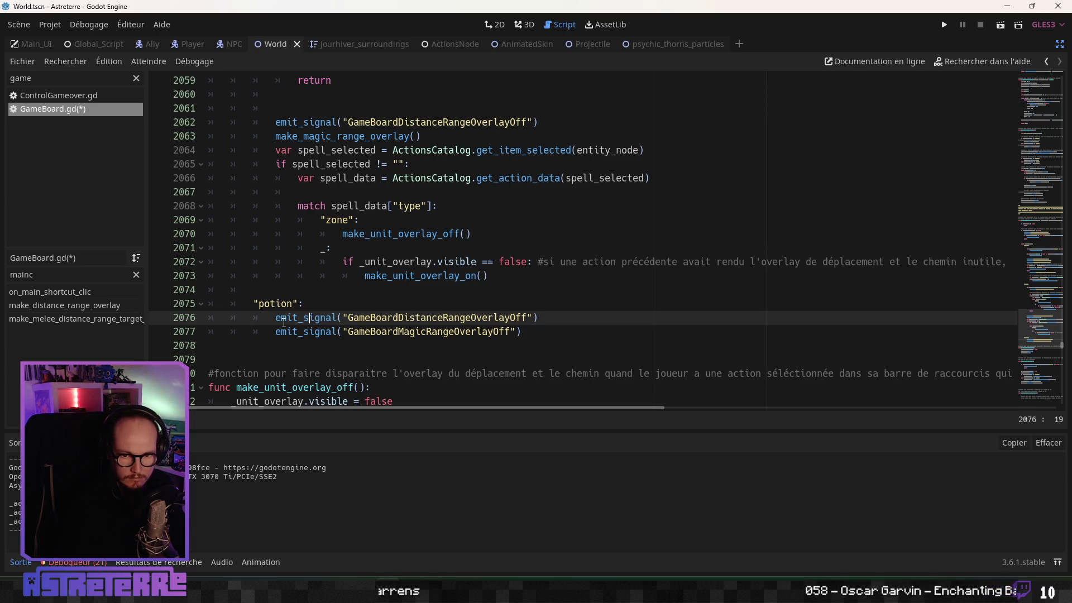
click(540, 328)
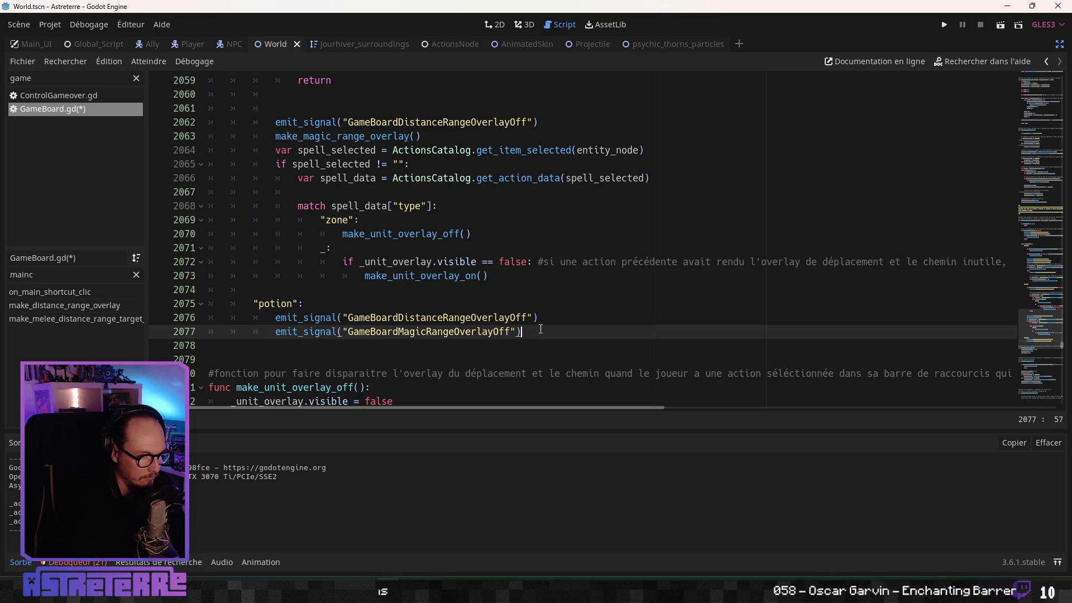
key(Return)
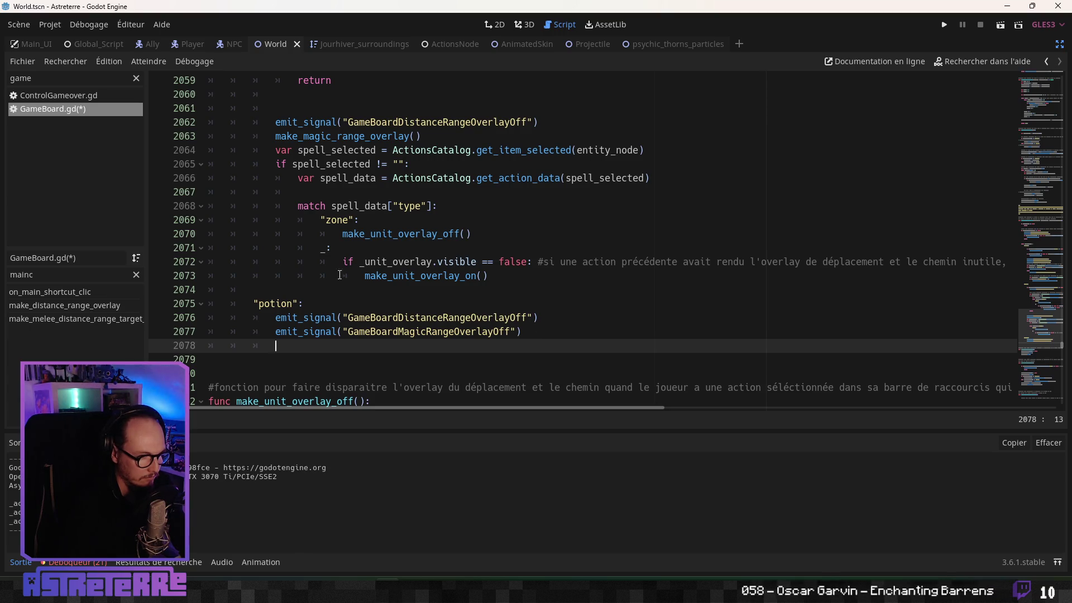
Step: Check the potion case's signal calls, leaving the caret on empty line 2078
scroll(325, 280, down, 2)
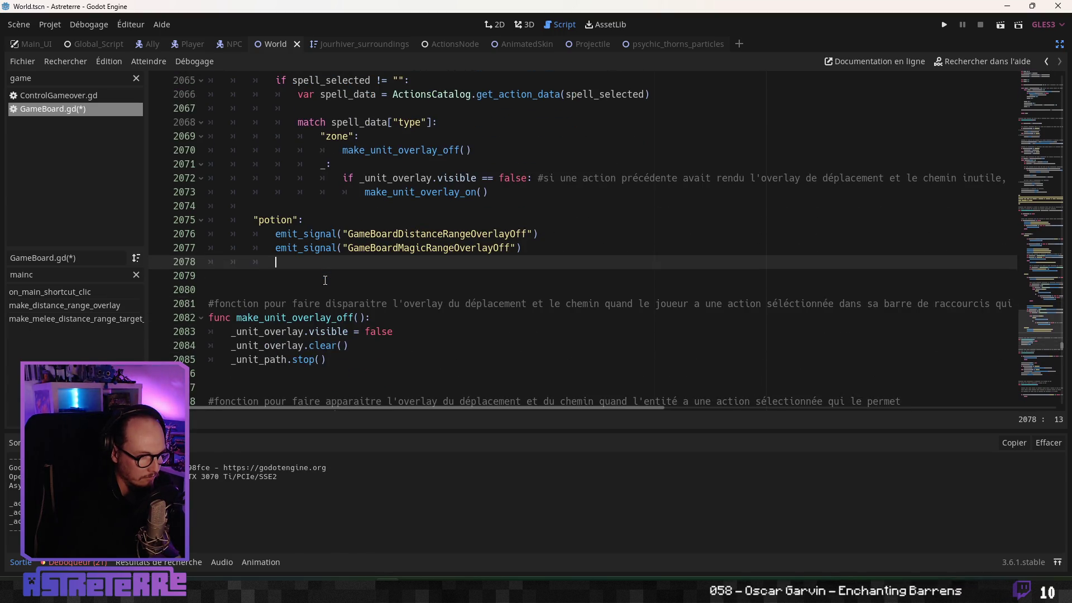
click(323, 229)
key(Up)
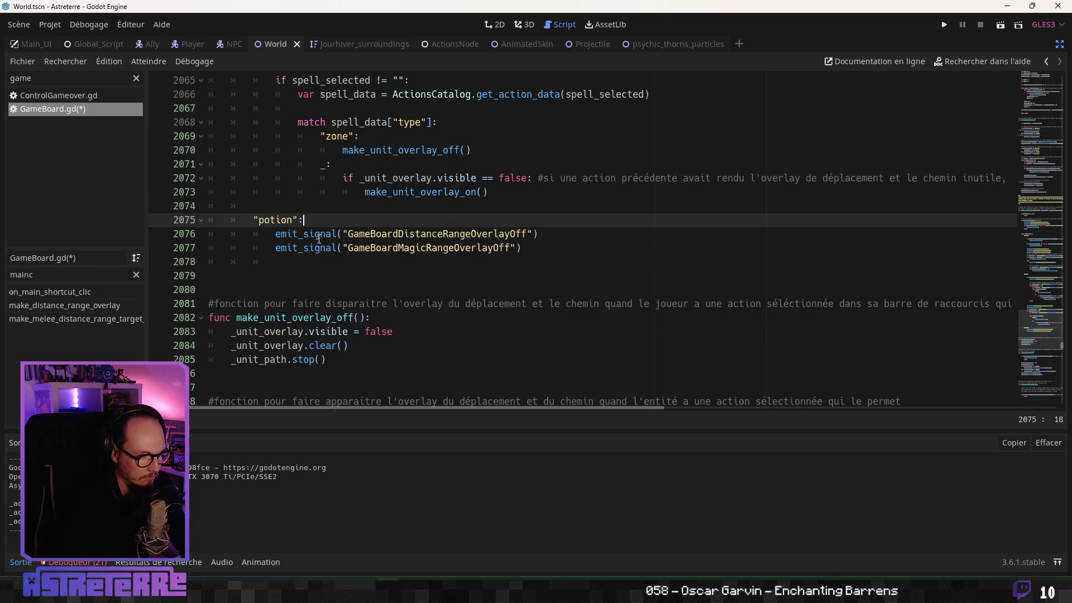
click(319, 237)
key(Down)
key(Down)
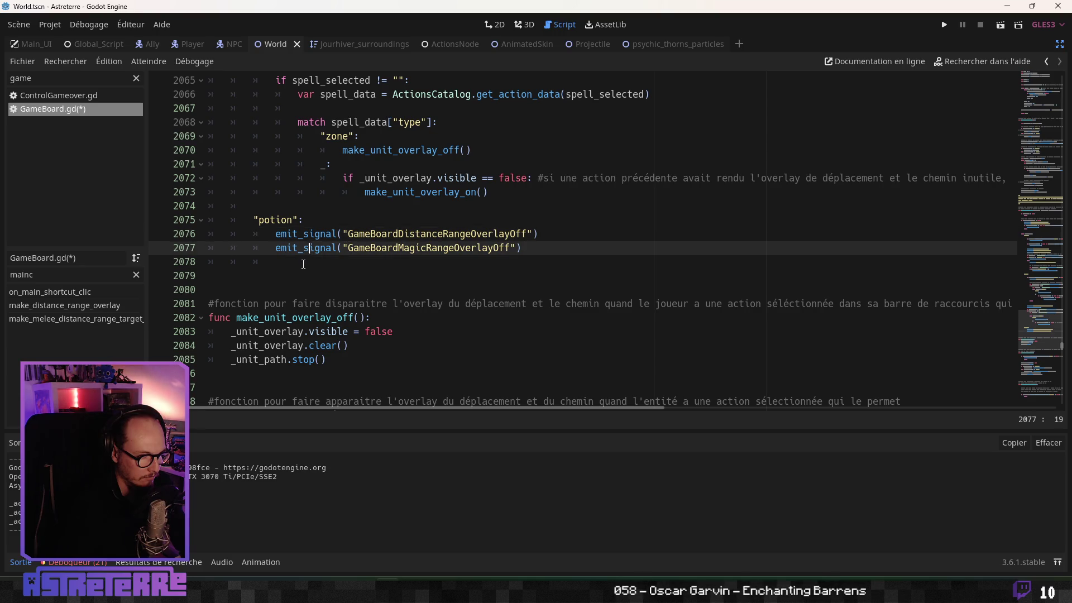
scroll(312, 249, up, 2)
scroll(316, 246, up, 9)
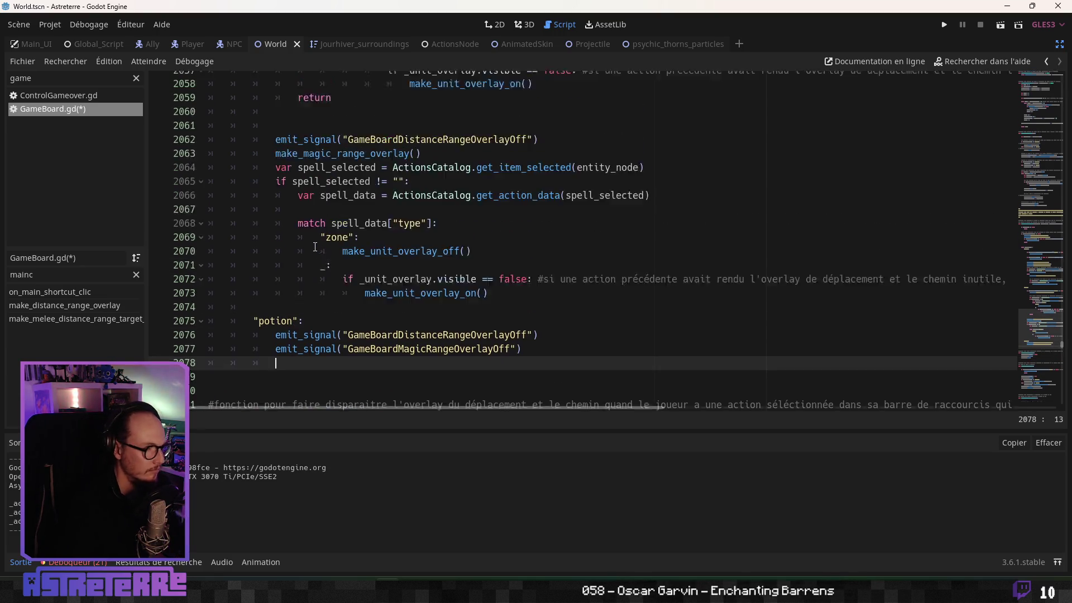
Step: Select the emit_signal("GameBoardPotionOverlayOff") call on line 2028, then place the caret on blank line 2061
scroll(313, 247, up, 4)
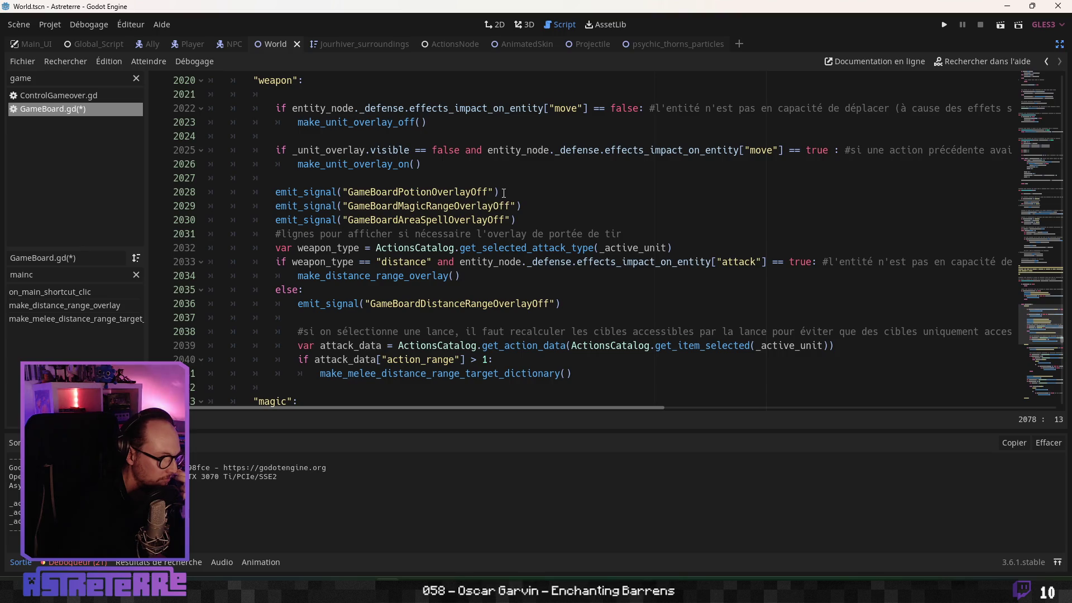
scroll(470, 248, down, 4)
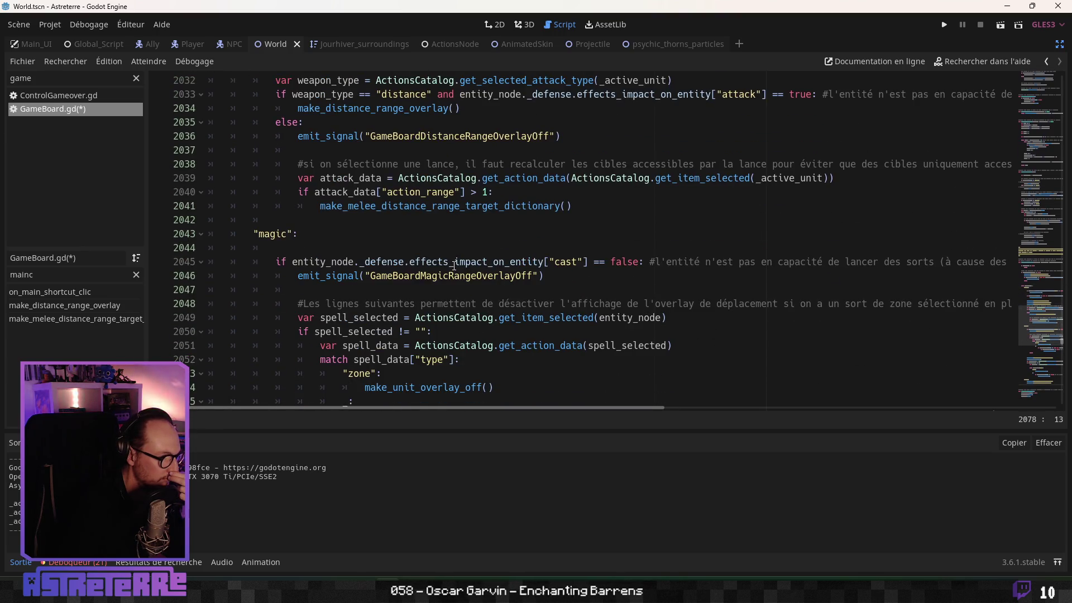
scroll(453, 265, down, 3)
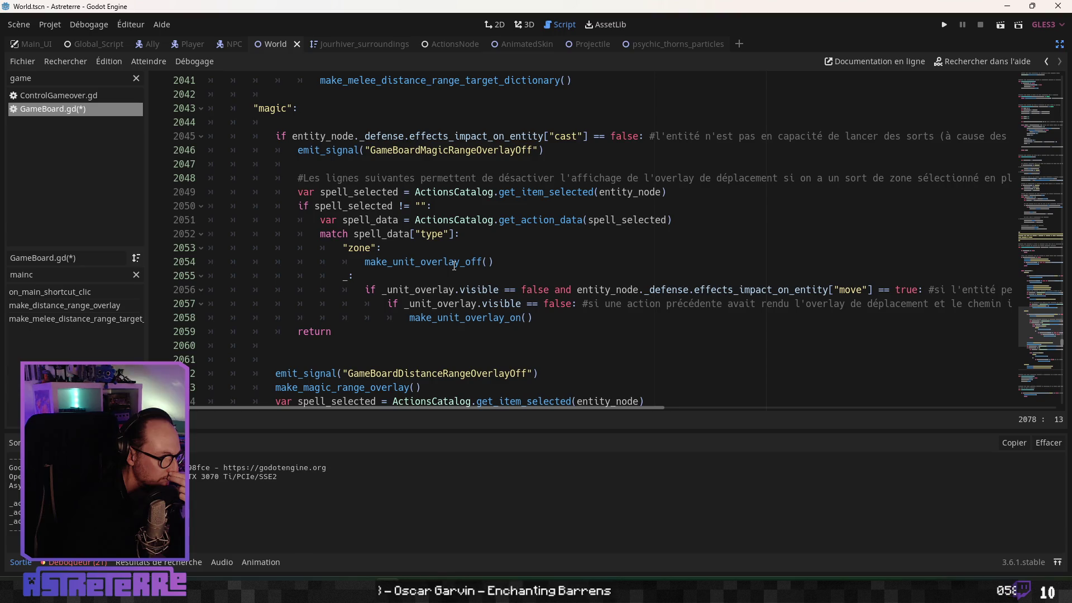
scroll(454, 265, down, 2)
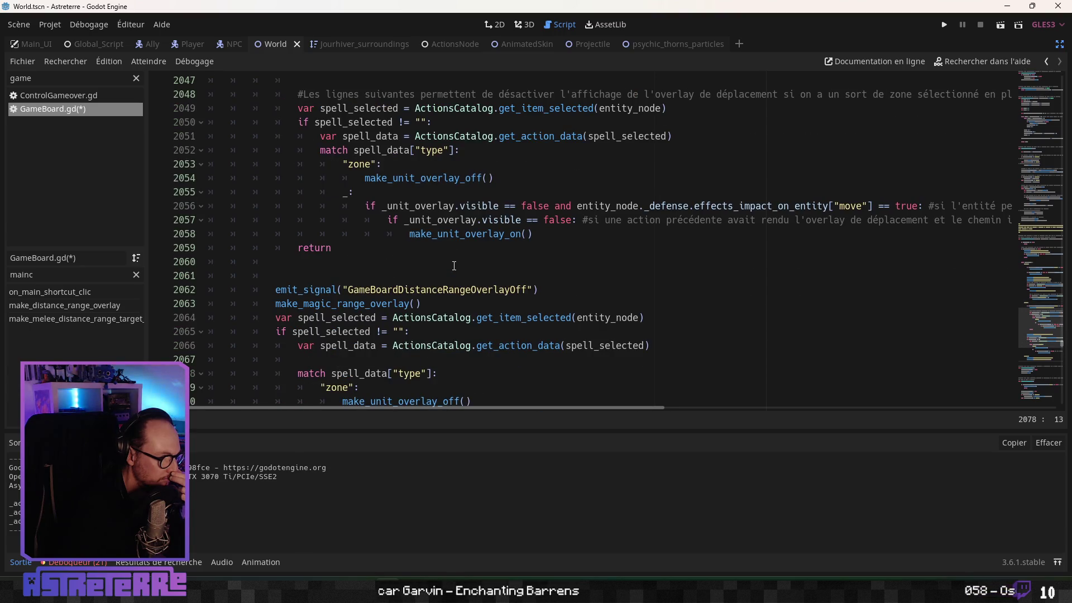
scroll(388, 279, up, 7)
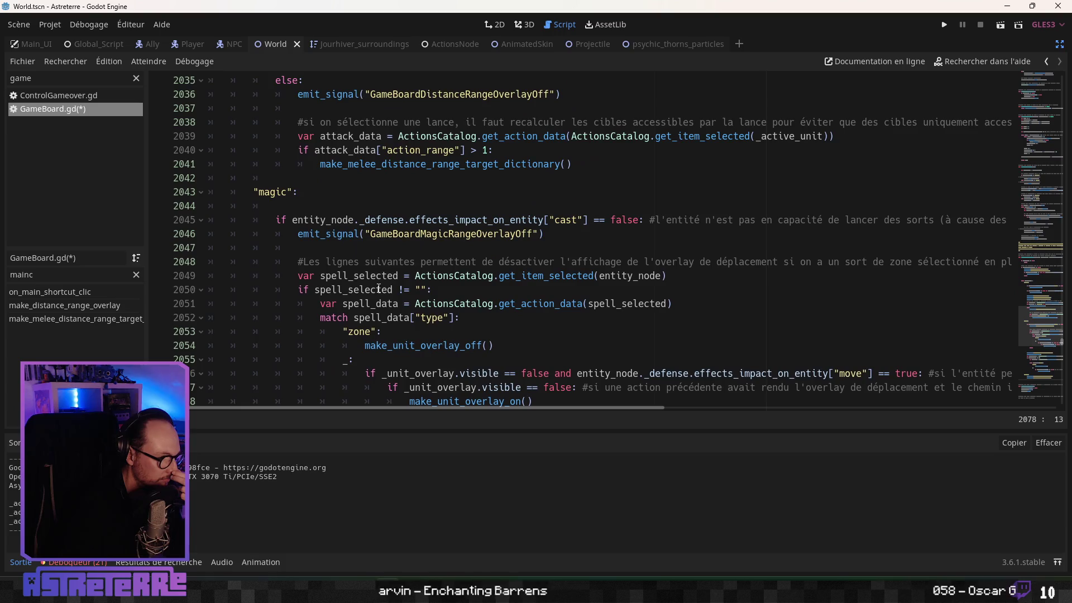
click(515, 109)
drag(515, 108, 276, 107)
key(ctrl+c)
scroll(357, 224, down, 9)
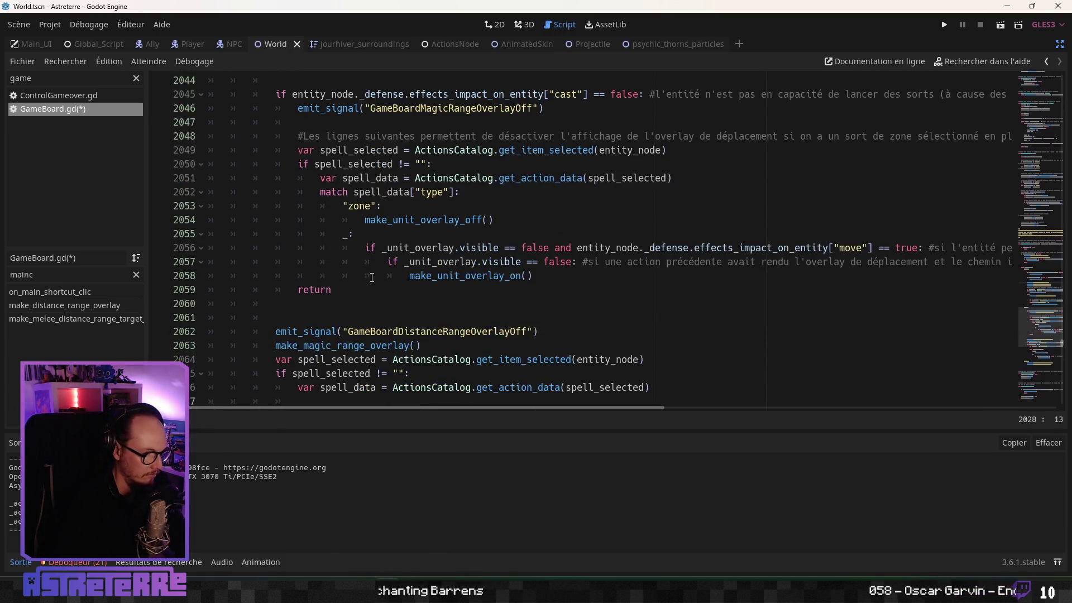
click(313, 198)
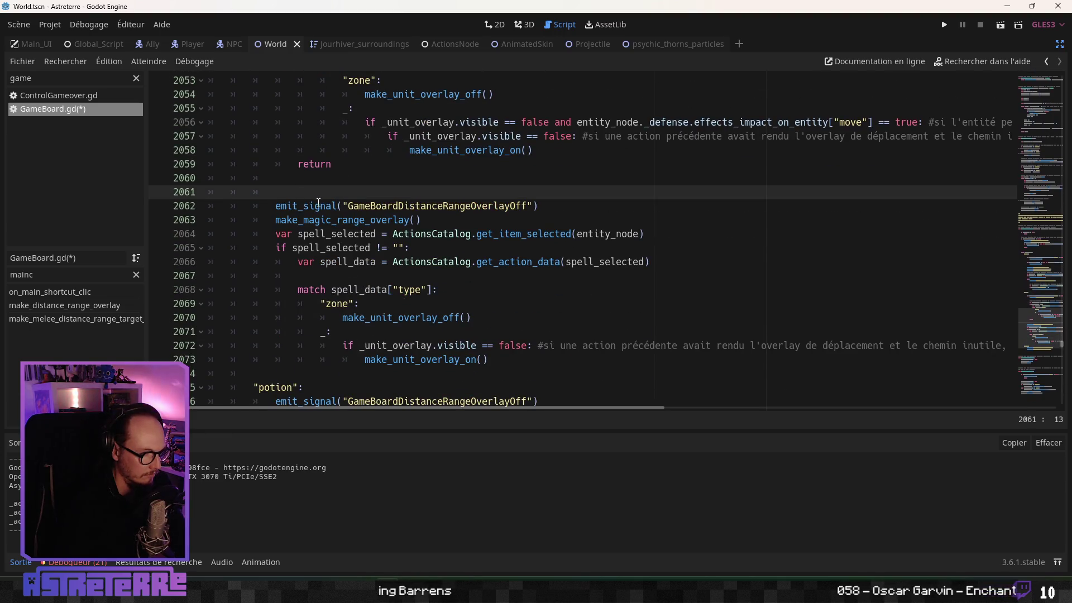
Step: Paste emit_signal("GameBoardPotionOverlayOff") into the magic branch before its distance-range overlay-off signal
key(ctrl+v)
click(348, 234)
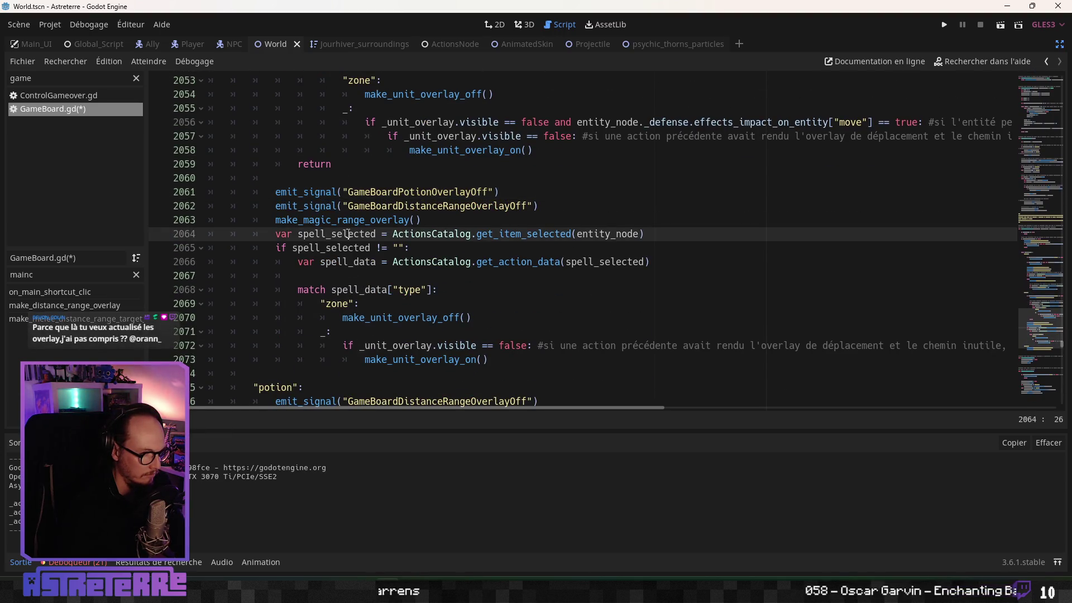
scroll(348, 233, up, 4)
scroll(348, 234, up, 4)
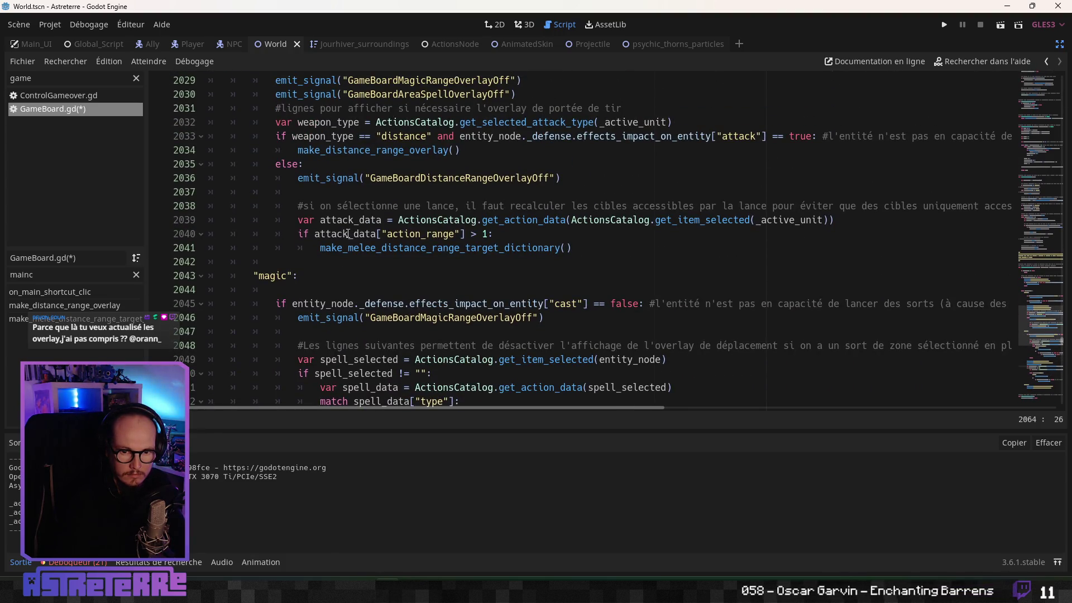
Step: Select the weapon branch's three overlay-off emit_signal lines to copy the area-spell signal
click(346, 196)
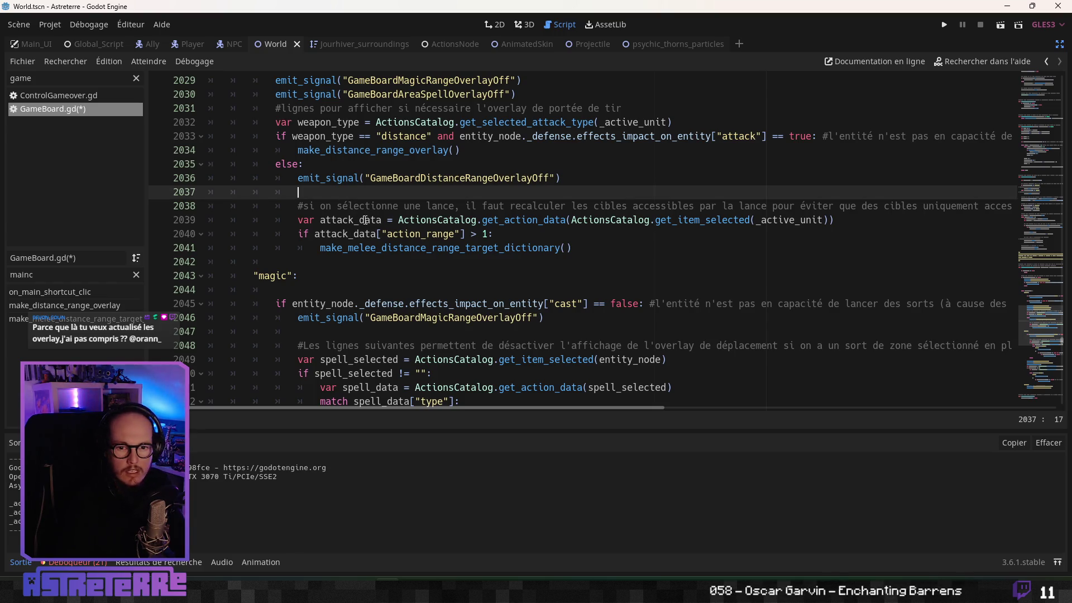
scroll(357, 215, up, 1)
click(343, 203)
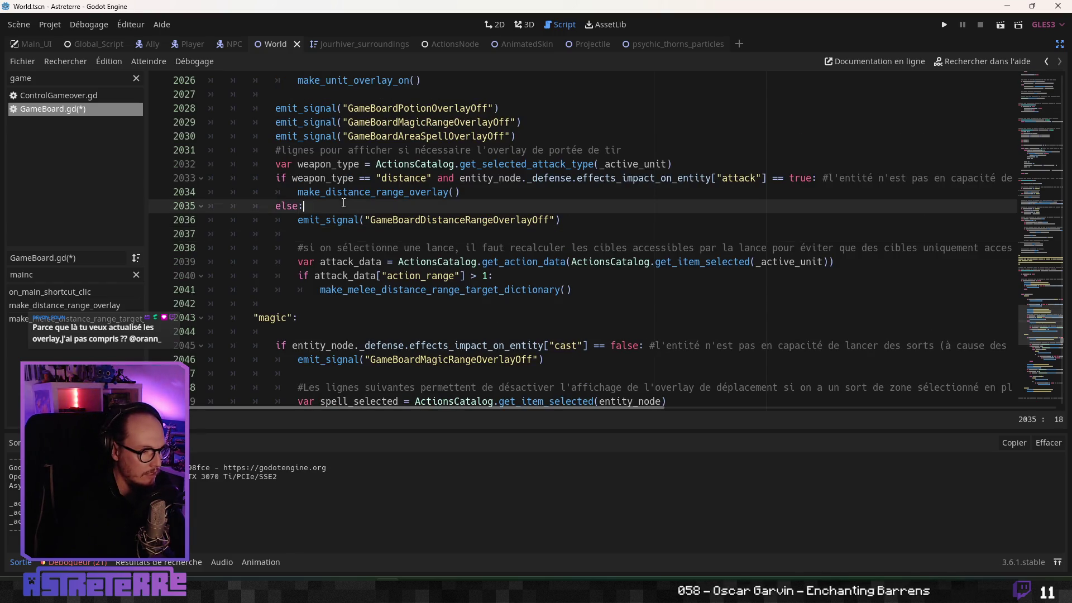
scroll(360, 250, down, 1)
click(332, 250)
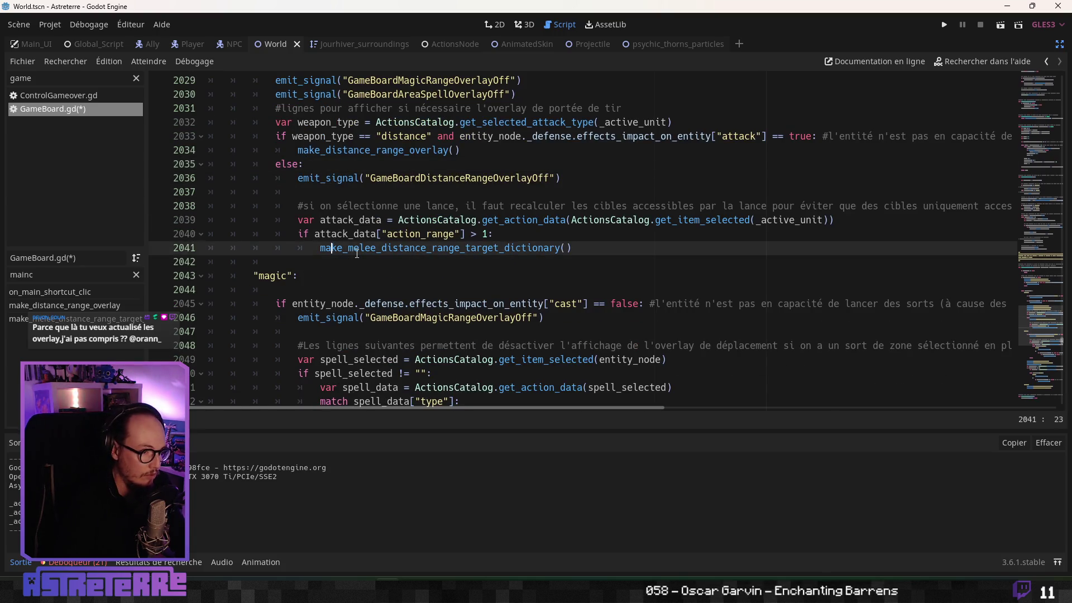
click(343, 221)
scroll(348, 233, up, 3)
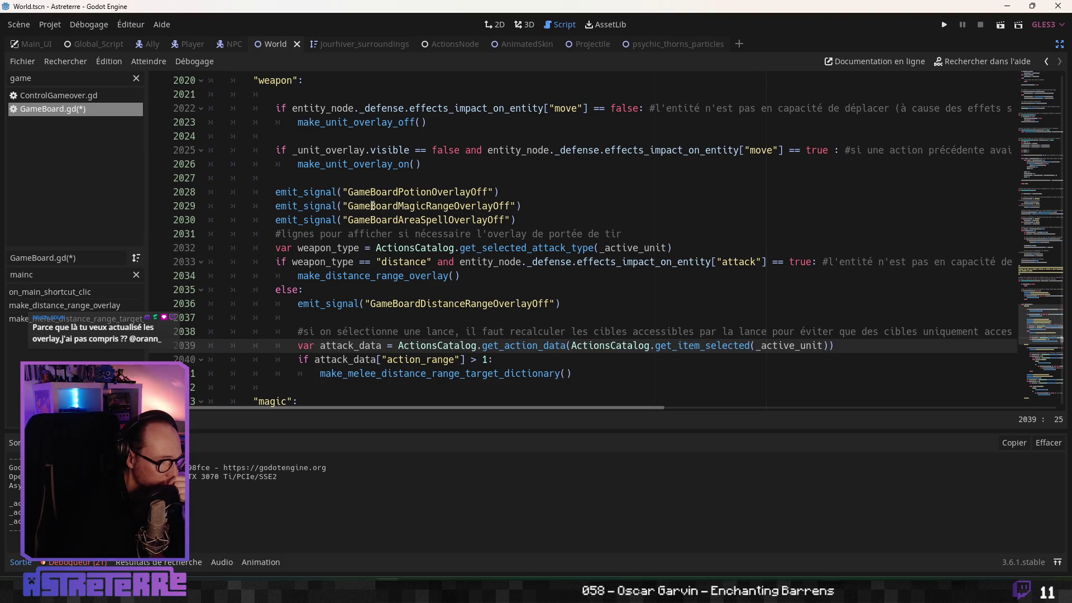
mouse_move(517, 219)
mouse_down()
mouse_move(304, 219)
mouse_move(242, 190)
mouse_move(229, 206)
mouse_move(189, 206)
mouse_move(289, 219)
mouse_move(275, 220)
mouse_up()
key(ctrl+c)
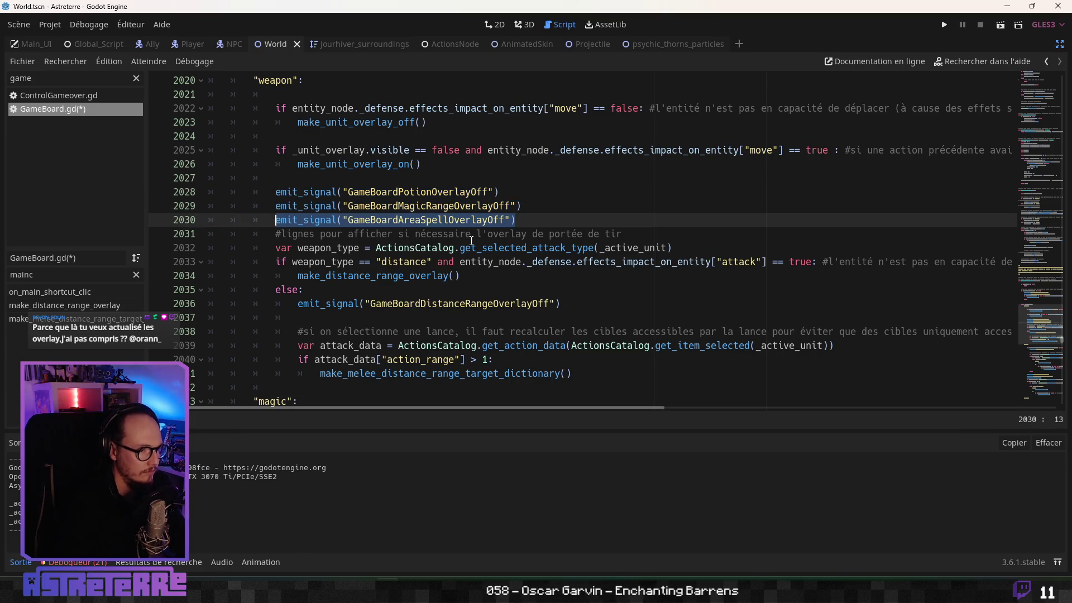
scroll(472, 237, down, 13)
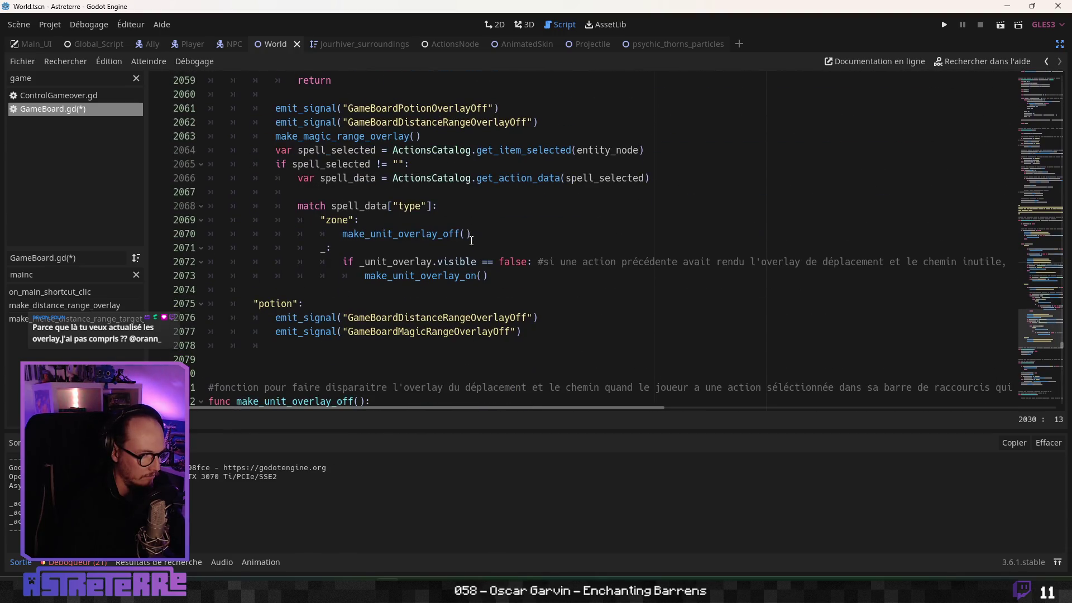
Step: Add emit_signal("GameBoardAreaSpellOverlayOff") on a new line after line 2077 in the potion branch
click(546, 333)
key(Return)
key(ctrl+v)
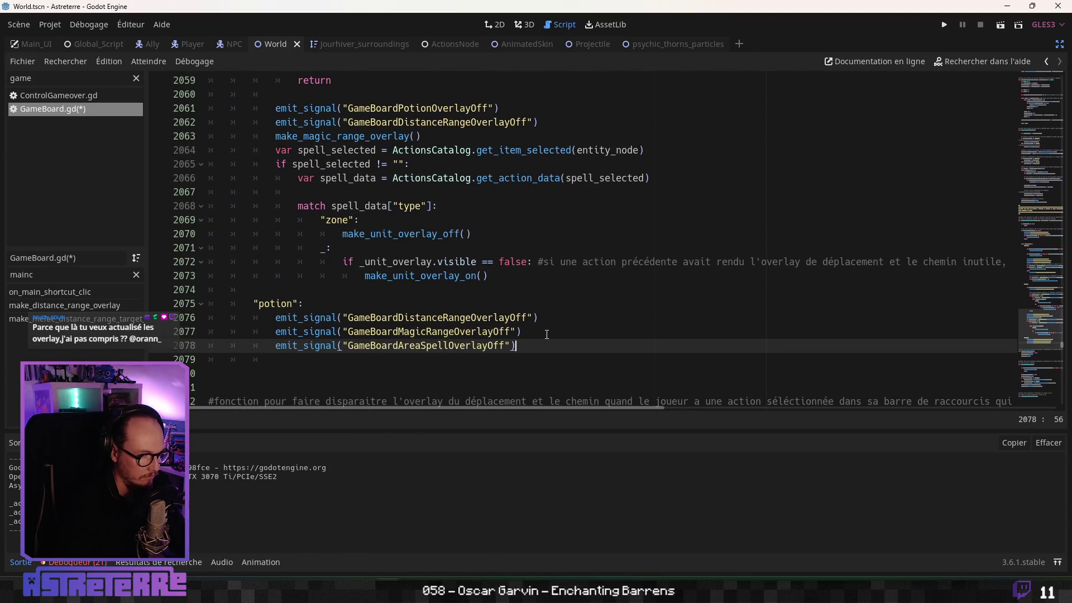
click(419, 345)
Step: Return to the weapon branch's move-overlay checks to prepare copying them
click(403, 249)
scroll(403, 252, up, 9)
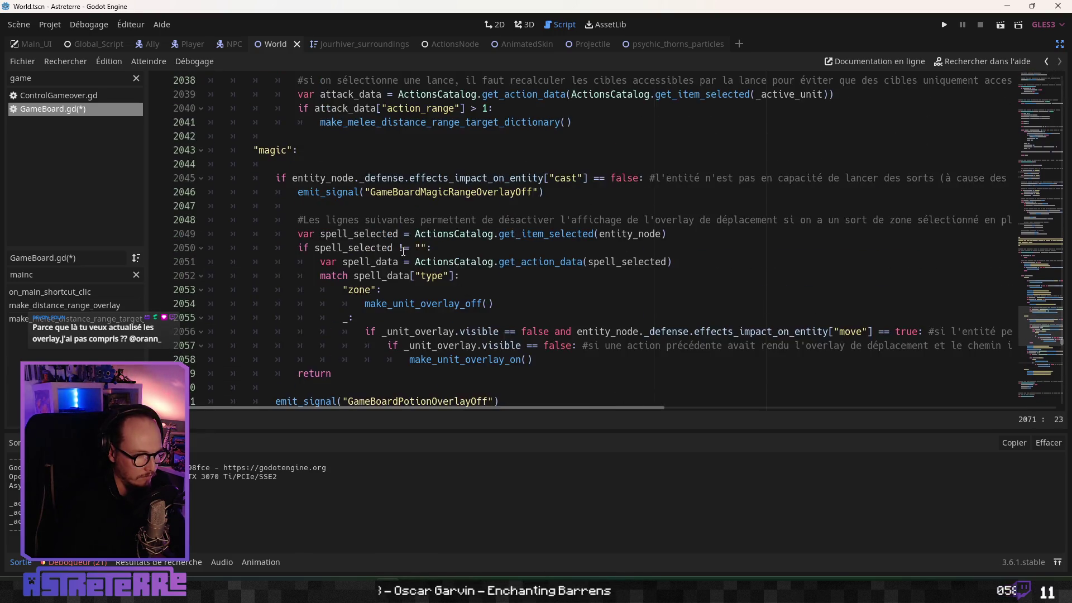
scroll(403, 251, up, 6)
click(381, 274)
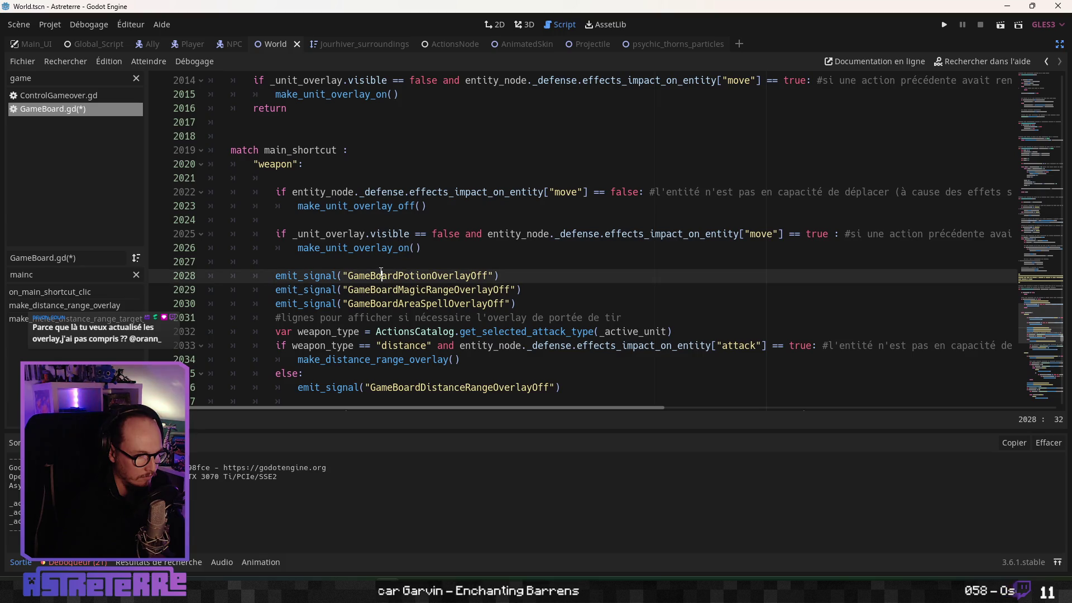
scroll(381, 271, down, 1)
click(445, 207)
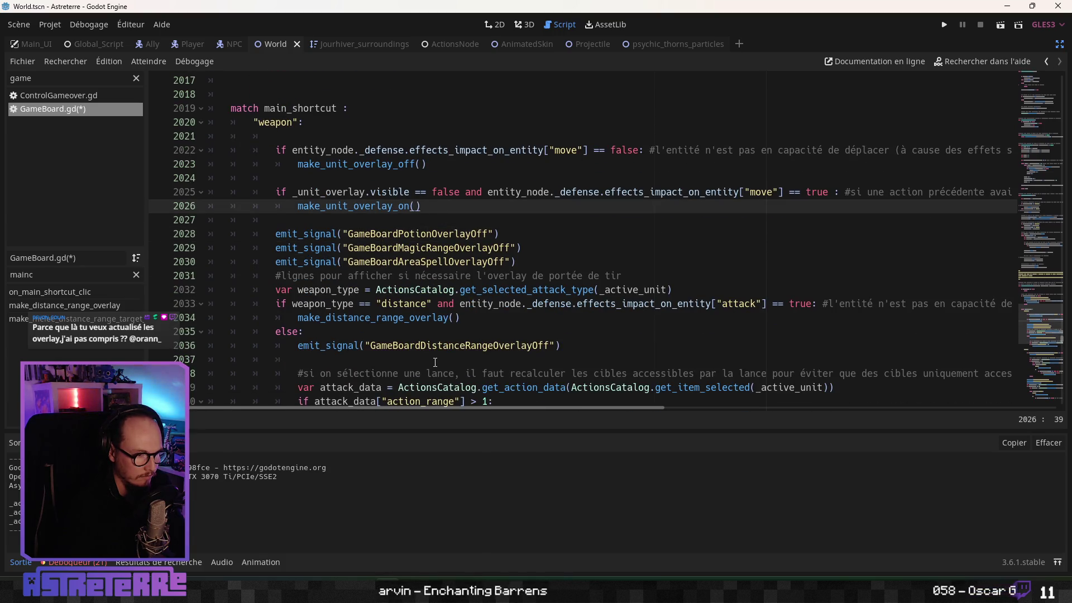
mouse_move(427, 407)
mouse_down()
mouse_move(682, 400)
mouse_move(655, 411)
mouse_move(408, 404)
mouse_up()
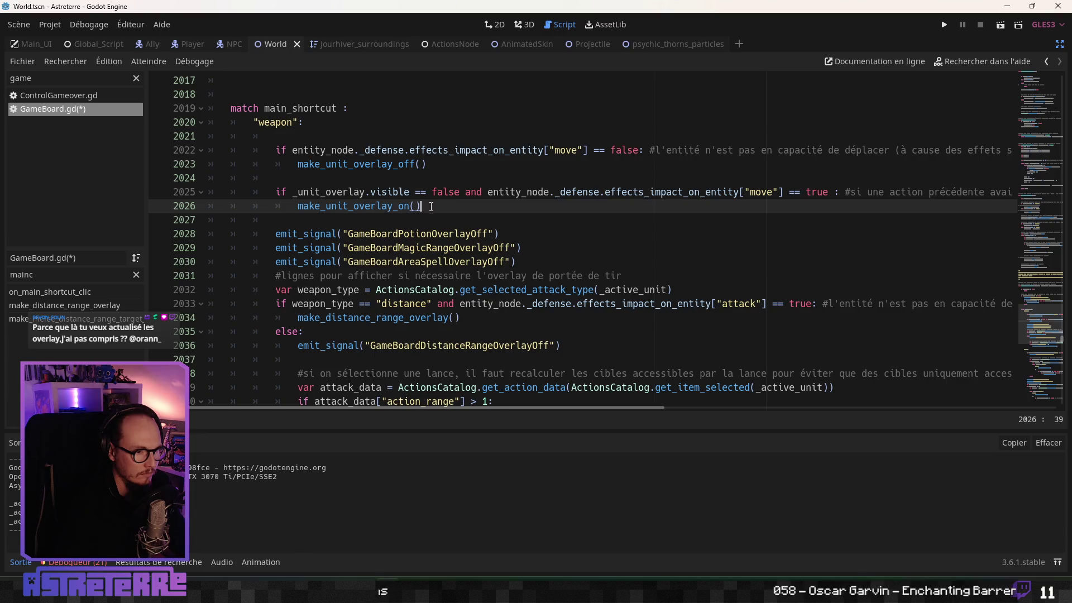
Step: Copy the weapon branch's two move-overlay checks below the potion signals and fix their indentation
drag(422, 206, 144, 153)
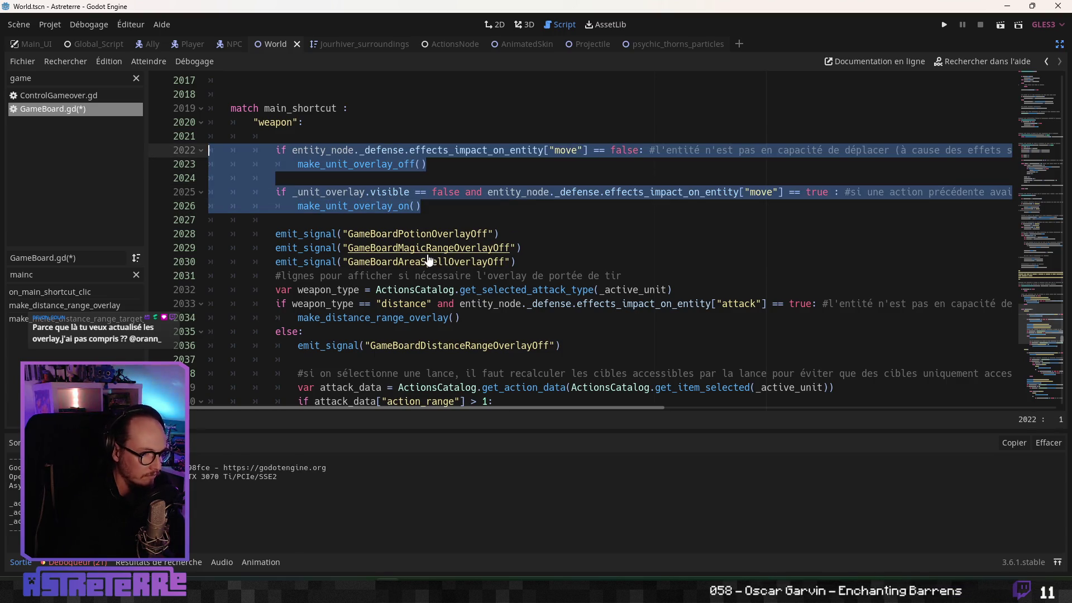
scroll(408, 269, down, 8)
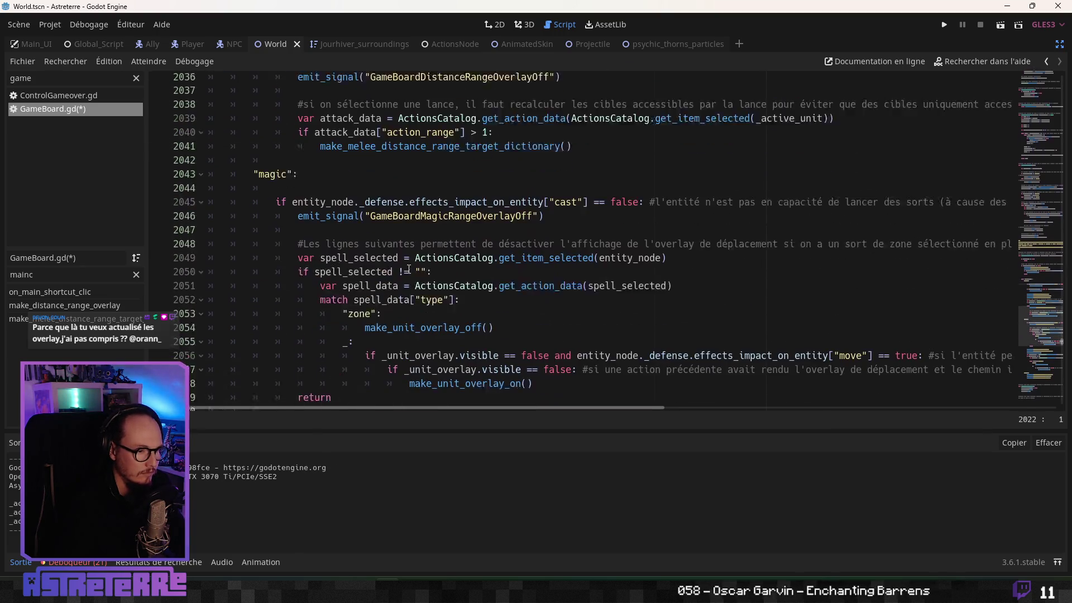
scroll(390, 279, down, 7)
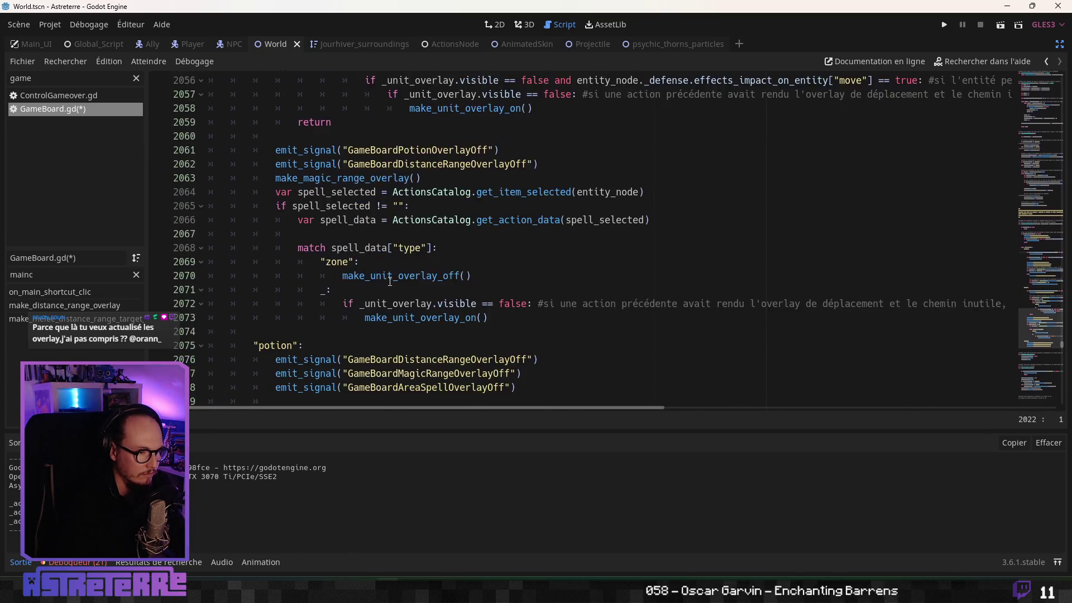
click(390, 323)
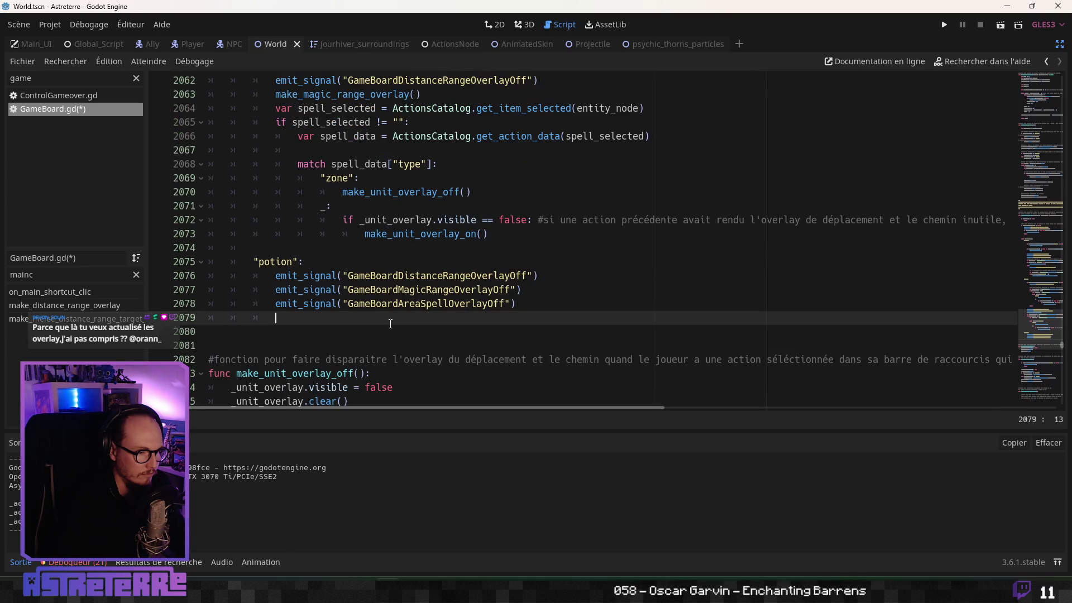
key(ctrl+v)
key(shift+Tab)
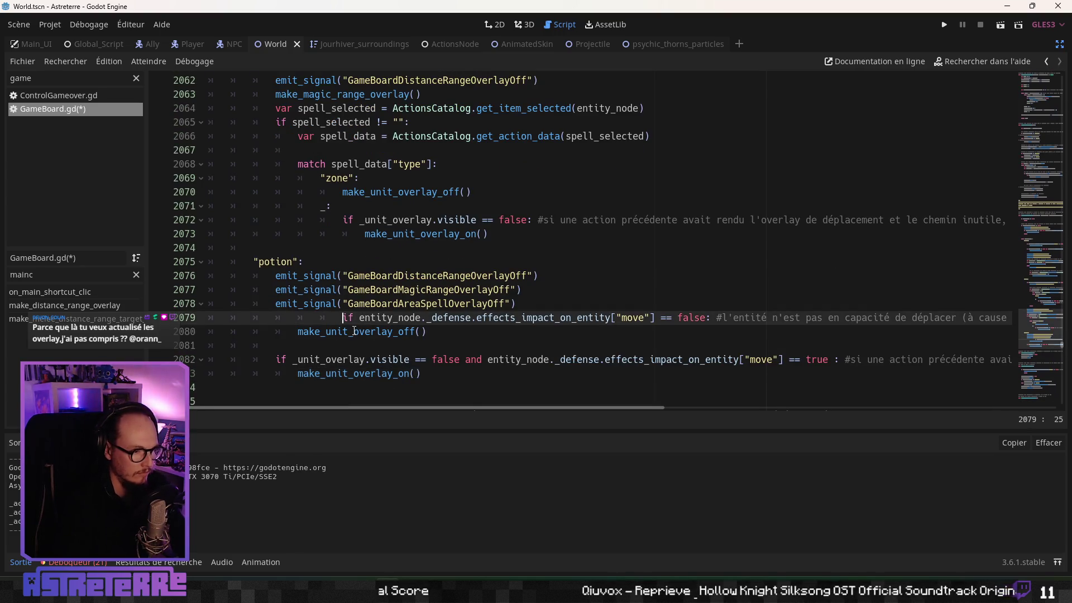
key(BackSpace)
key(Return)
Step: Review the pasted move checks and add a blank spacing line before the next function
scroll(355, 328, down, 2)
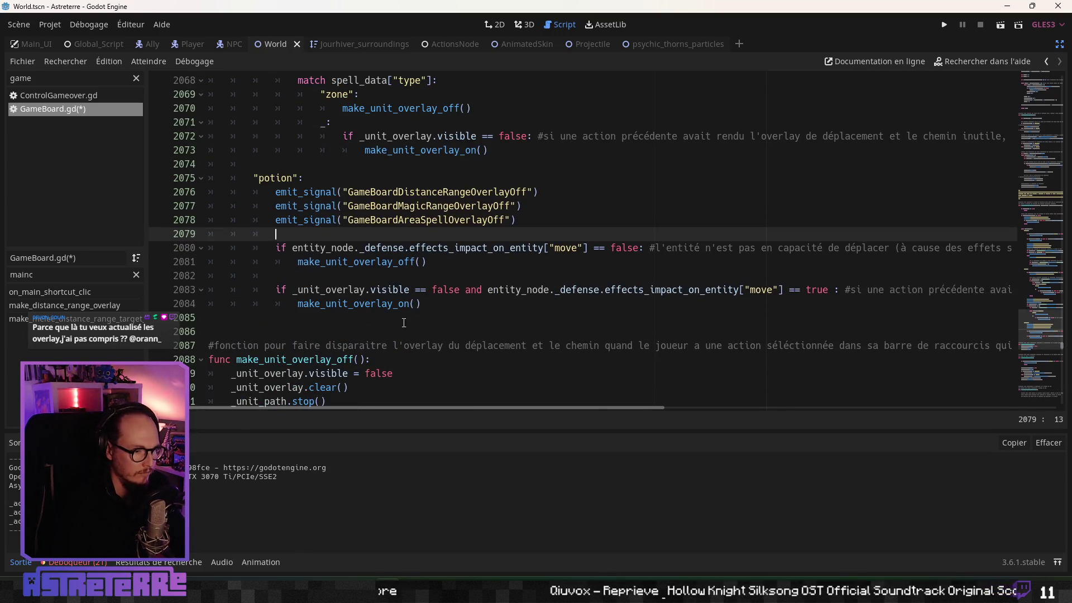
mouse_move(421, 303)
mouse_down()
mouse_move(226, 248)
mouse_move(186, 253)
mouse_up()
click(361, 220)
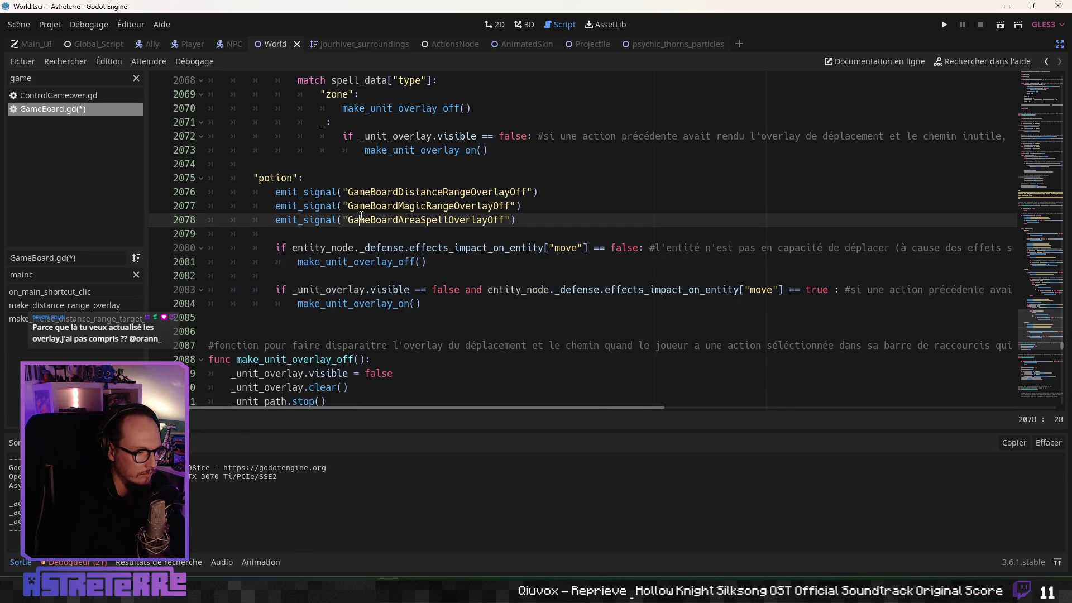
click(284, 316)
key(Return)
click(321, 290)
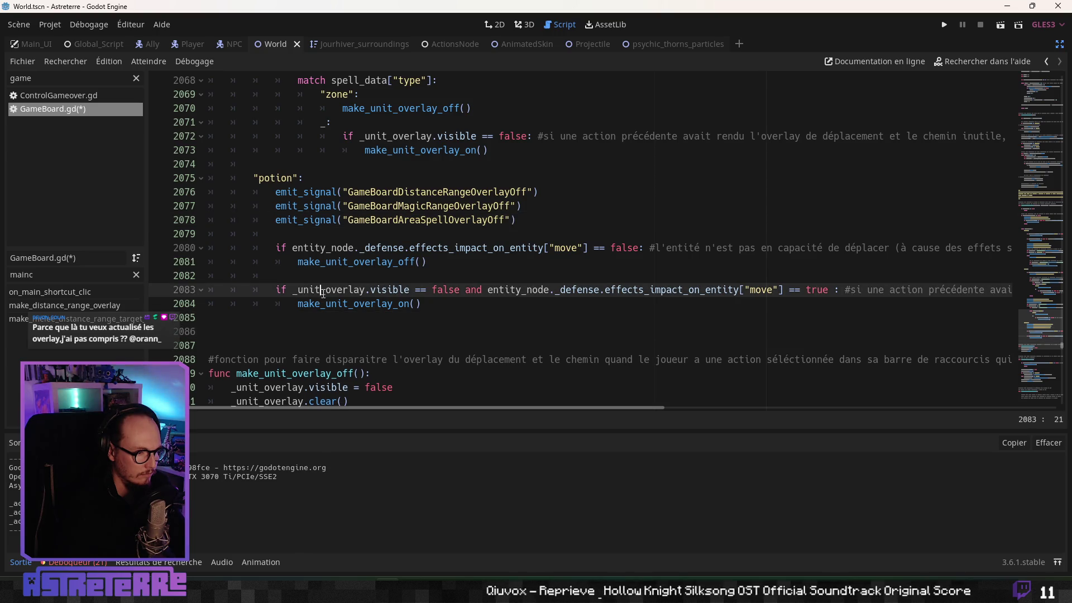
click(352, 237)
click(354, 262)
Step: Save GameBoard.gd, then check the move condition on line 2080
key(ctrl+s)
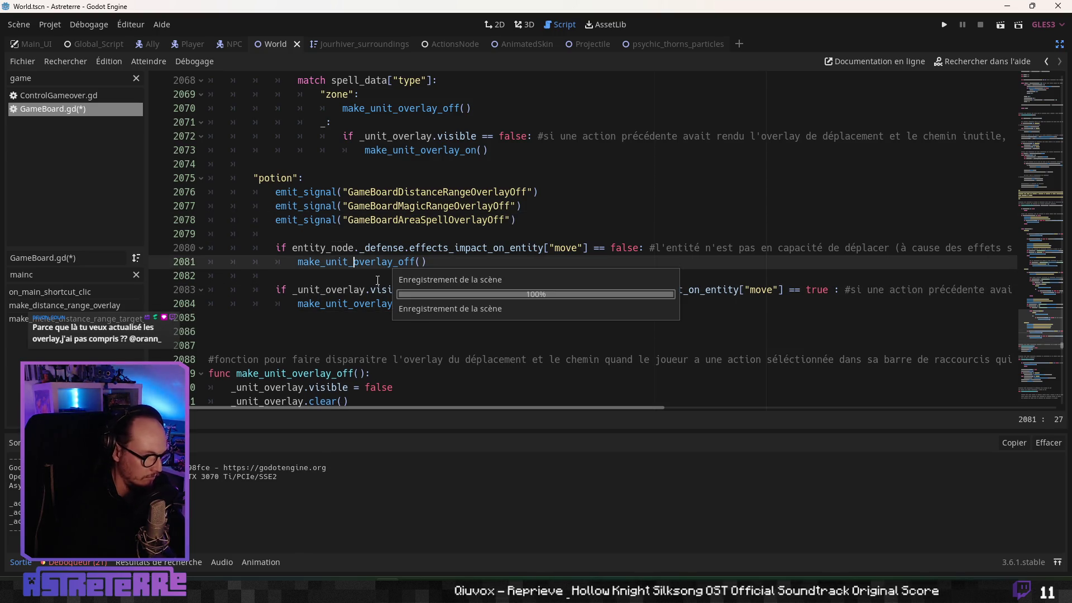
click(388, 289)
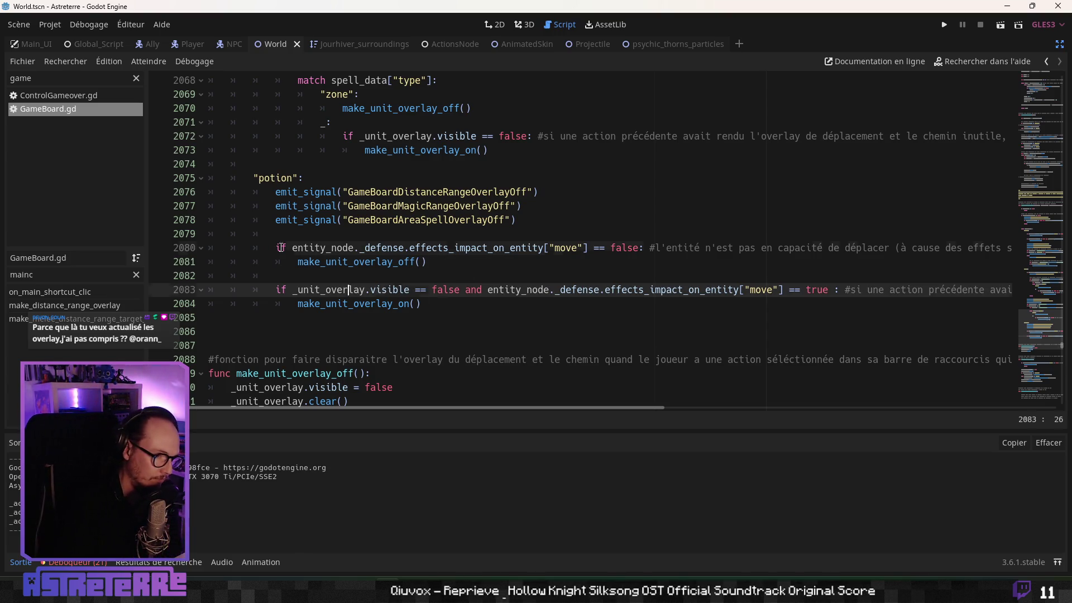
drag(275, 247, 569, 245)
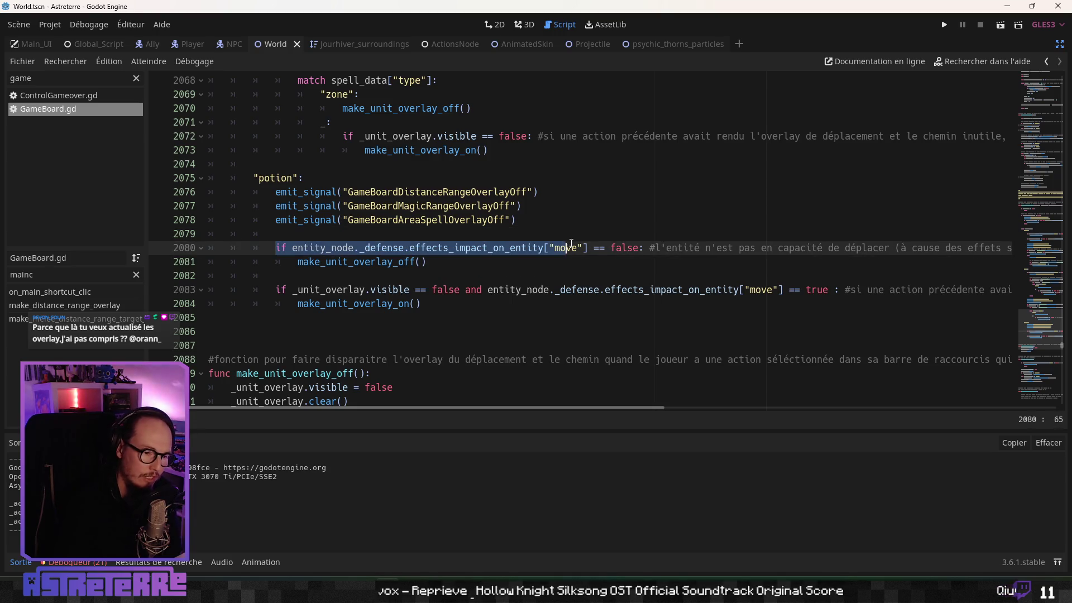
click(594, 248)
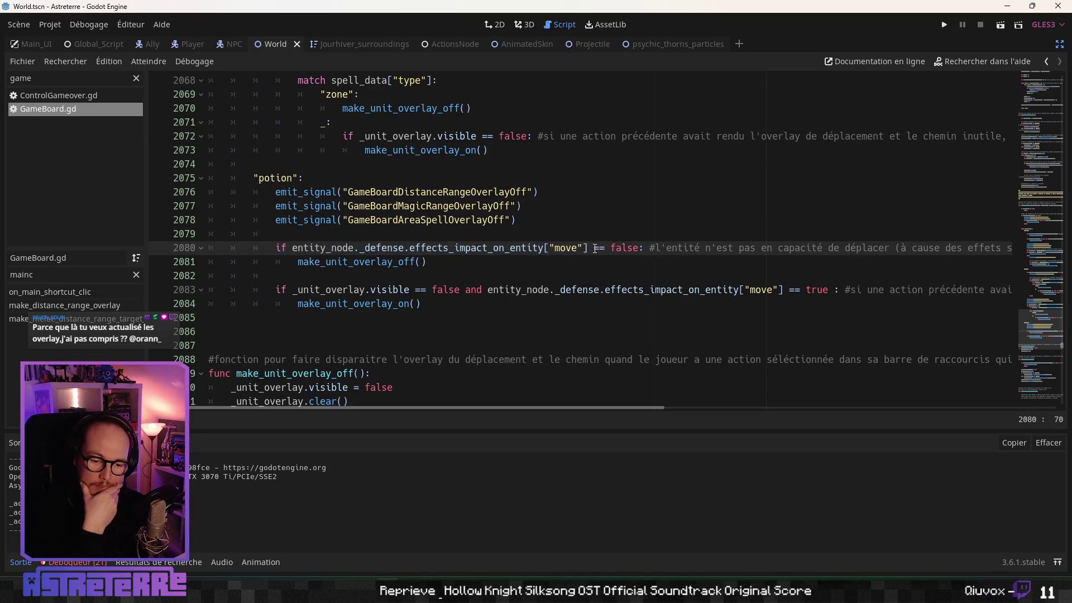
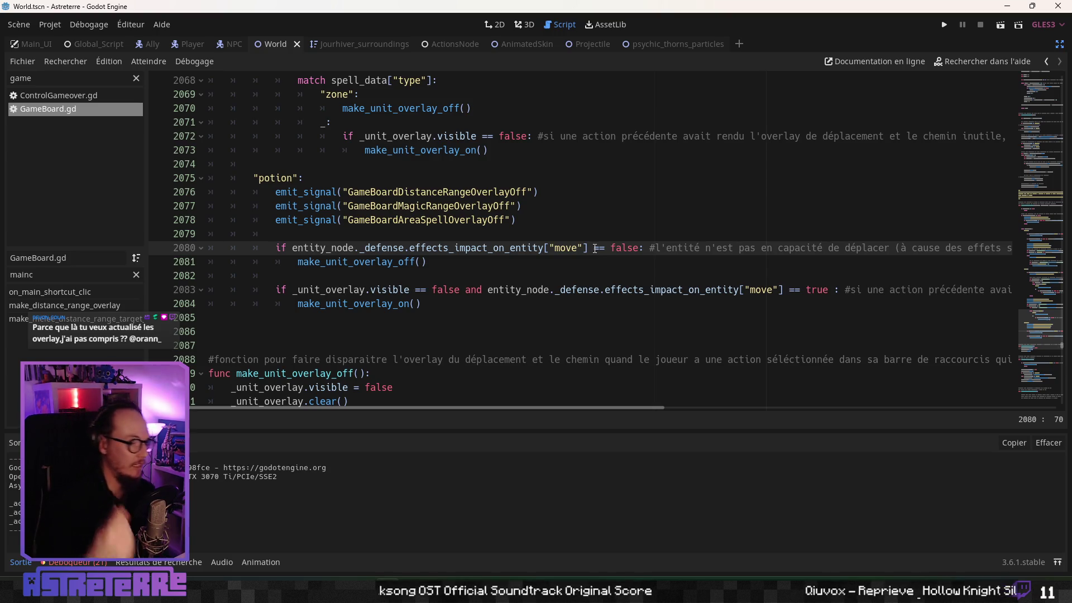
Step: Review the potion branch's magic range signal and overlay re-enable check in GameBoard.gd
click(427, 206)
click(474, 249)
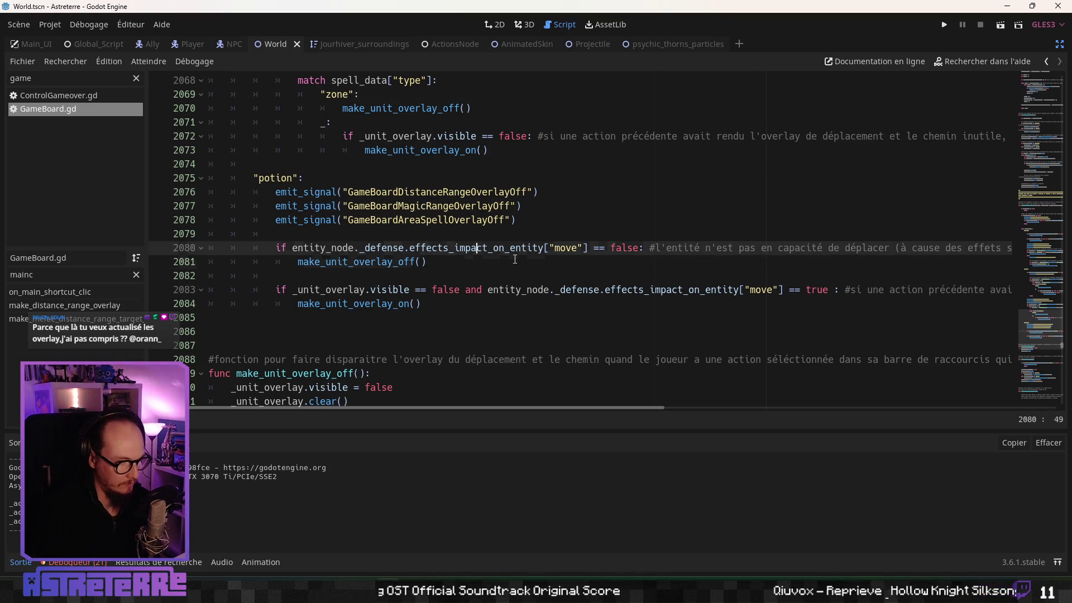
click(481, 263)
click(489, 291)
click(270, 327)
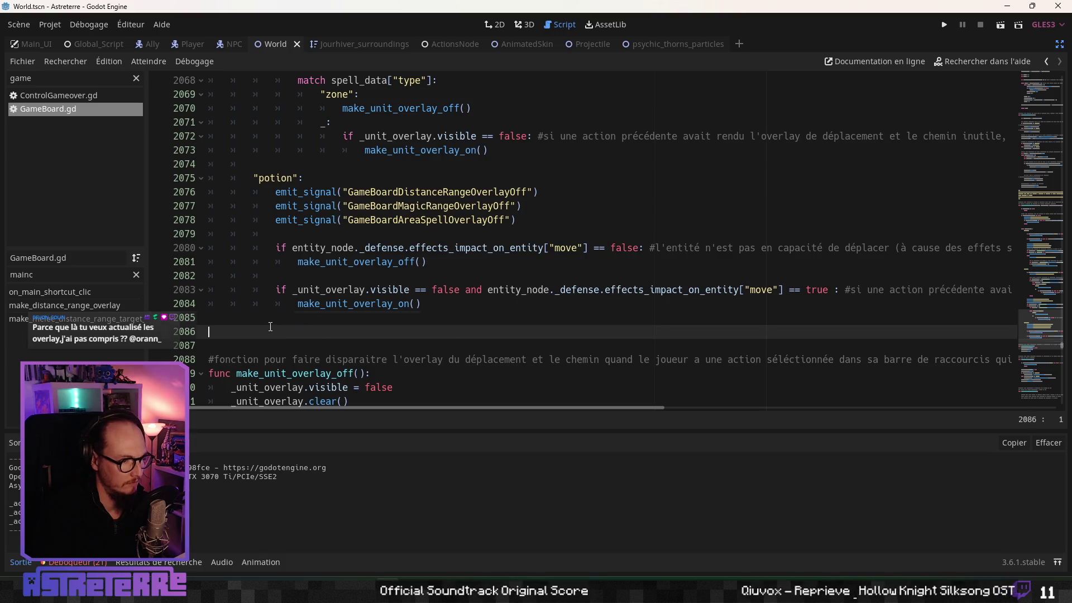
scroll(410, 278, up, 2)
click(410, 276)
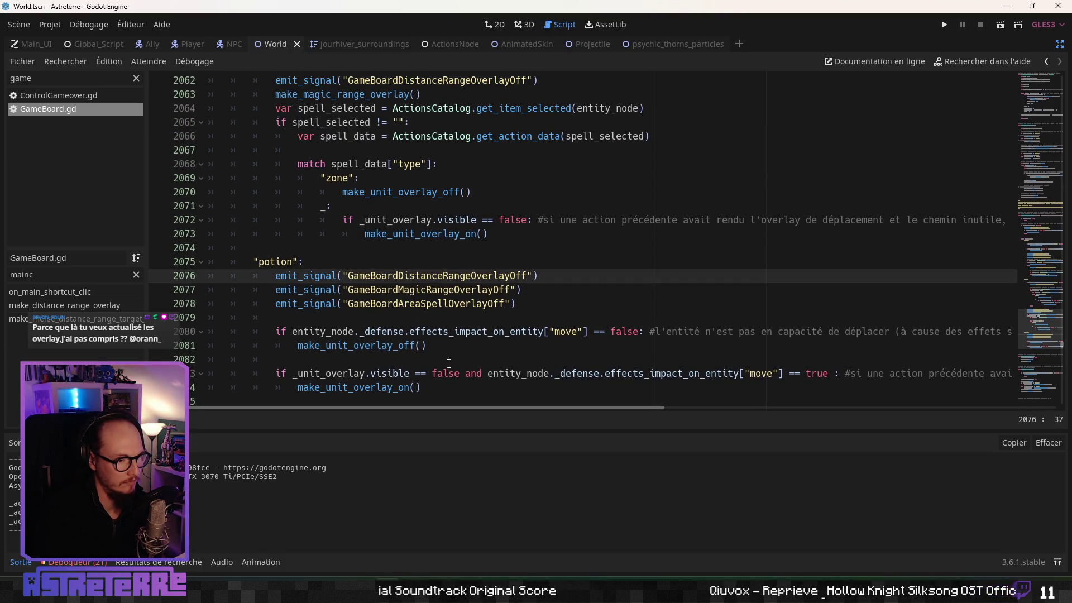
scroll(449, 363, down, 1)
mouse_move(452, 407)
mouse_down()
mouse_move(720, 397)
mouse_move(361, 410)
mouse_up()
Step: Check the lines turning the unit overlay on and off and the potion branch's signal emissions
click(411, 346)
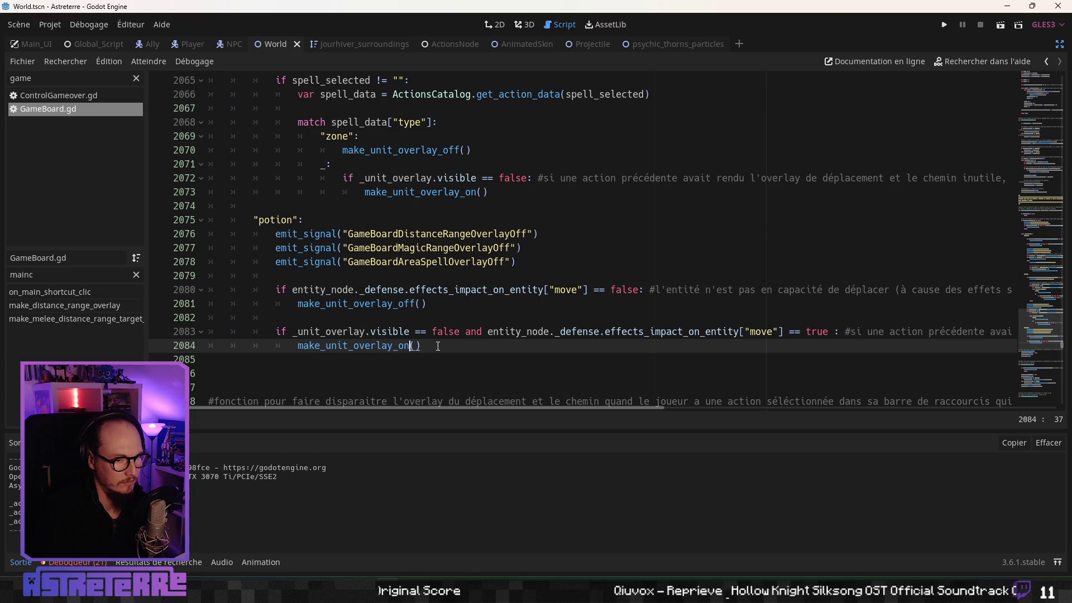
click(389, 303)
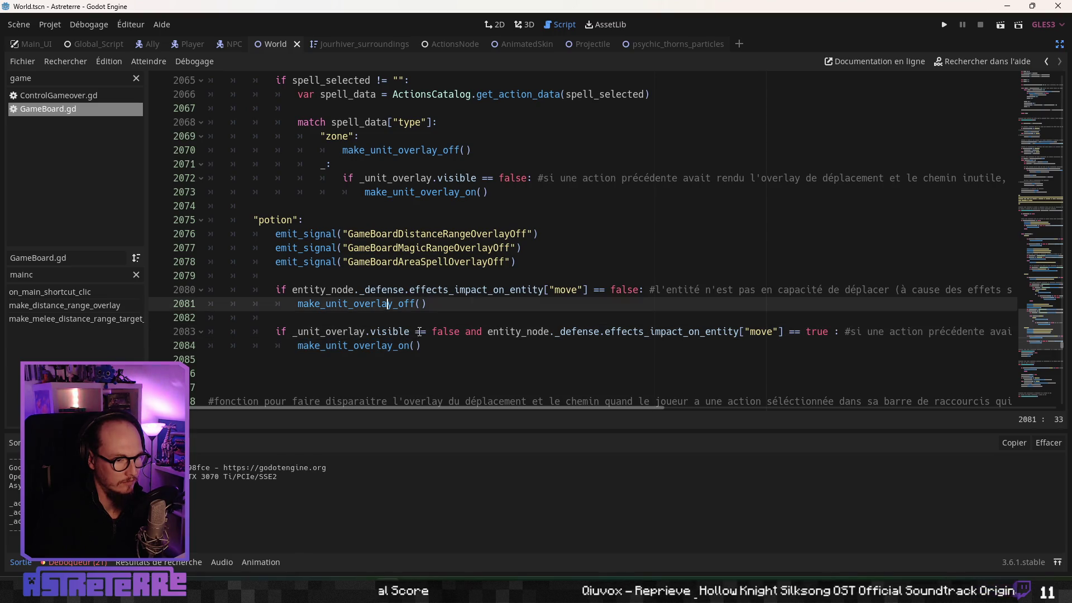
click(412, 344)
click(389, 304)
scroll(391, 304, up, 1)
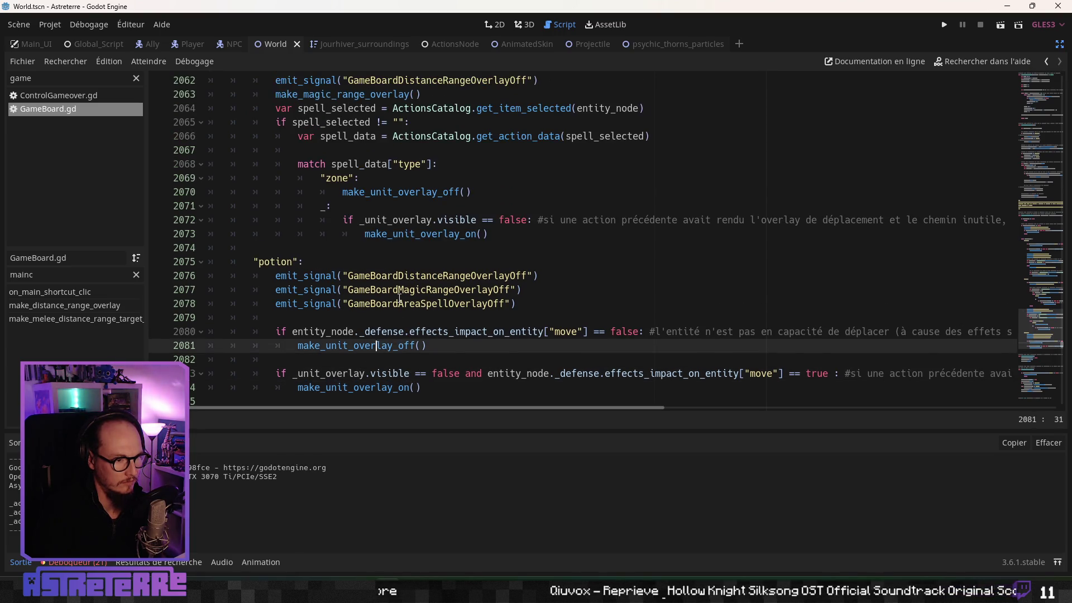
click(399, 303)
scroll(419, 304, up, 2)
scroll(420, 304, up, 6)
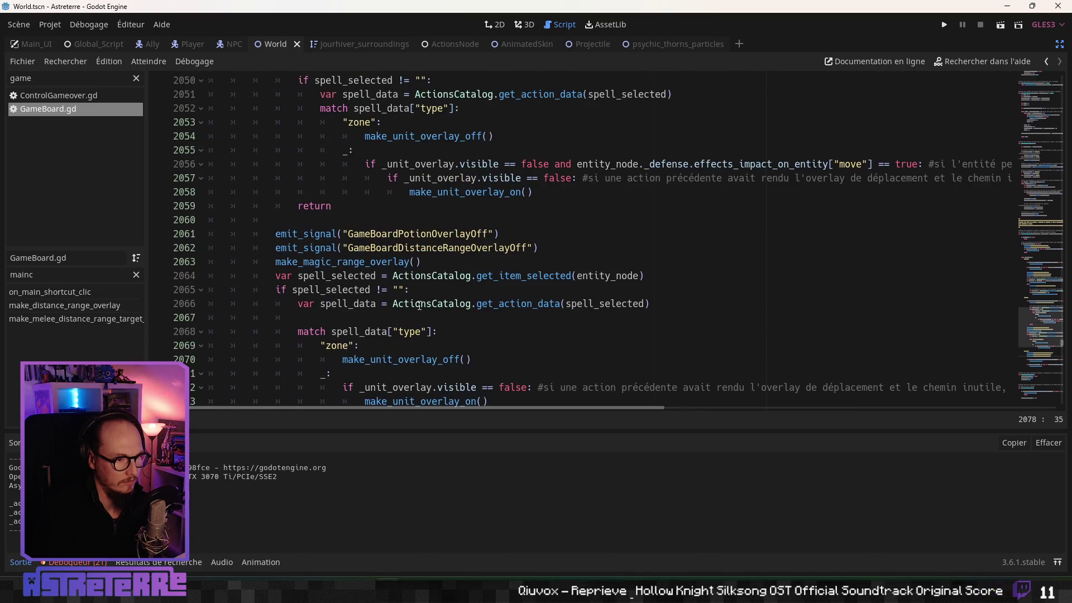
scroll(420, 304, up, 4)
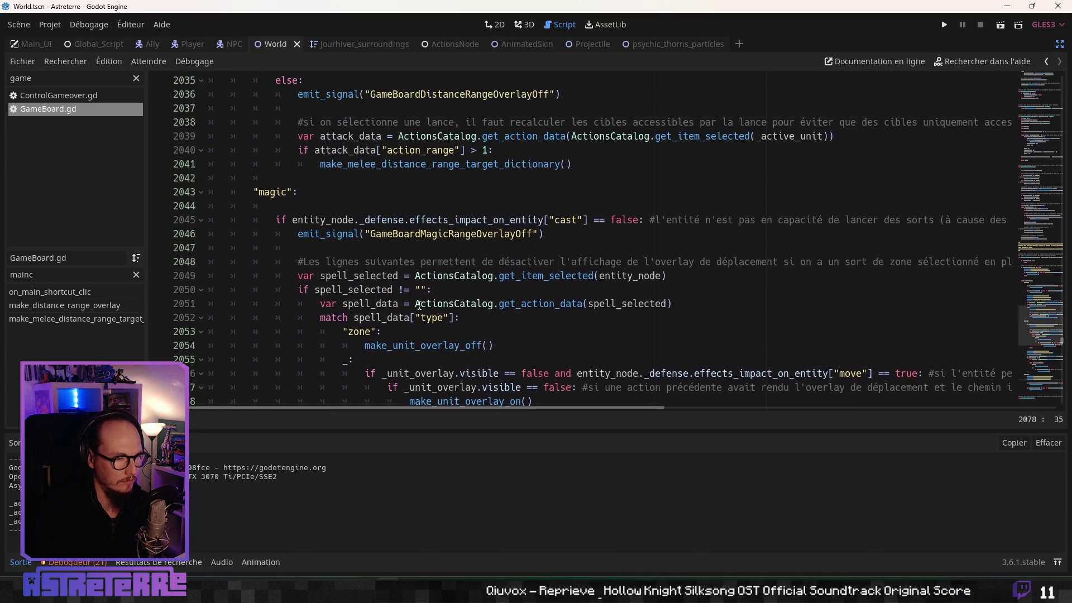
scroll(419, 304, up, 3)
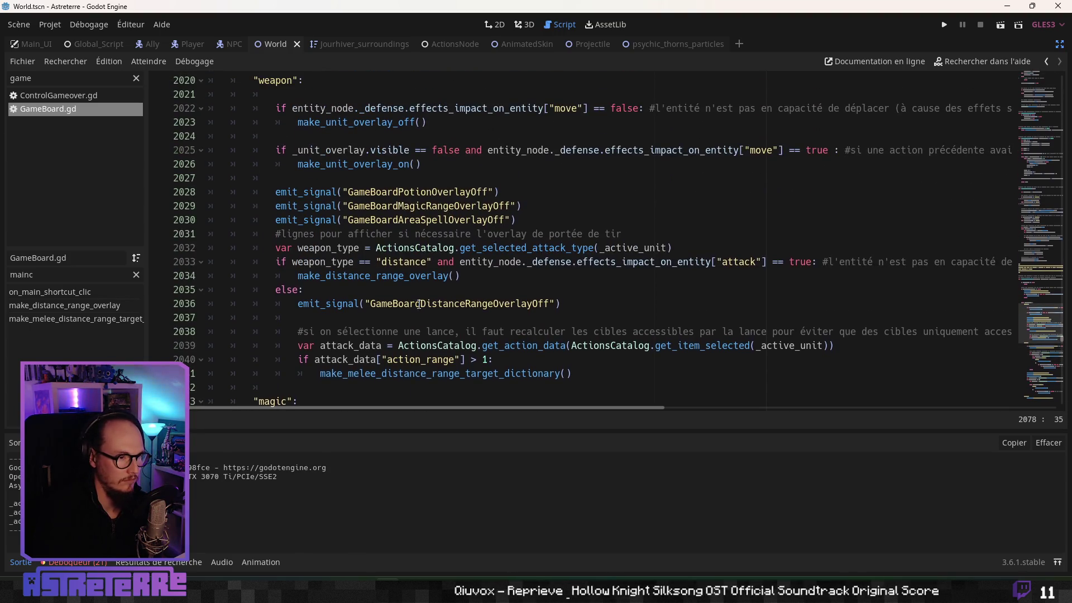
scroll(376, 305, down, 1)
Step: Scan the weapon branch's distance overlay calls and lance comment down to the magic branch's spell data fetch
click(371, 303)
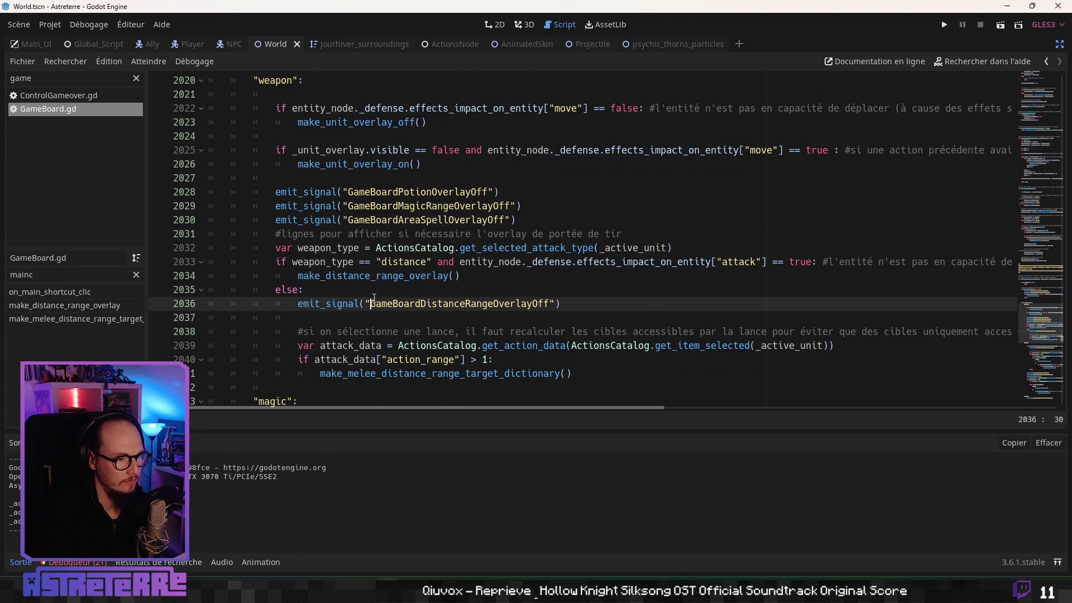
click(388, 276)
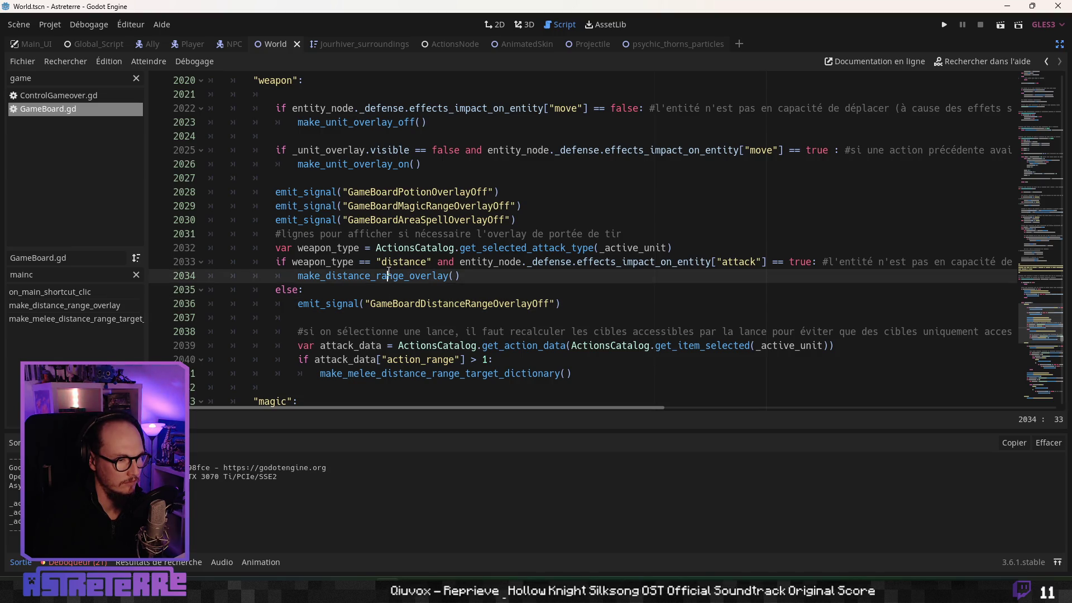
scroll(388, 272, up, 1)
scroll(387, 270, down, 1)
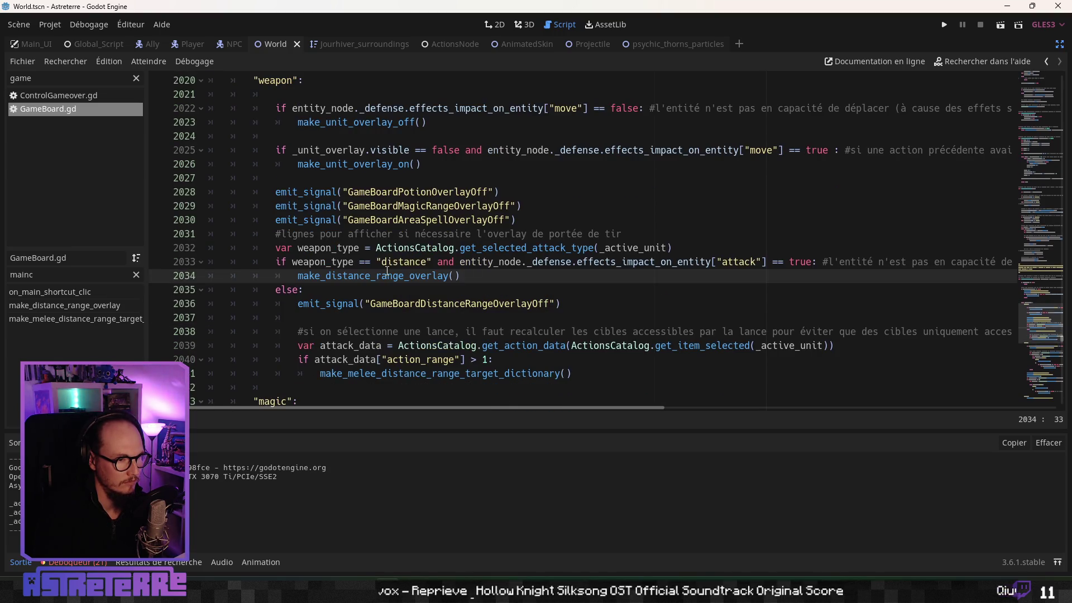
click(354, 331)
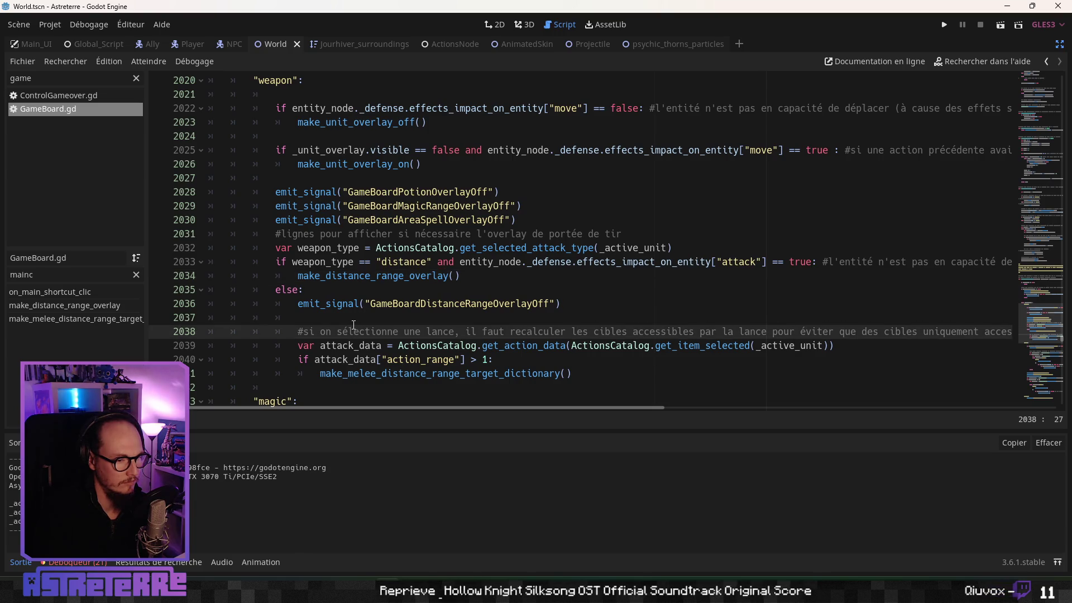
scroll(354, 326, down, 1)
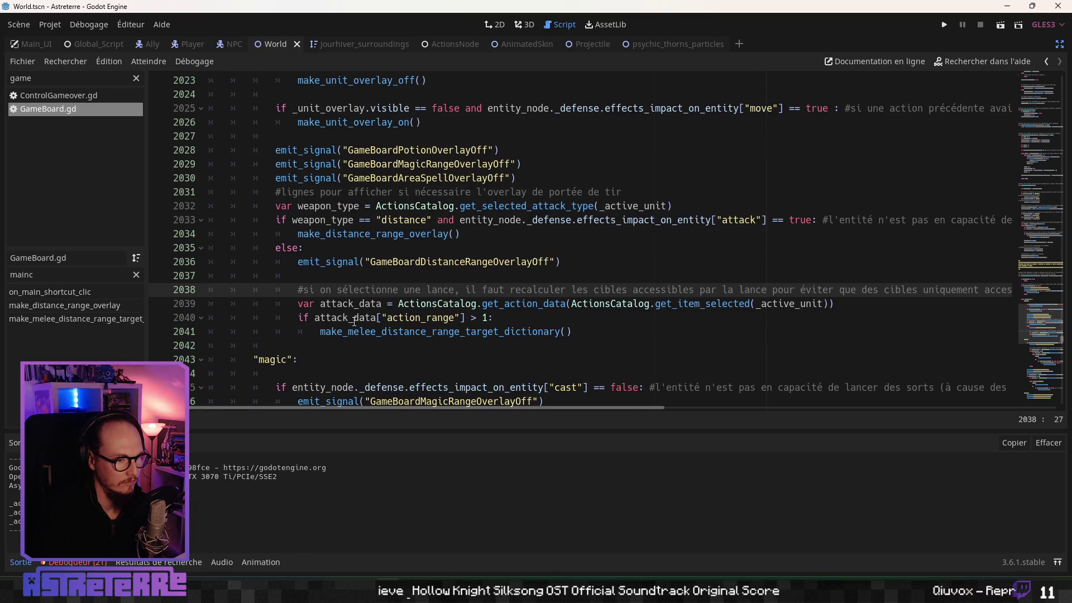
click(346, 318)
scroll(345, 329, down, 1)
click(344, 331)
scroll(343, 333, down, 3)
click(343, 303)
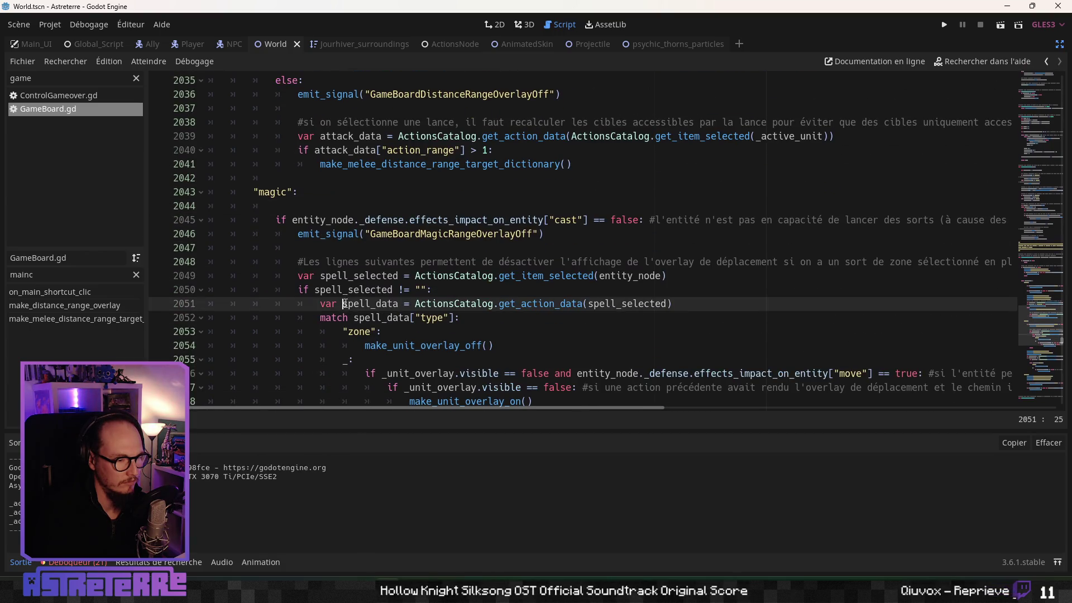
scroll(351, 310, down, 1)
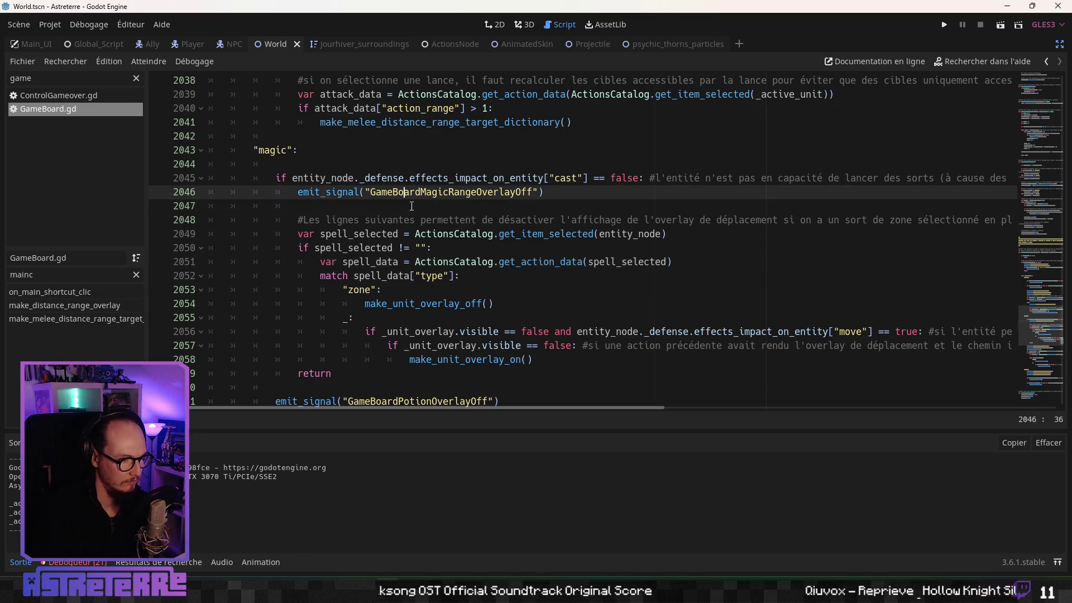
Step: Select the magic branch's comment and spell data lookup block through 'zone'
click(422, 233)
scroll(423, 246, down, 5)
scroll(423, 246, down, 5)
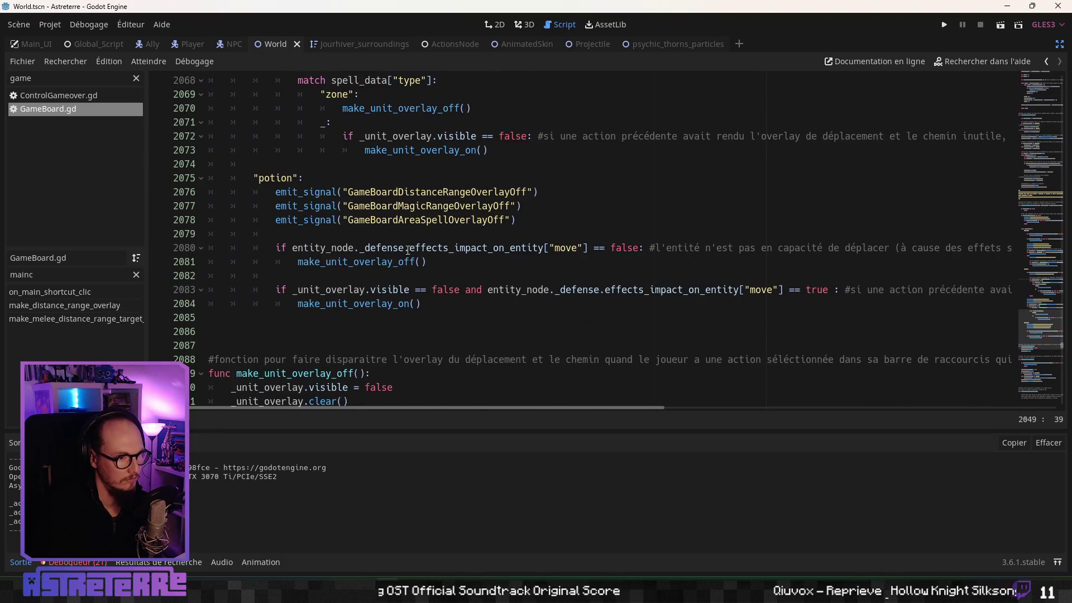
scroll(403, 251, up, 9)
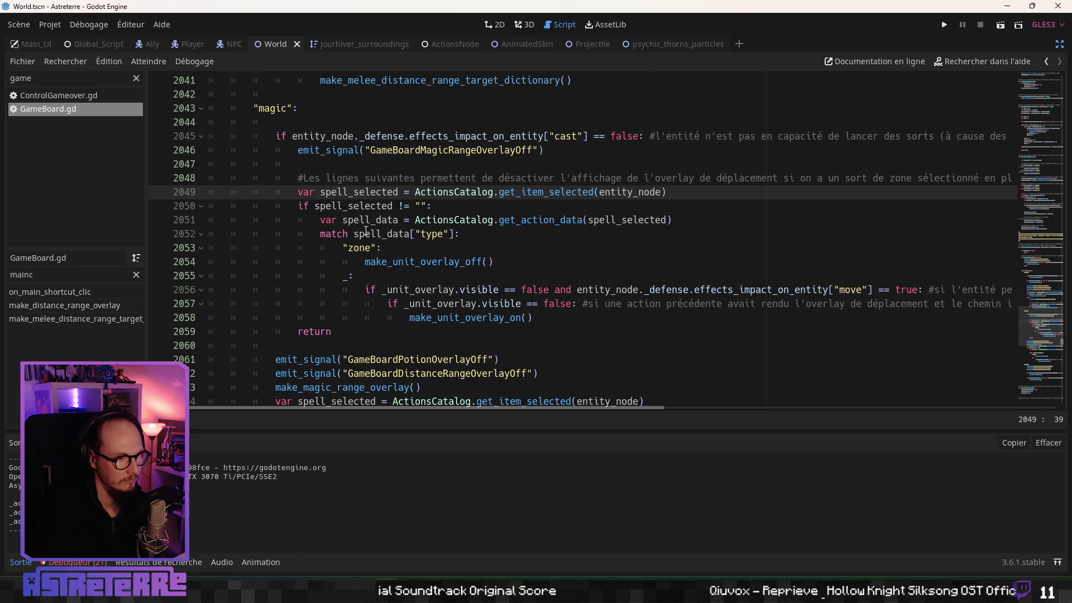
click(358, 234)
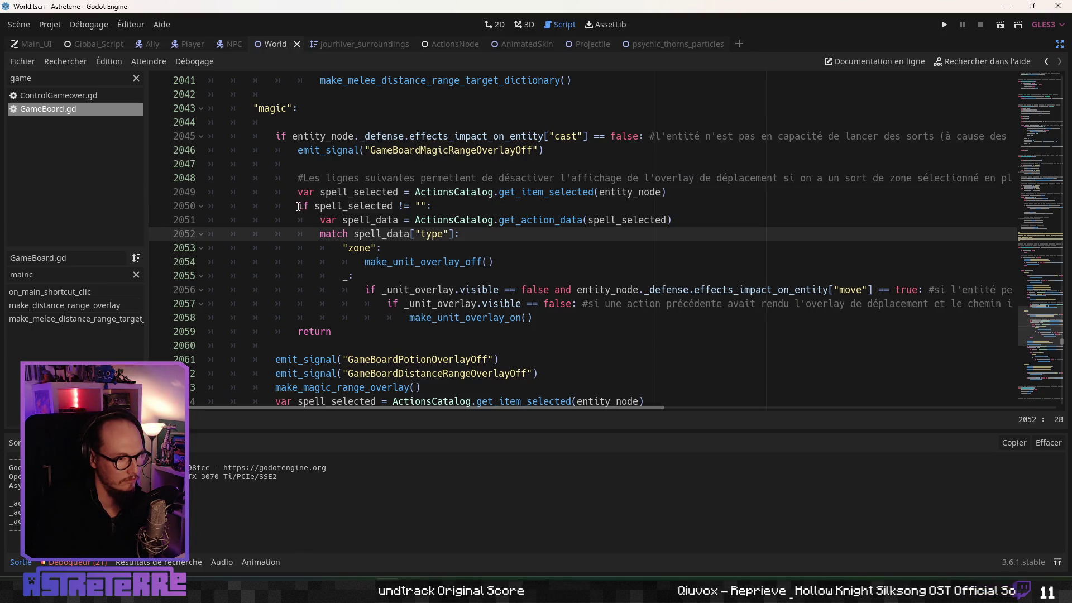
drag(299, 206, 473, 246)
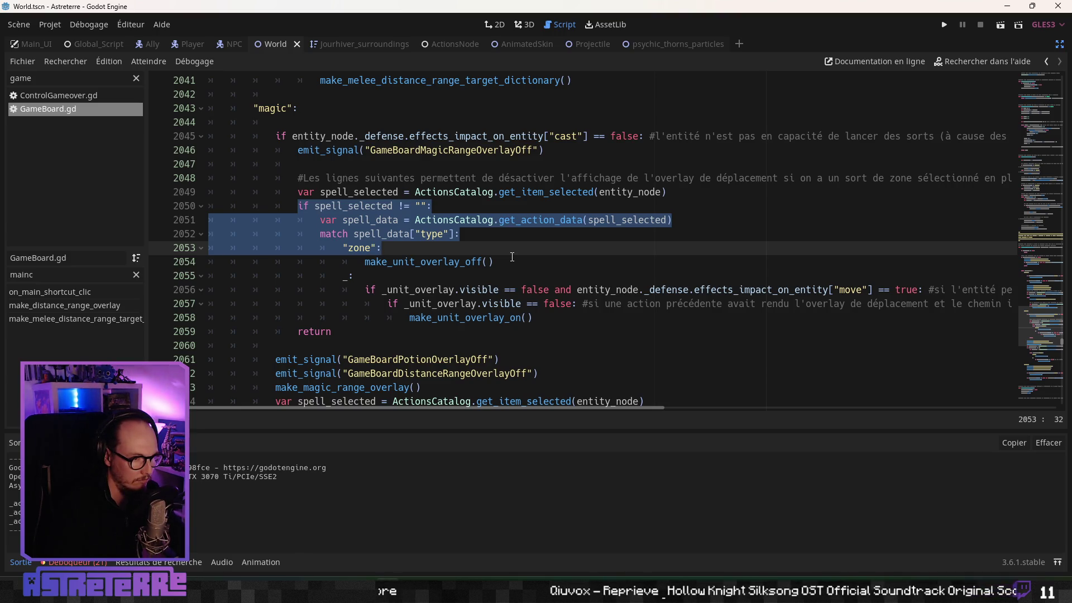
click(444, 193)
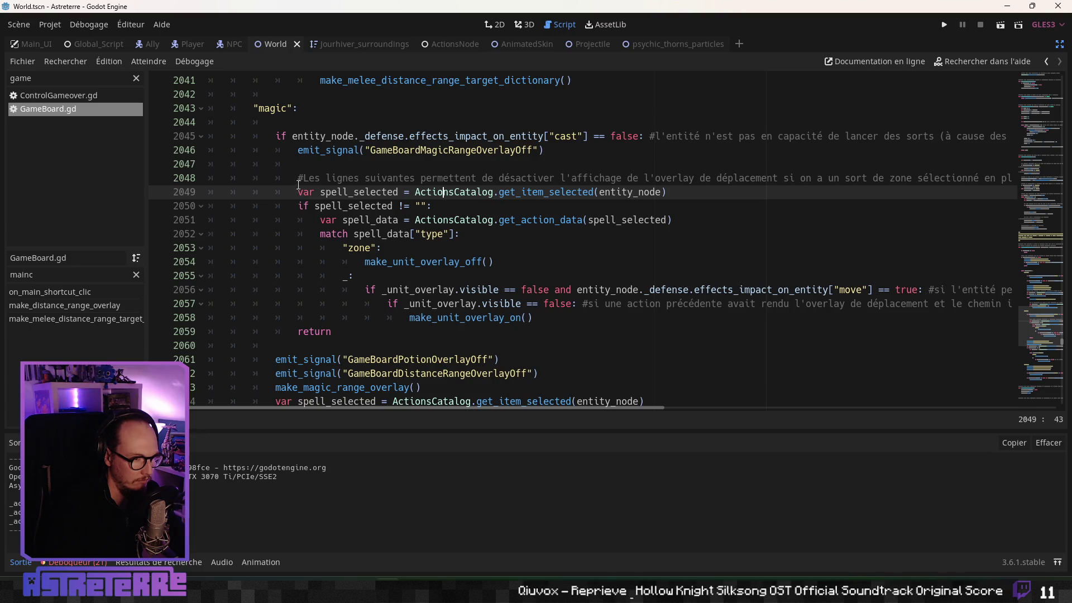
mouse_move(299, 182)
mouse_down()
mouse_move(416, 223)
mouse_move(418, 244)
mouse_up()
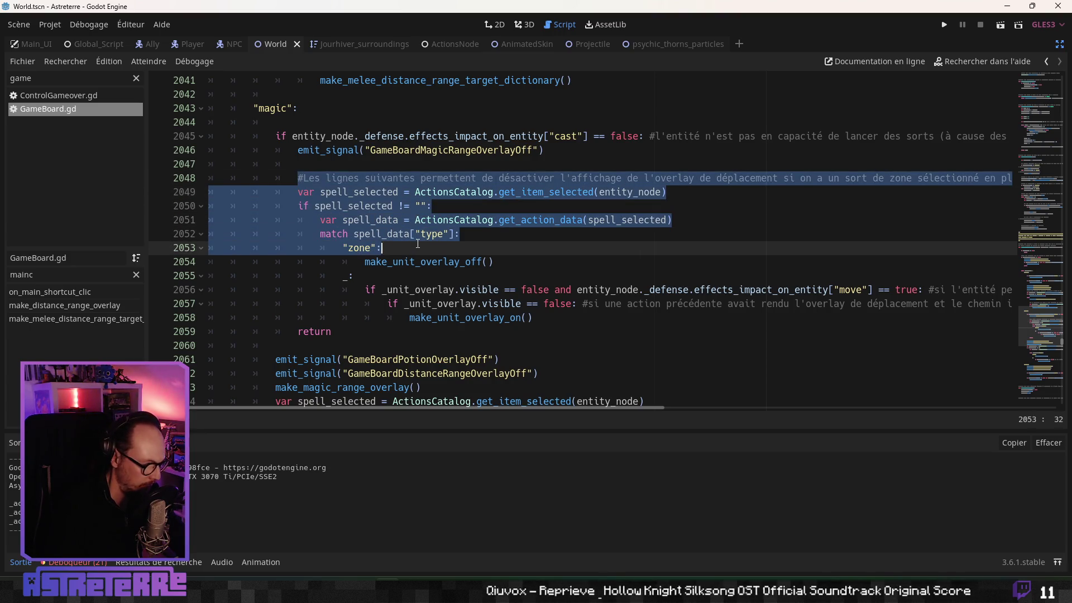
Step: Paste the spell lookup block on new lines at the end of the potion branch
scroll(396, 290, down, 9)
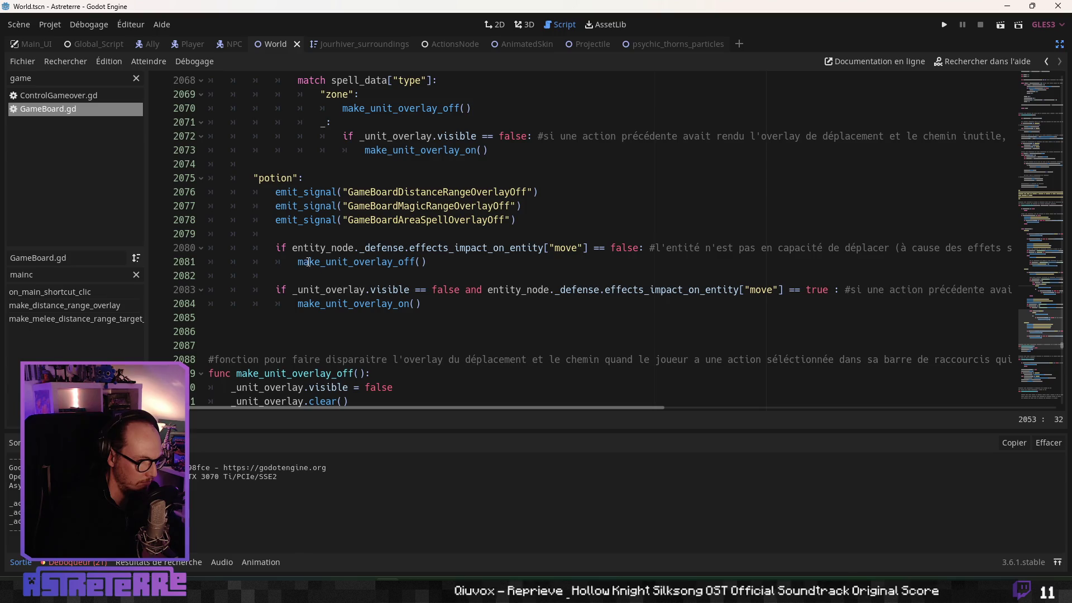
click(284, 306)
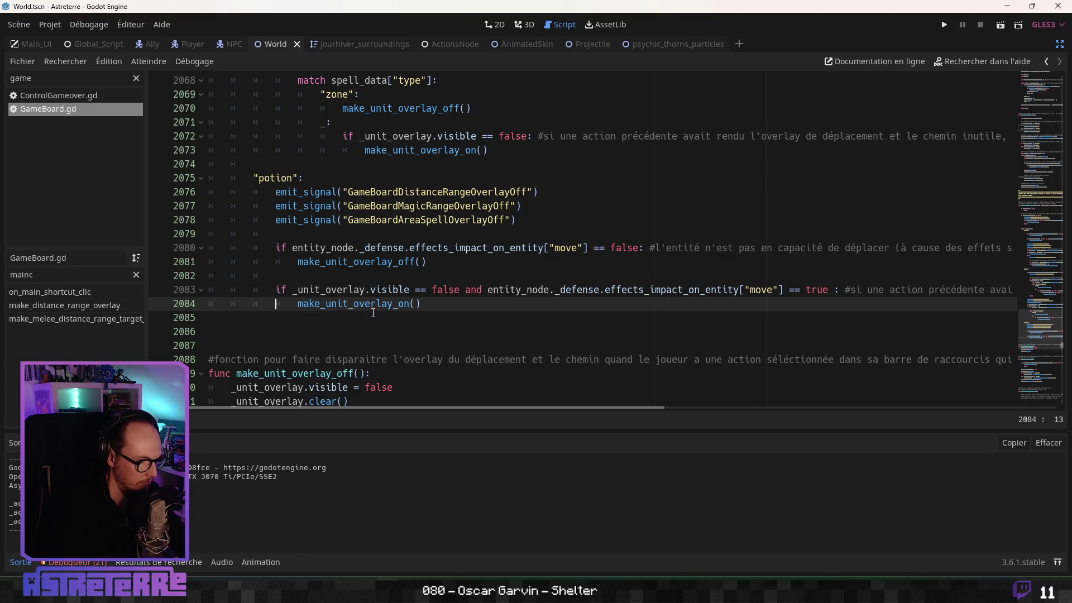
key(Return)
key(Return)
key(ctrl+v)
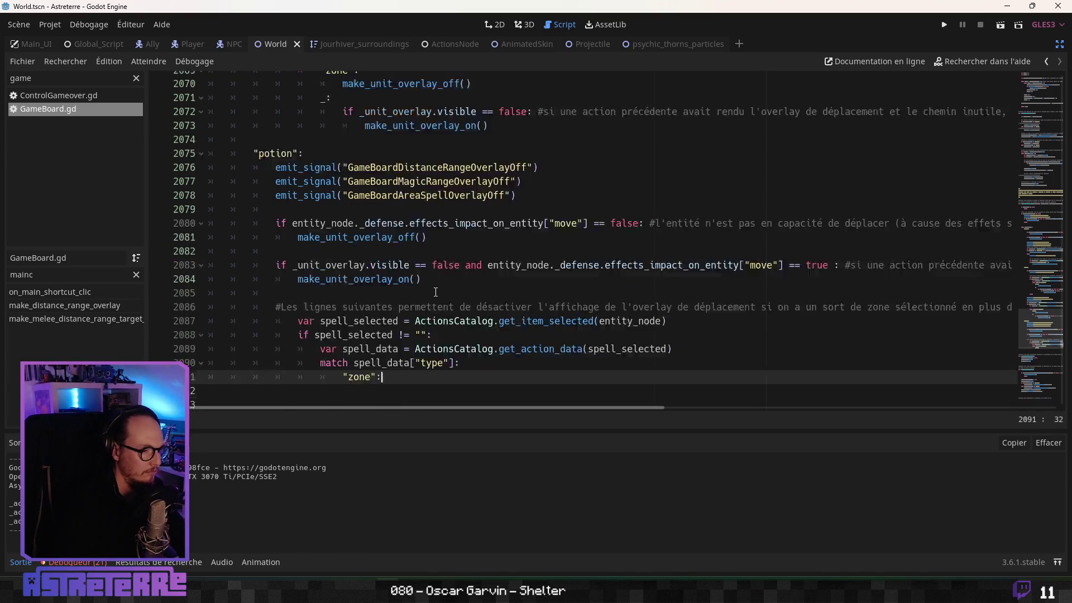
drag(491, 407, 657, 404)
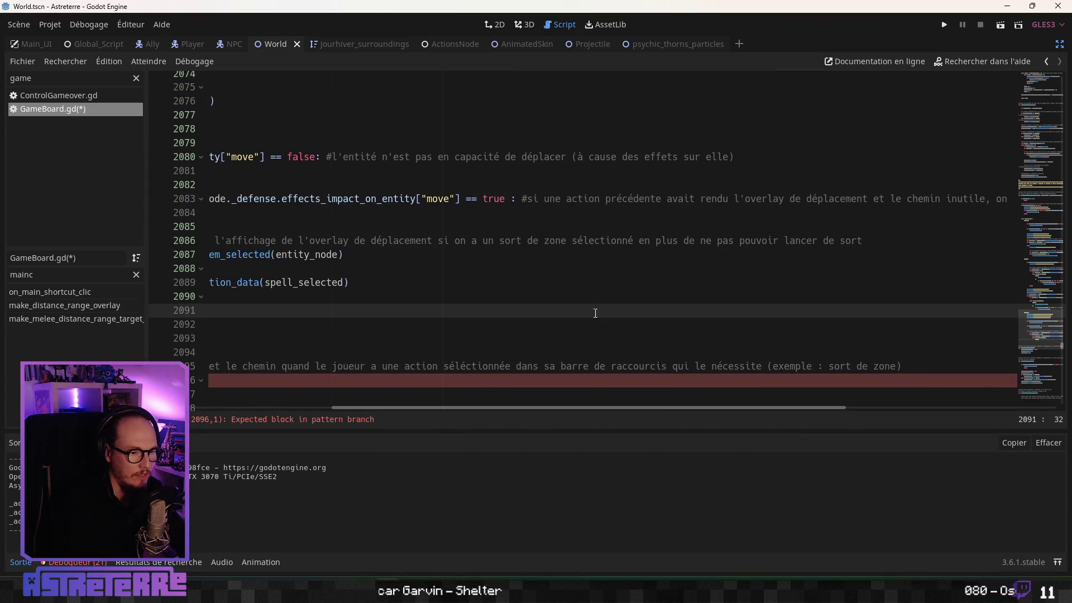
Step: Reword the pasted comment, cutting it off after 'une'
click(545, 241)
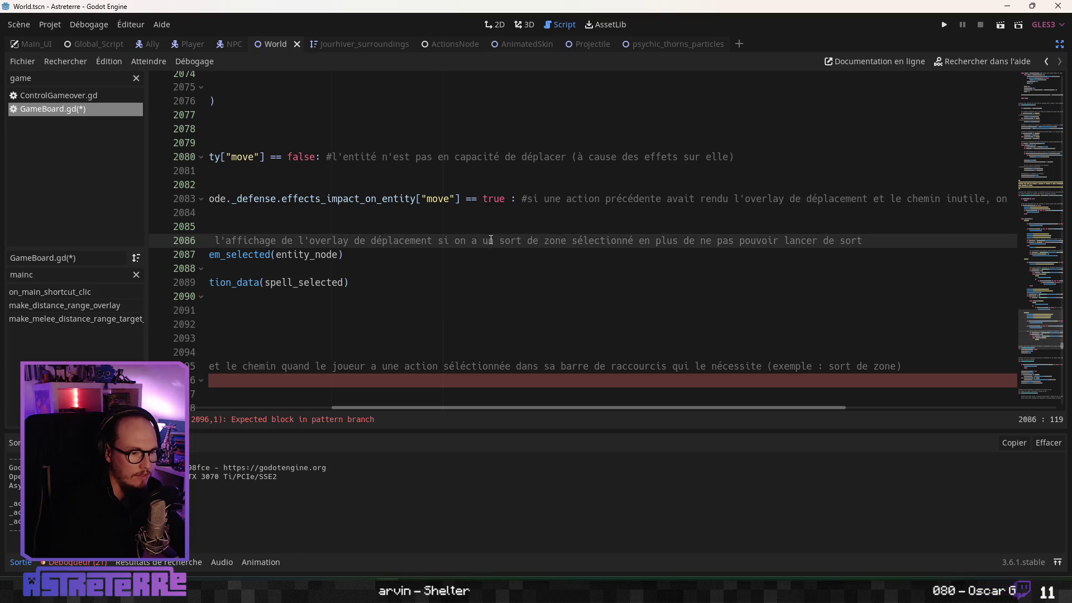
text(e)
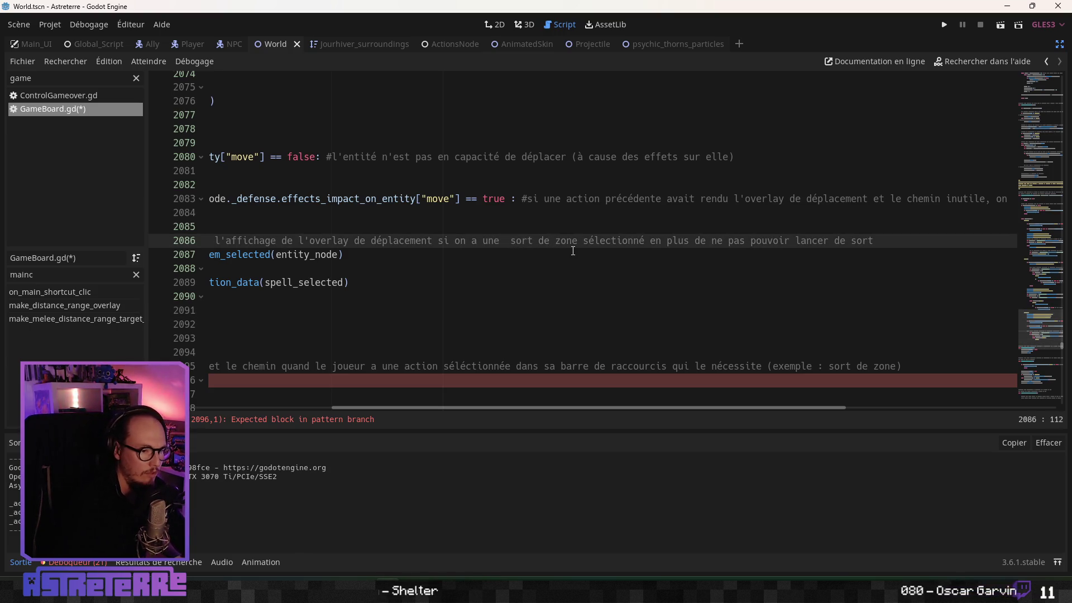
key(Delete)
key(Delete)
key(Delete)
key(Delete)
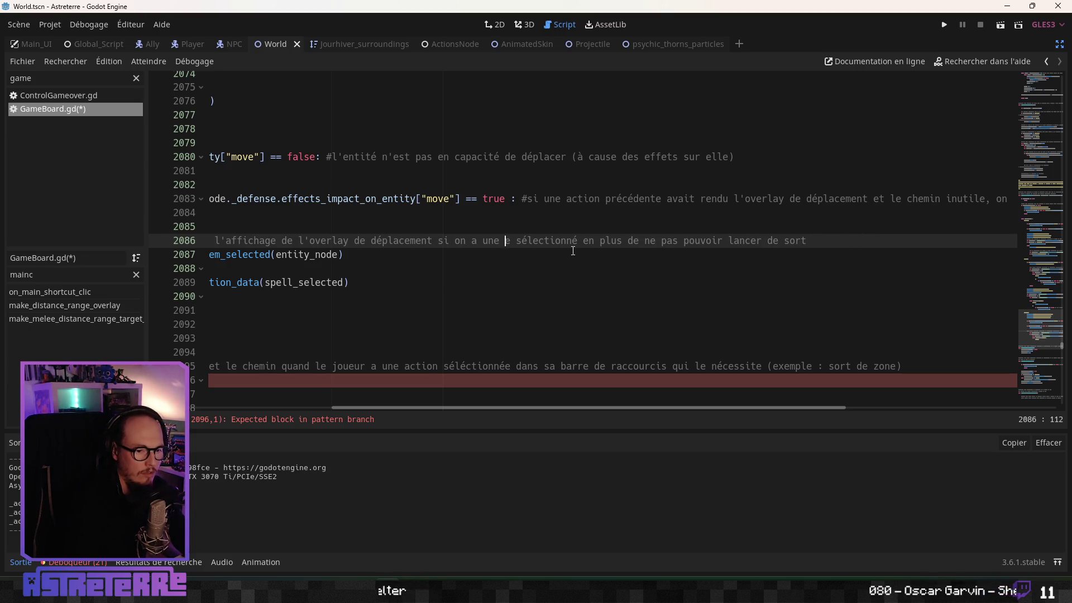
key(Delete)
key(Delete)
key(Delete)
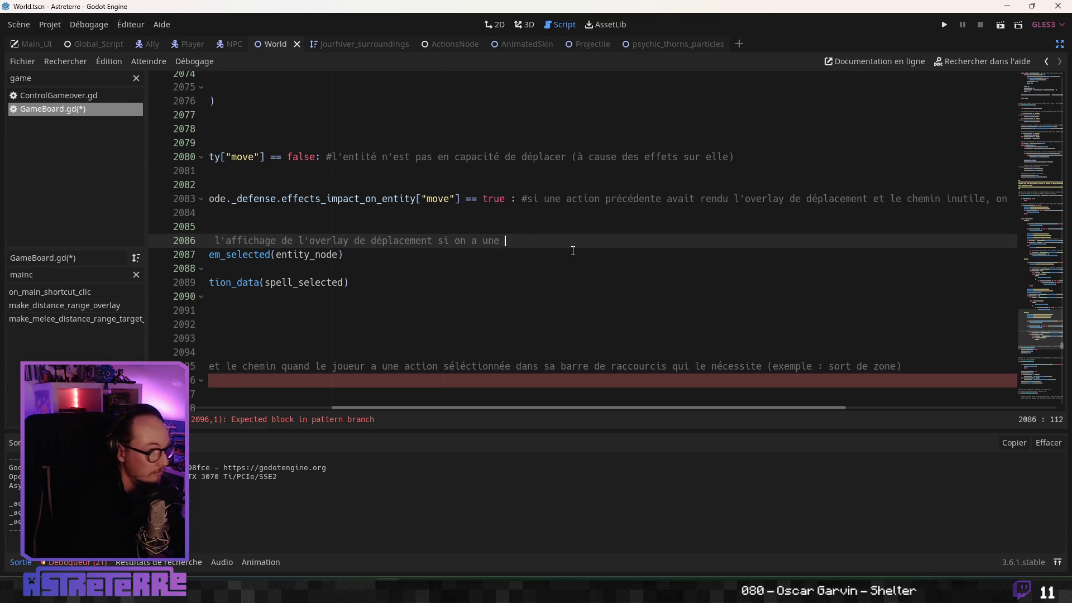
Step: Delete leftover lines 2086–2091 and the extra blank line below line 2084
scroll(572, 250, up, 1)
drag(586, 407, 458, 407)
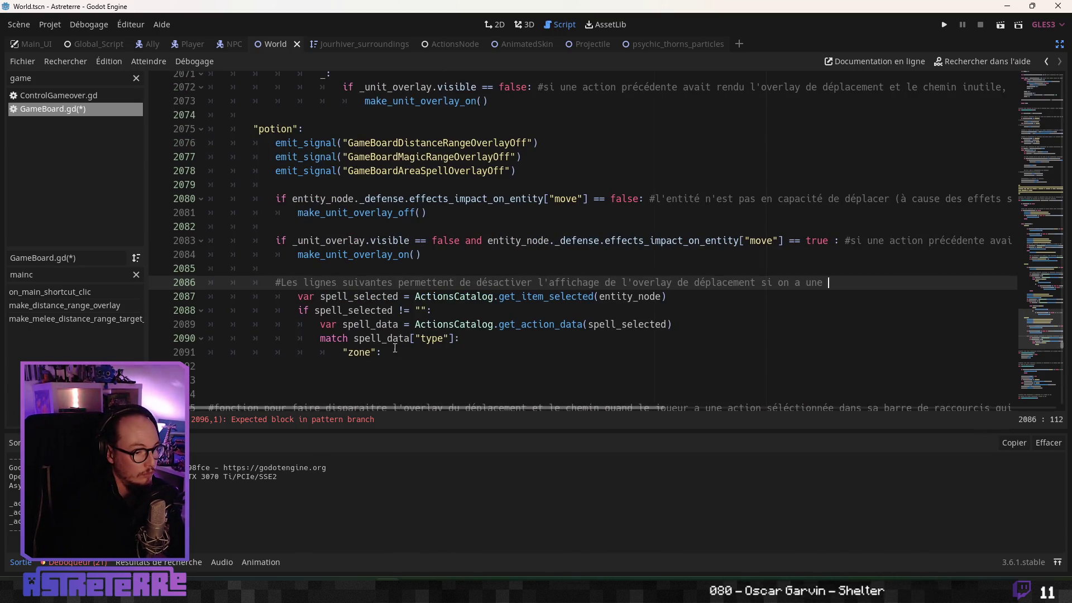
drag(395, 348, 274, 269)
key(BackSpace)
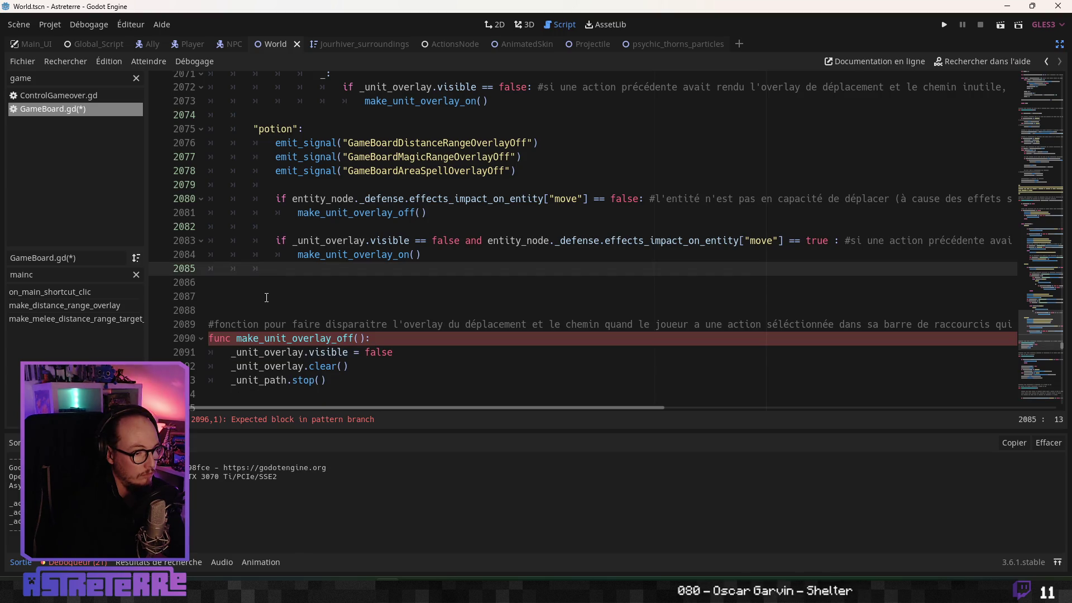
key(BackSpace)
key(BackSpace)
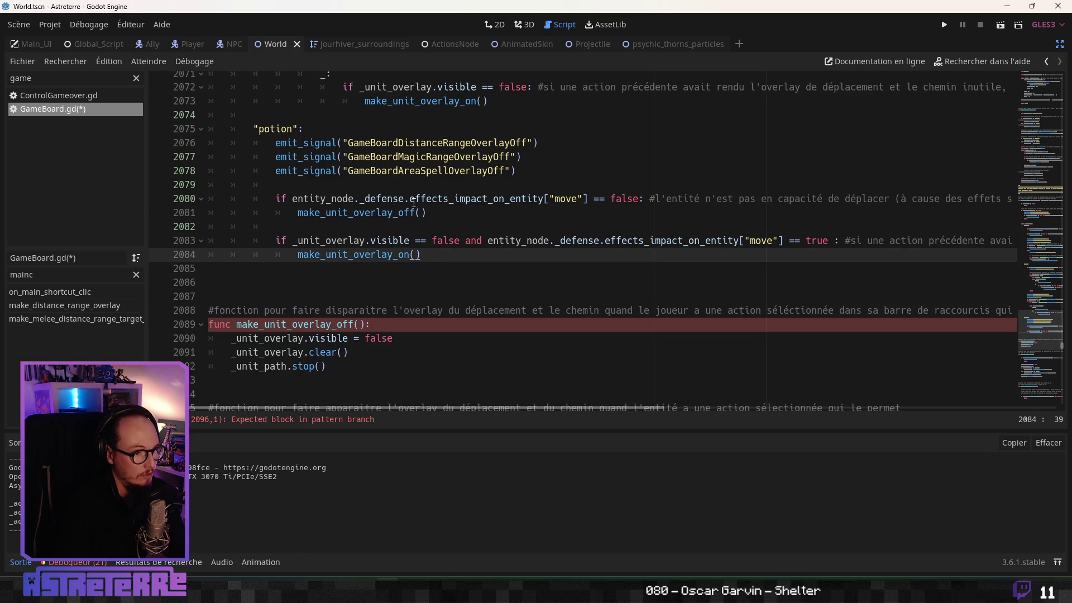
click(409, 198)
scroll(431, 233, up, 1)
click(421, 198)
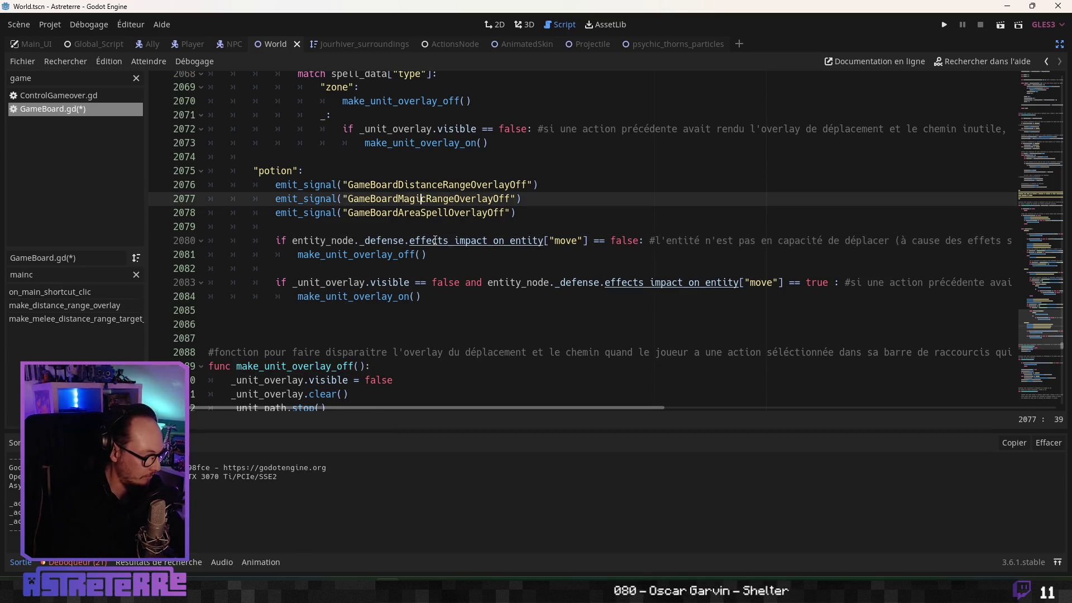
key(ctrl+s)
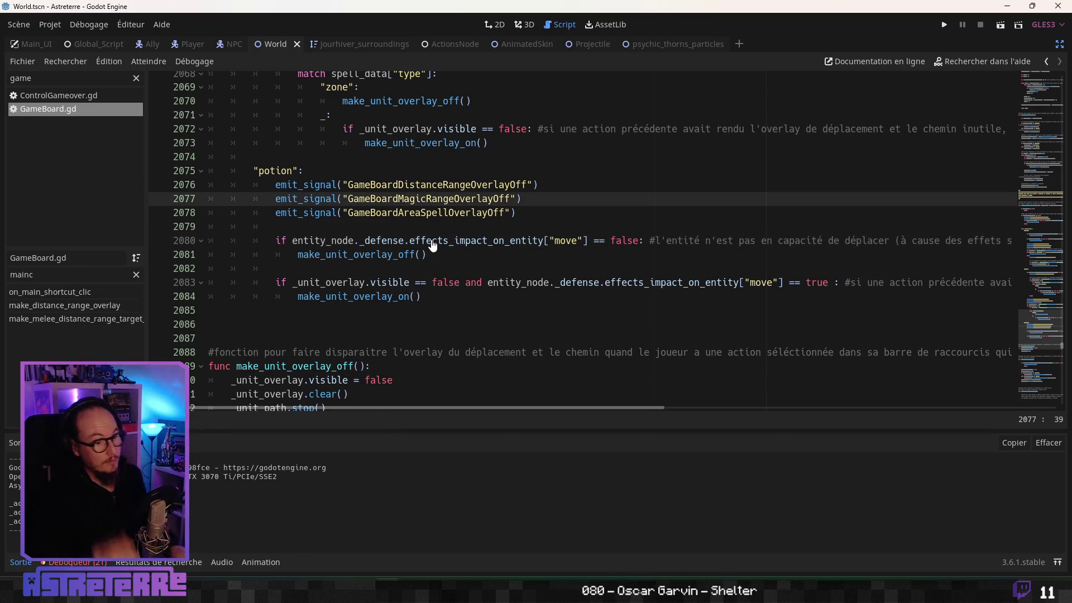
drag(426, 255, 277, 240)
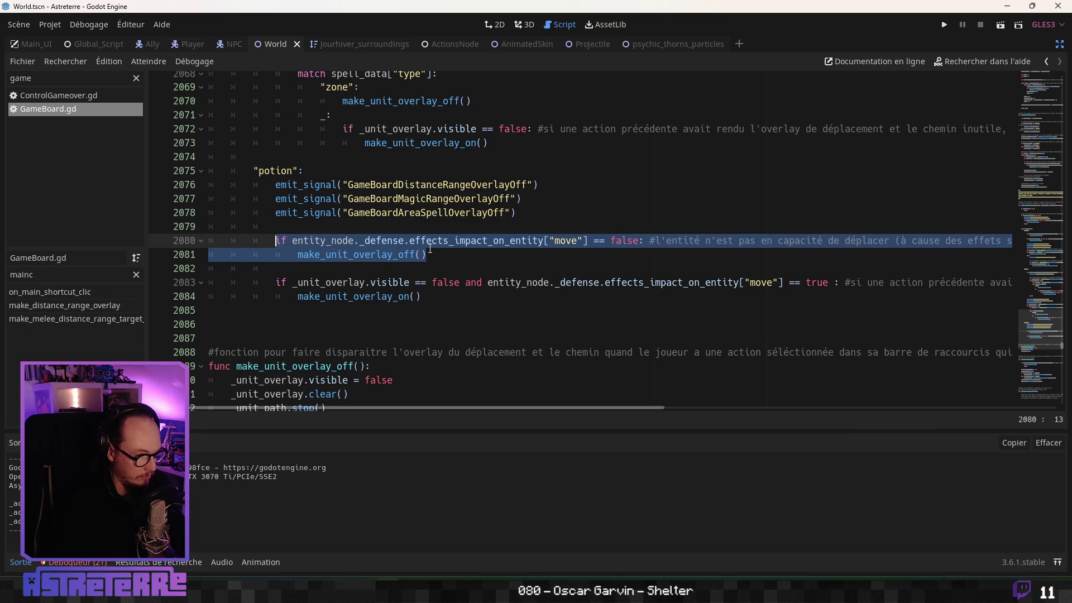
click(427, 216)
click(427, 255)
scroll(413, 240, up, 2)
click(413, 241)
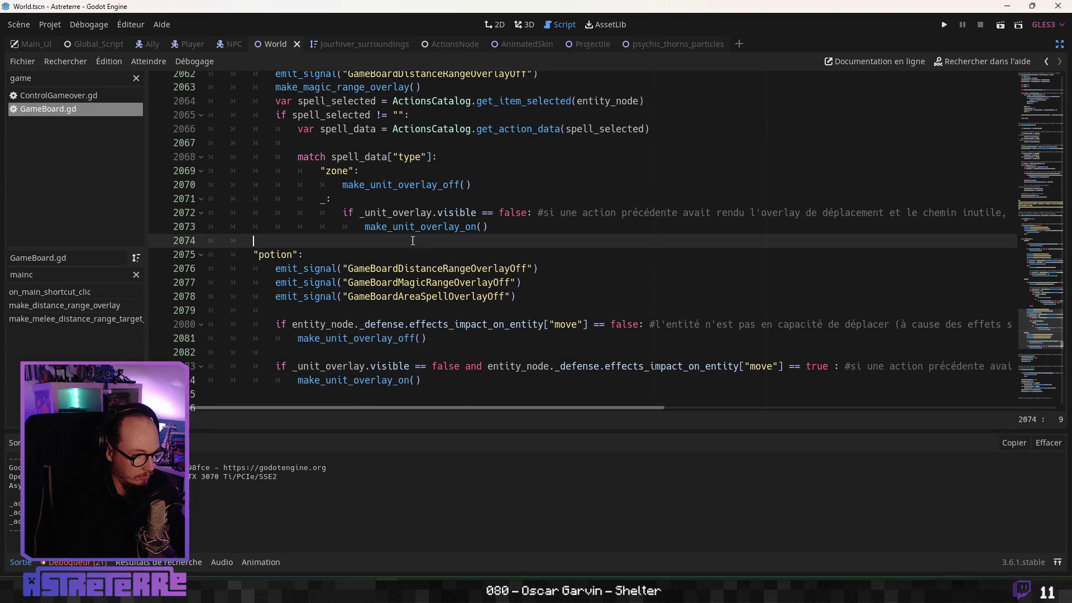
scroll(435, 279, down, 1)
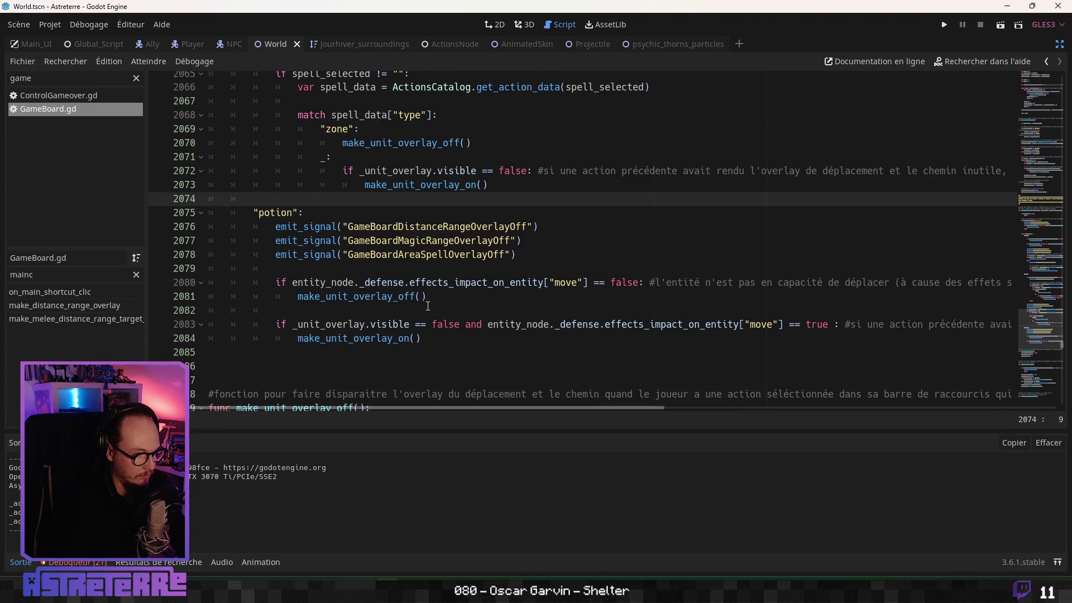
drag(436, 295, 271, 282)
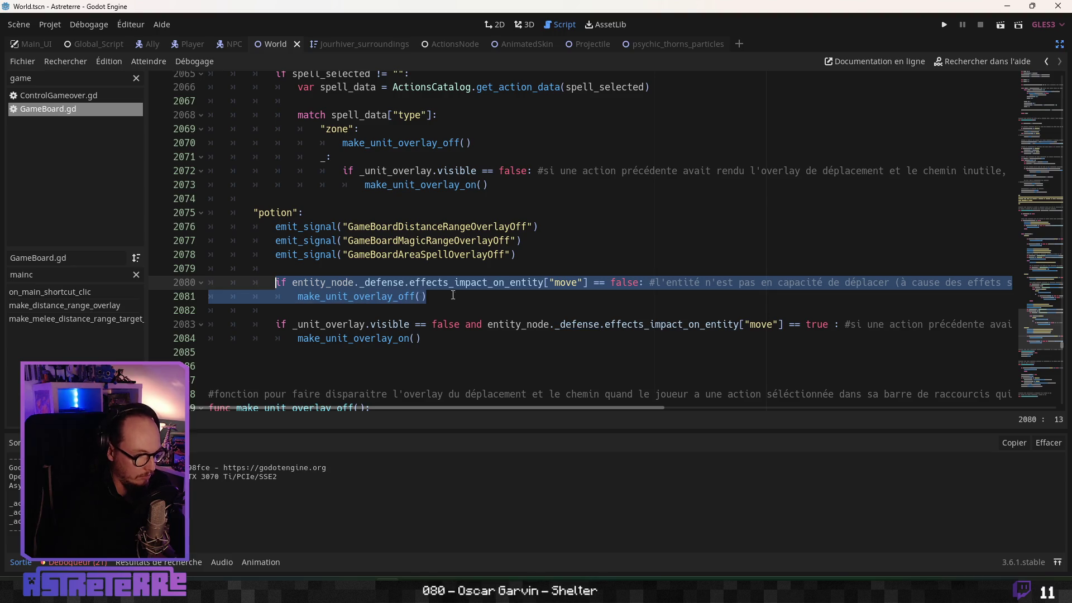
click(429, 295)
click(445, 255)
scroll(452, 276, up, 2)
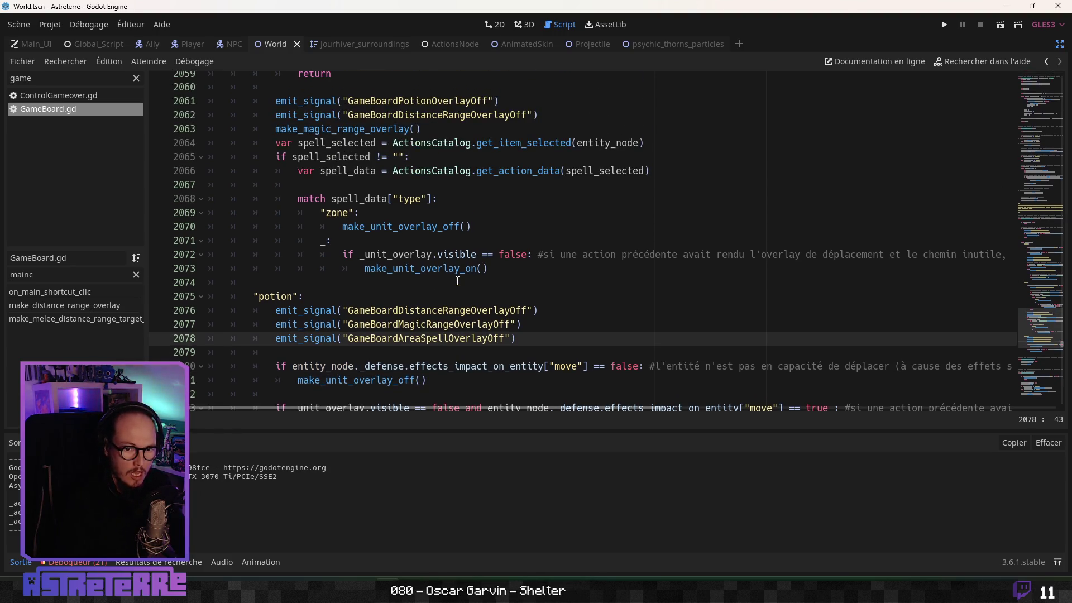
scroll(442, 280, up, 2)
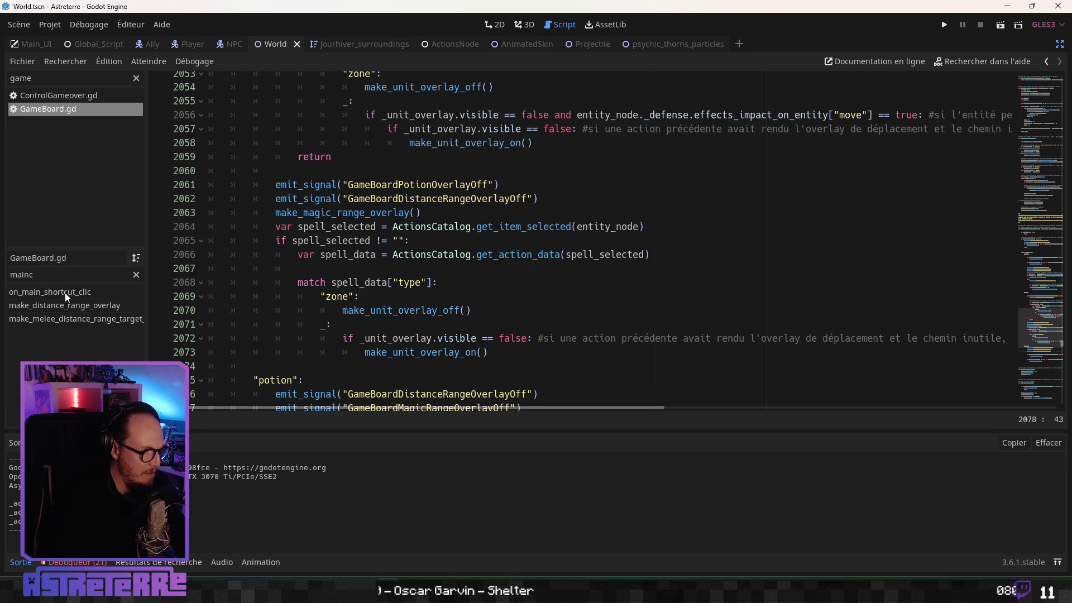
Step: Filter the method list by 'move' and jump to the _on_Cursor_moved function
double_click(22, 274)
text(move)
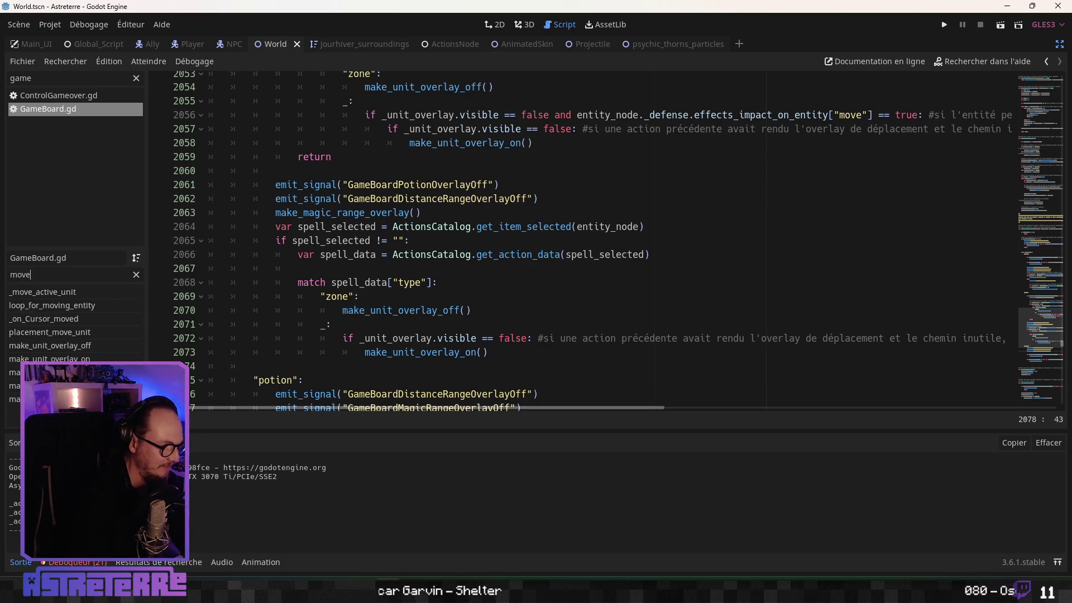
click(73, 318)
scroll(387, 244, down, 7)
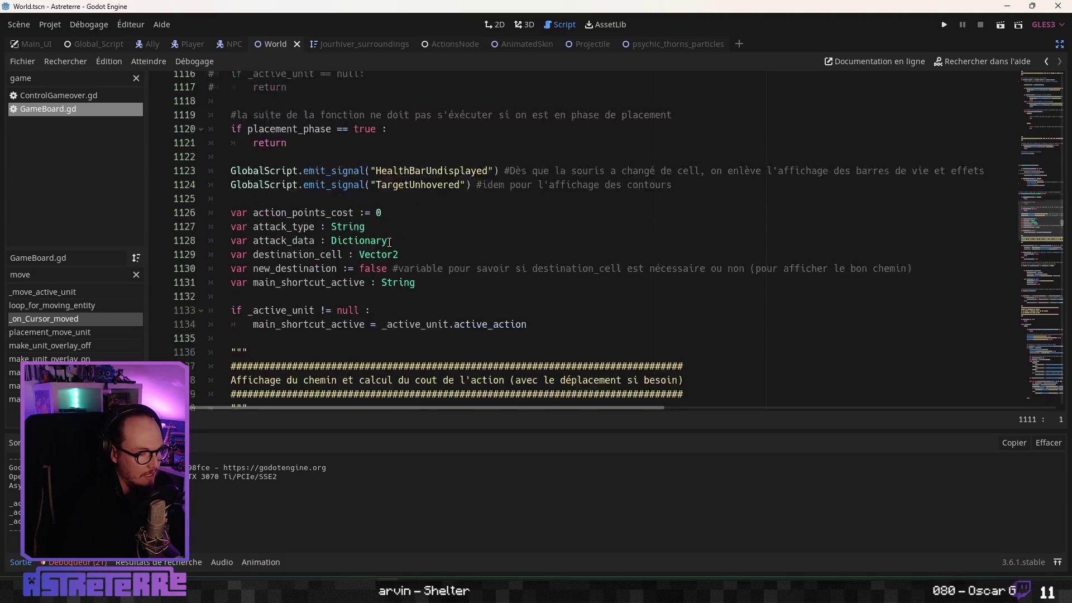
scroll(387, 243, down, 20)
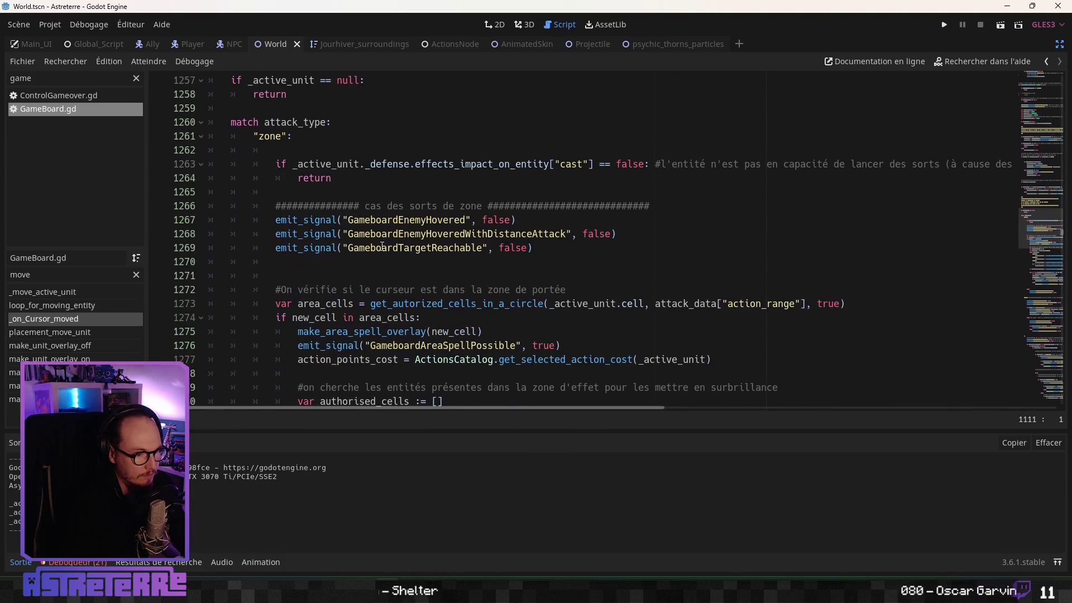
scroll(380, 247, down, 8)
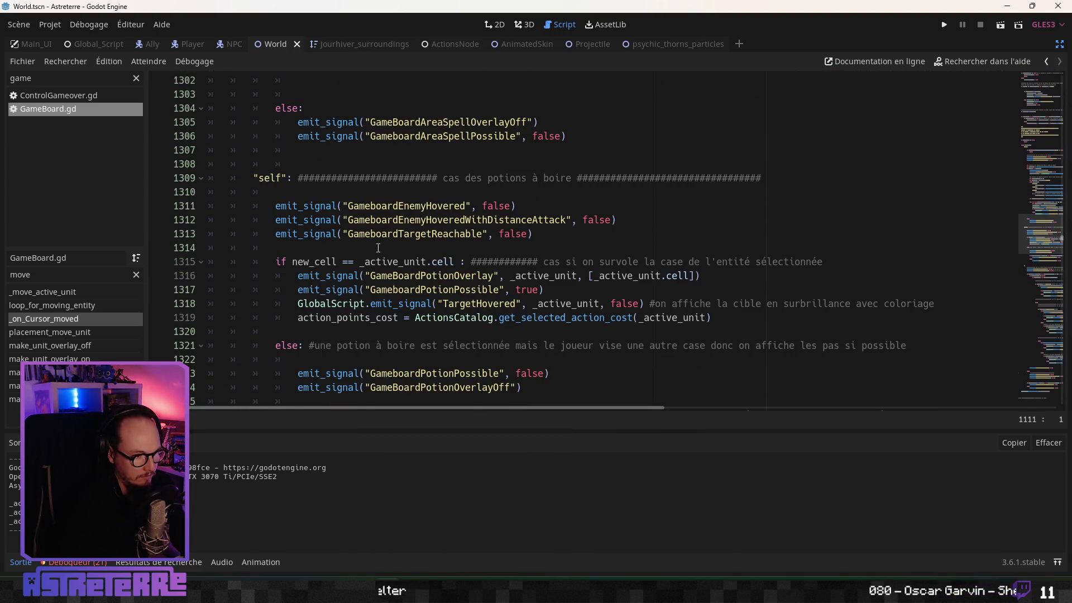
scroll(376, 248, up, 11)
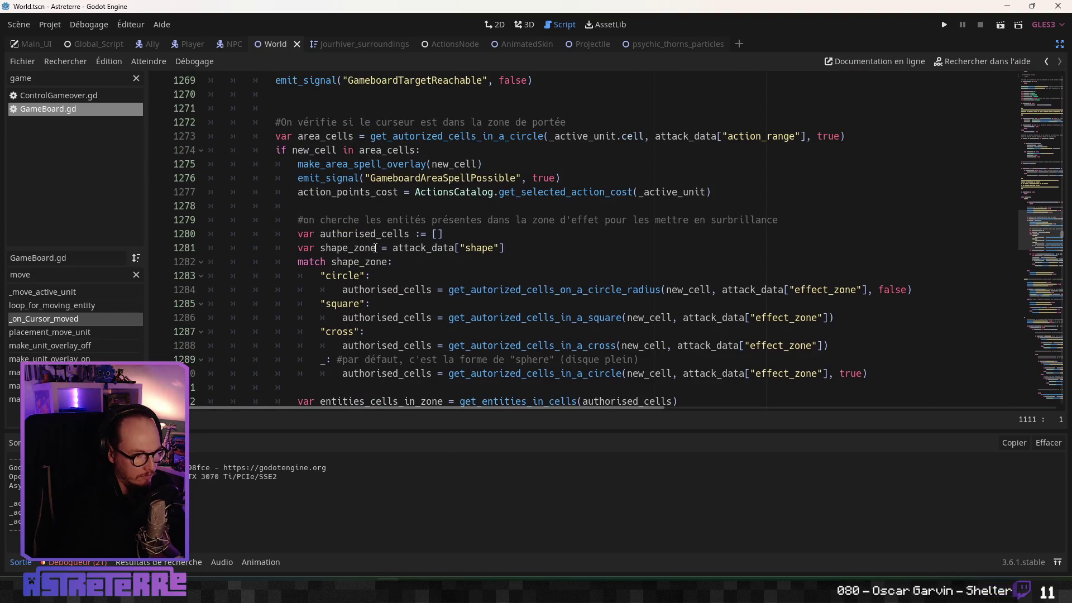
scroll(374, 247, up, 3)
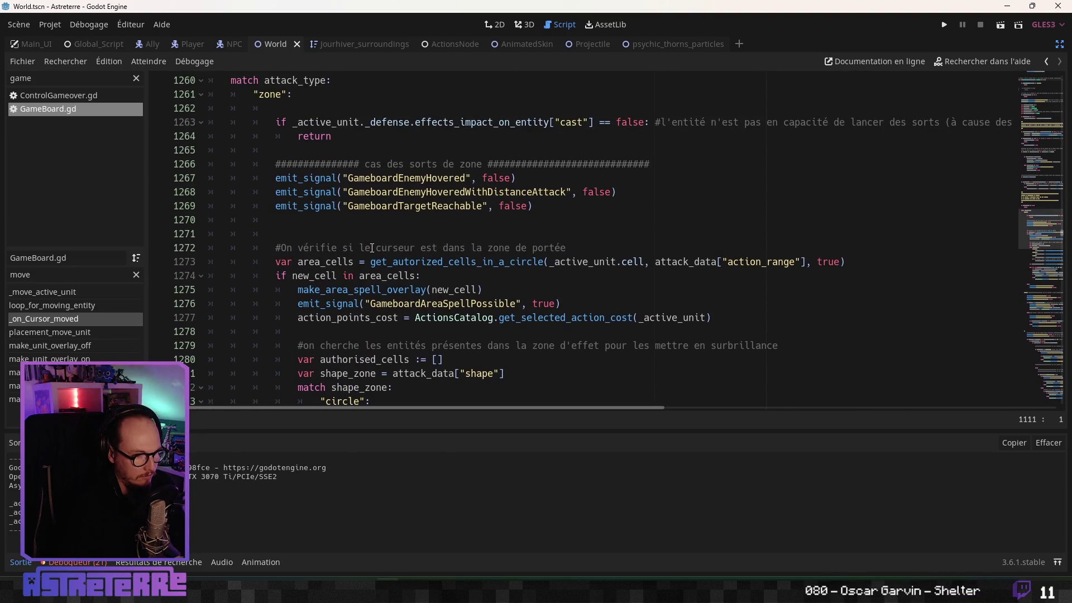
Step: Select the 'cast' effect check on lines 1263–1264 and locate the 'self' potion case
drag(332, 138, 275, 122)
key(ctrl+c)
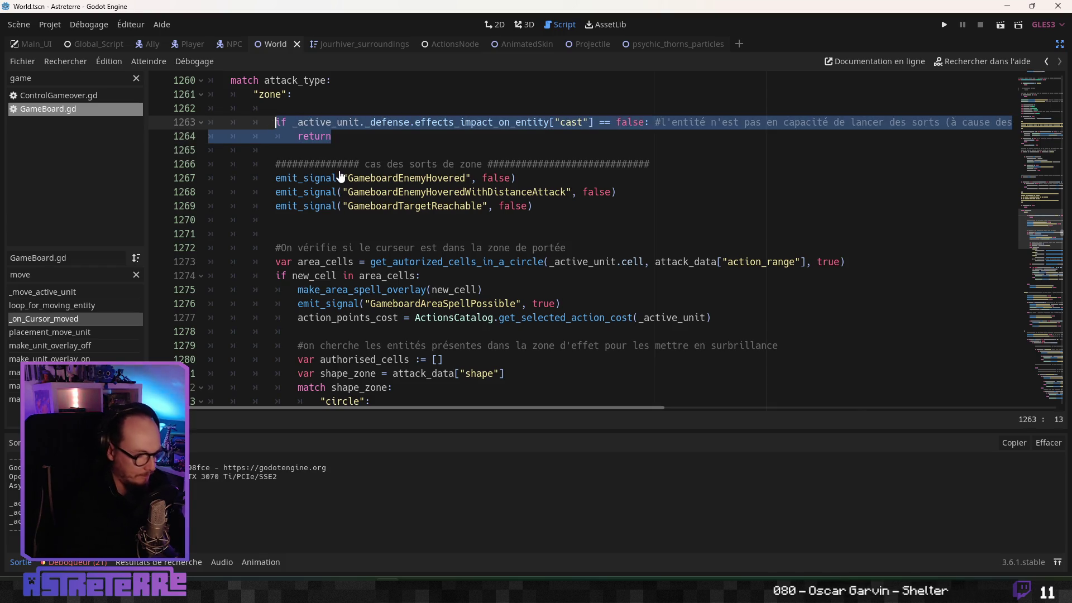
scroll(360, 274, down, 12)
scroll(363, 308, up, 10)
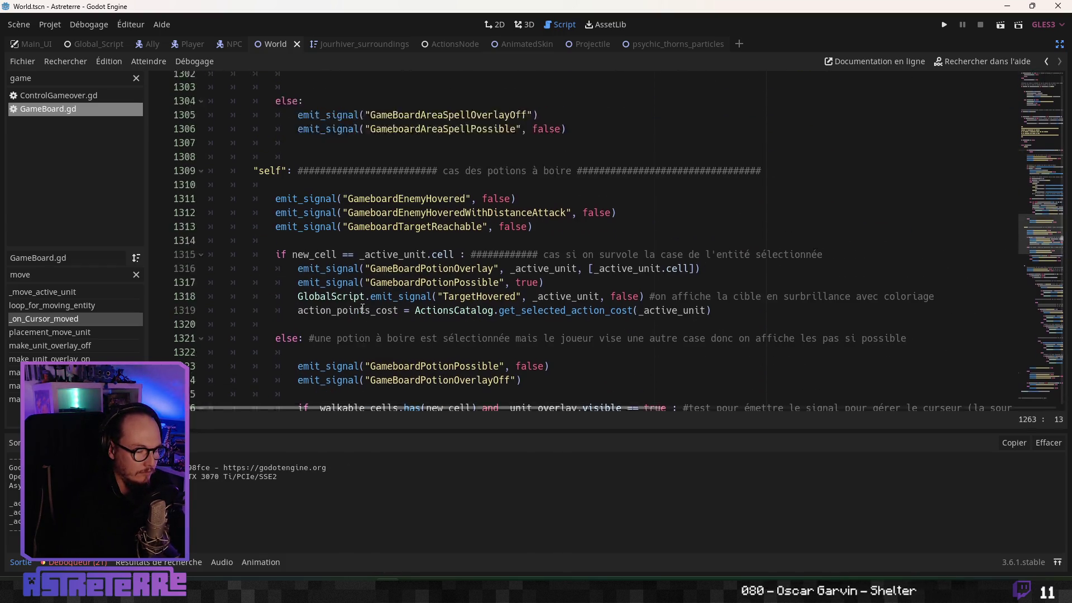
scroll(363, 309, up, 5)
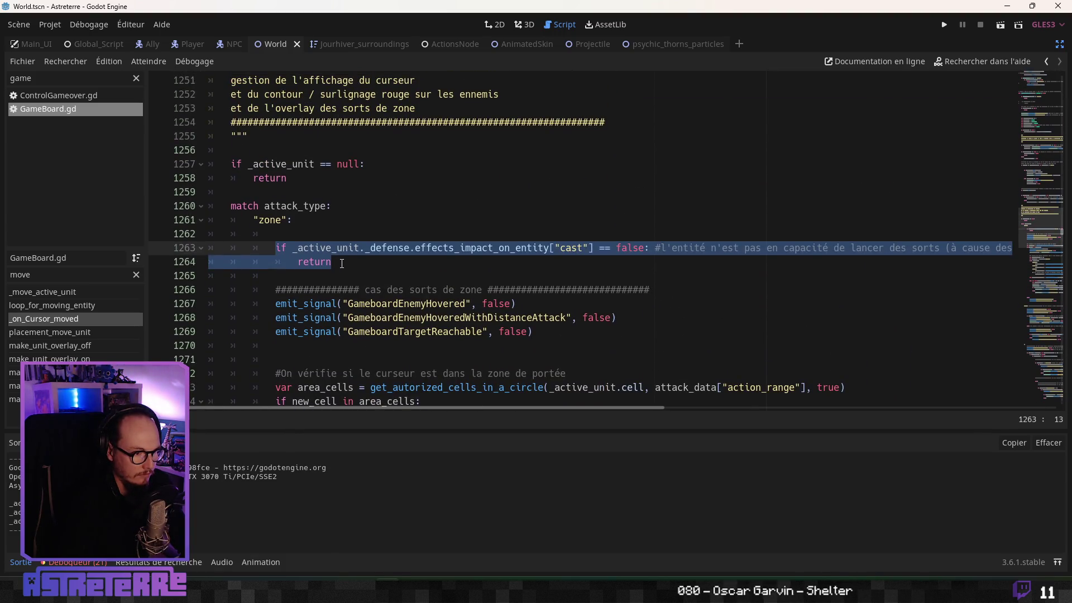
scroll(341, 263, down, 15)
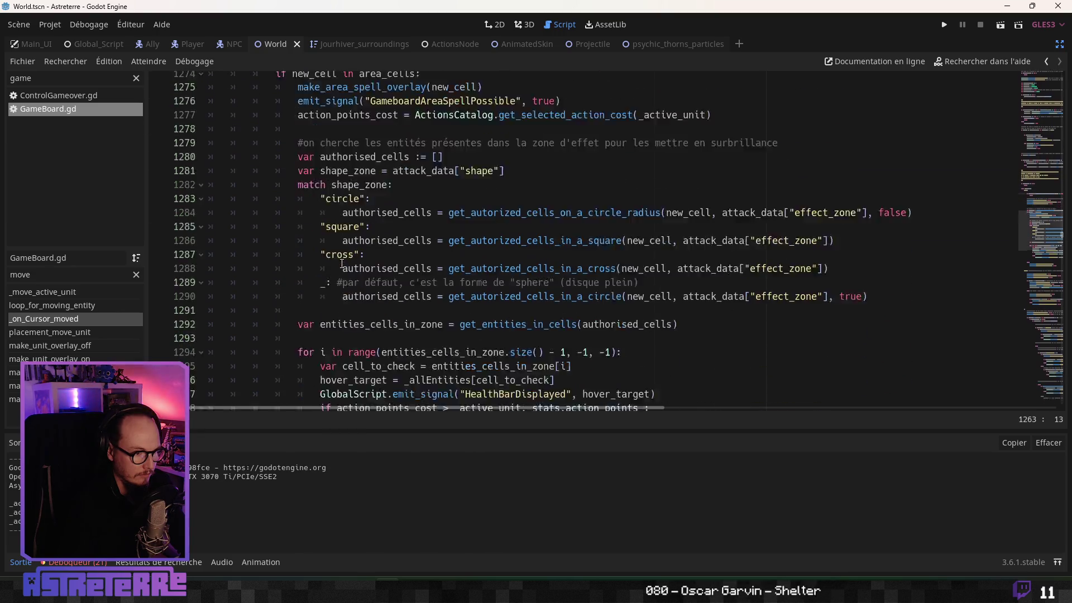
scroll(341, 264, down, 2)
scroll(323, 257, up, 1)
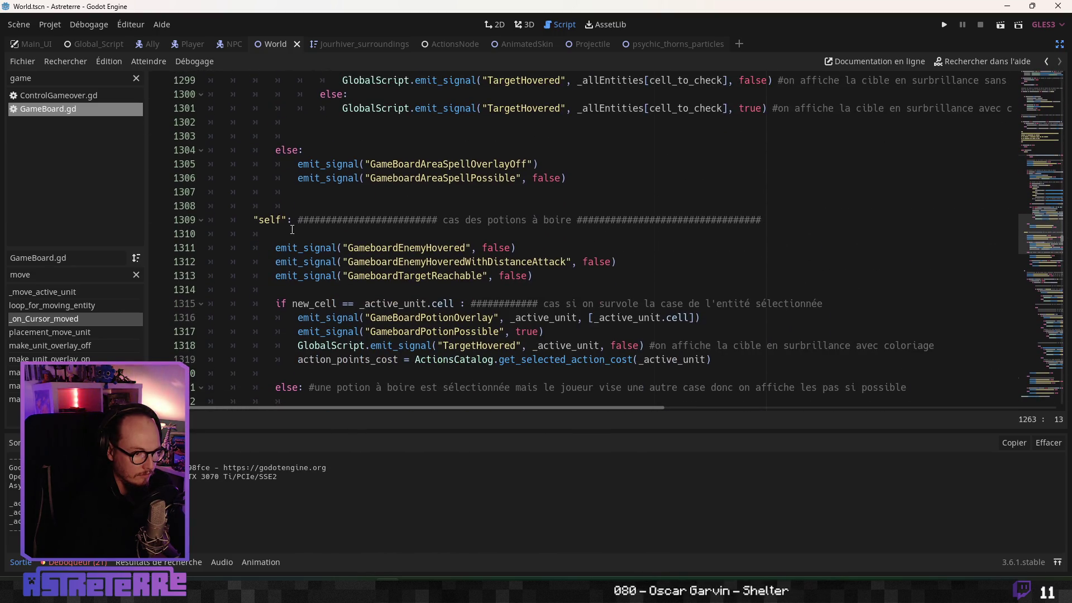
scroll(302, 252, up, 1)
scroll(302, 252, up, 18)
scroll(301, 263, down, 10)
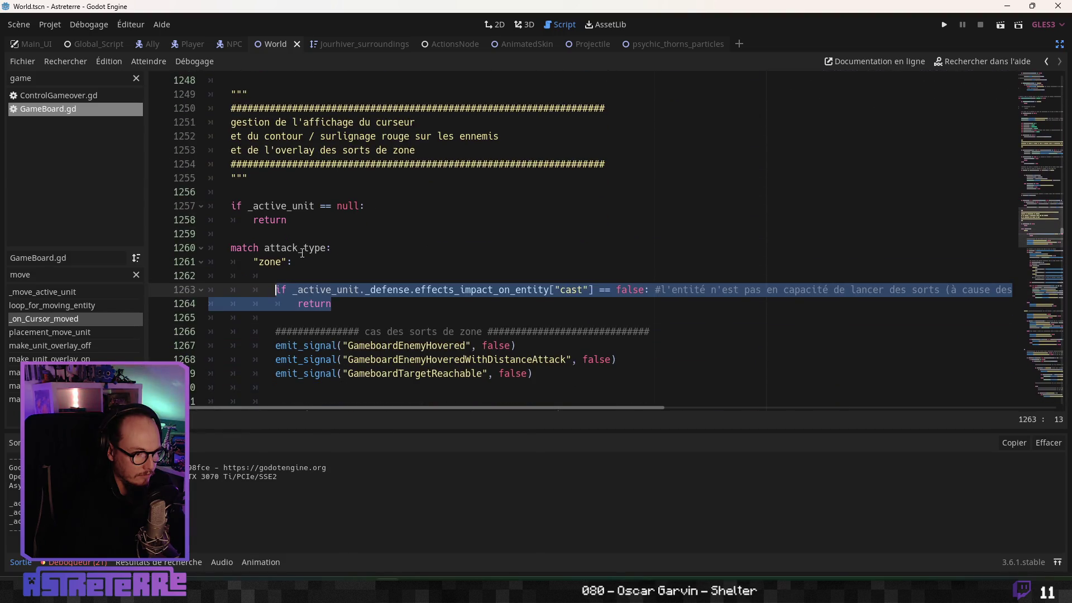
scroll(300, 262, up, 6)
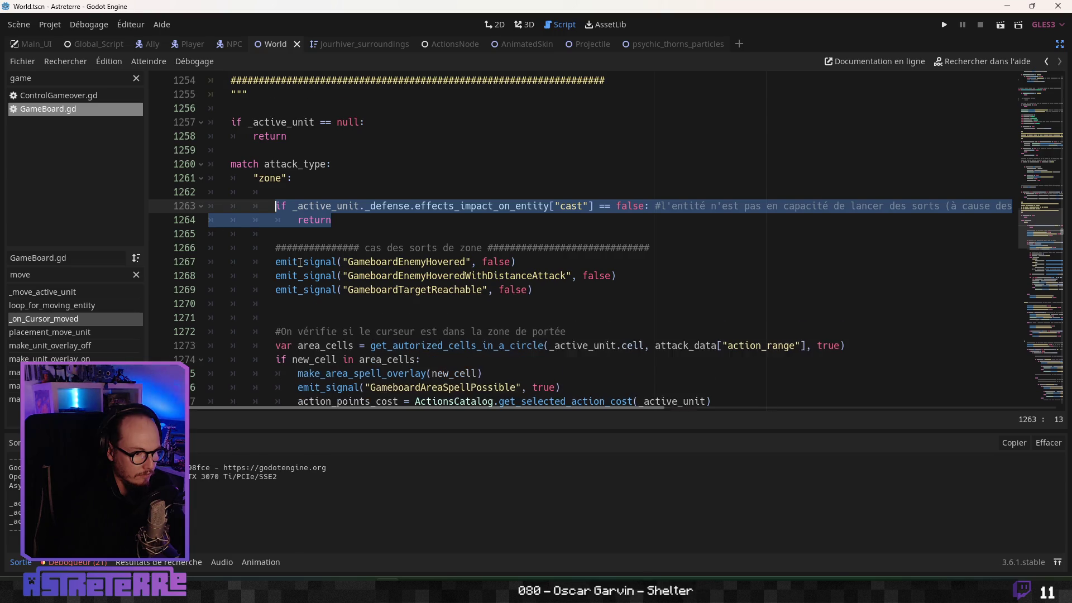
scroll(300, 262, down, 7)
scroll(300, 263, down, 3)
scroll(300, 263, up, 5)
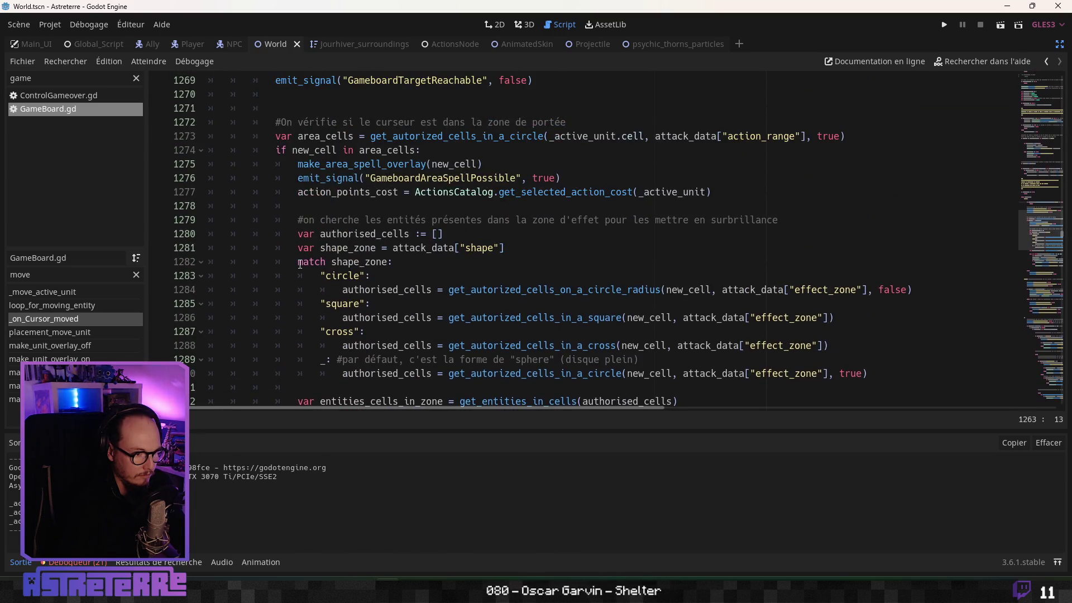
scroll(300, 263, down, 13)
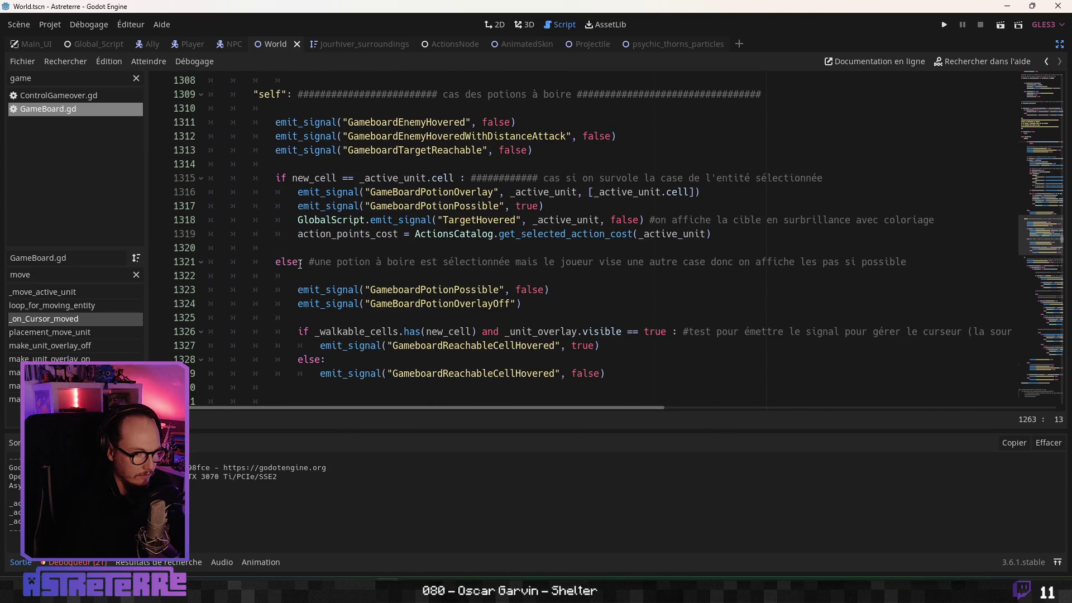
Step: Paste the 'cast' effect check on a new line under the 'self' case header
click(261, 122)
key(Return)
key(Return)
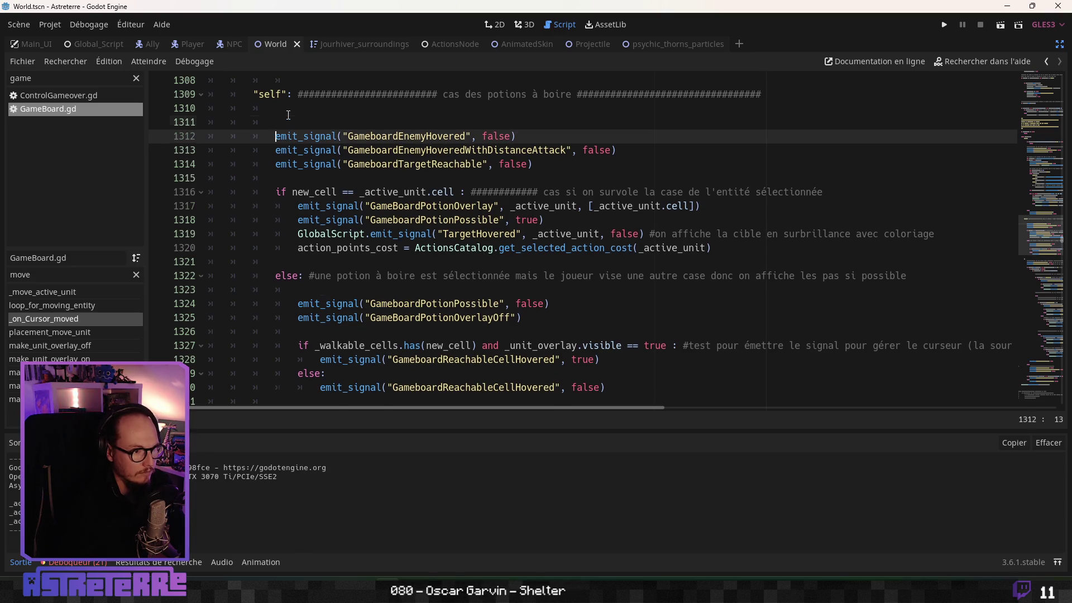
key(Up)
key(ctrl+v)
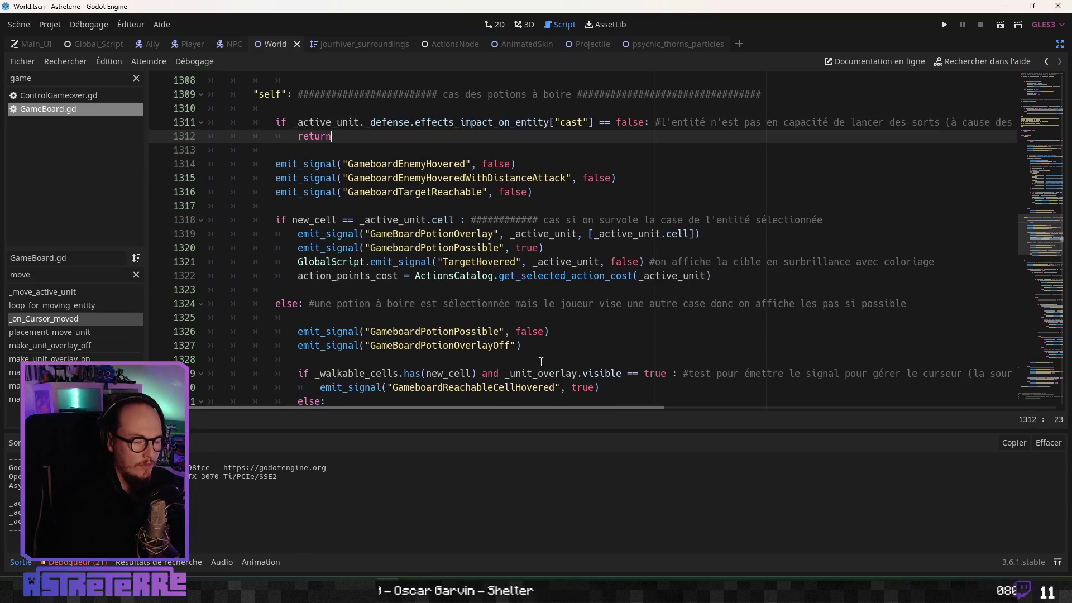
drag(546, 407, 712, 406)
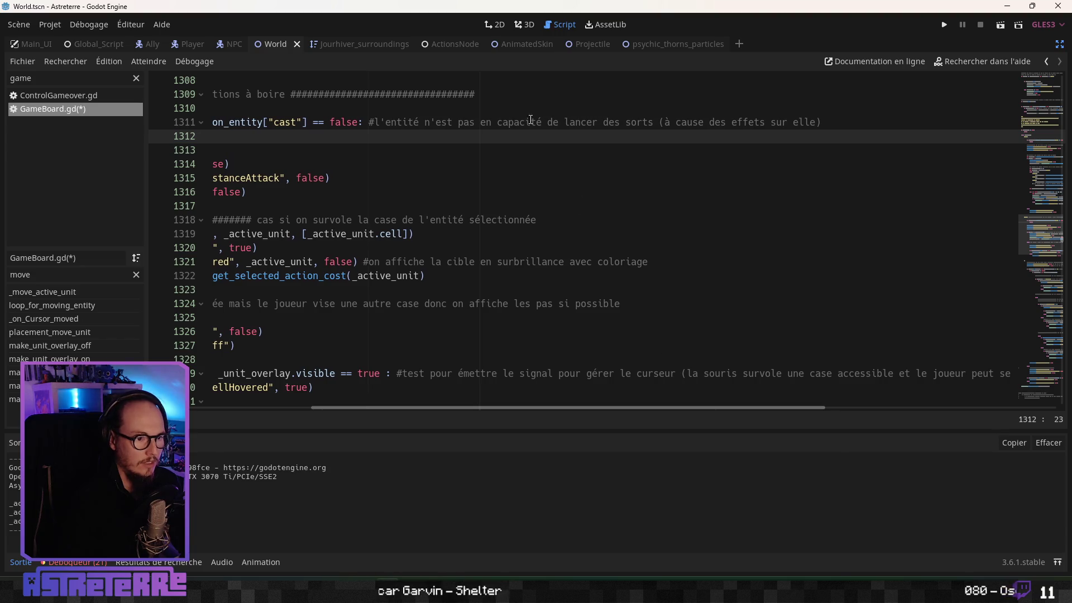
Step: Replace 'lancer des sorts' with 'boire des potions' in the pasted comment on line 1311
click(655, 122)
drag(655, 121, 563, 123)
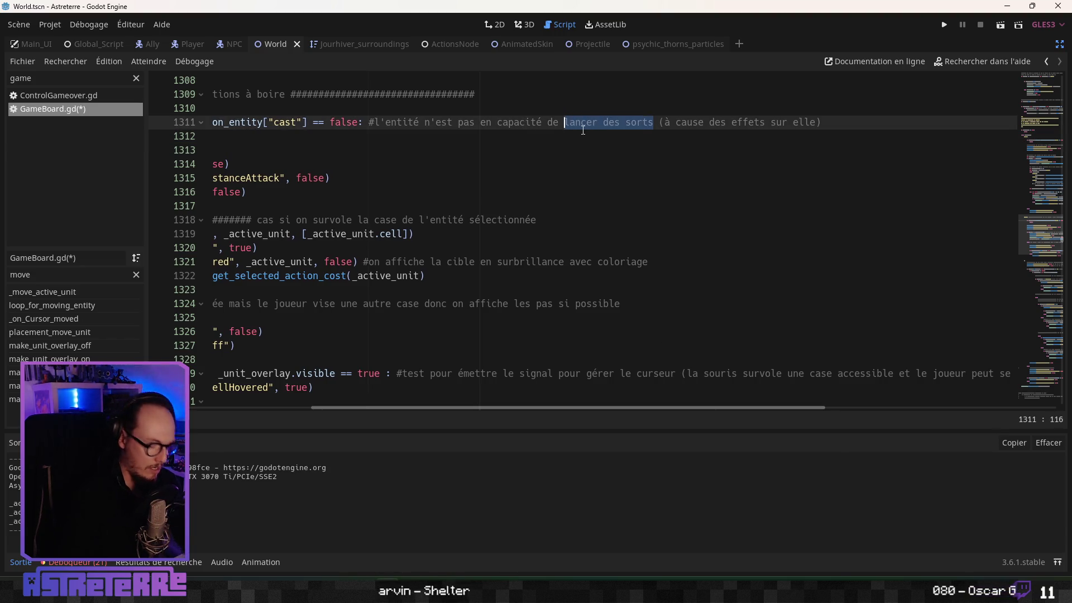
text(boire)
text( des potions)
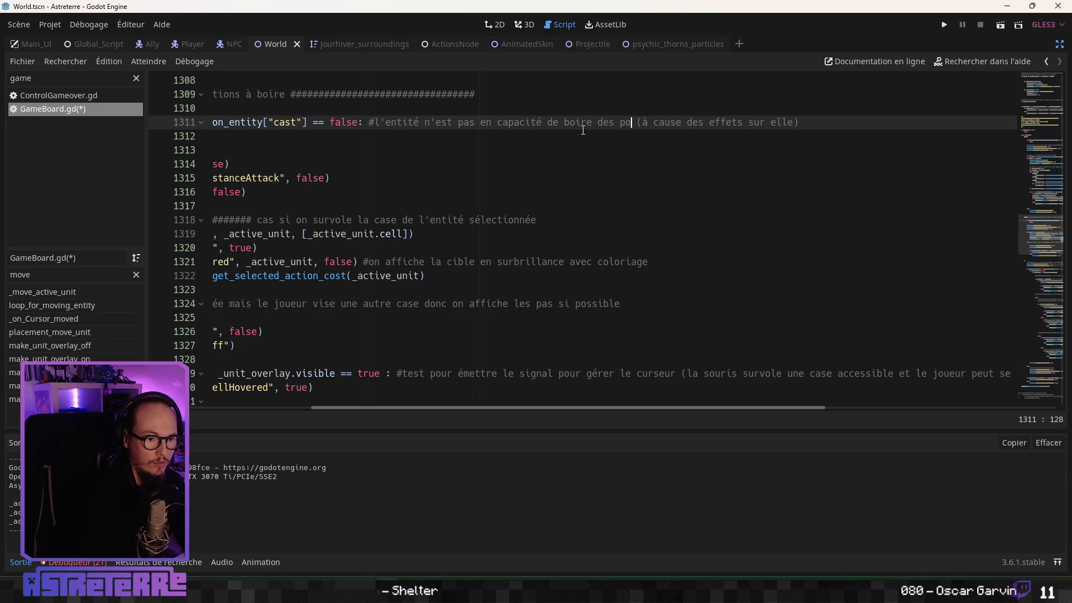
key(Down)
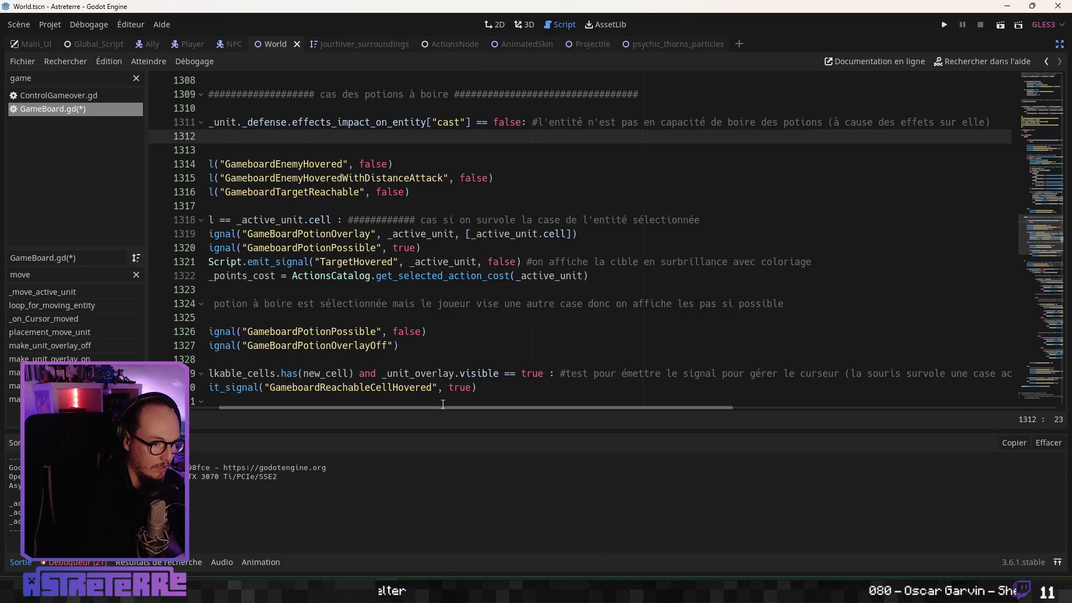
Step: Look up the self_use header in cell H1 of the Effects_data spreadsheet
key(alt+Tab)
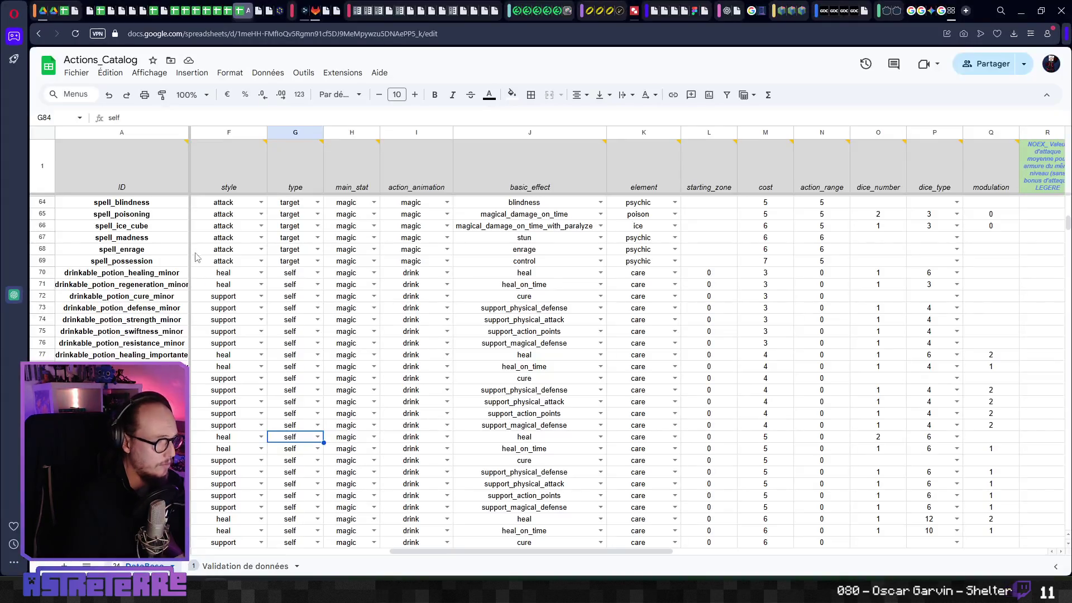
click(66, 10)
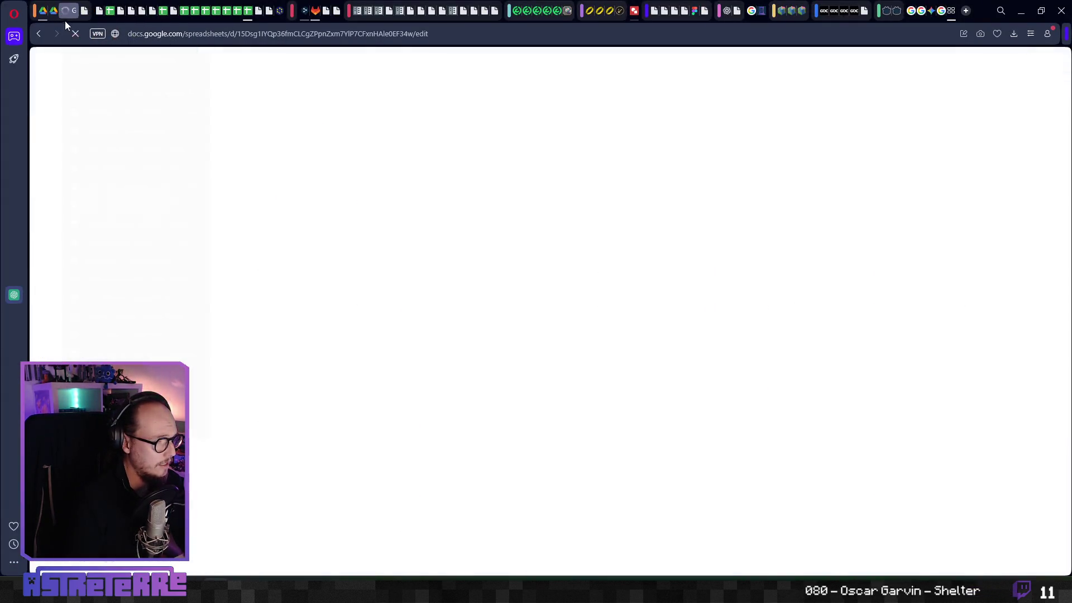
mouse_move(84, 17)
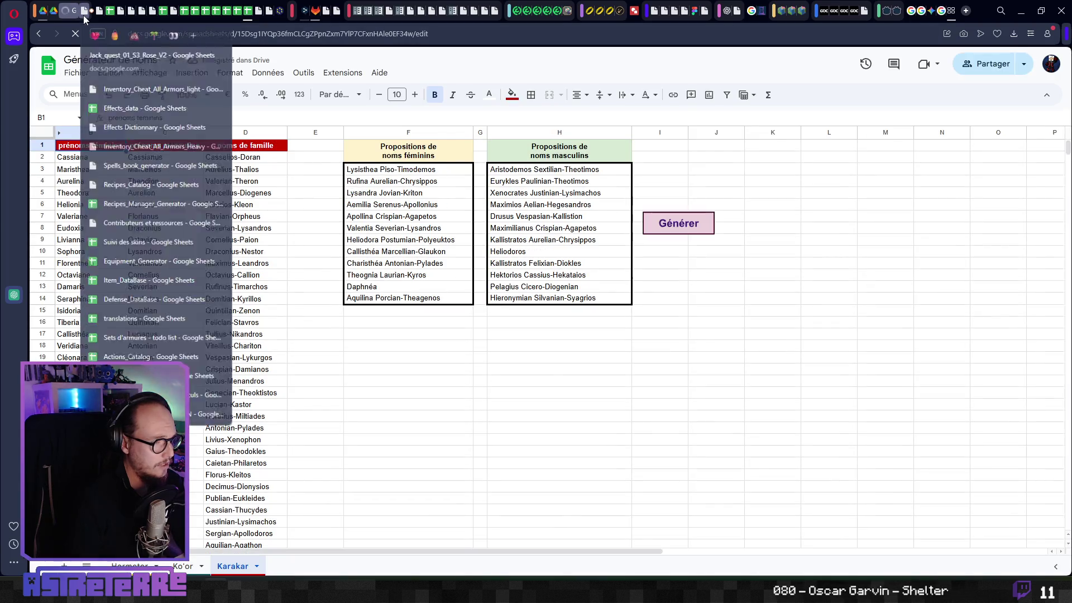
click(143, 108)
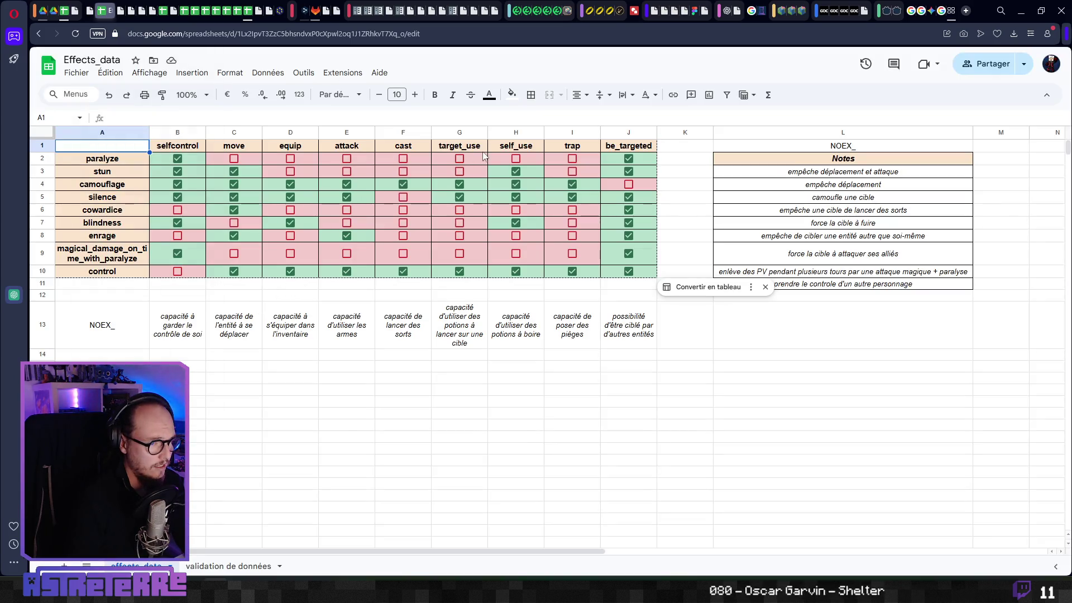
click(511, 146)
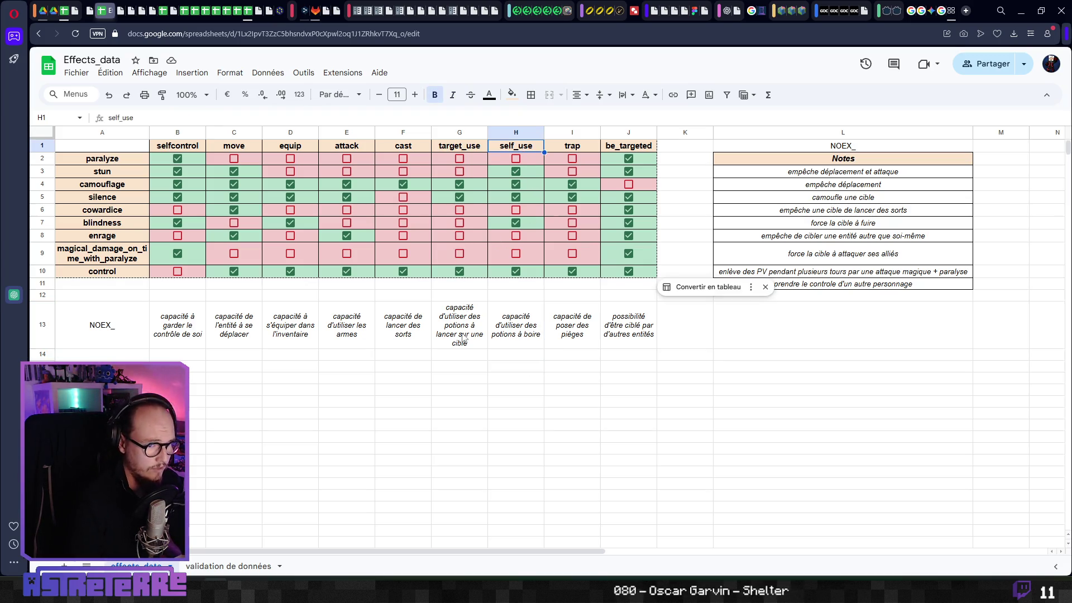
key(ctrl+Tab)
key(ctrl+Tab)
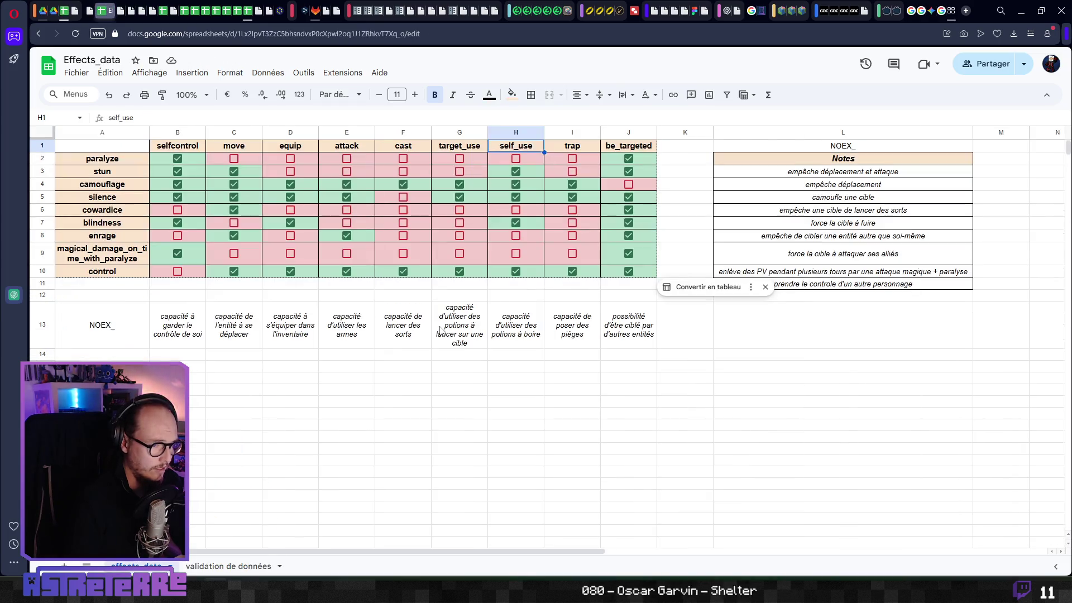
Step: Change 'cast' to 'self_use' in the self potion case's effect check
key(alt+Tab)
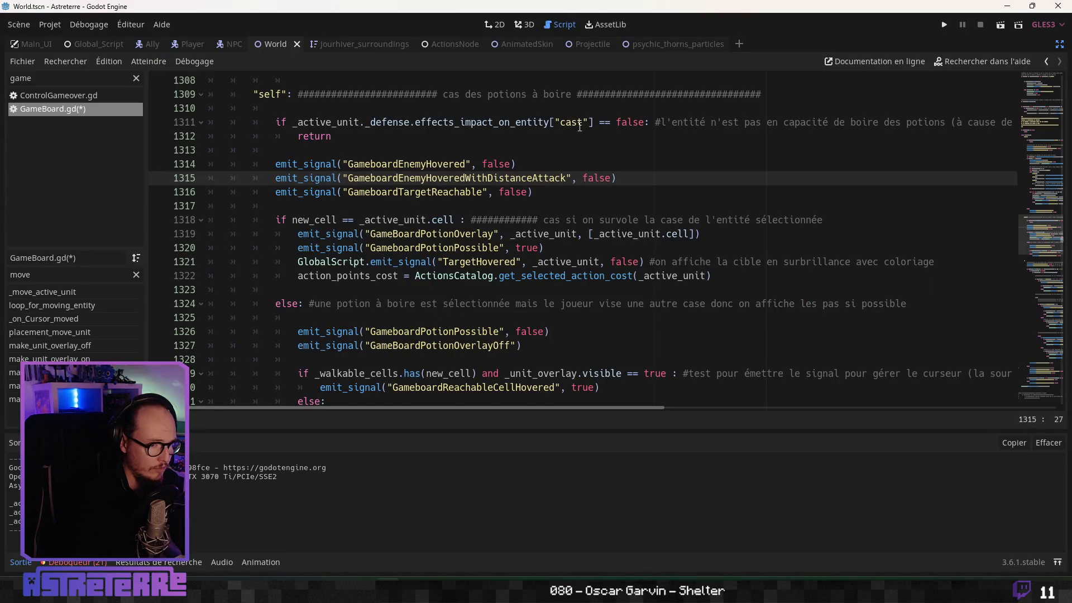
double_click(580, 126)
text(self_)
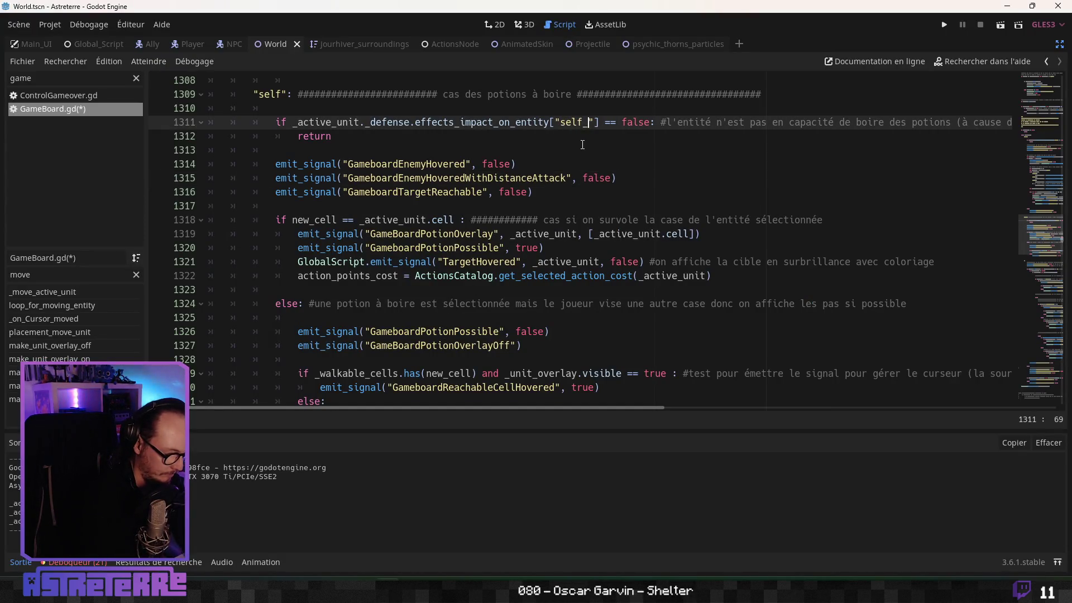
text(use)
click(530, 178)
click(483, 208)
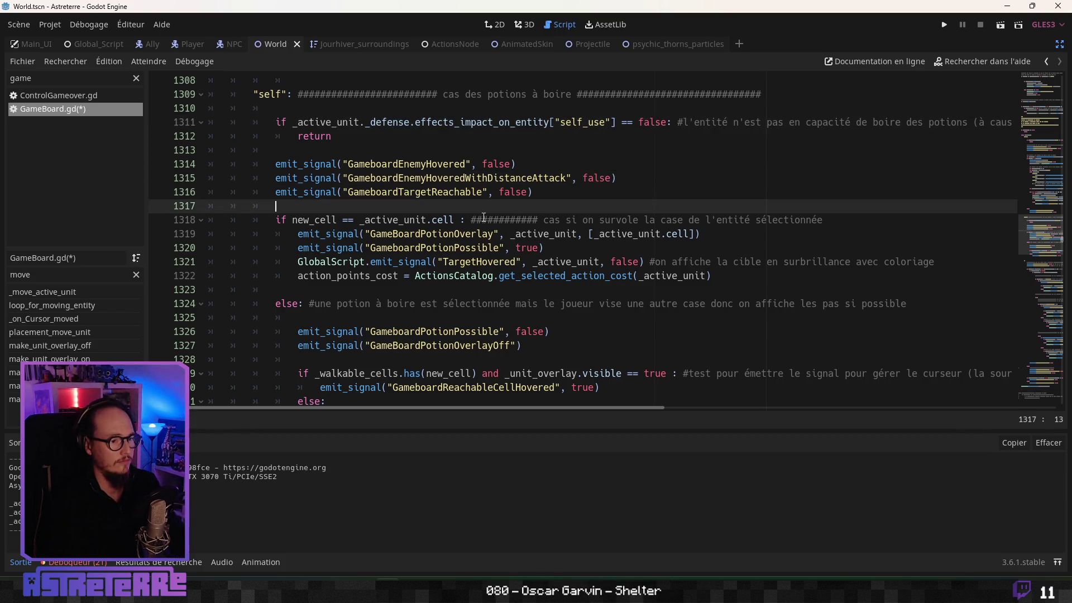
Step: Scroll through the potion branch code around lines 1319–1337 of GameBoard.gd
scroll(483, 217, down, 1)
click(415, 248)
scroll(415, 265, down, 1)
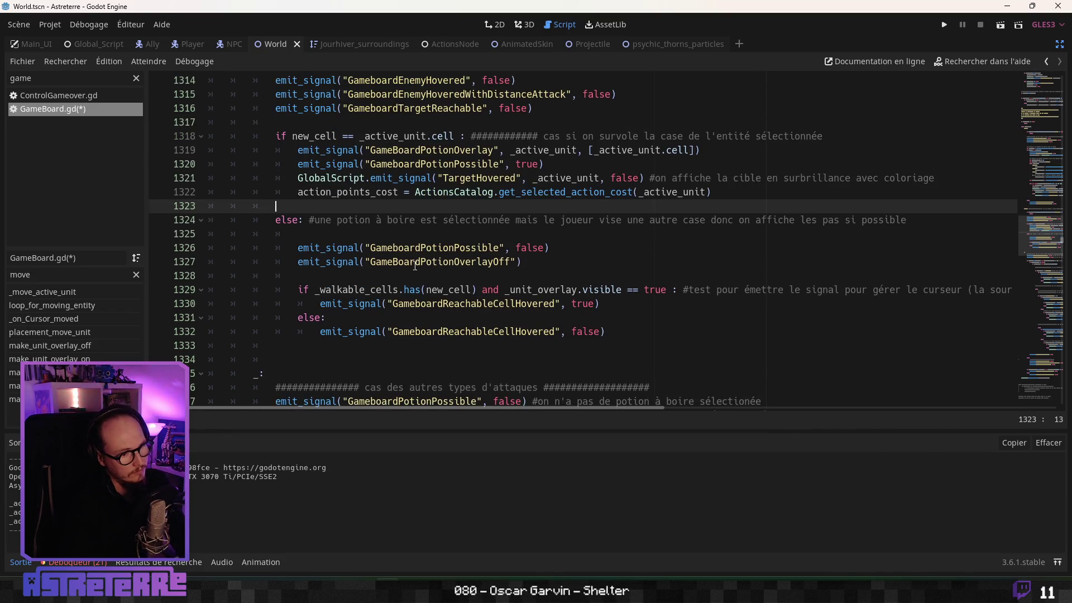
click(415, 266)
scroll(411, 268, down, 4)
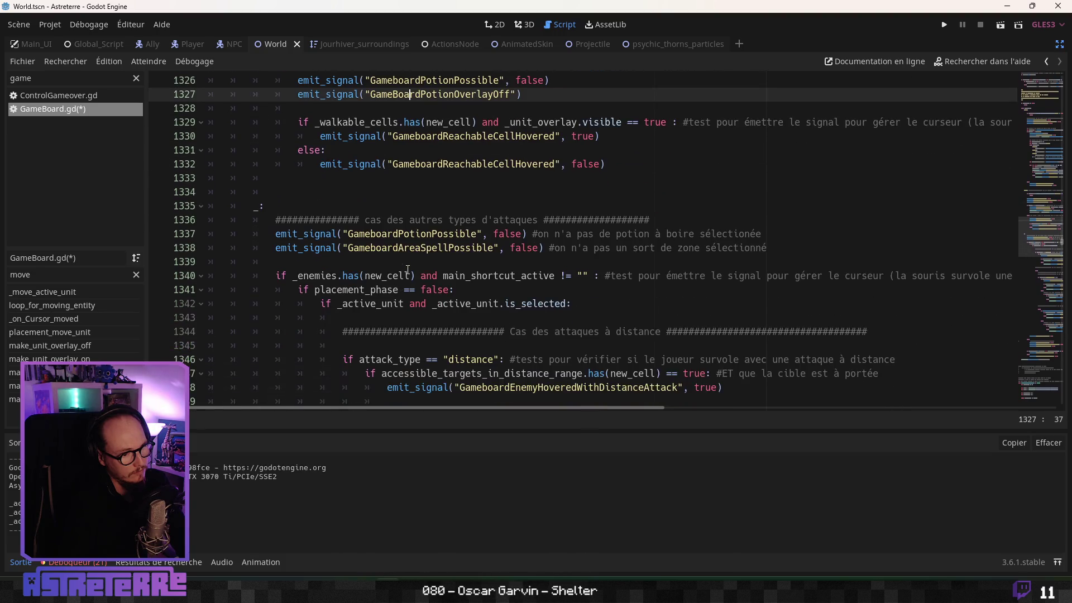
scroll(408, 269, up, 19)
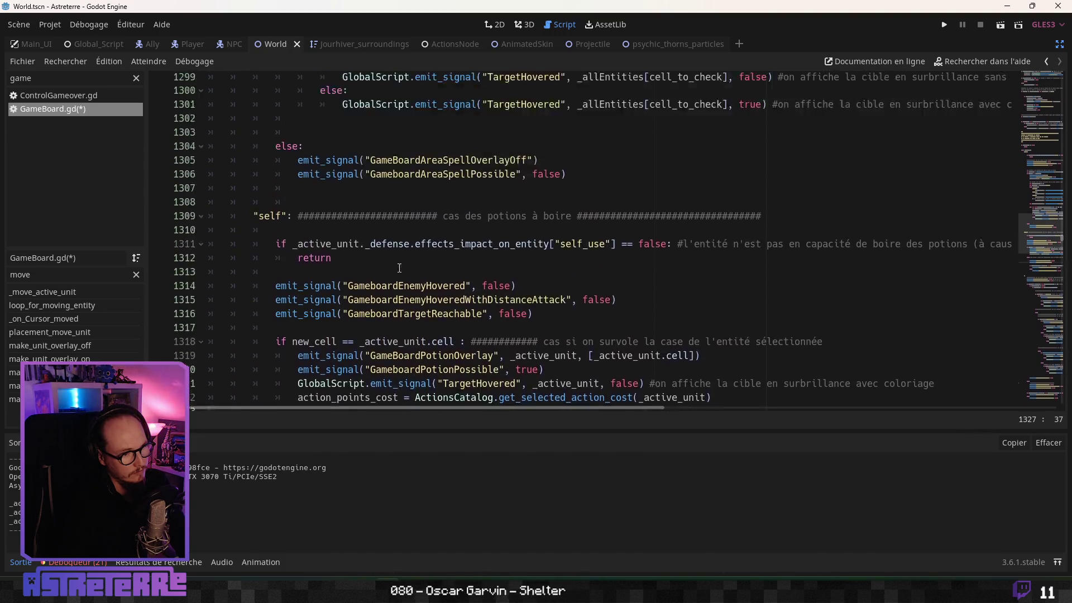
scroll(399, 268, up, 10)
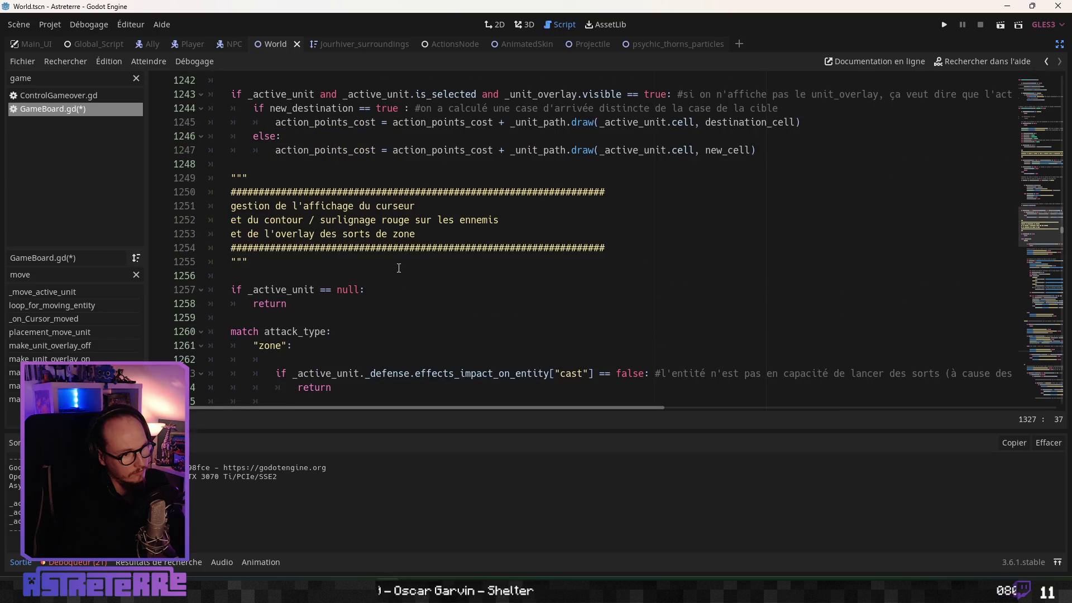
scroll(400, 270, down, 20)
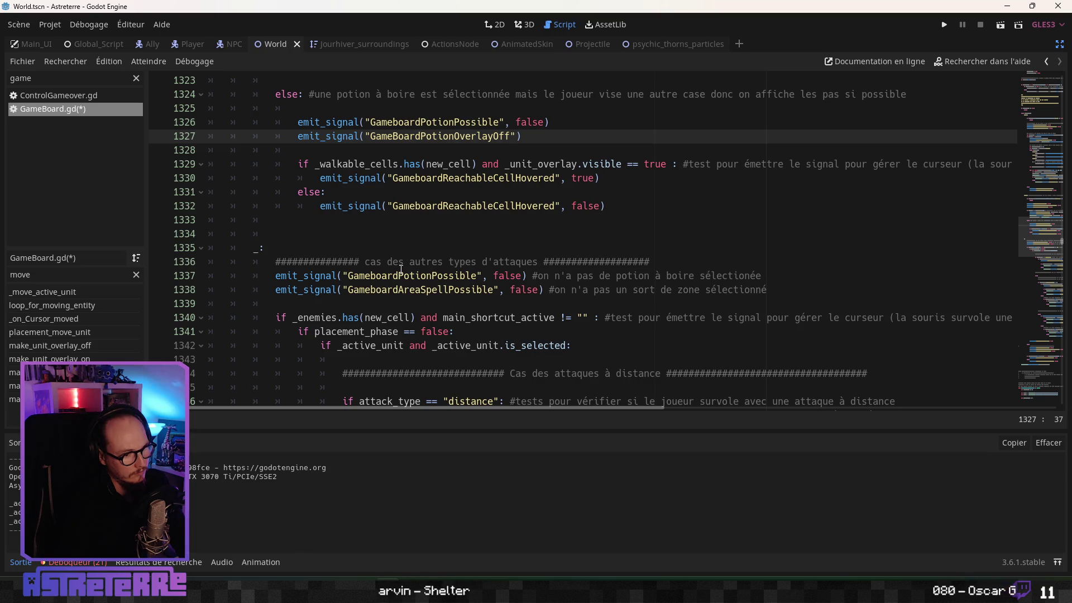
click(401, 271)
scroll(401, 270, down, 14)
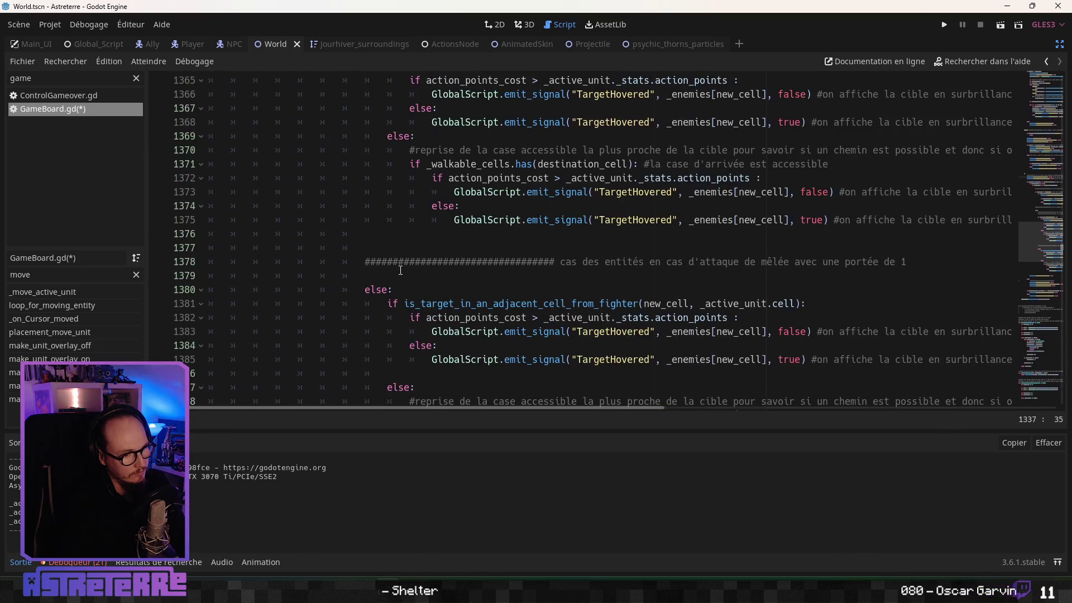
scroll(401, 270, down, 6)
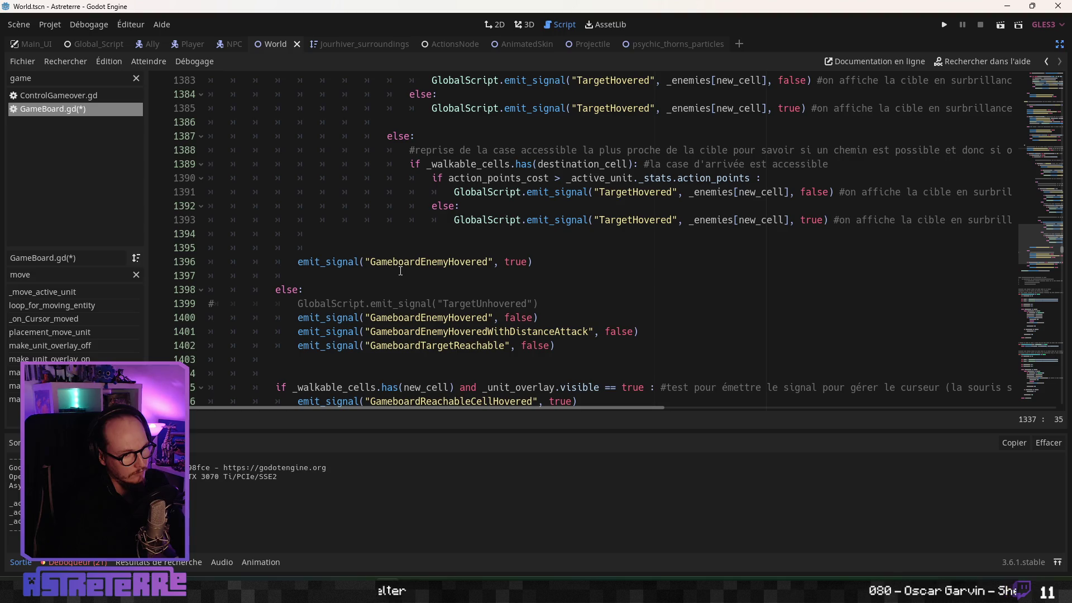
scroll(400, 271, down, 1)
scroll(398, 270, up, 20)
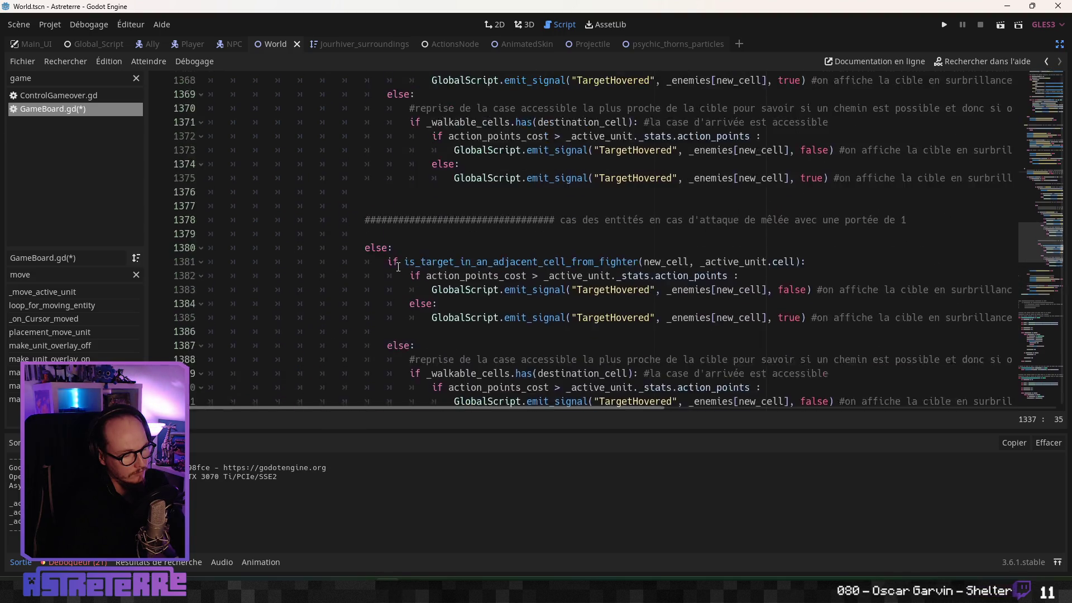
scroll(398, 267, up, 3)
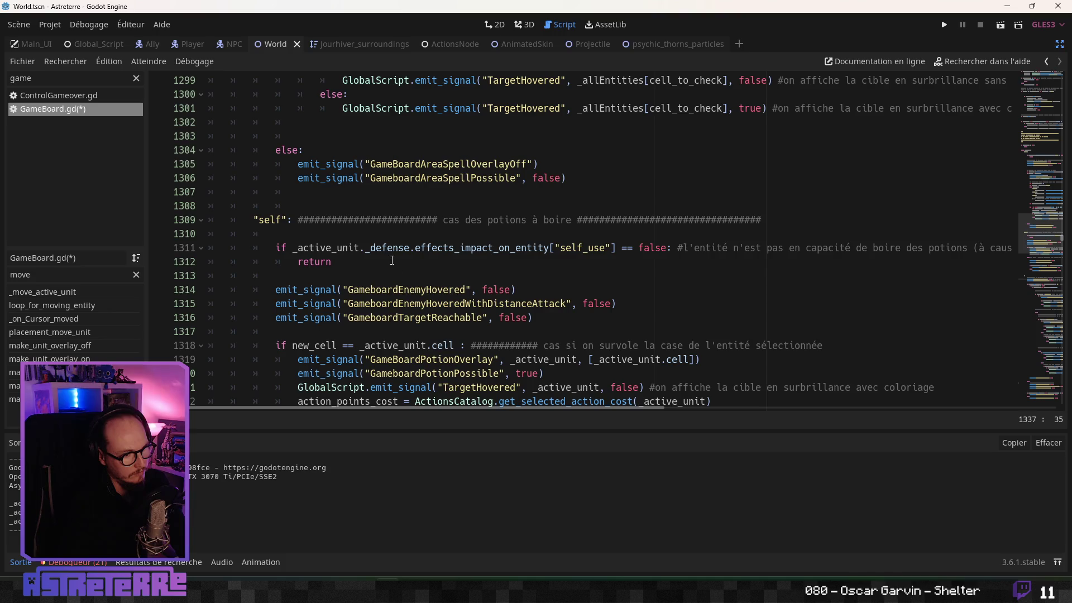
click(385, 248)
scroll(391, 252, down, 2)
click(398, 276)
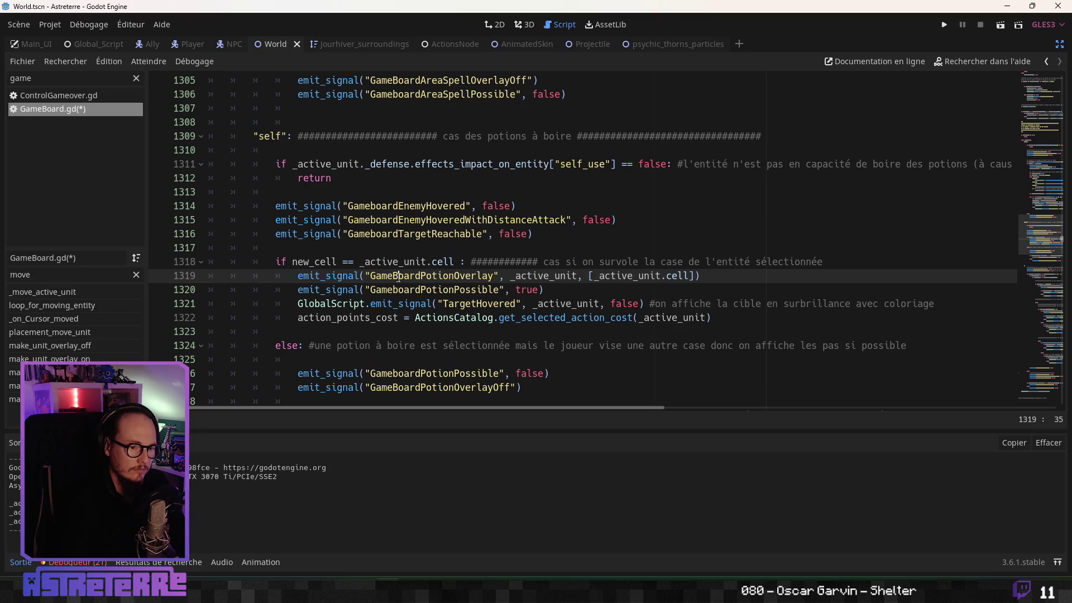
Step: Scroll back up to the 'self' potion case around line 1309
scroll(398, 277, down, 1)
scroll(398, 277, down, 6)
click(398, 278)
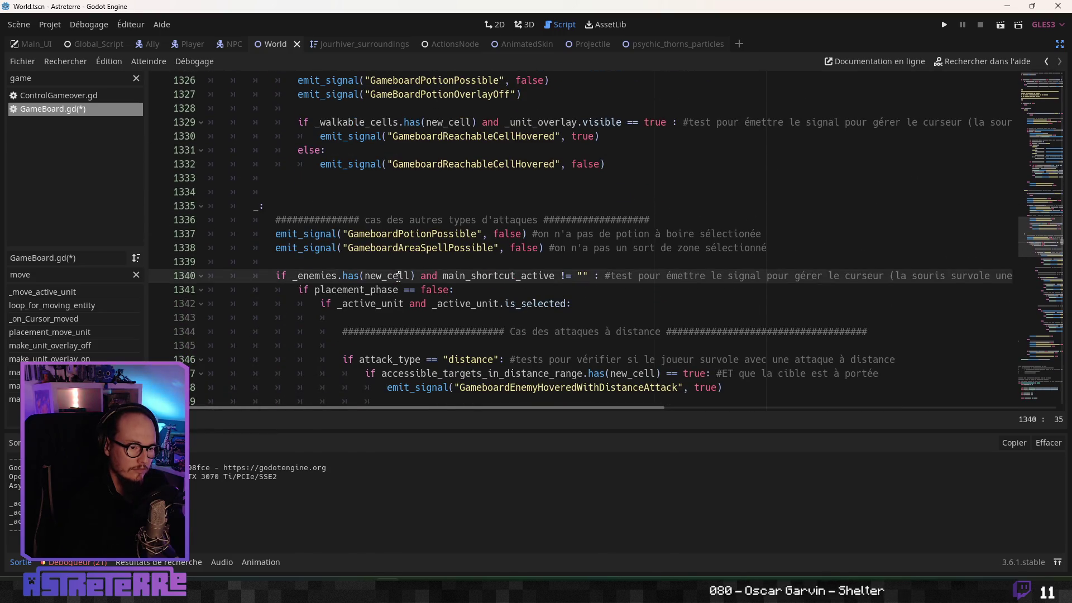
scroll(398, 278, down, 6)
scroll(398, 277, down, 10)
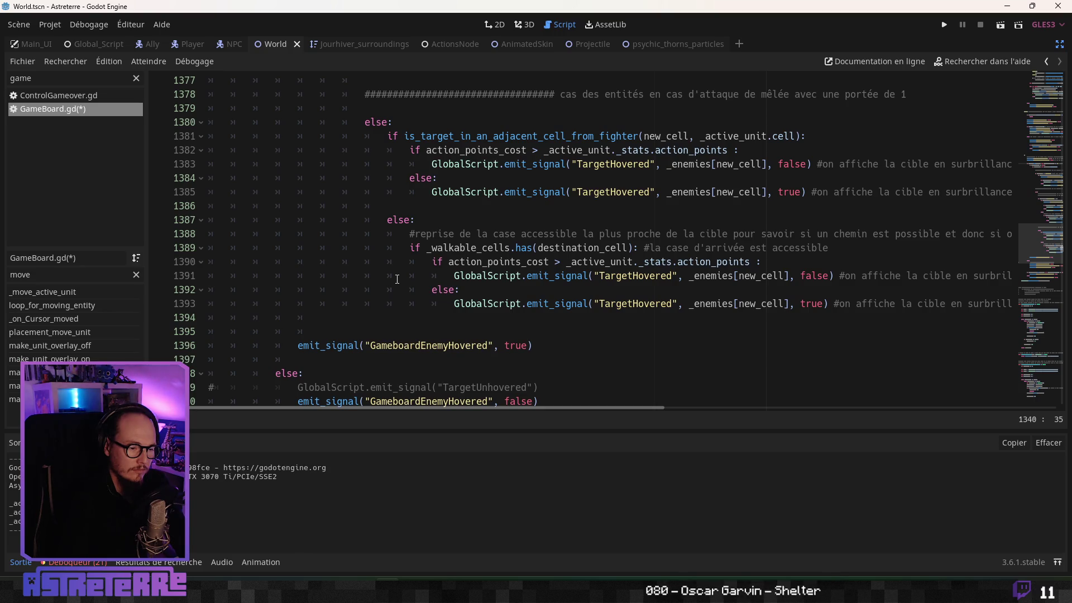
scroll(395, 277, up, 20)
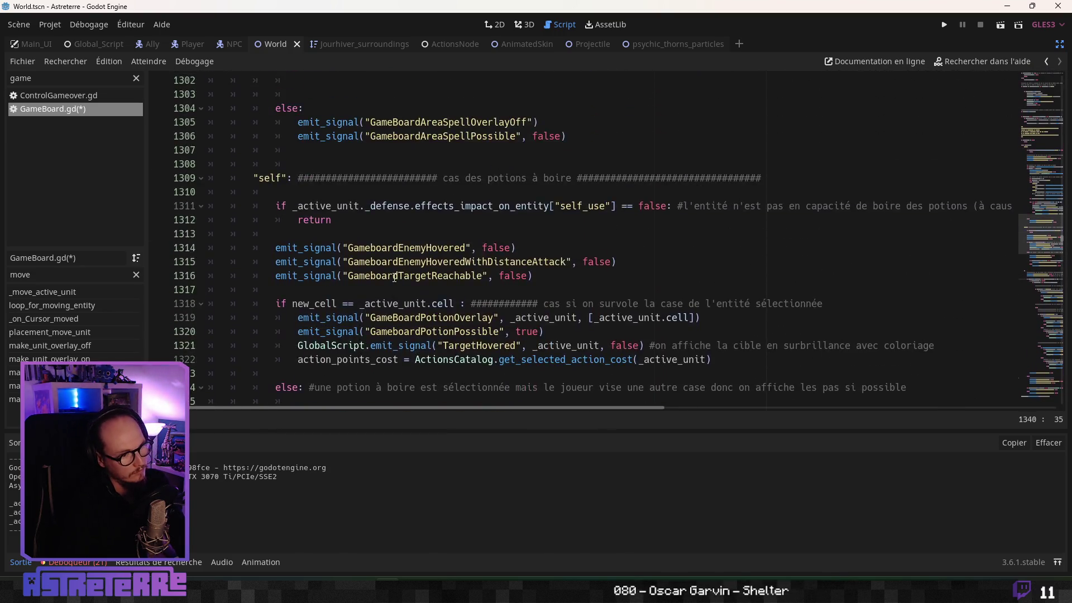
scroll(378, 274, up, 9)
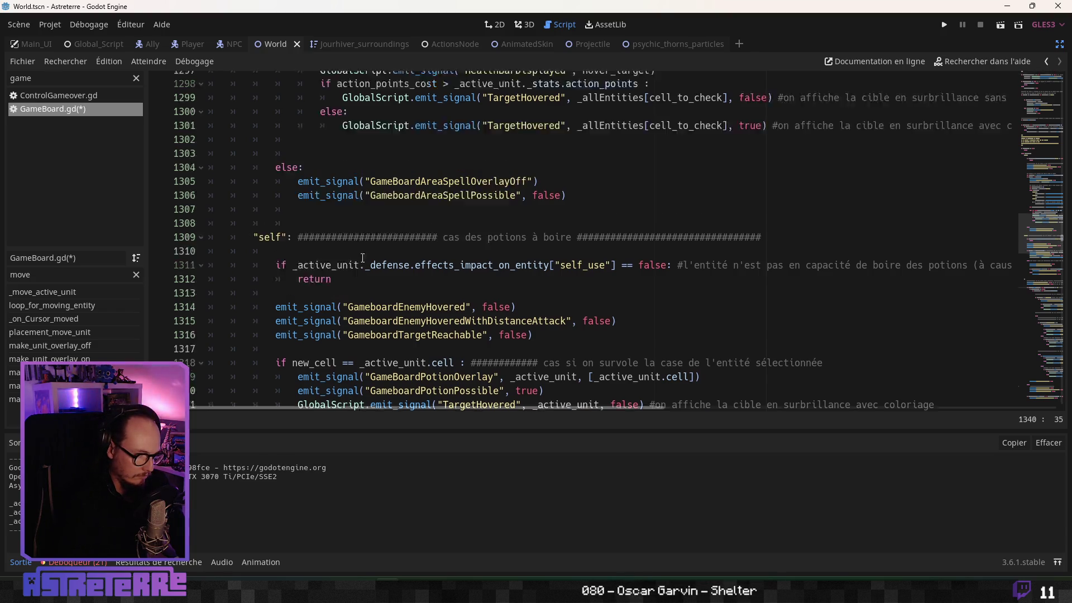
scroll(362, 259, up, 7)
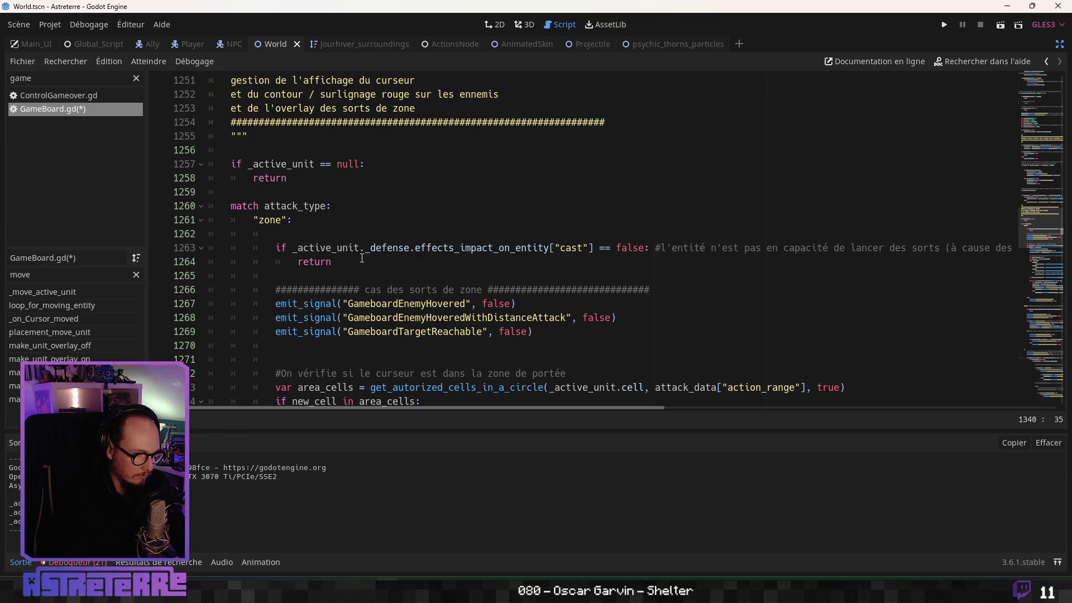
scroll(362, 259, down, 19)
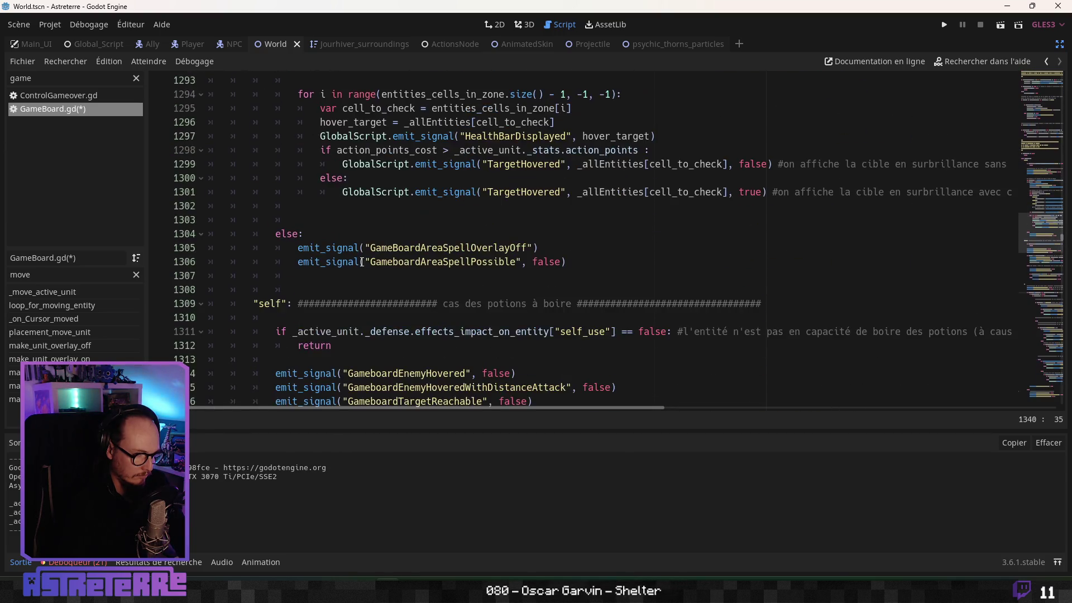
scroll(362, 262, down, 7)
scroll(362, 262, up, 1)
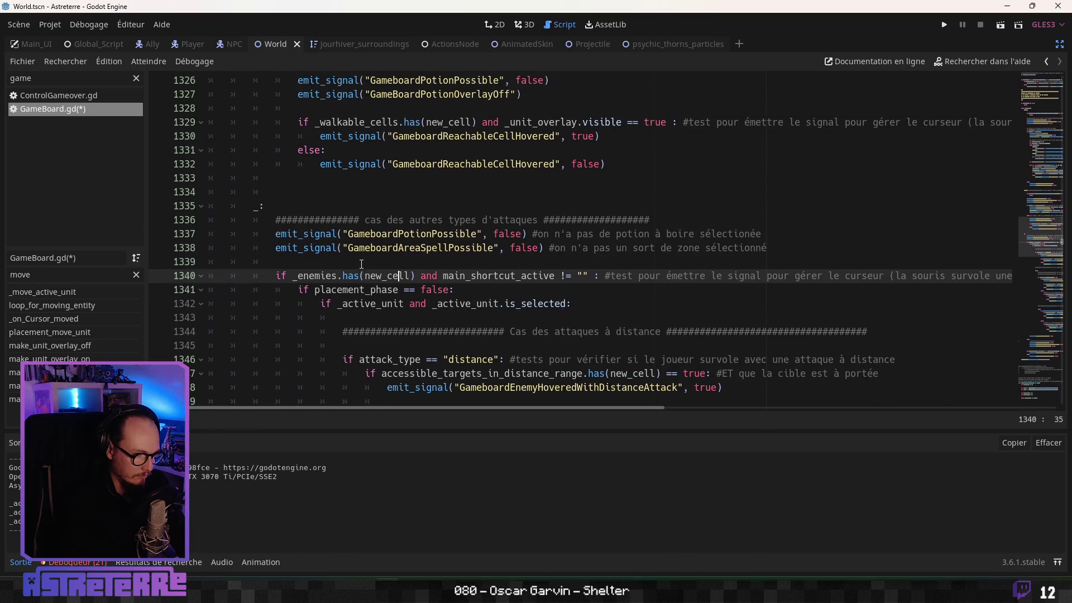
scroll(361, 264, up, 2)
scroll(361, 264, down, 1)
scroll(361, 264, up, 4)
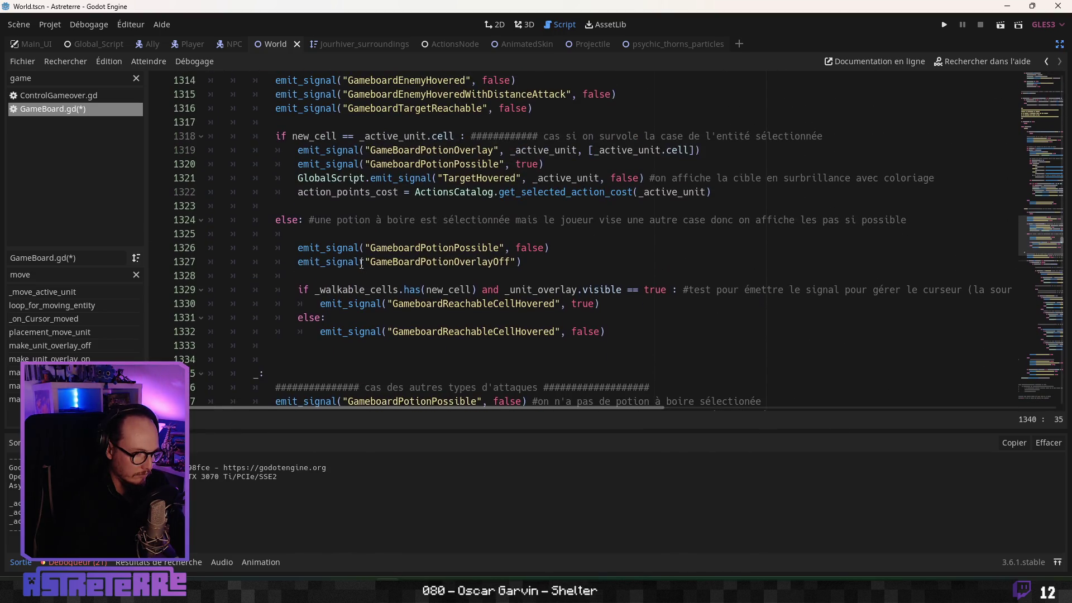
scroll(362, 264, down, 3)
scroll(361, 263, down, 2)
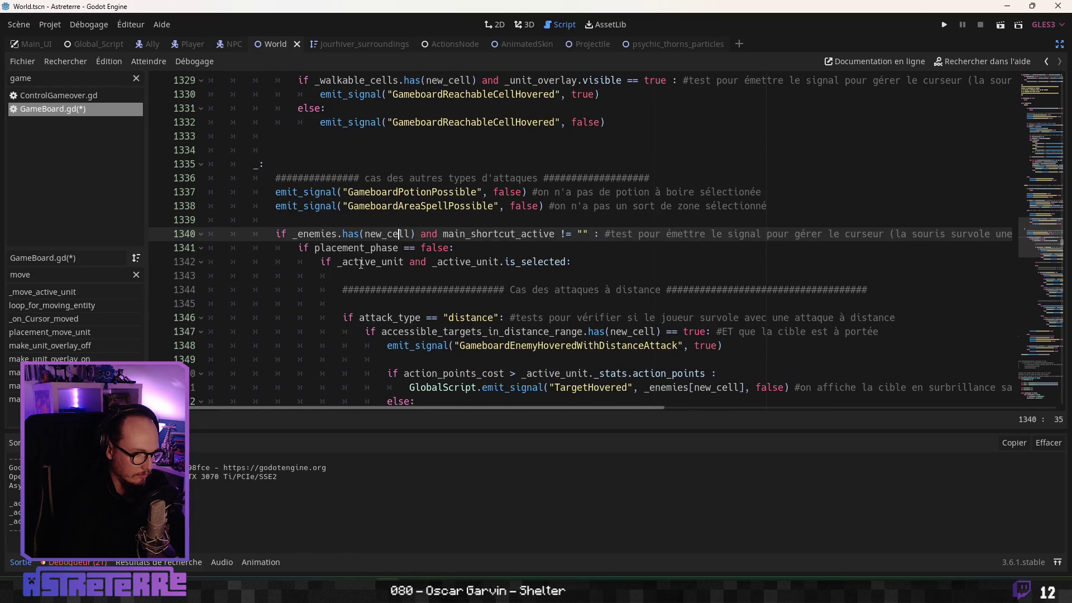
scroll(362, 263, up, 8)
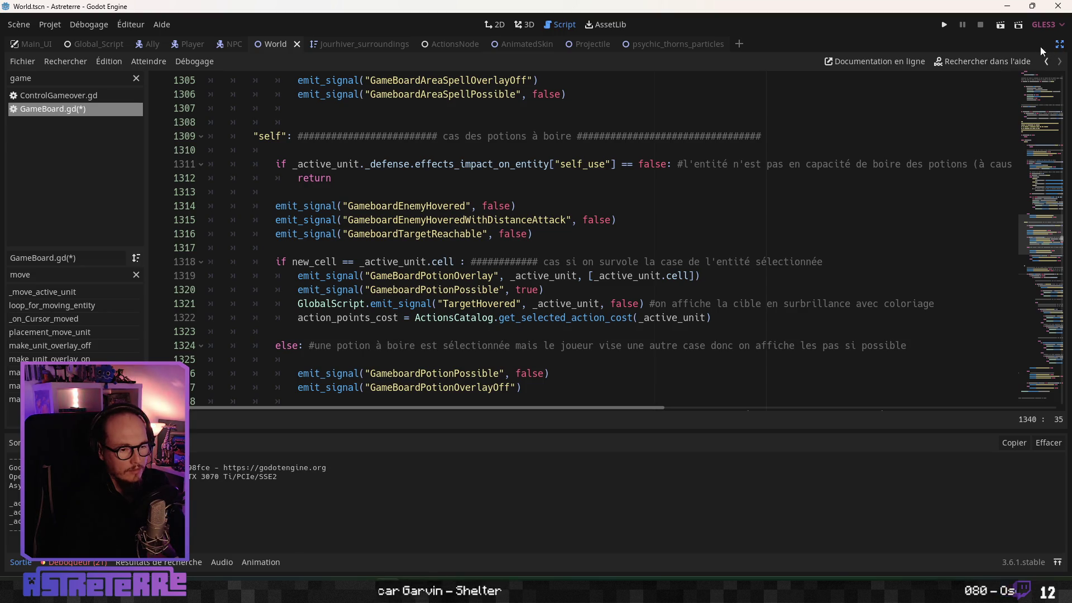
Step: Change the self_use check from false to true and delete the early return beneath it
double_click(649, 165)
text(true)
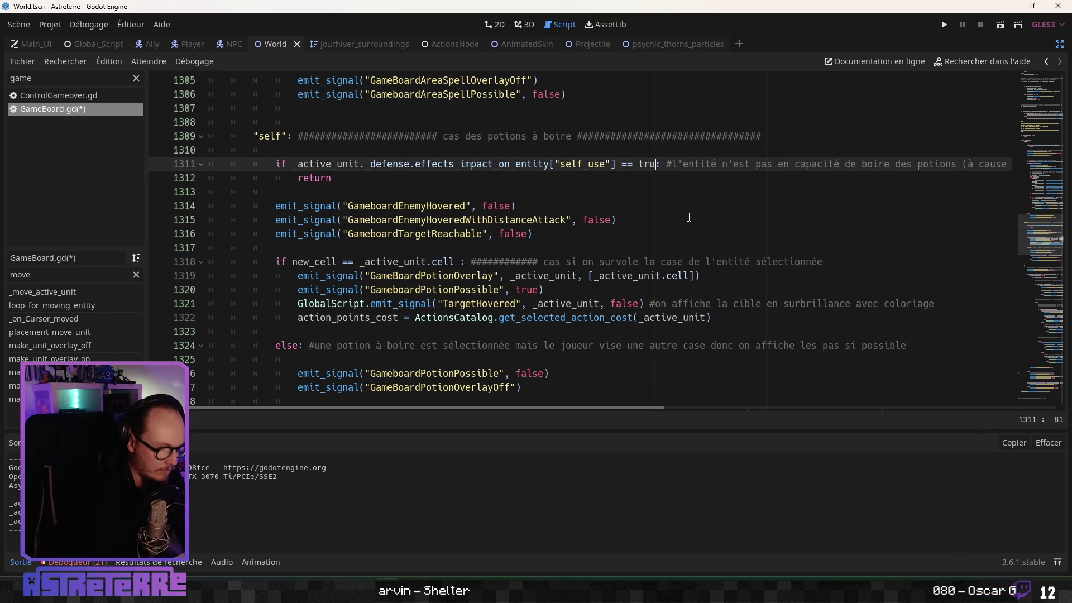
click(361, 208)
double_click(314, 178)
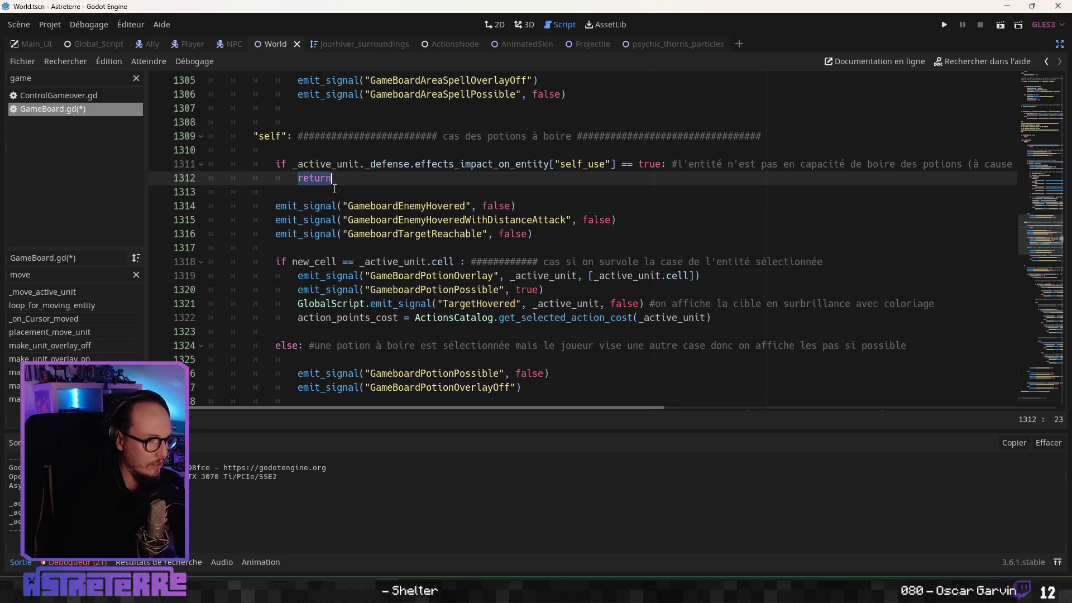
key(BackSpace)
Step: Indent the potion-drinking code on lines 1313–1332 one level under the self_use check
mouse_move(282, 199)
mouse_down()
mouse_move(335, 263)
mouse_move(369, 346)
mouse_move(370, 321)
mouse_up()
right_click(370, 321)
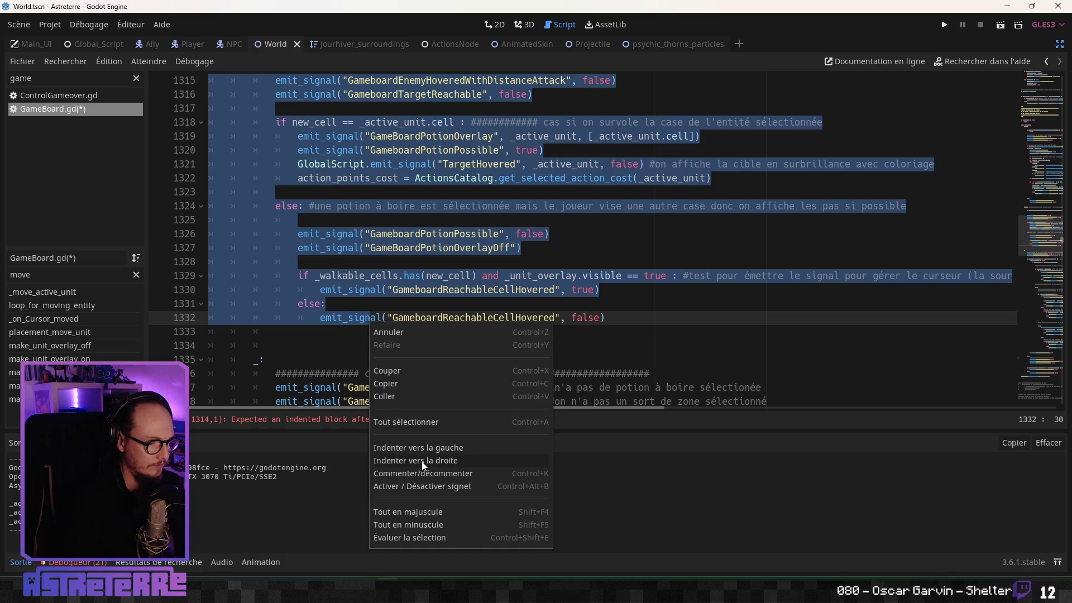
click(402, 459)
click(390, 261)
scroll(390, 318, up, 1)
scroll(390, 318, up, 1)
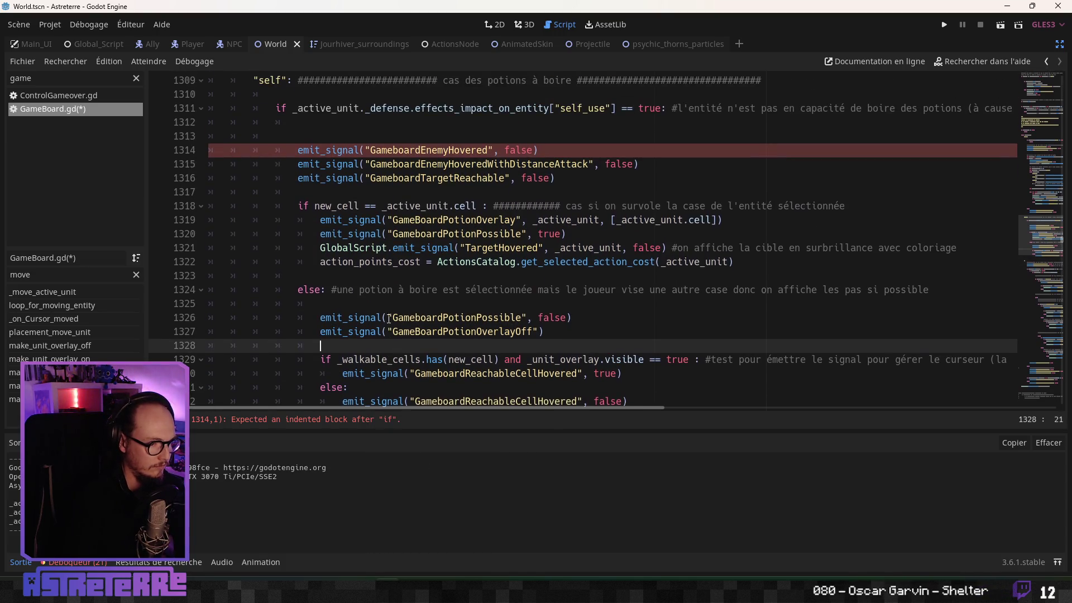
click(369, 274)
click(380, 303)
click(382, 317)
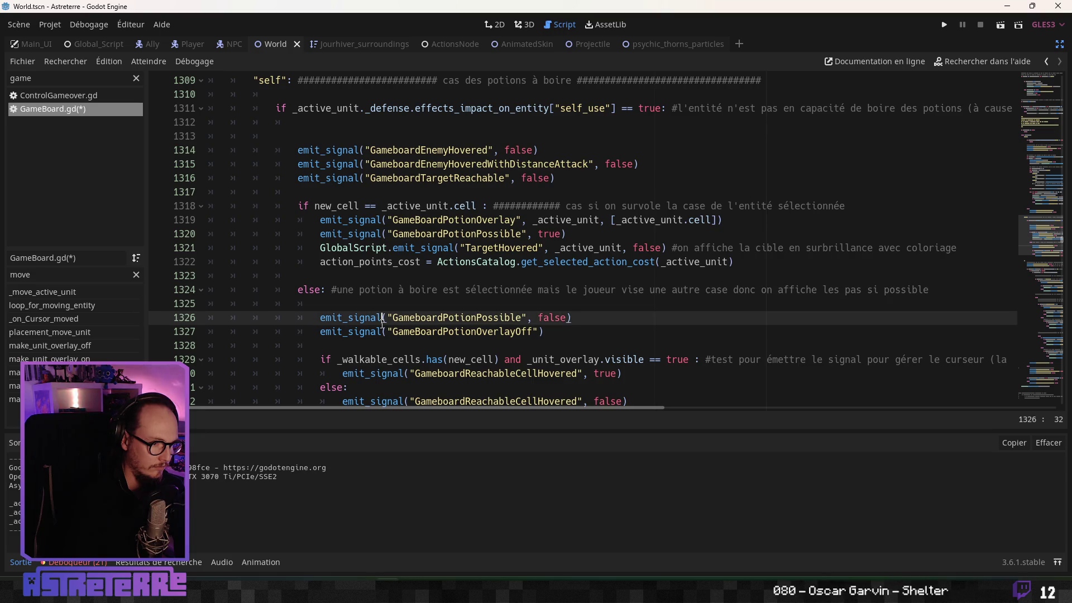
Step: Reword the line 1311 comment: remove 'pas' and the '(à cause des effets sur elle)' remark
click(728, 108)
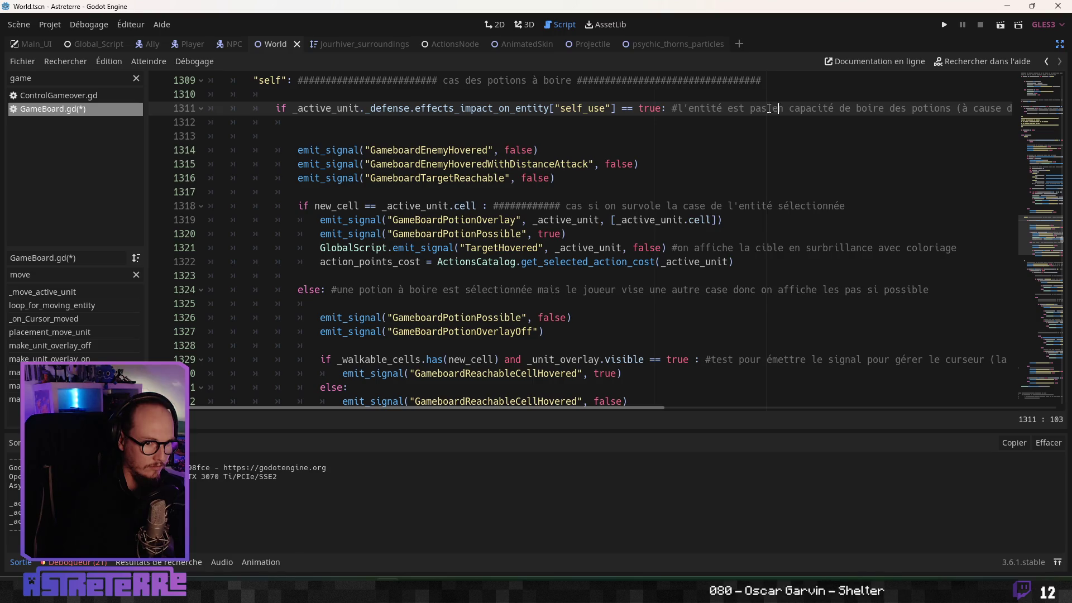
double_click(759, 108)
key(BackSpace)
key(BackSpace)
click(767, 140)
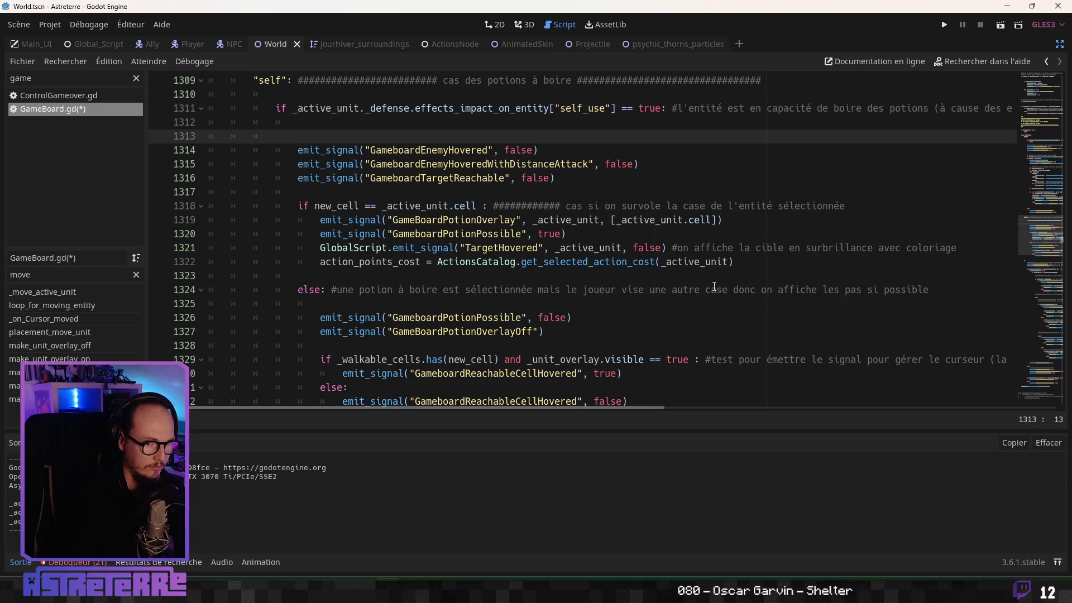
drag(658, 408, 868, 399)
drag(704, 108, 539, 108)
key(BackSpace)
click(546, 178)
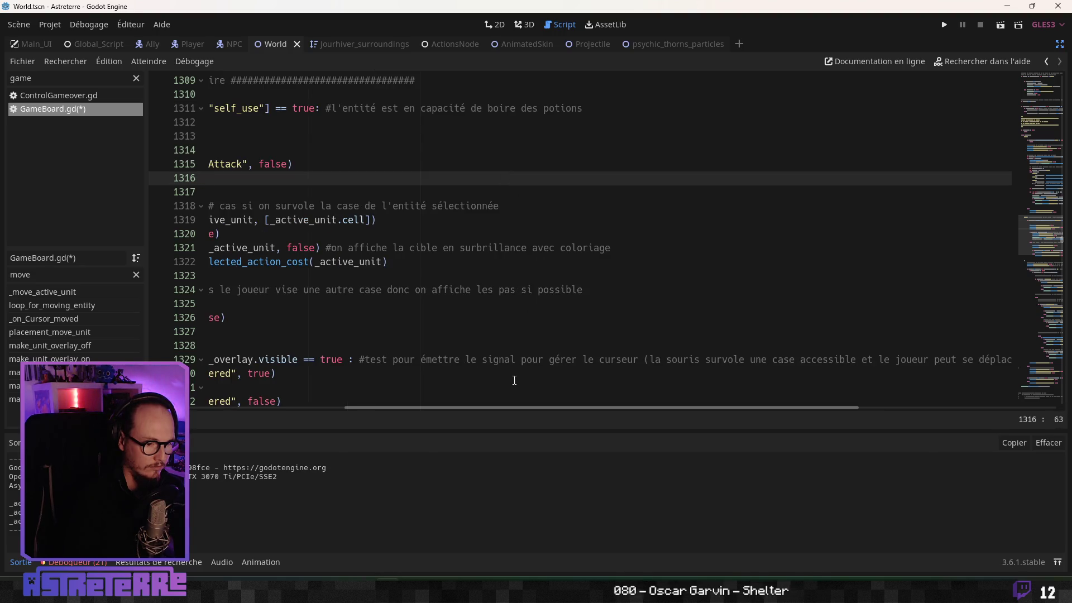
drag(490, 408, 335, 408)
click(388, 289)
scroll(390, 284, down, 2)
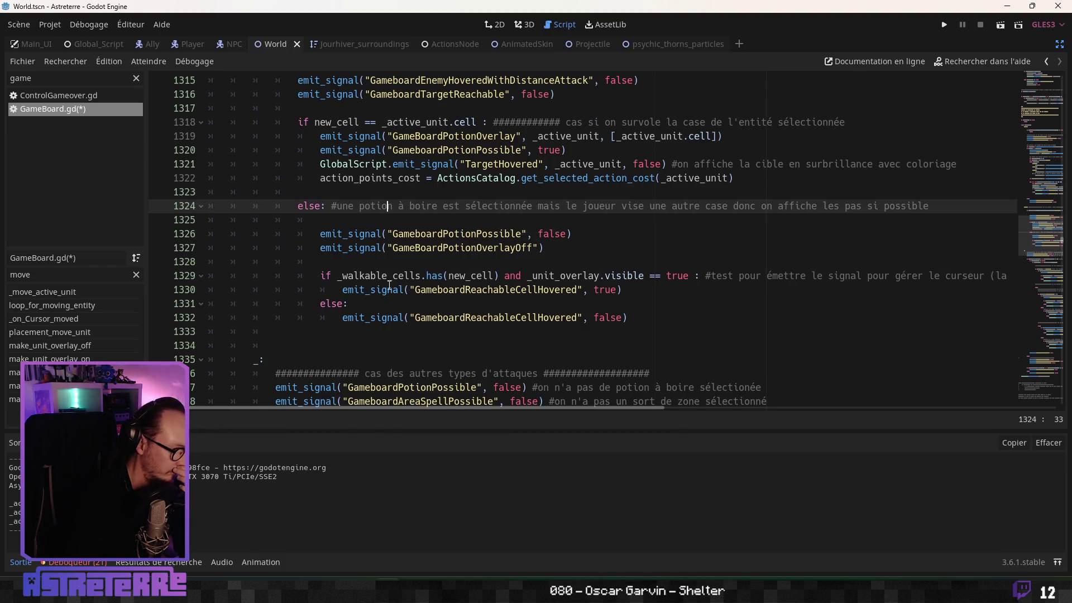
scroll(389, 285, down, 12)
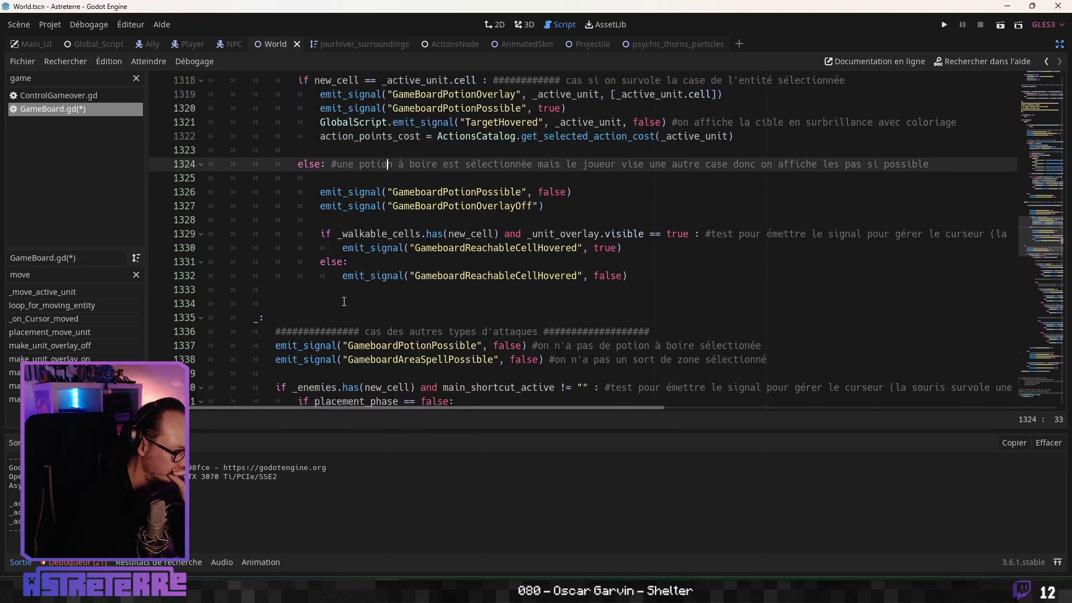
scroll(322, 310, down, 15)
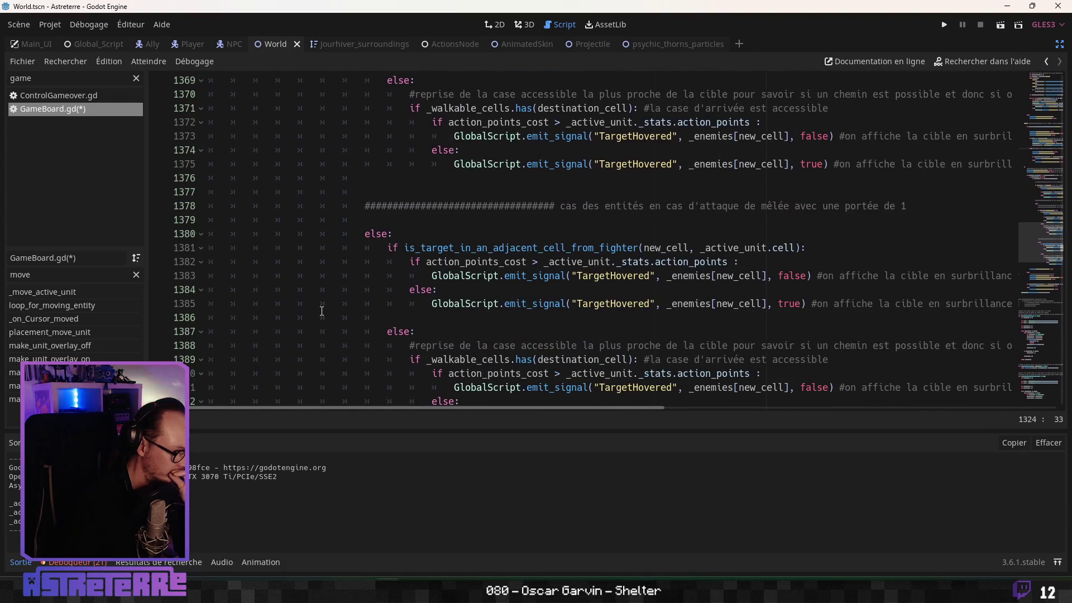
scroll(327, 308, up, 12)
scroll(326, 309, up, 15)
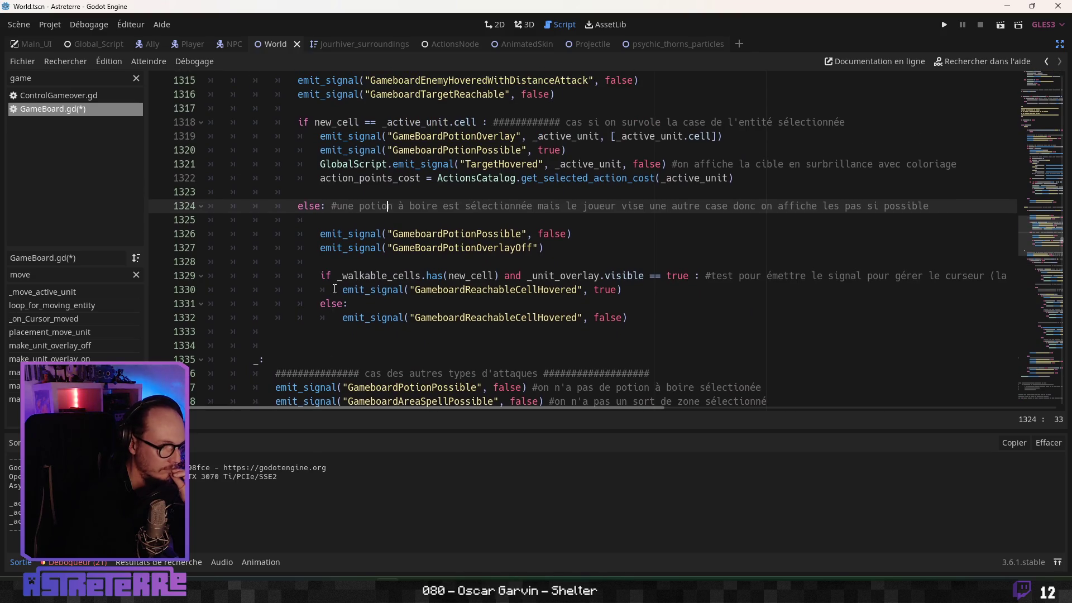
drag(320, 275, 379, 323)
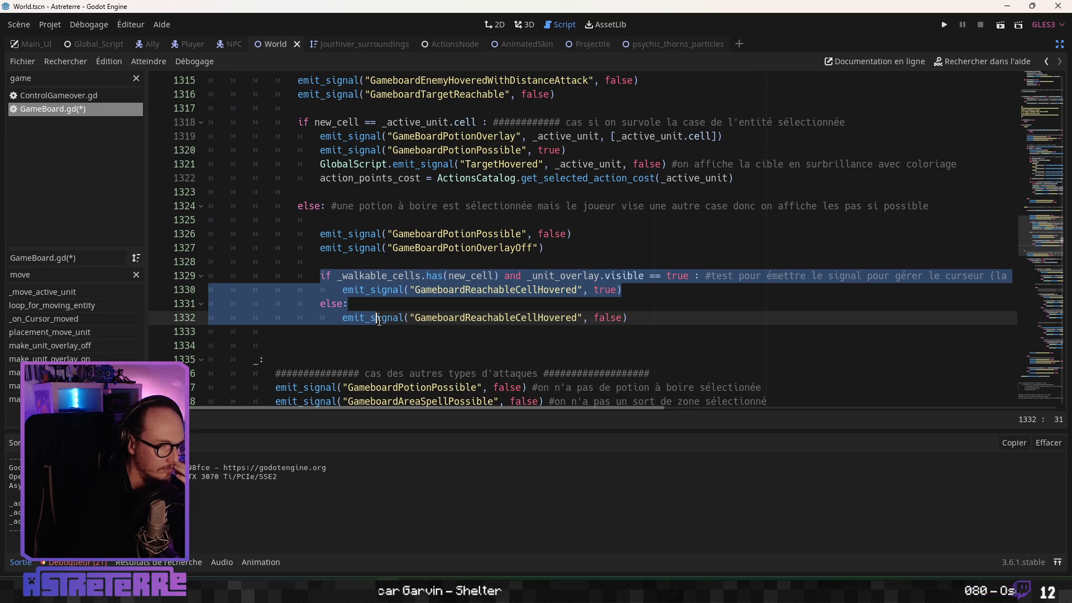
scroll(379, 321, up, 2)
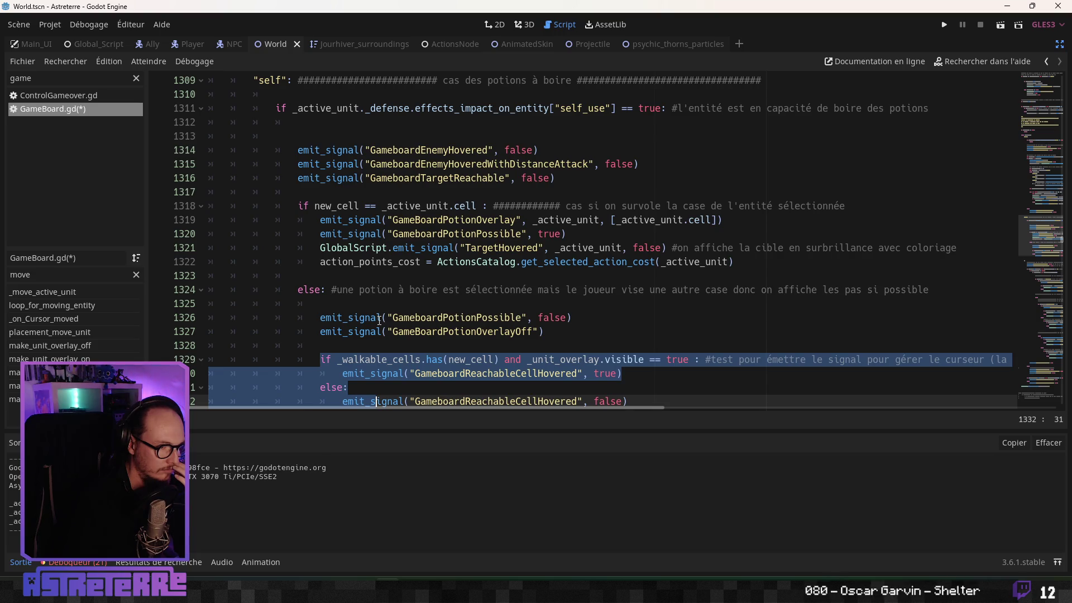
scroll(379, 320, down, 1)
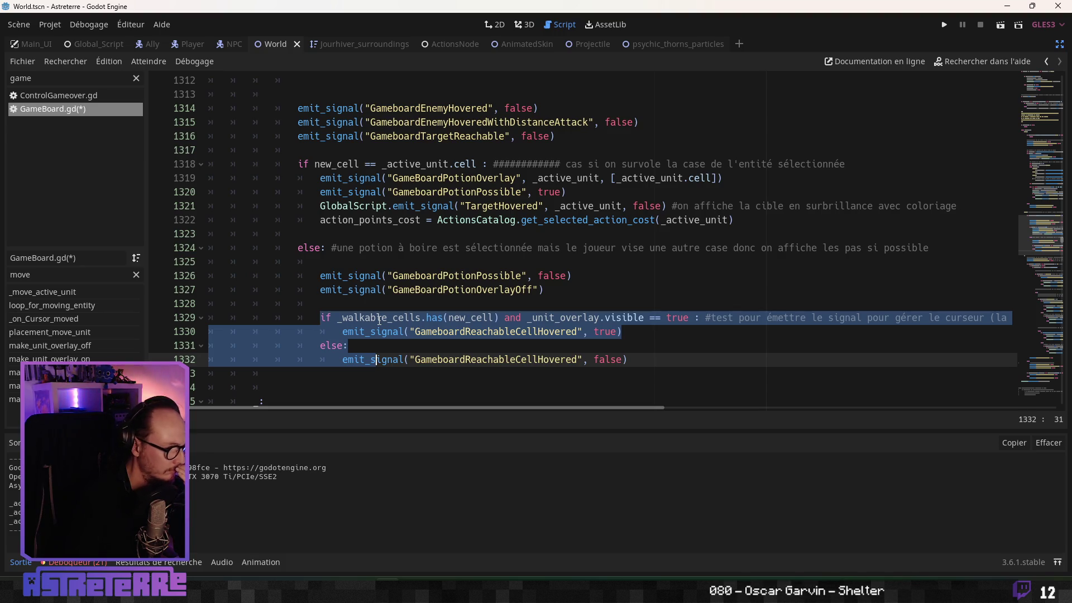
click(366, 290)
scroll(366, 292, up, 2)
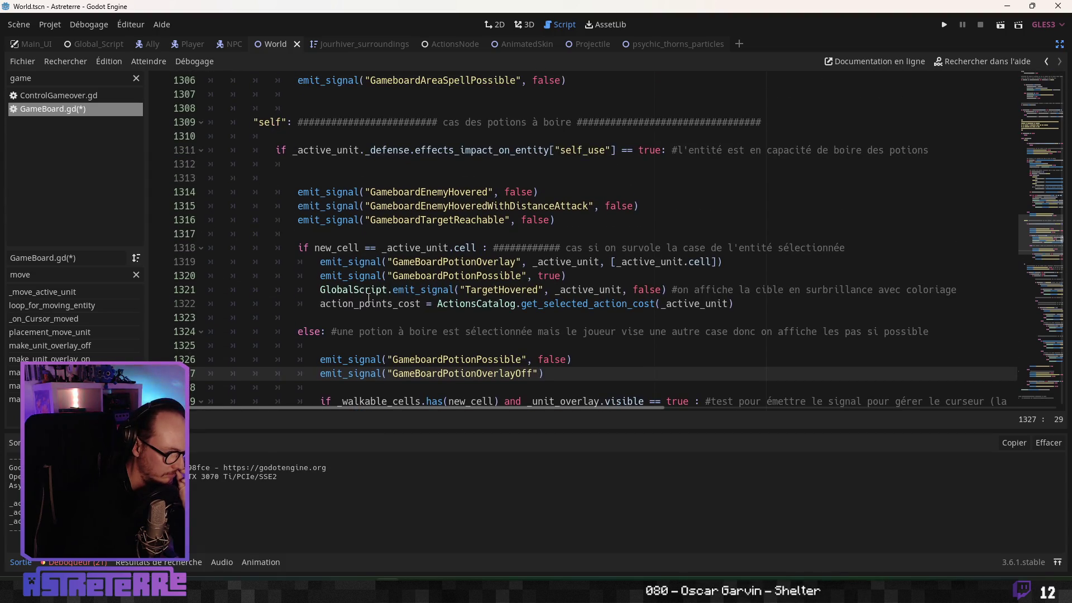
scroll(368, 297, down, 2)
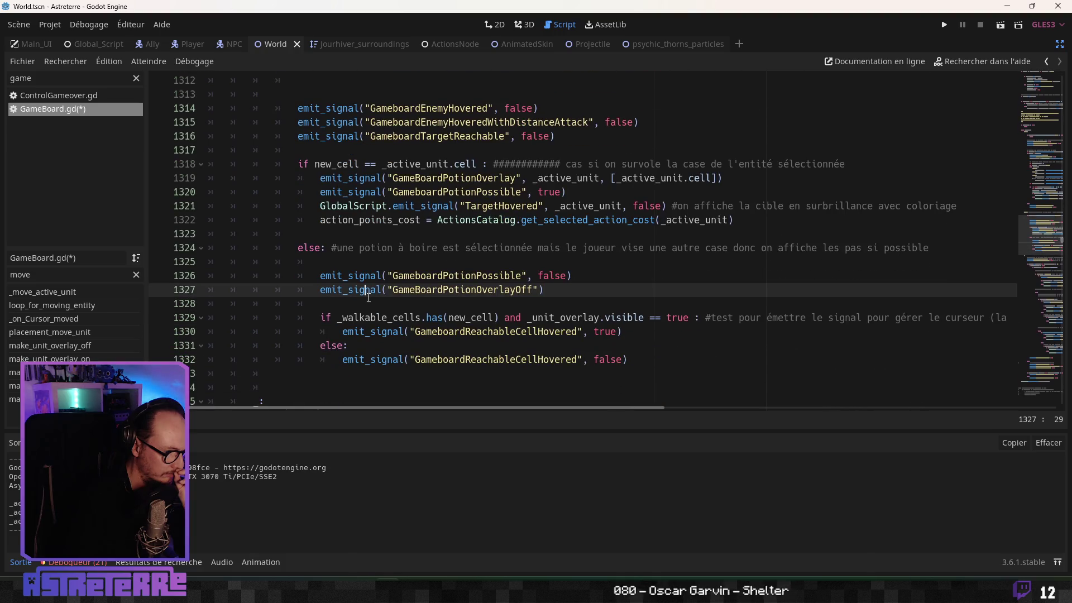
scroll(368, 298, up, 3)
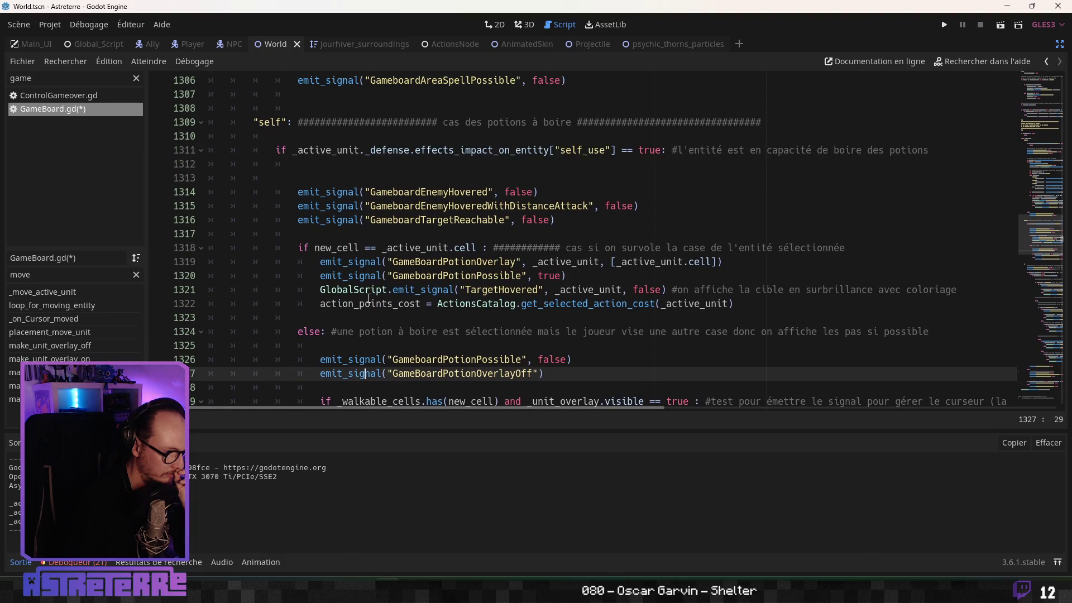
scroll(369, 297, down, 4)
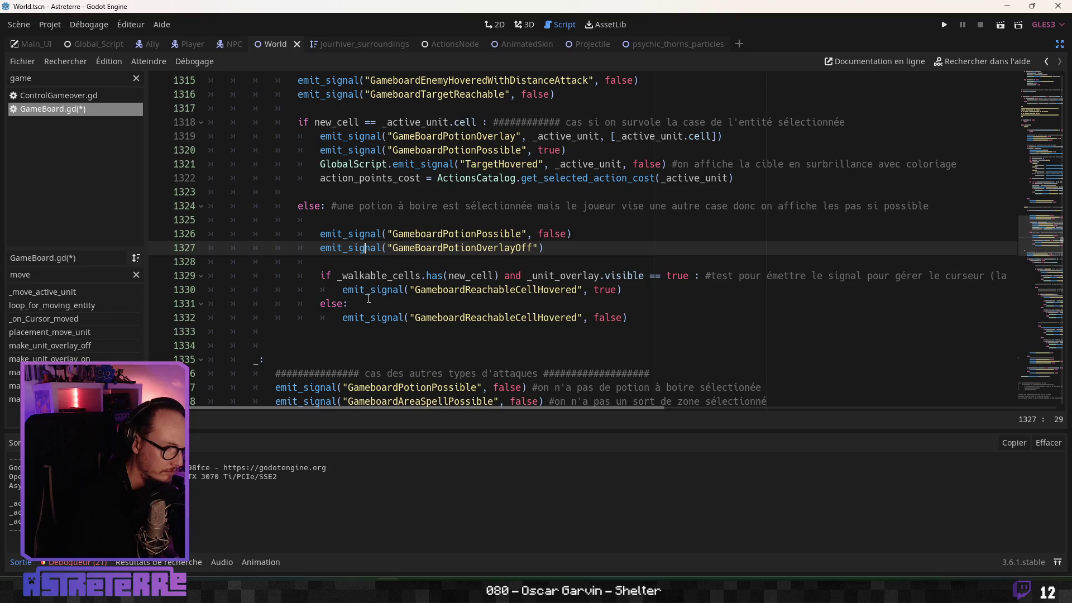
scroll(368, 298, up, 3)
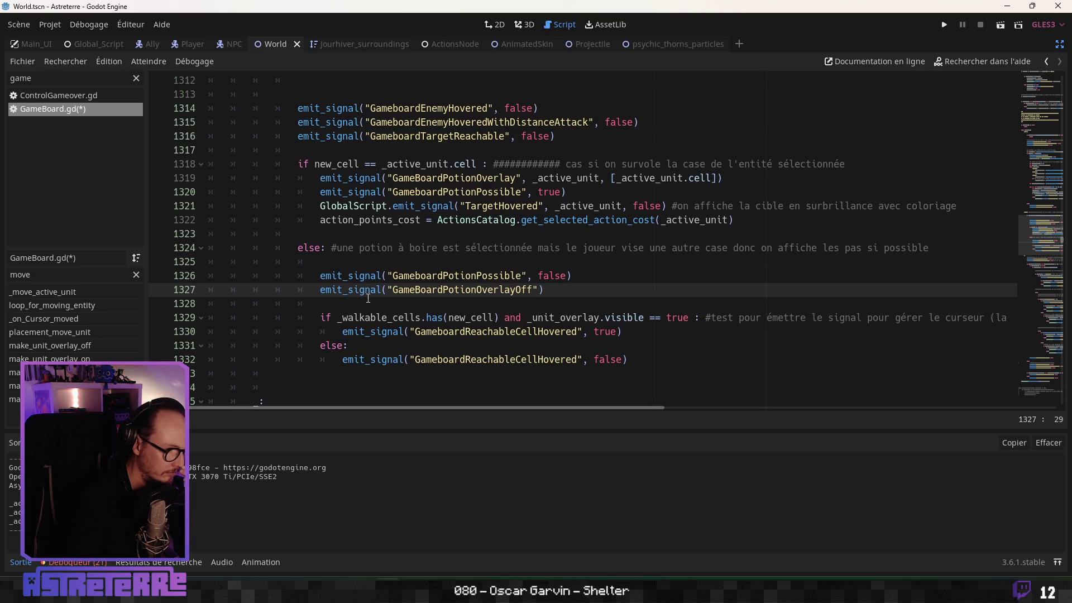
scroll(368, 299, down, 2)
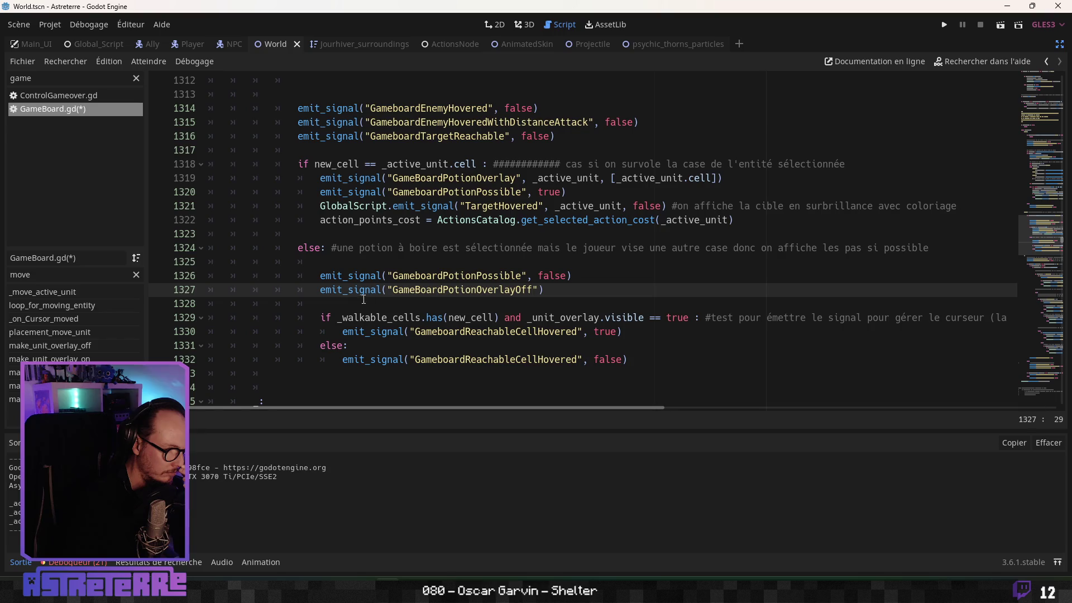
click(332, 304)
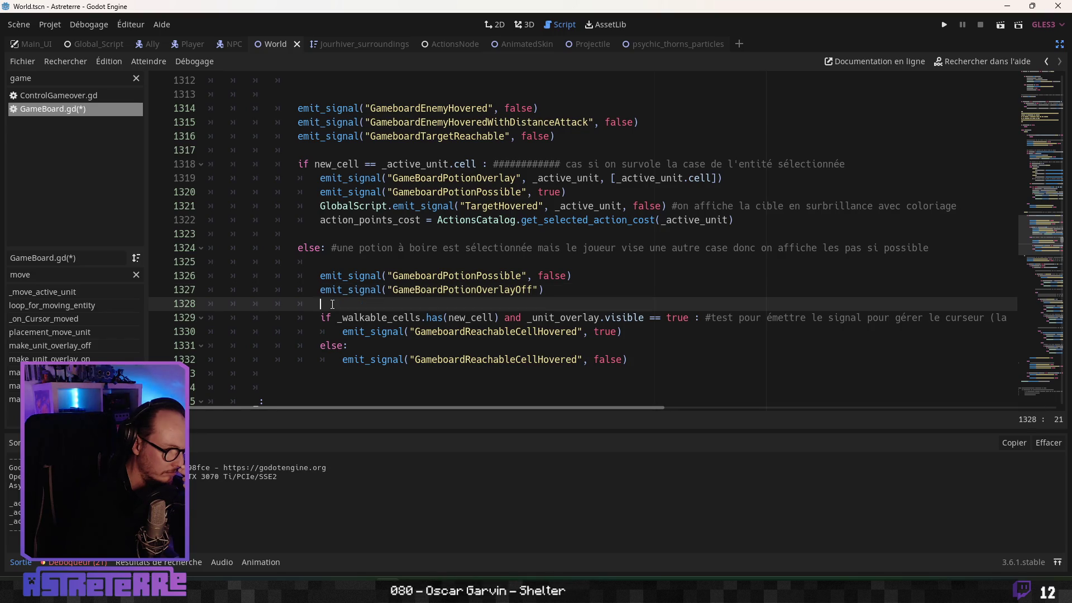
scroll(332, 304, up, 3)
scroll(332, 304, up, 6)
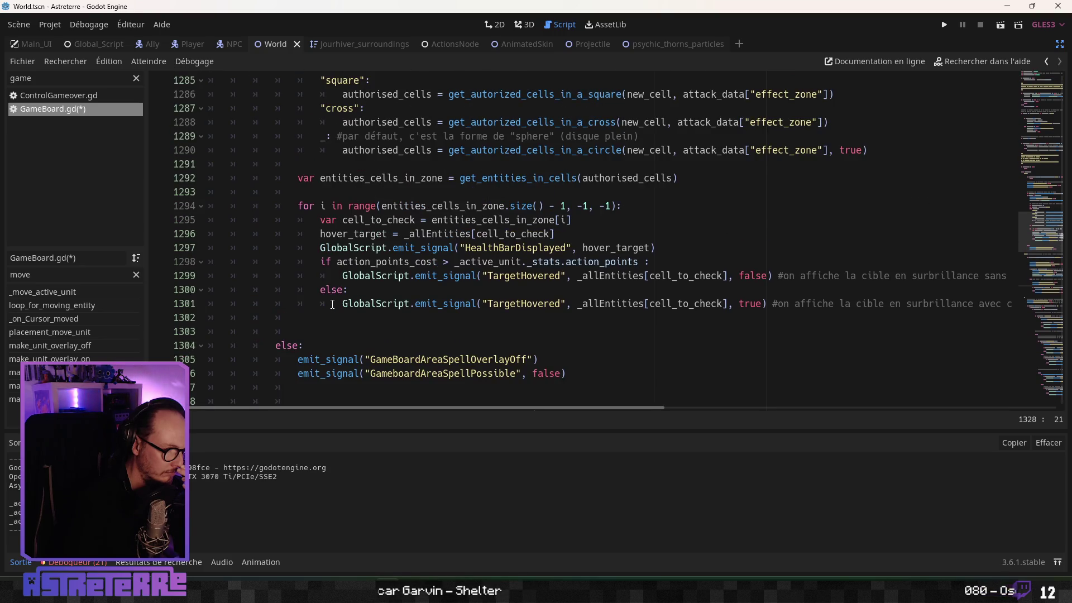
scroll(332, 303, up, 3)
scroll(332, 304, down, 2)
scroll(332, 303, up, 5)
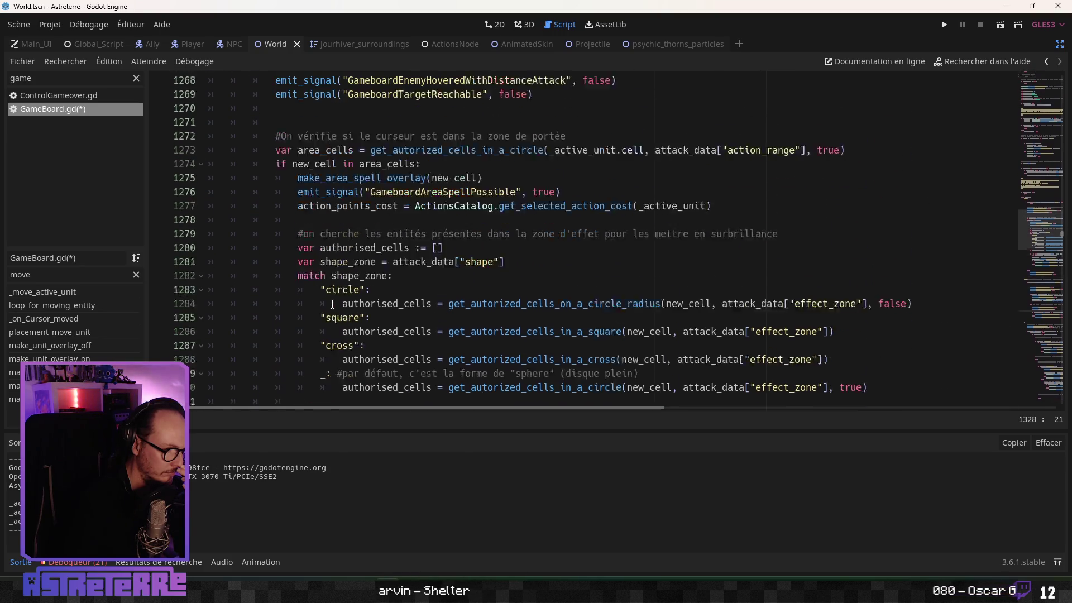
scroll(332, 303, up, 3)
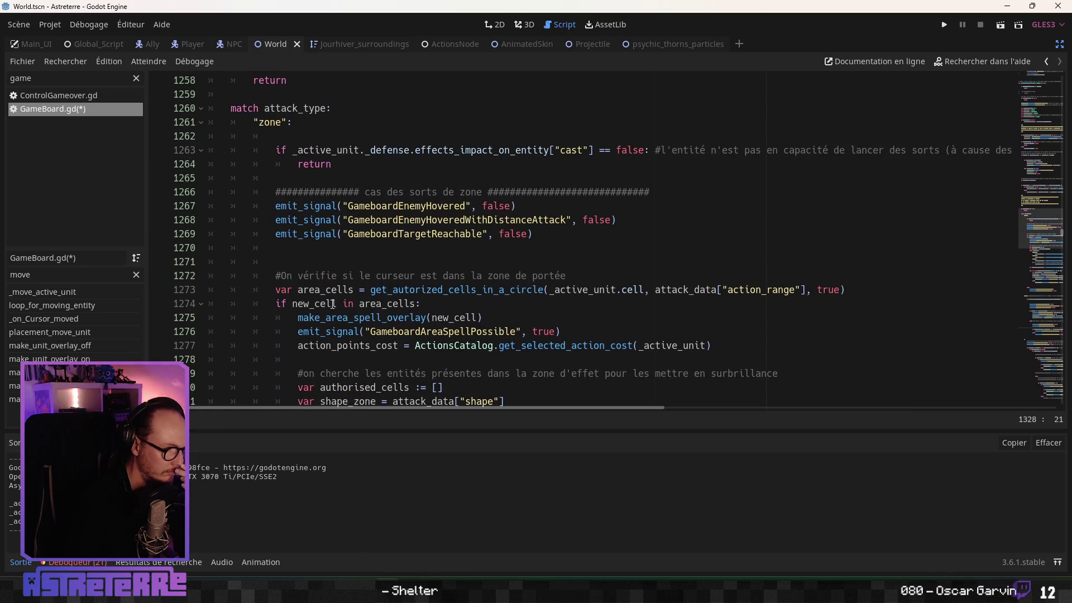
scroll(332, 303, up, 3)
scroll(333, 304, down, 12)
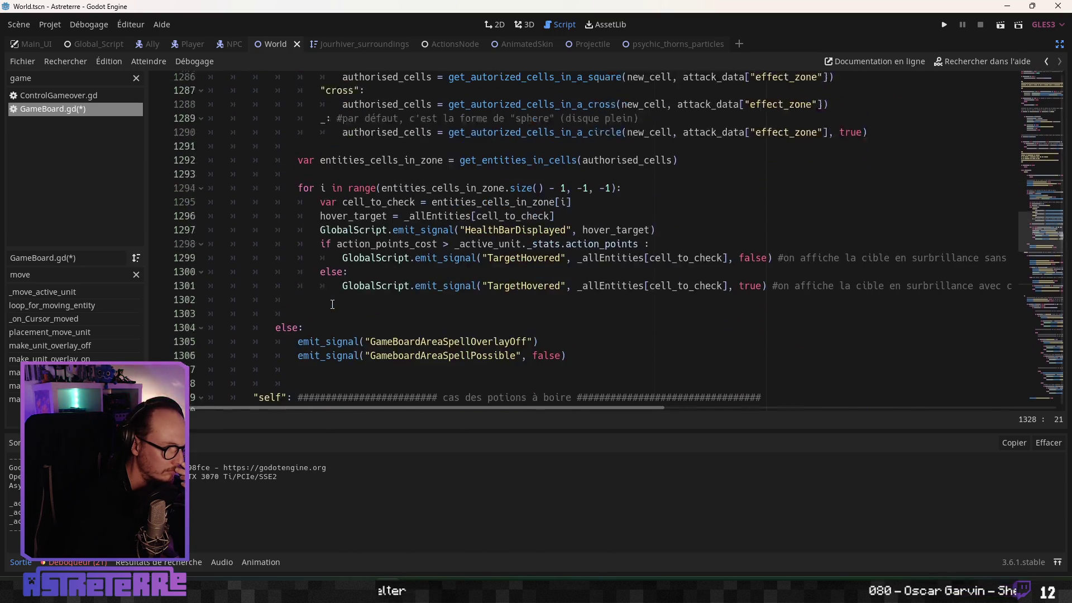
scroll(332, 303, down, 12)
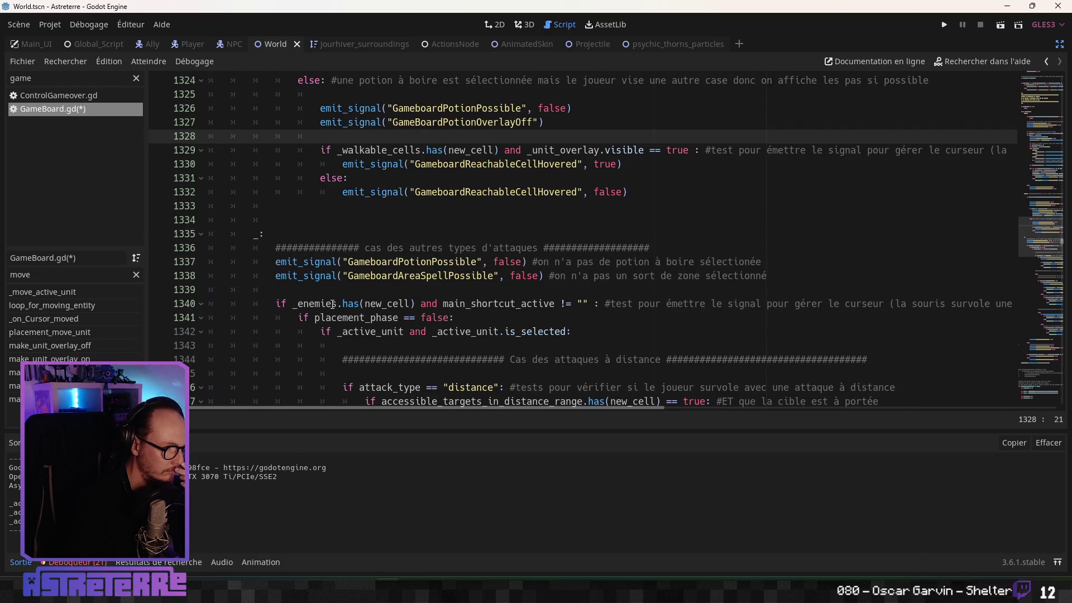
scroll(332, 304, up, 4)
scroll(356, 155, up, 3)
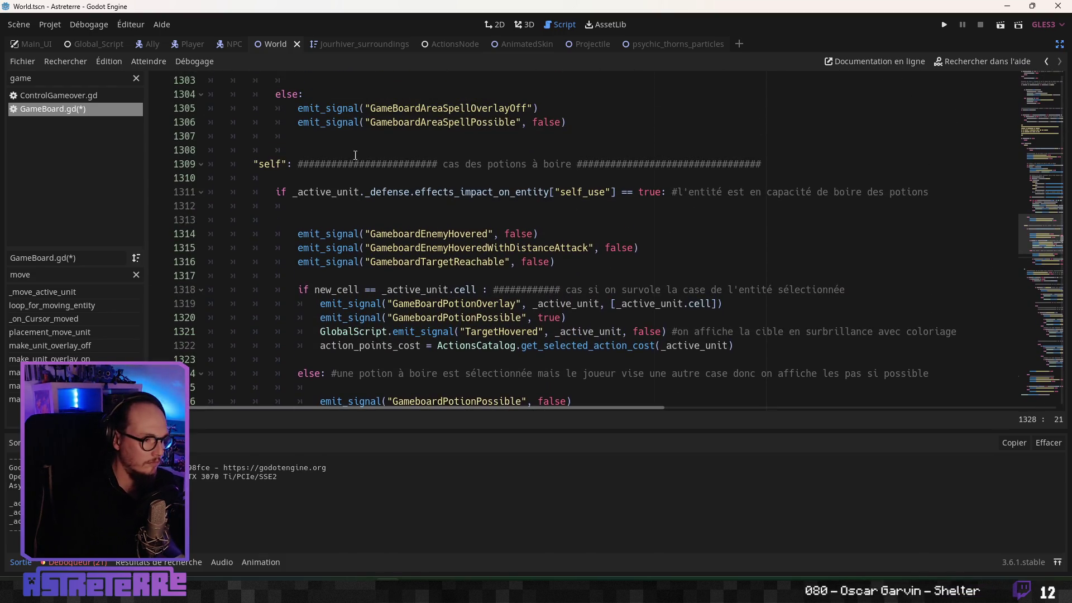
drag(275, 192, 937, 189)
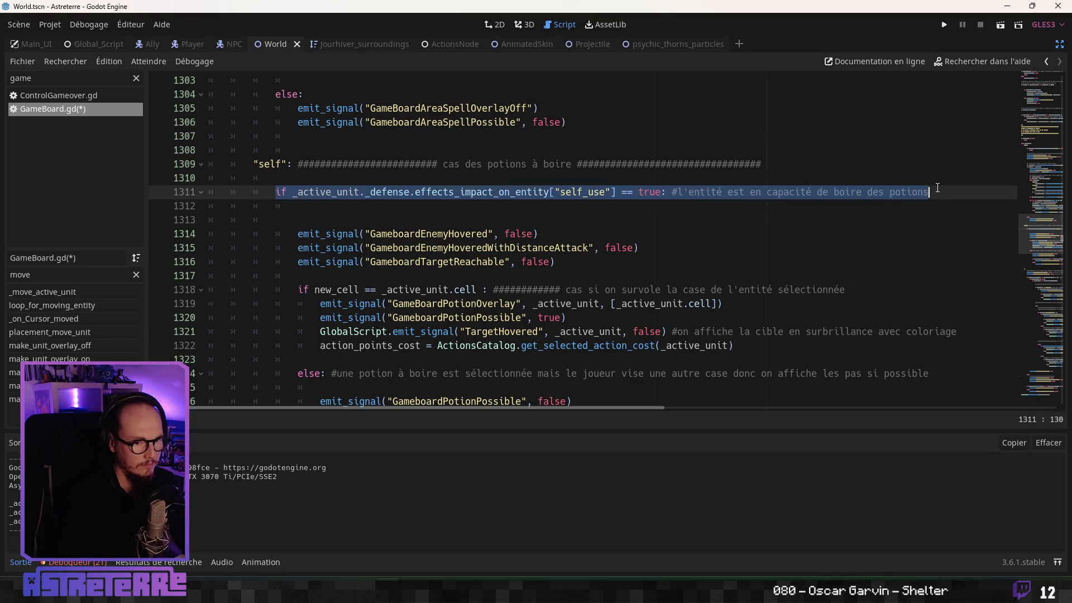
scroll(379, 296, down, 12)
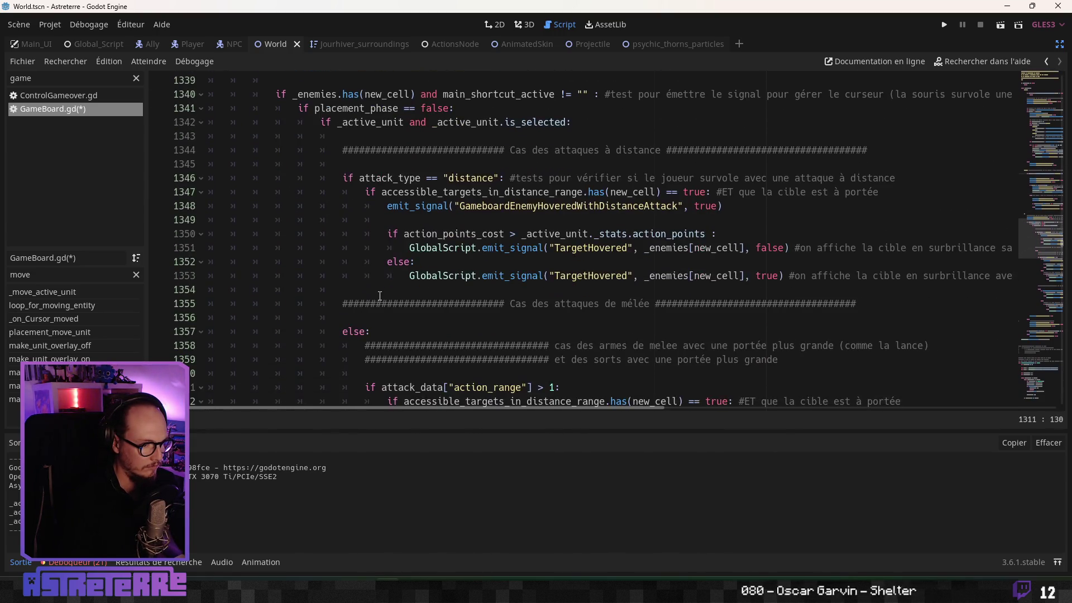
scroll(380, 296, down, 6)
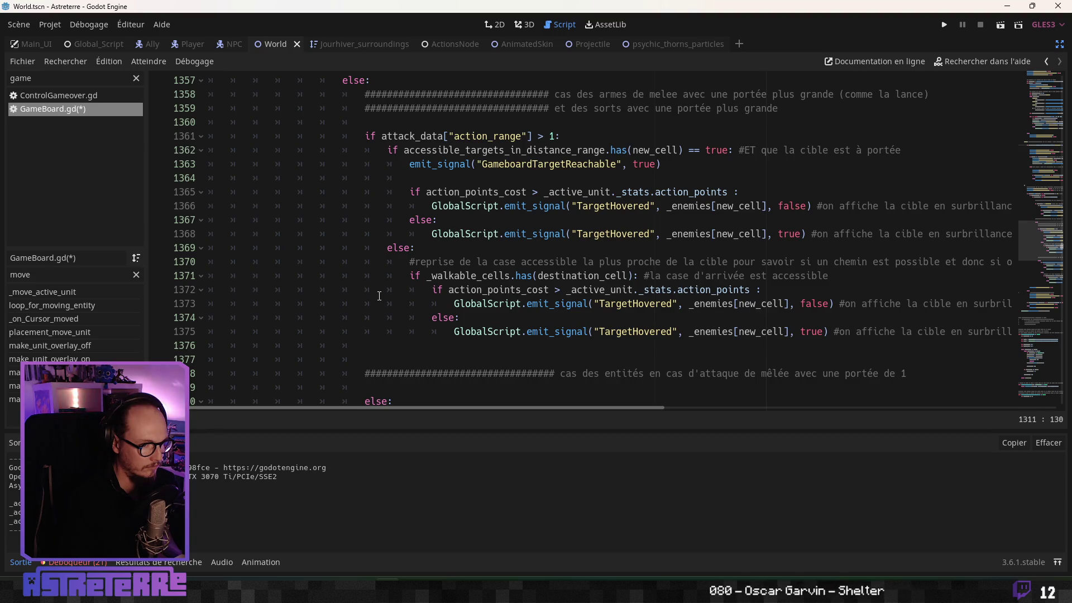
scroll(379, 295, down, 5)
scroll(379, 296, down, 4)
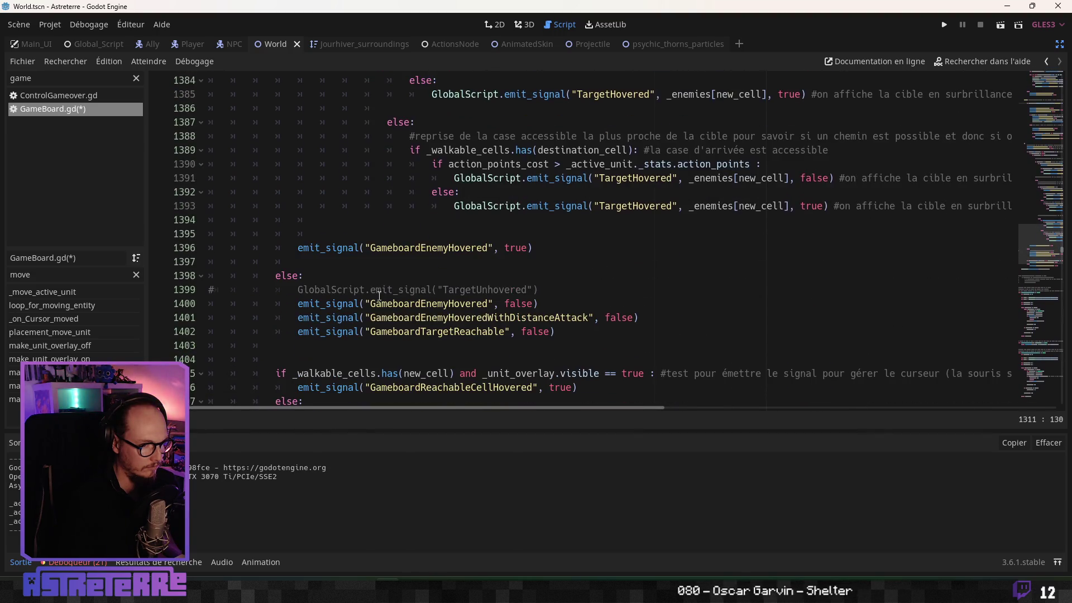
scroll(379, 296, down, 3)
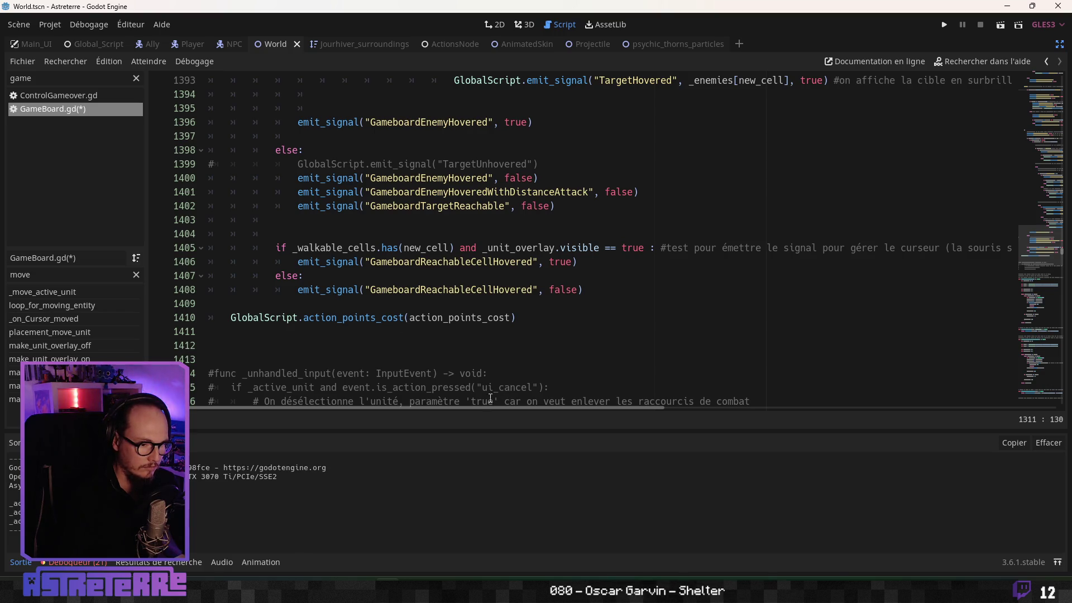
mouse_move(465, 407)
mouse_down()
mouse_move(509, 413)
mouse_move(463, 413)
mouse_up()
scroll(385, 374, down, 3)
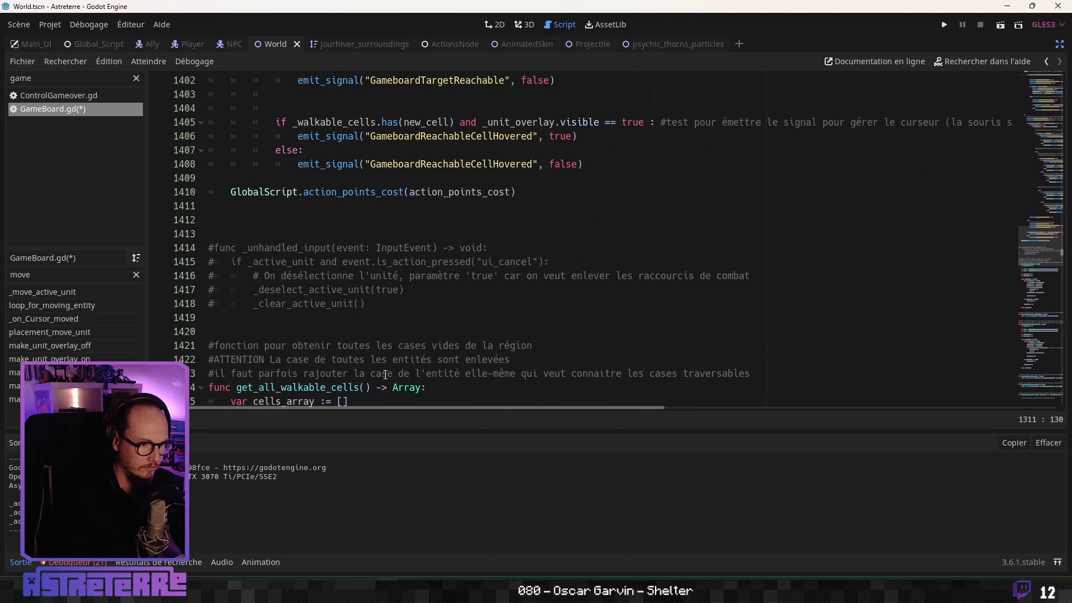
scroll(385, 374, down, 2)
scroll(385, 372, up, 14)
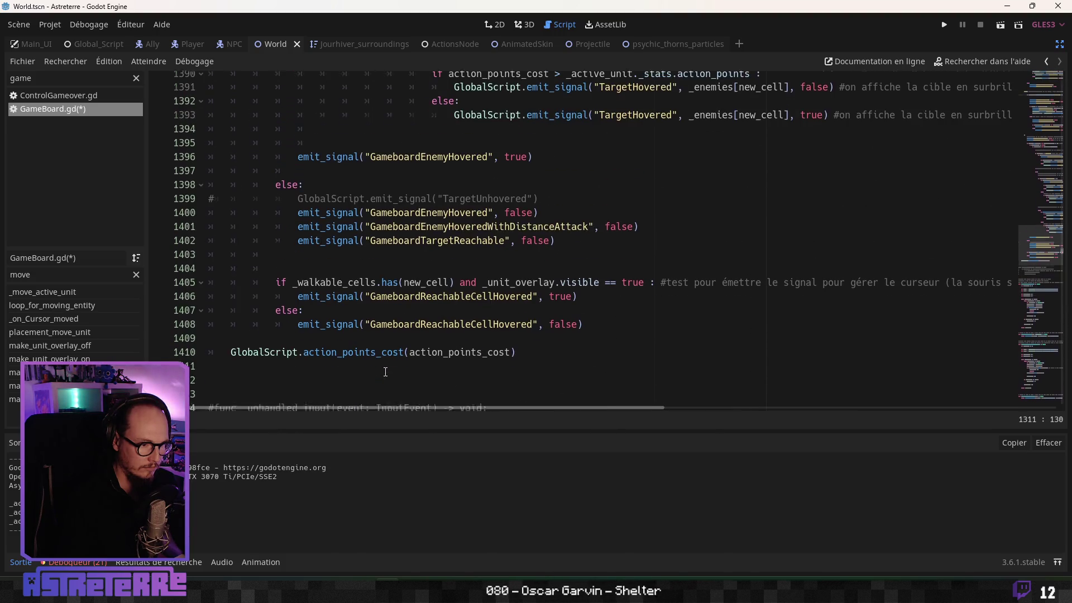
scroll(385, 371, up, 20)
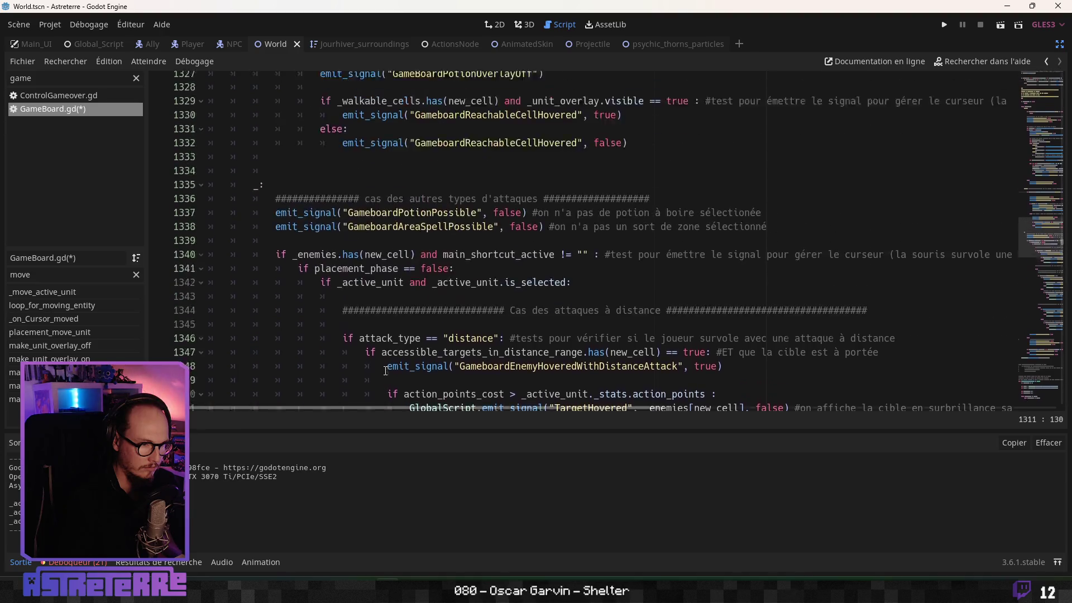
scroll(385, 371, up, 13)
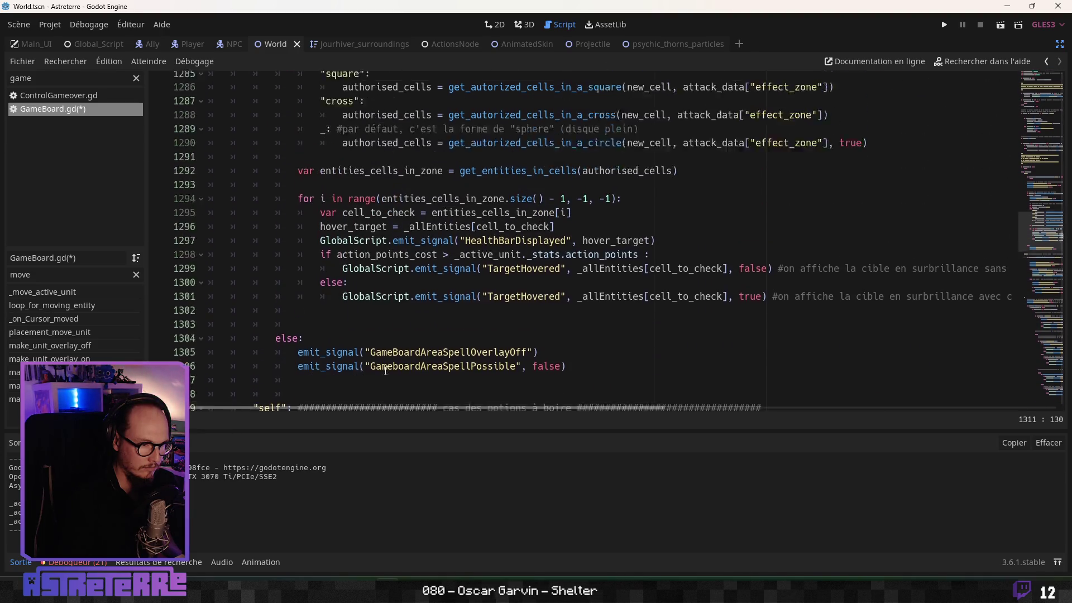
scroll(385, 371, up, 5)
scroll(385, 371, down, 20)
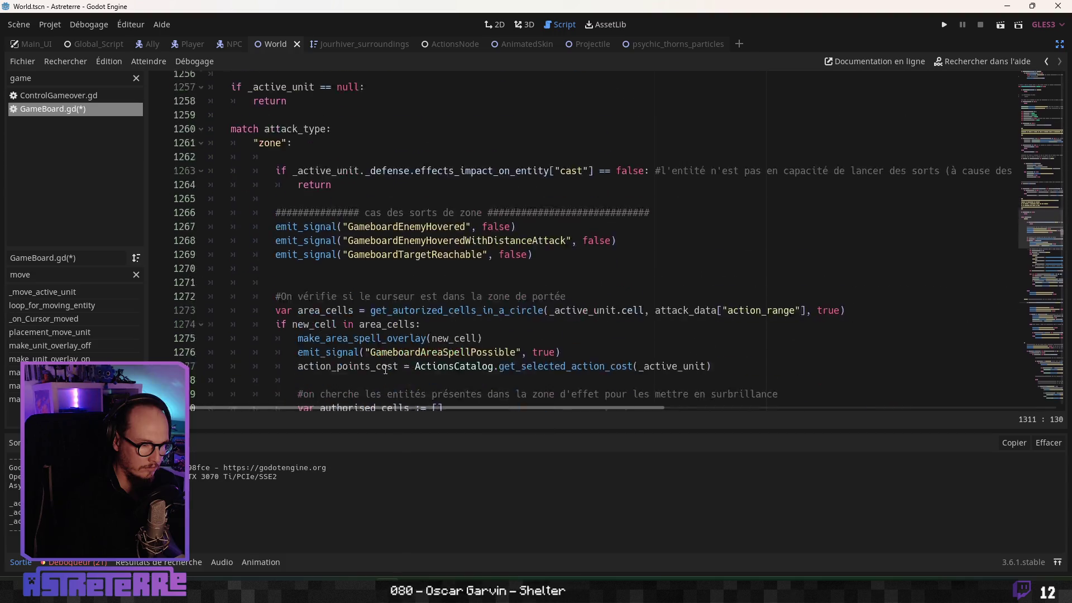
click(383, 289)
scroll(380, 331, down, 4)
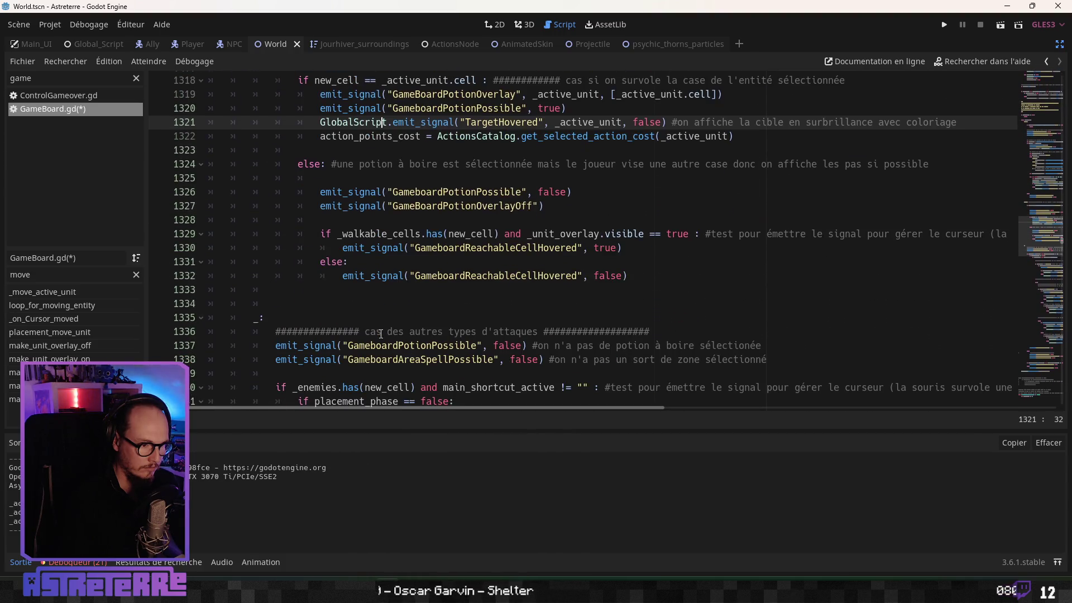
scroll(381, 331, up, 2)
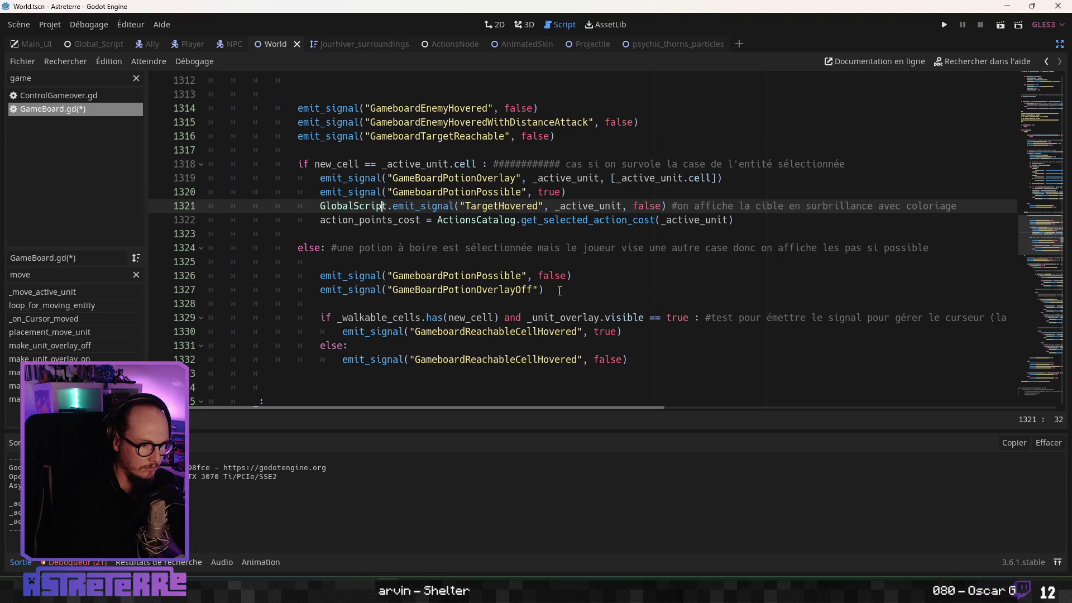
drag(560, 291, 320, 275)
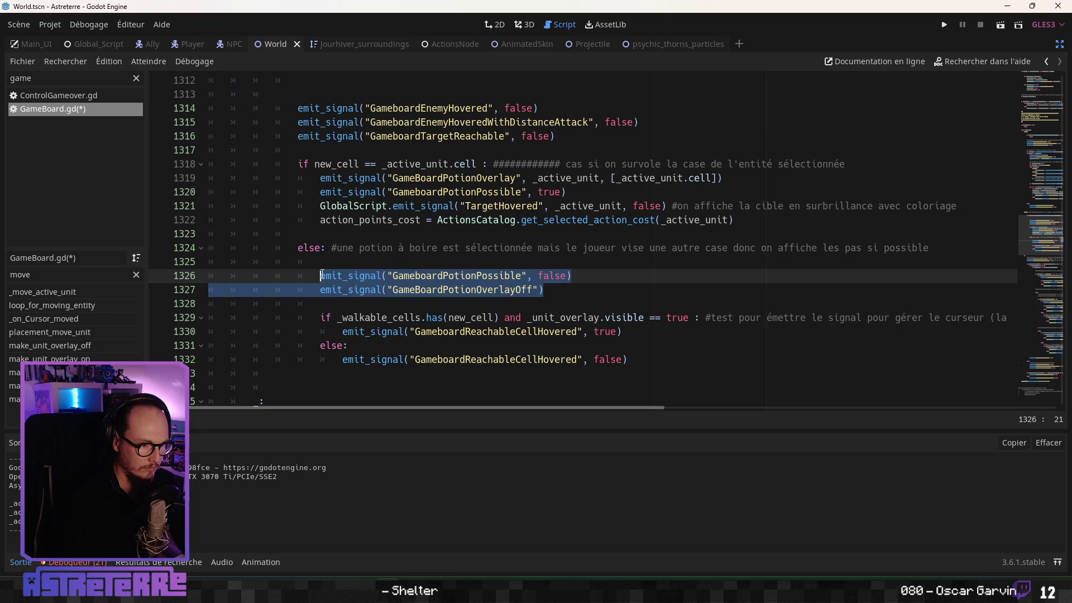
Step: Copy the walkable-cell if/else block (lines 1329–1332) and paste it one level out below line 1332
scroll(386, 309, up, 2)
scroll(386, 309, down, 2)
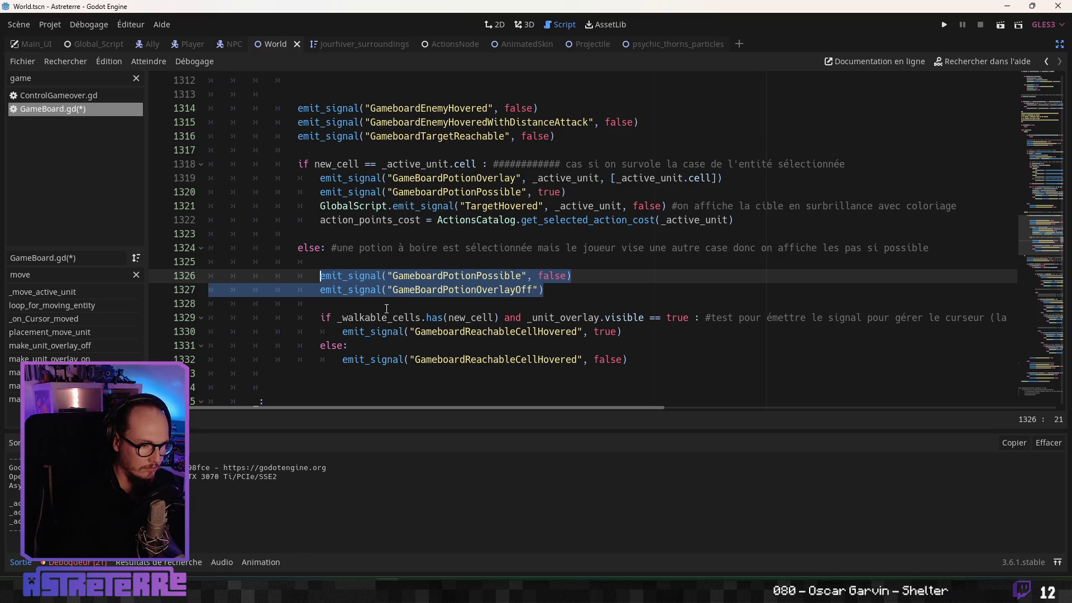
click(386, 308)
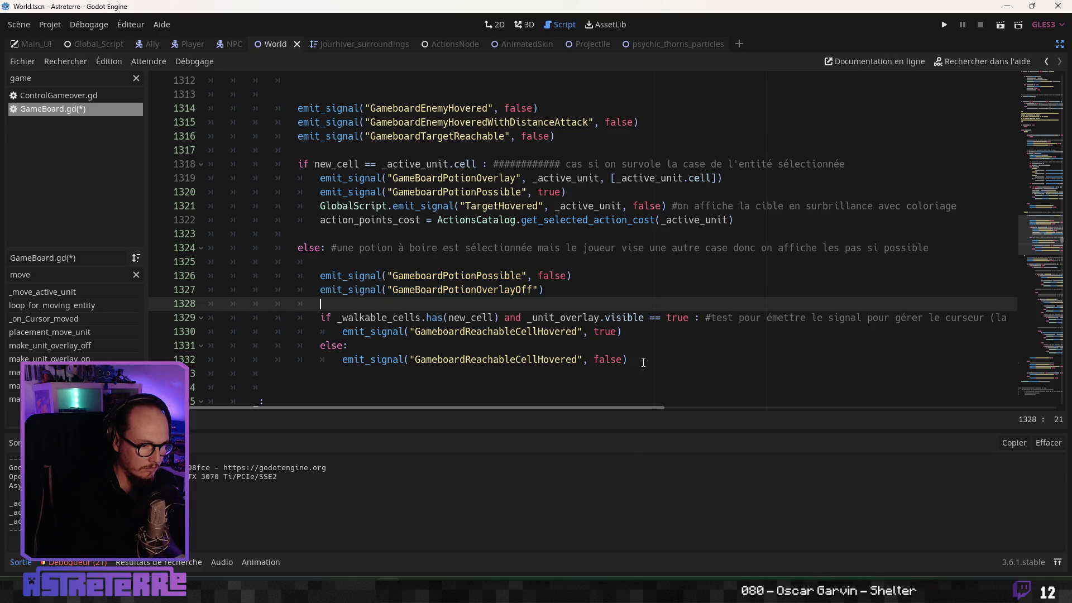
mouse_move(643, 362)
mouse_down()
mouse_move(346, 335)
mouse_move(320, 317)
mouse_up()
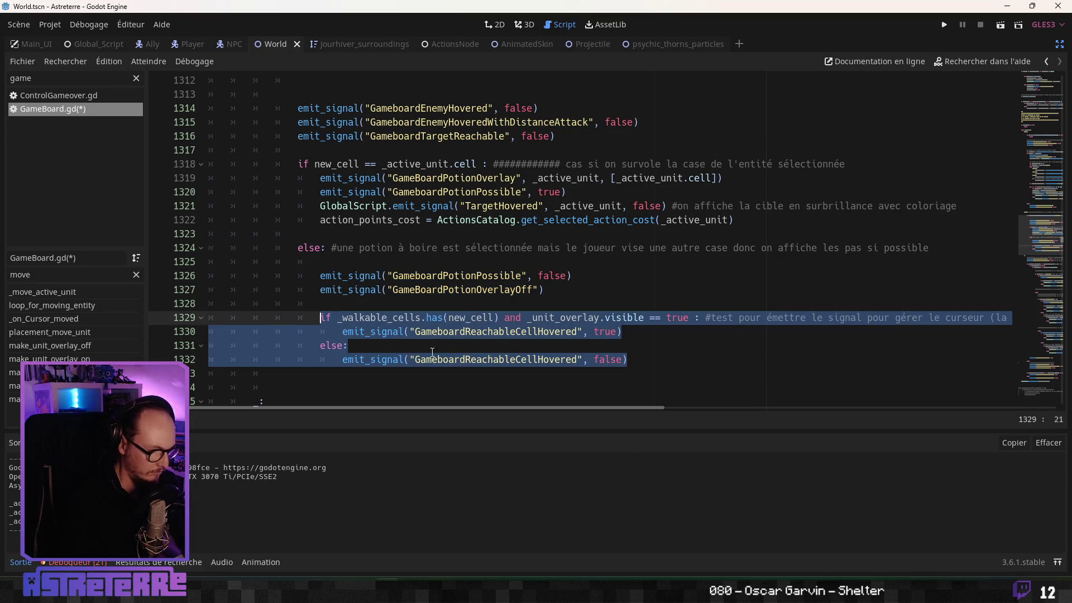
click(637, 361)
key(Return)
key(BackSpace)
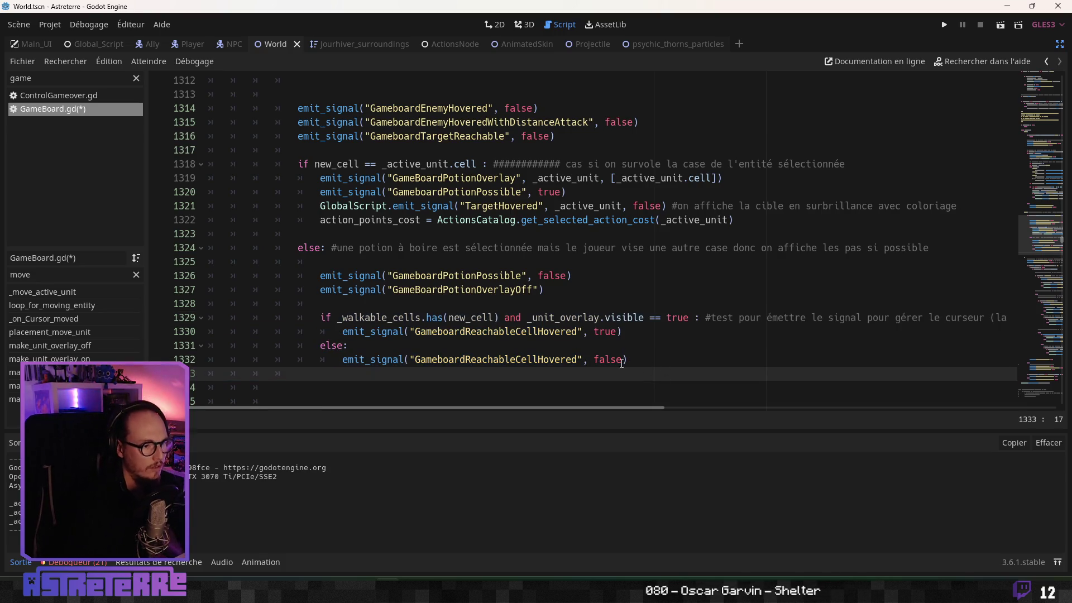
scroll(577, 350, up, 3)
scroll(577, 350, down, 5)
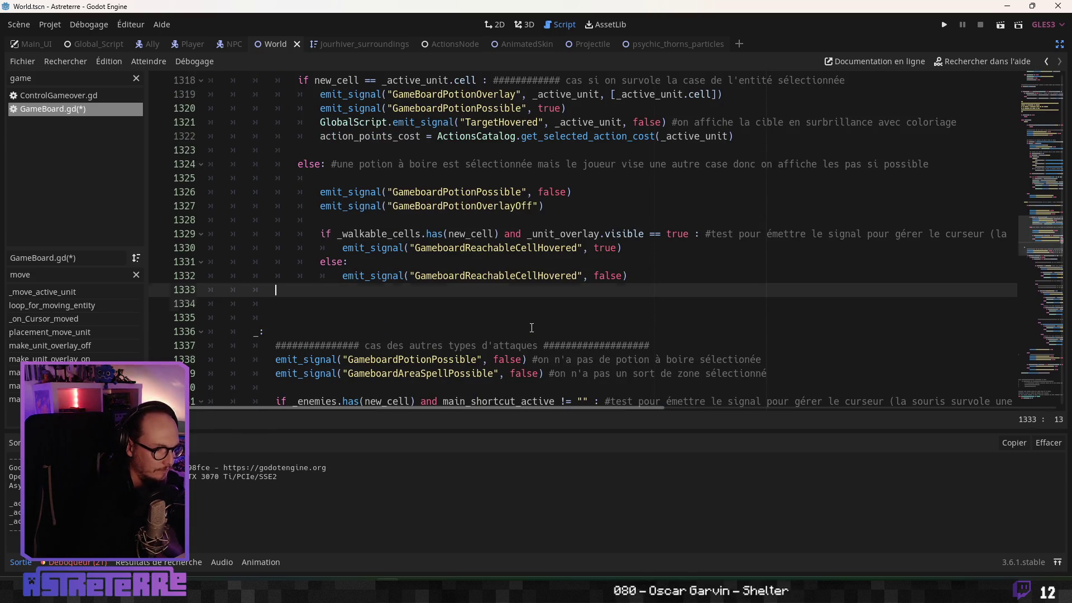
key(Down)
key(ctrl+v)
Step: Unindent the pasted walkable-cell lines 1335–1337 by two levels
click(337, 319)
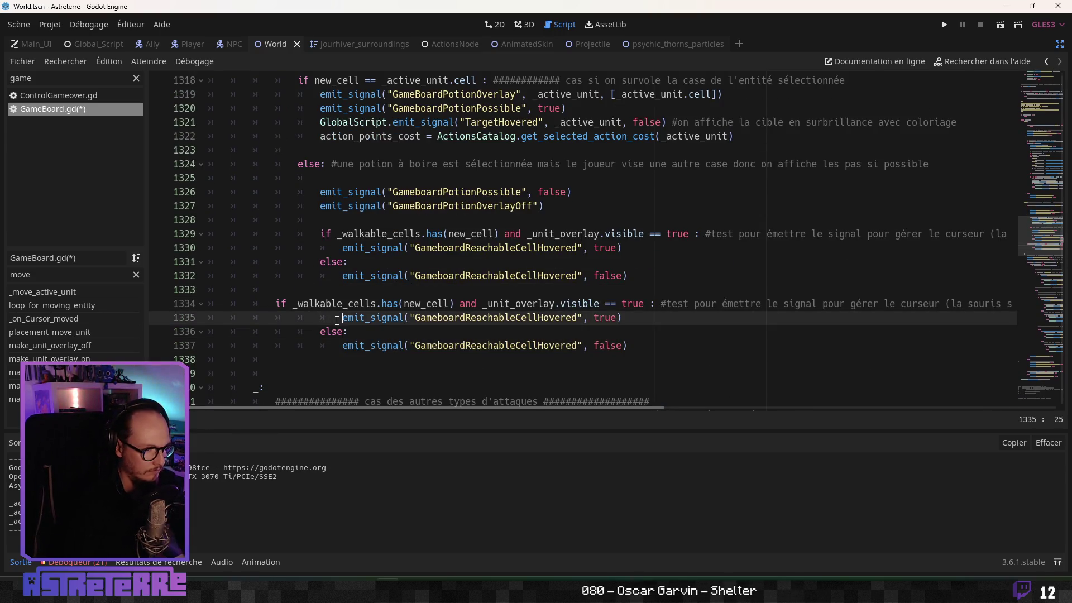
drag(336, 319, 346, 346)
right_click(350, 325)
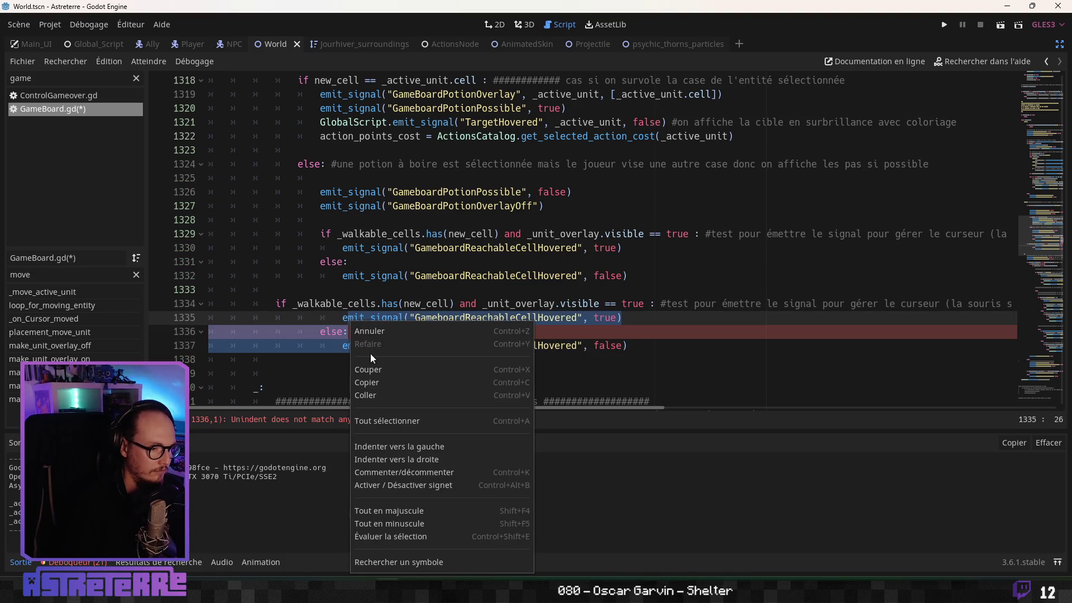
click(390, 447)
right_click(338, 345)
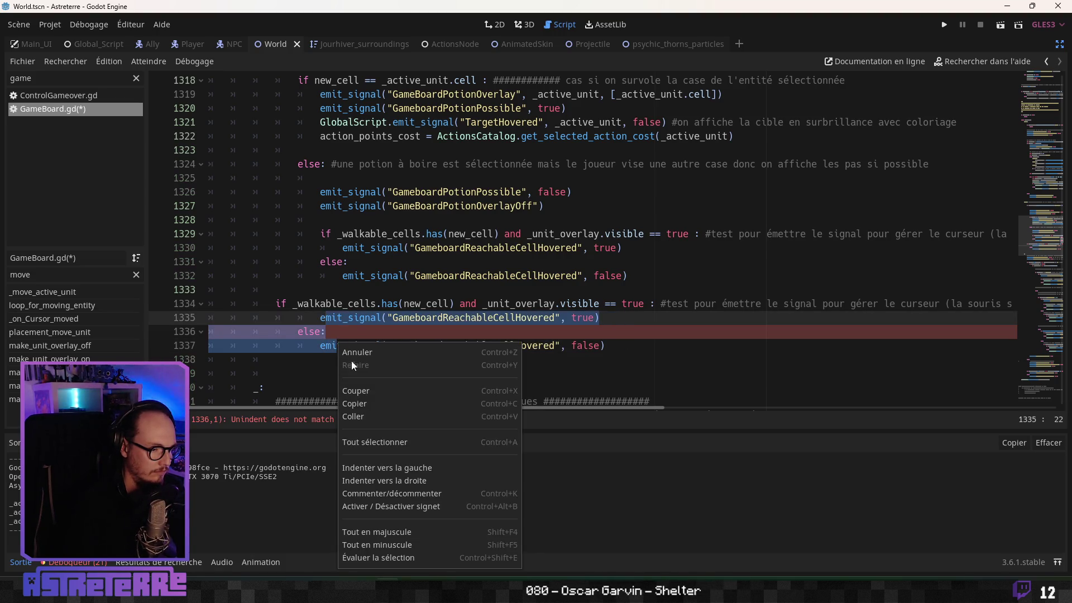
click(387, 467)
Step: Insert an else line above the pasted block, commented 'cas où le joueur ne peut pas boire de potion'
click(310, 289)
key(Return)
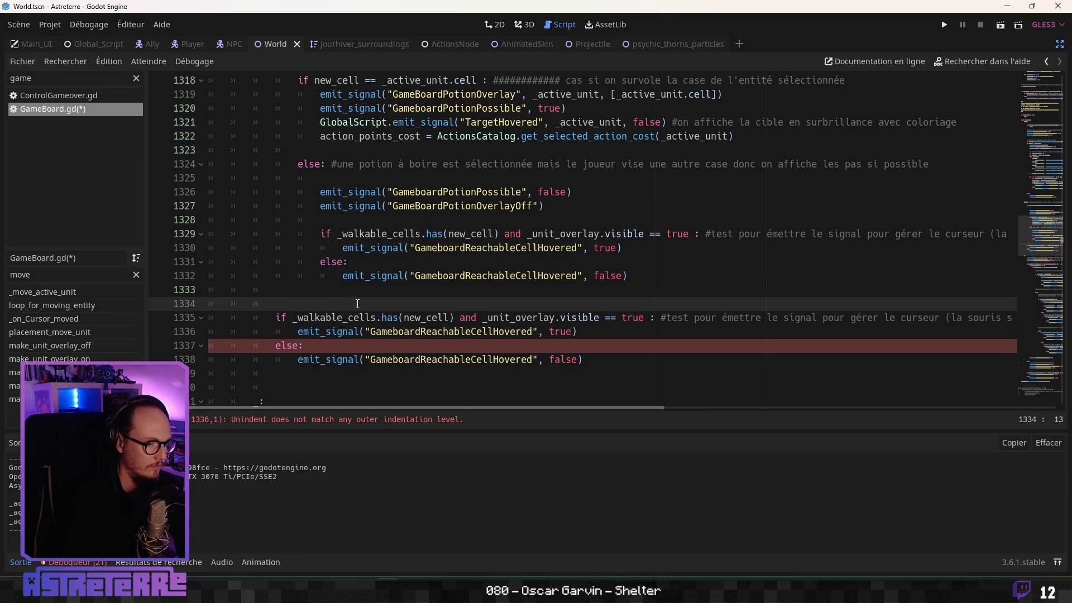
scroll(302, 315, up, 5)
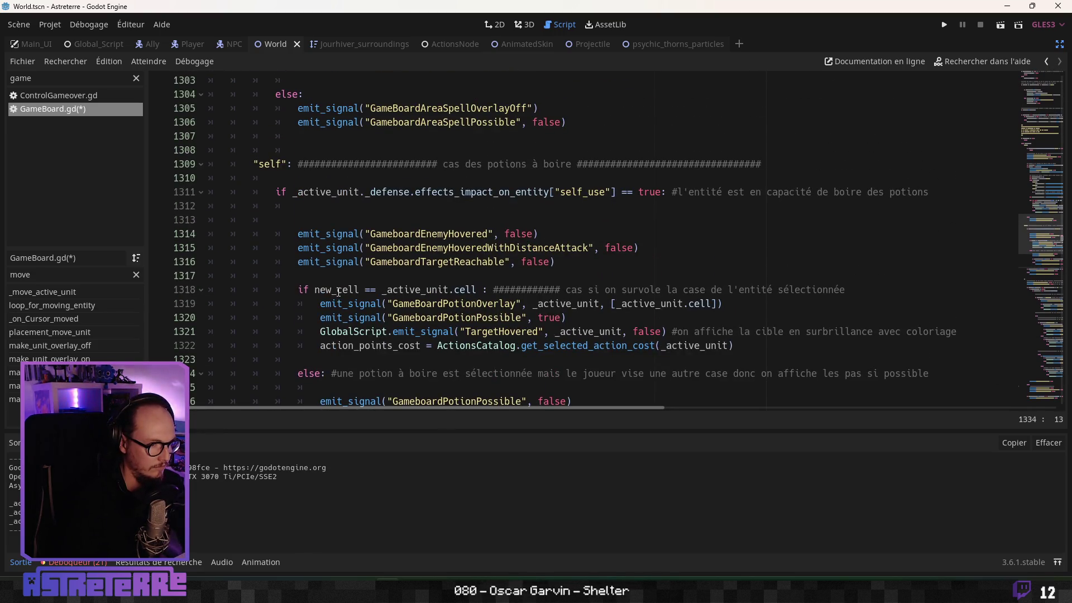
text(else :)
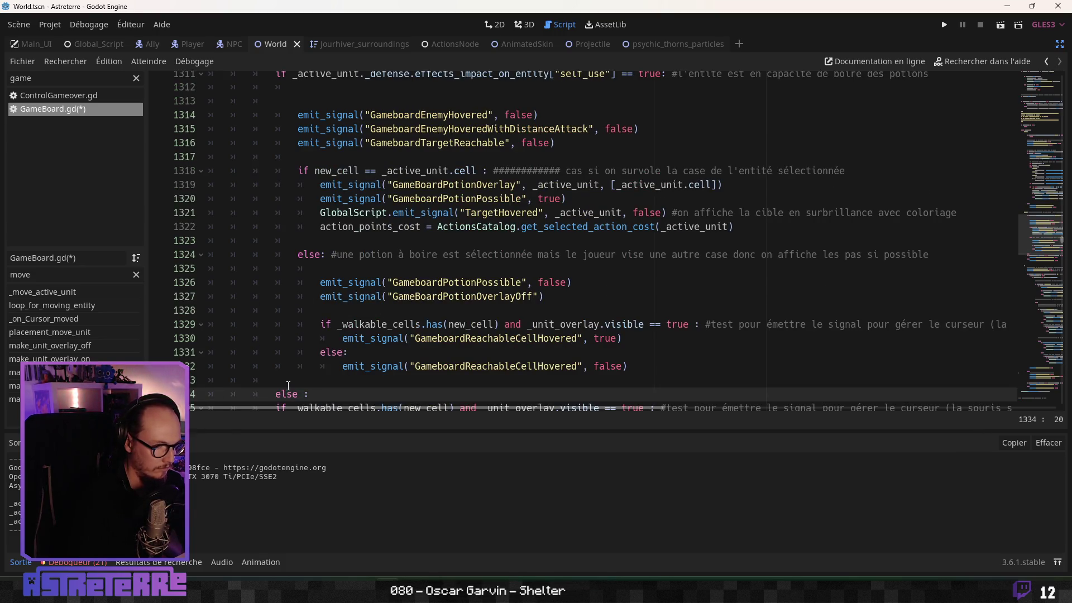
click(325, 380)
scroll(321, 289, down, 1)
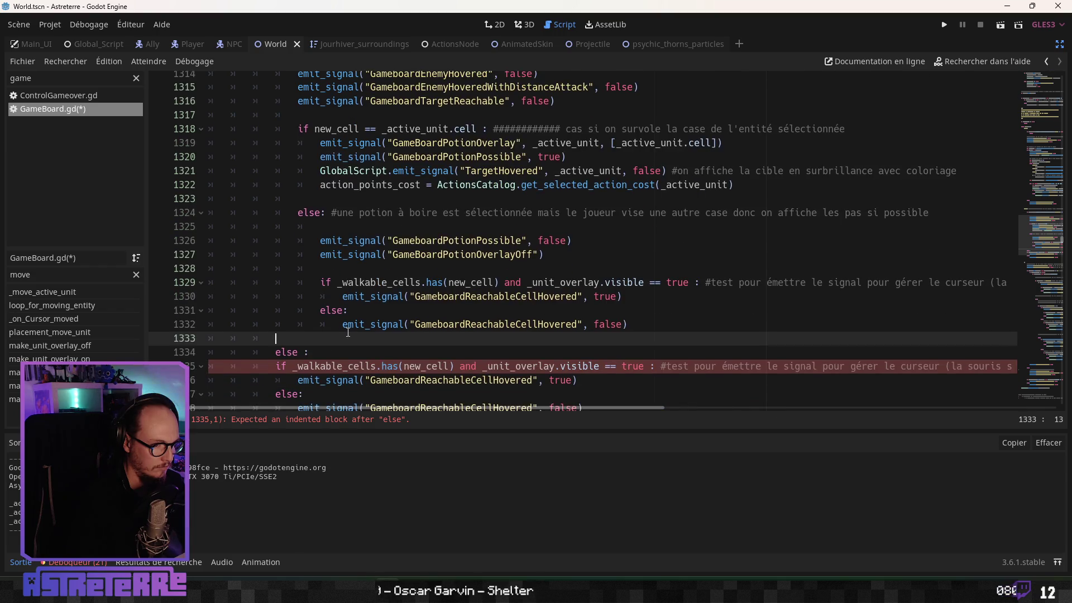
click(341, 351)
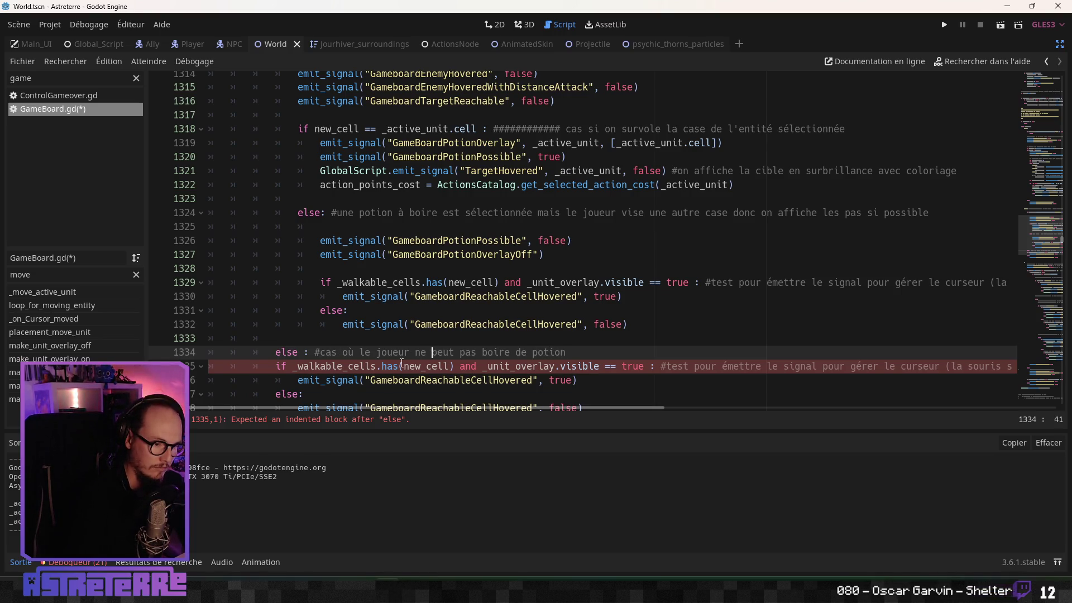
Step: End the else comment with '(self_use == false)'
click(402, 363)
scroll(396, 351, up, 15)
scroll(391, 335, down, 5)
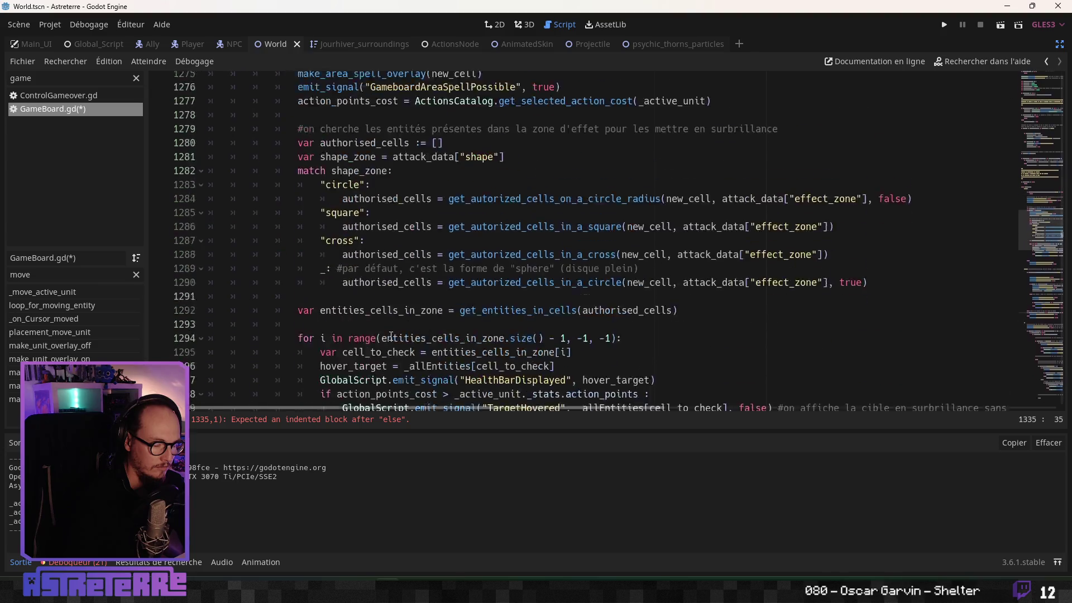
scroll(391, 335, down, 20)
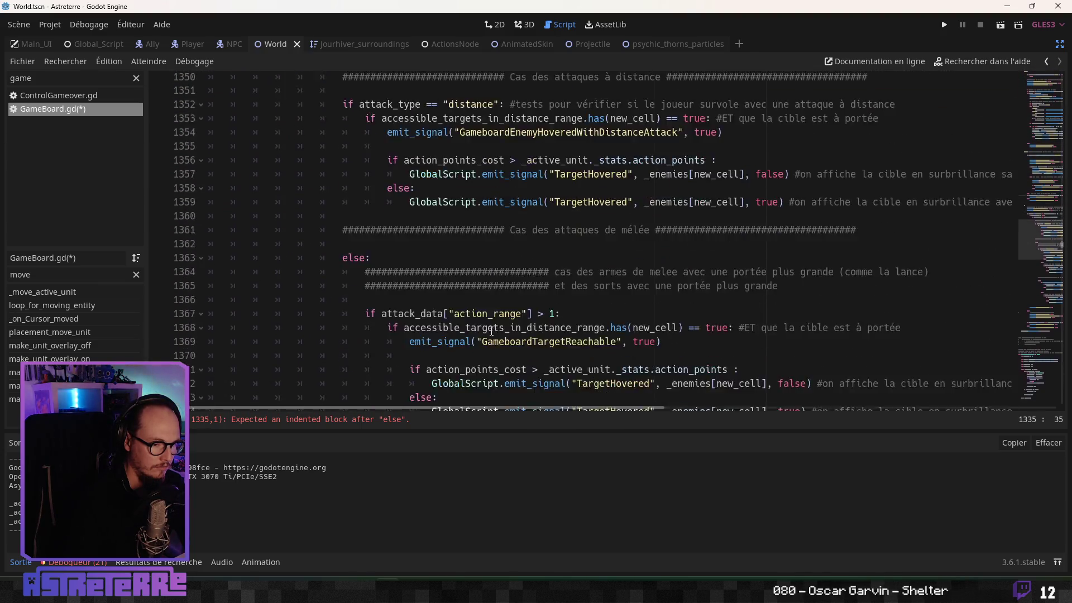
scroll(492, 329, up, 9)
click(578, 226)
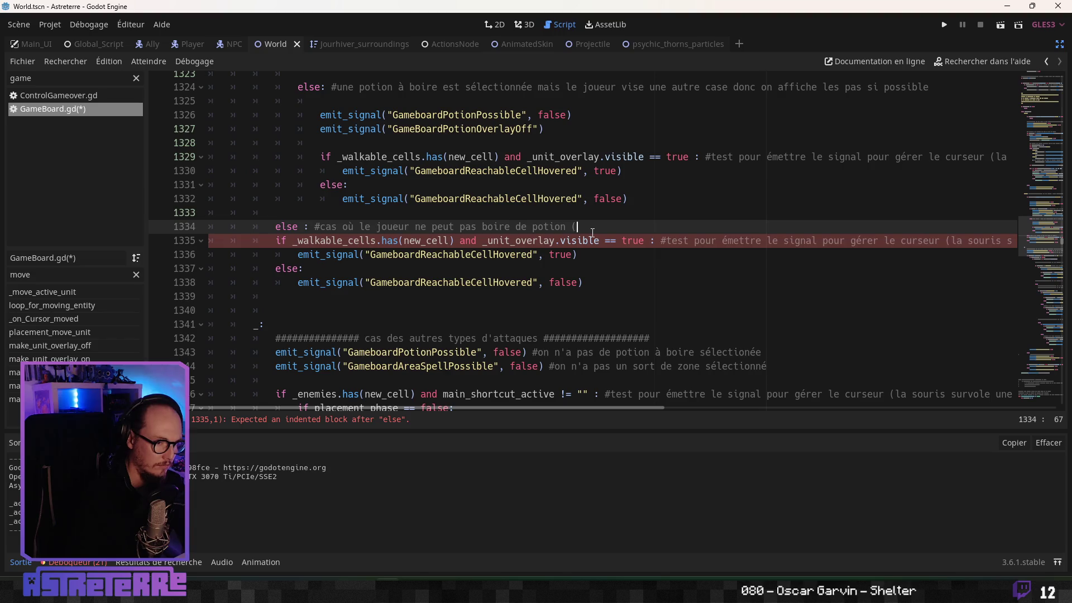
text(use =)
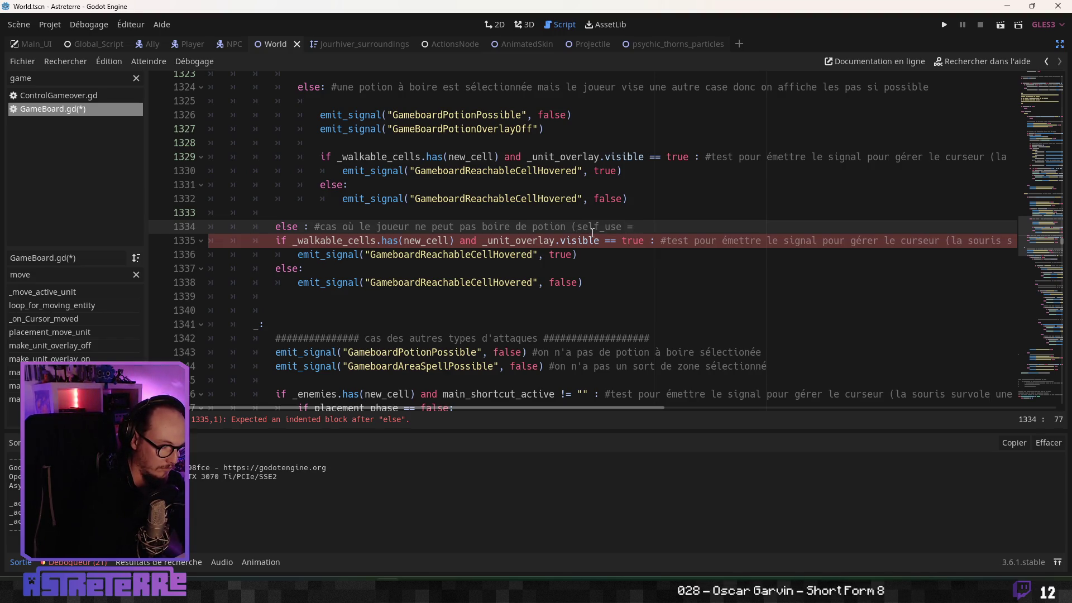
text())
key(BackSpace)
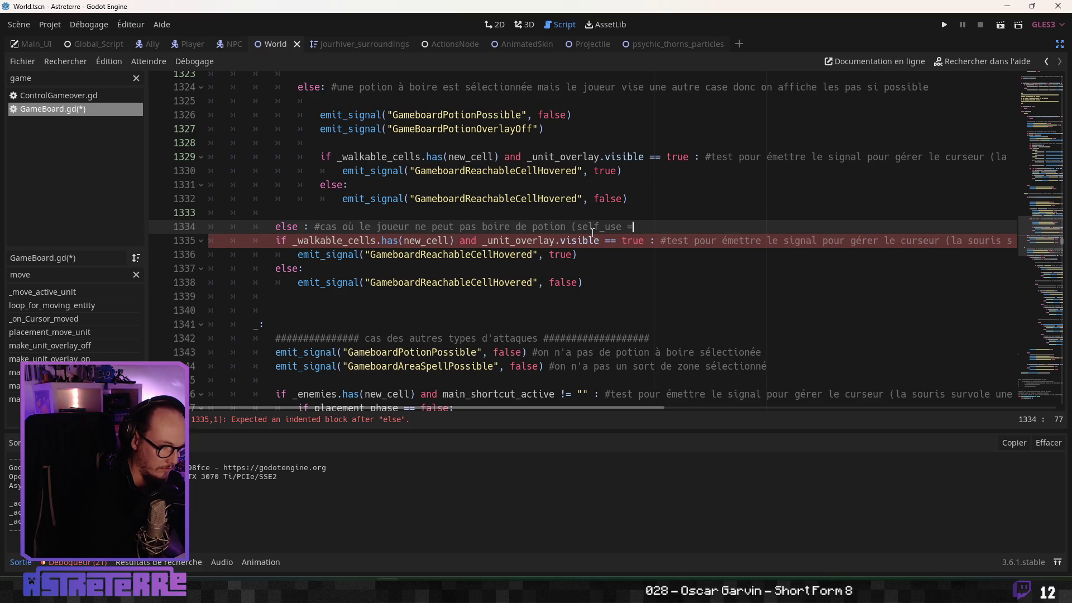
key(BackSpace)
key(BackSpace)
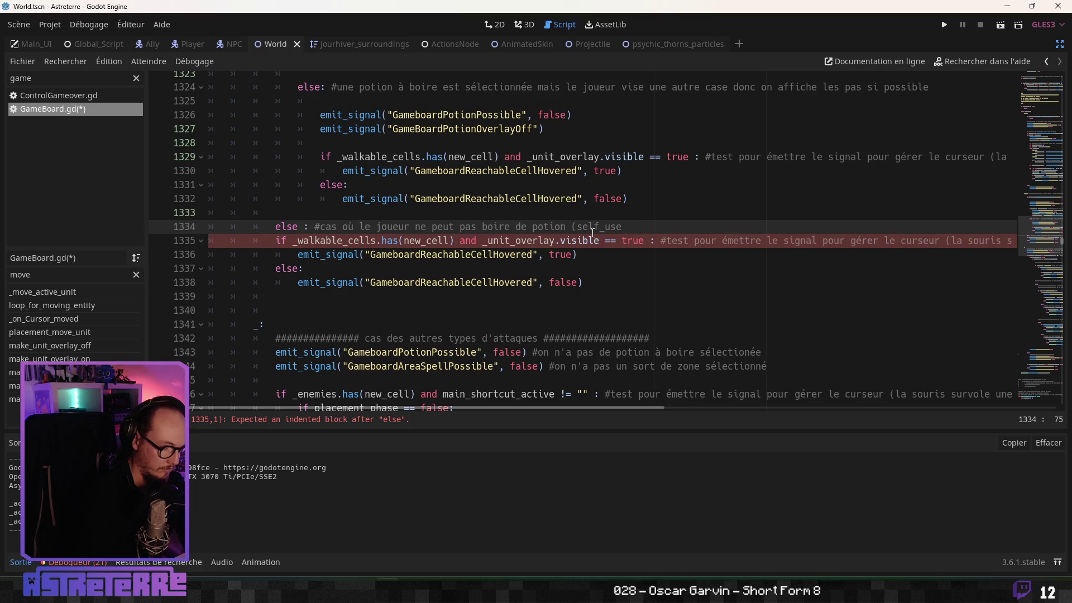
text(== fals)
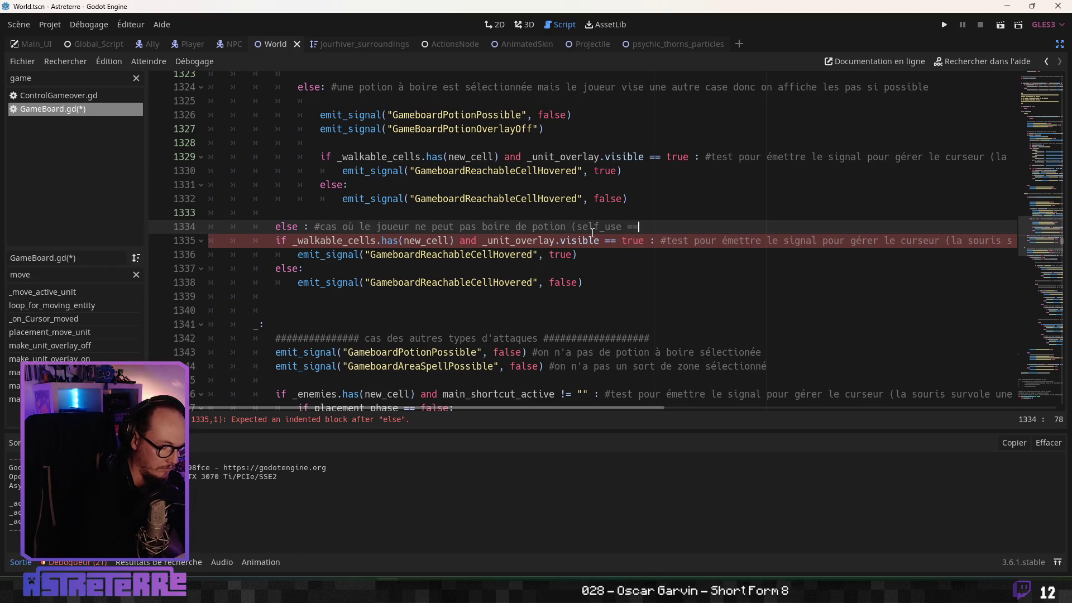
text(e))
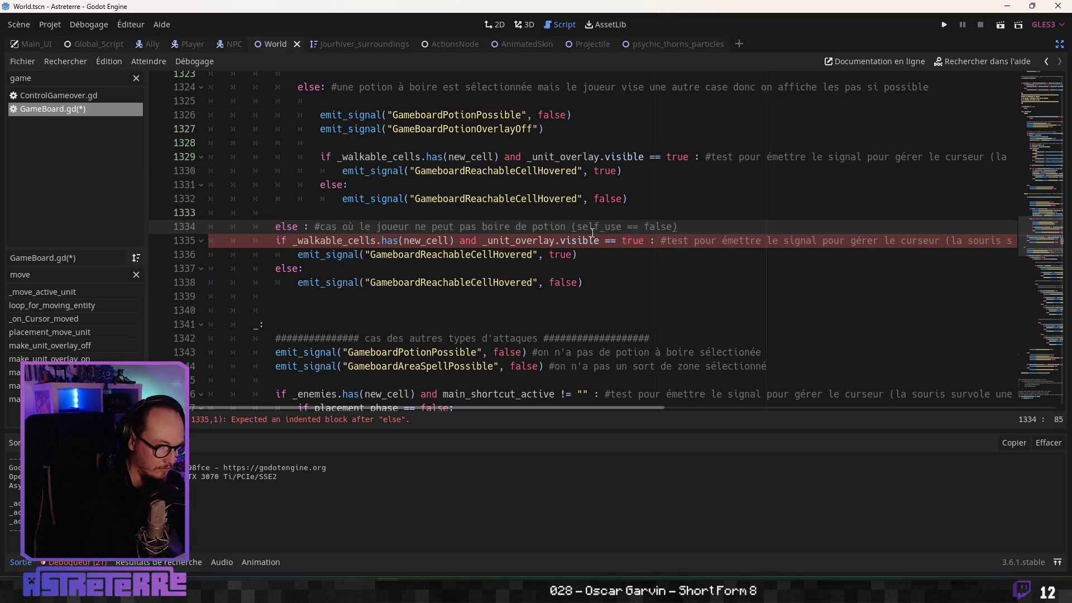
key(Down)
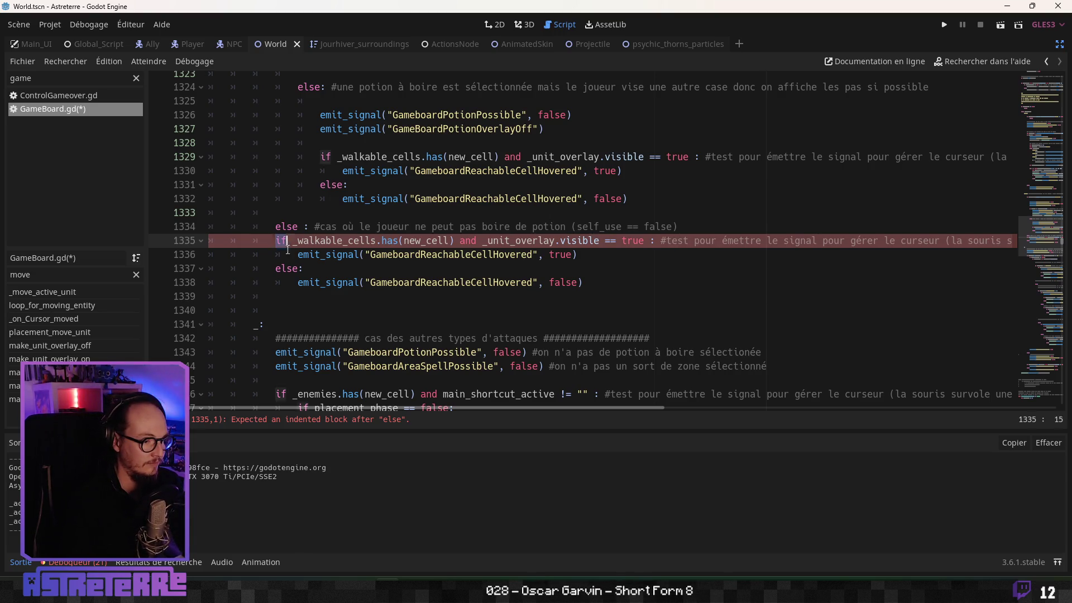
Step: Indent the walkable-cell check lines 1335–1338 under the else and add a blank line after else
drag(278, 243, 325, 283)
right_click(327, 283)
click(393, 423)
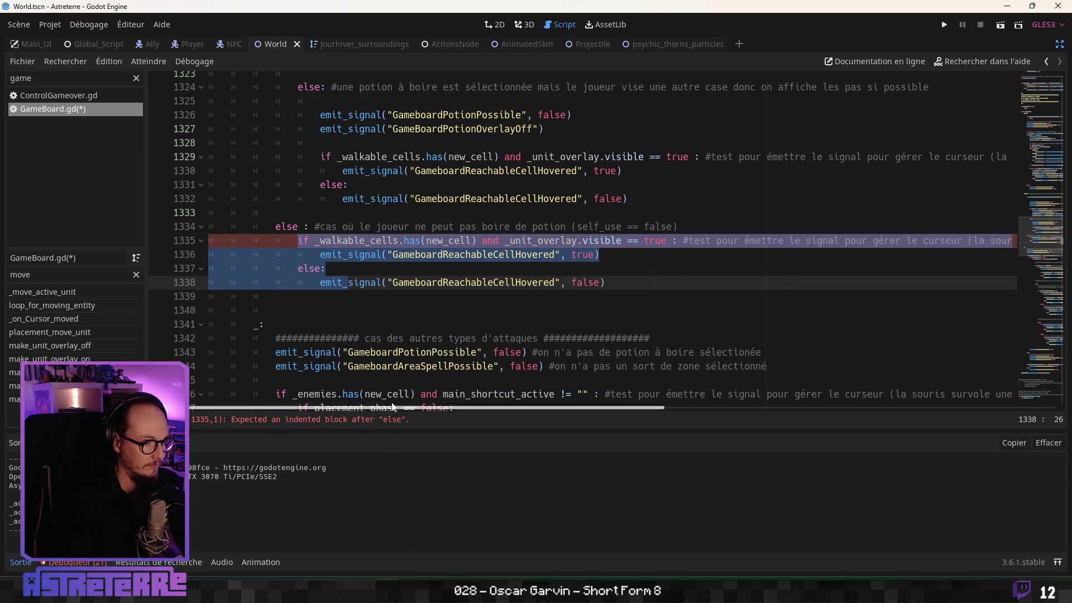
click(480, 302)
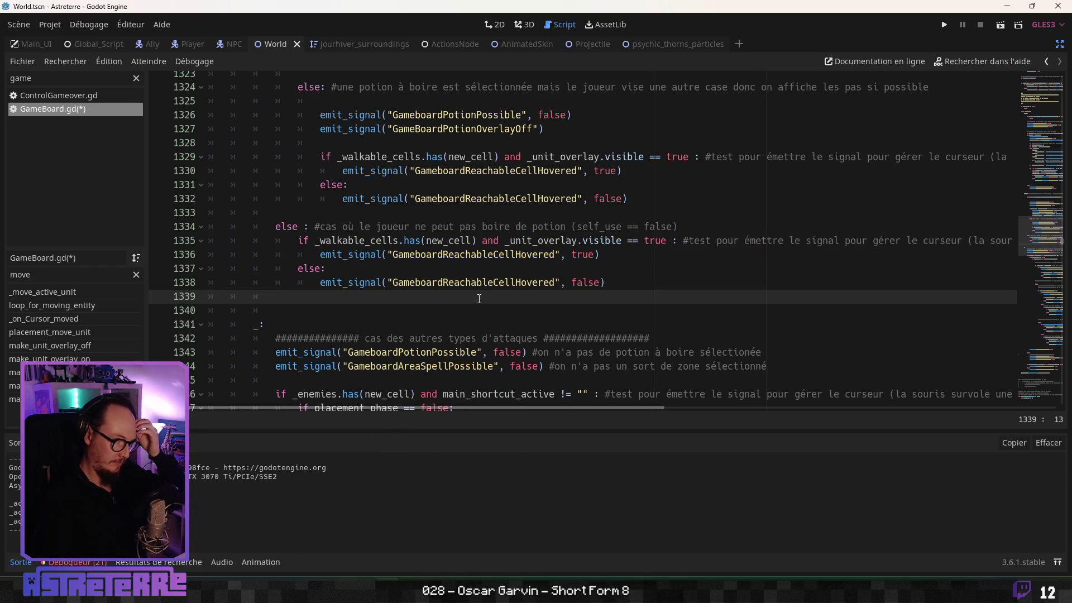
click(707, 227)
key(Return)
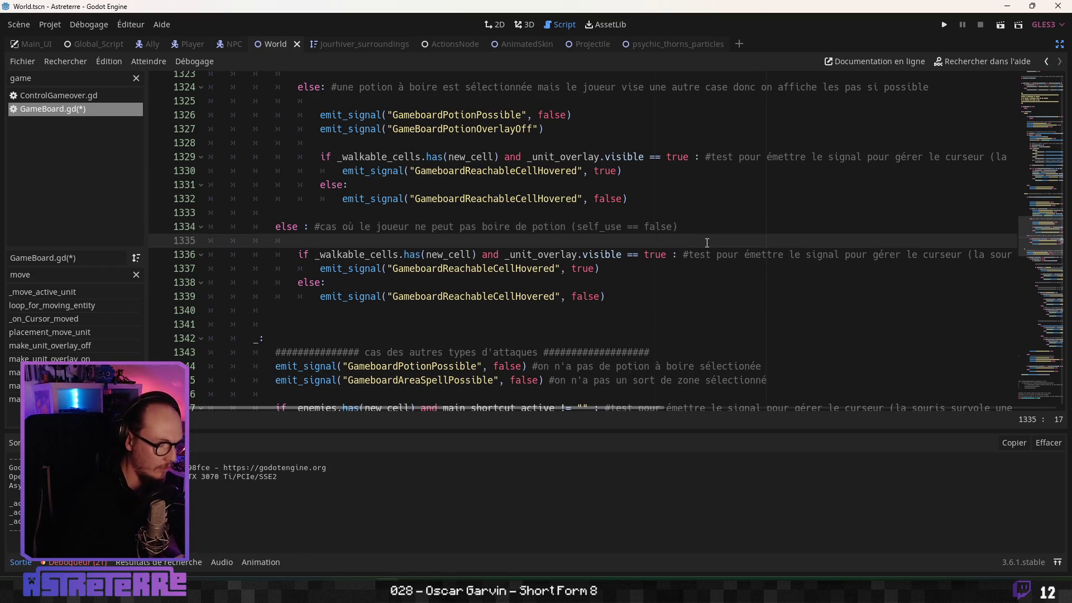
Step: Paste the self_use condition line under else and change self_use to move
text(if)
scroll(631, 194, up, 4)
scroll(631, 194, up, 4)
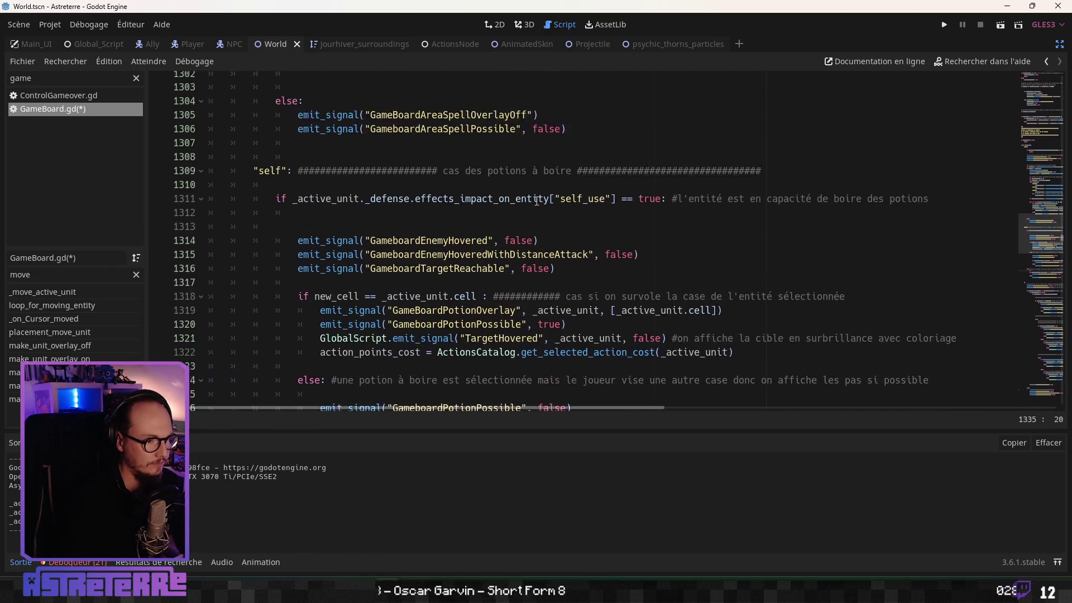
drag(276, 240, 932, 240)
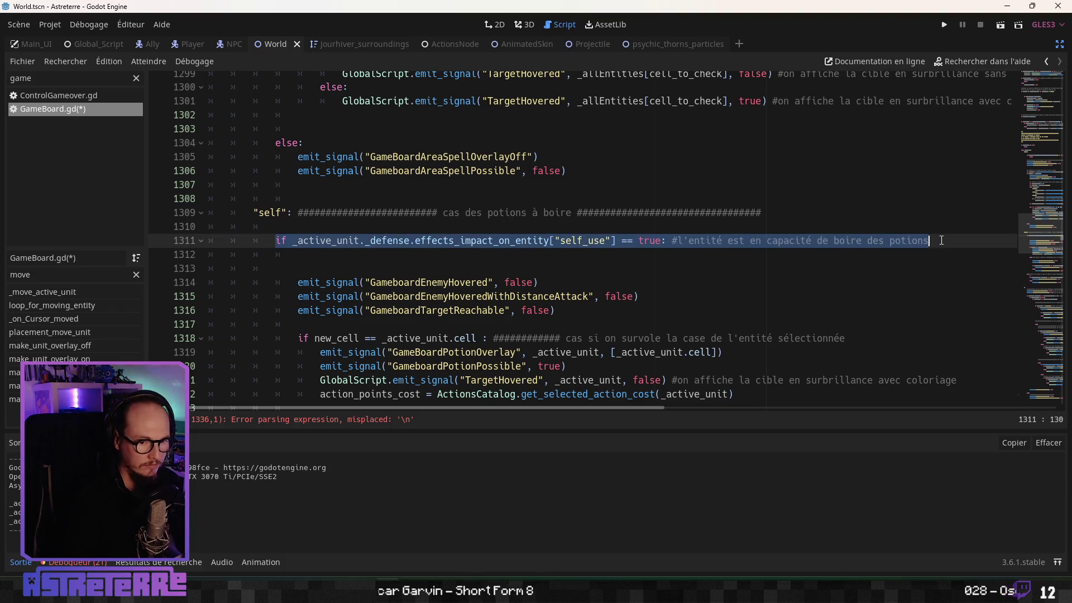
scroll(415, 296, down, 10)
scroll(415, 296, up, 2)
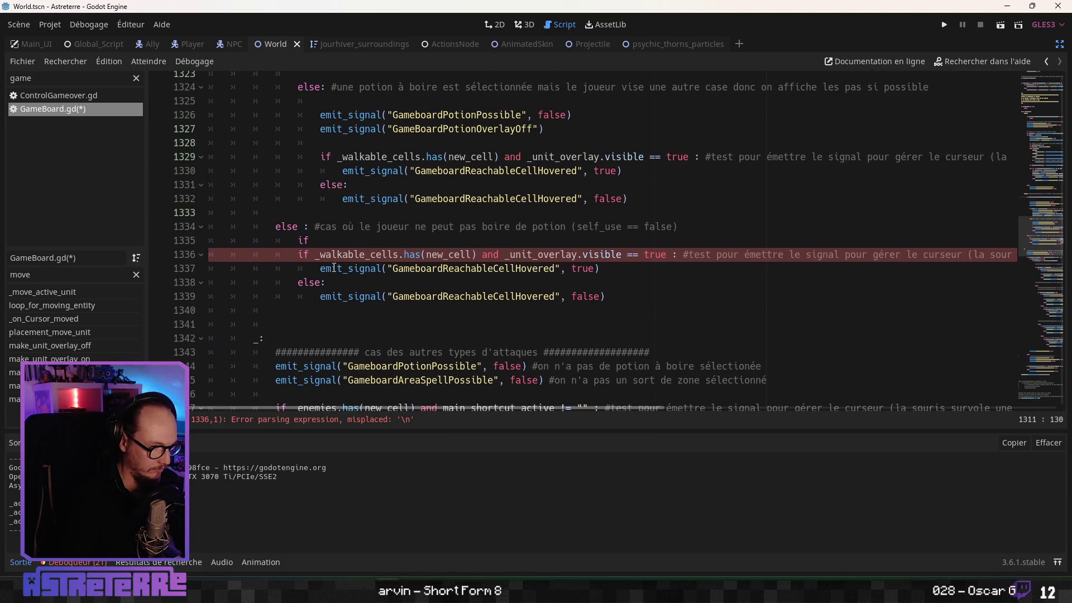
click(274, 241)
key(ctrl+v)
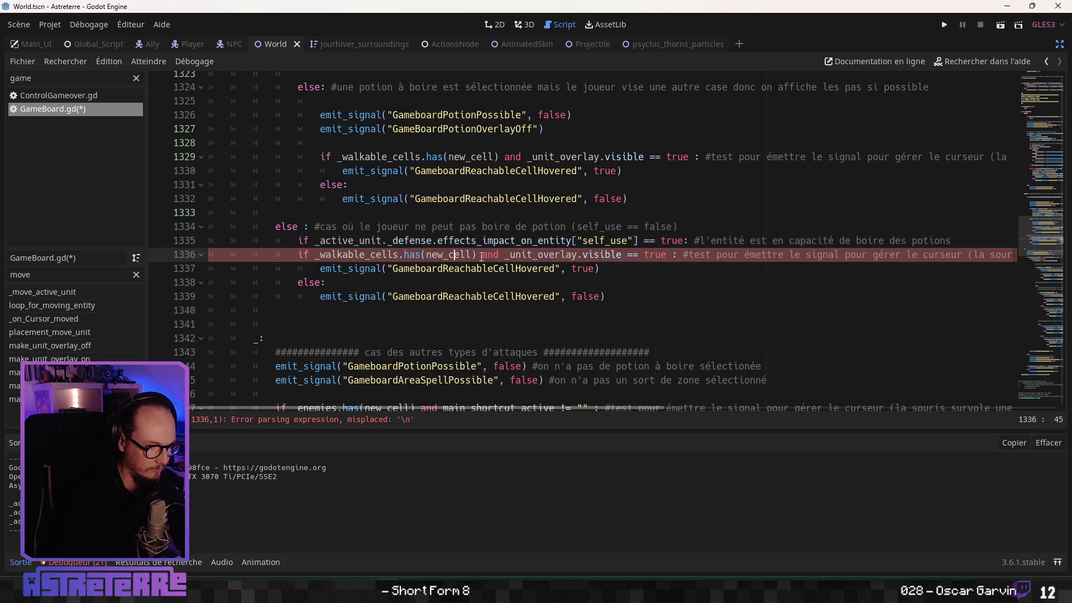
click(582, 241)
double_click(584, 241)
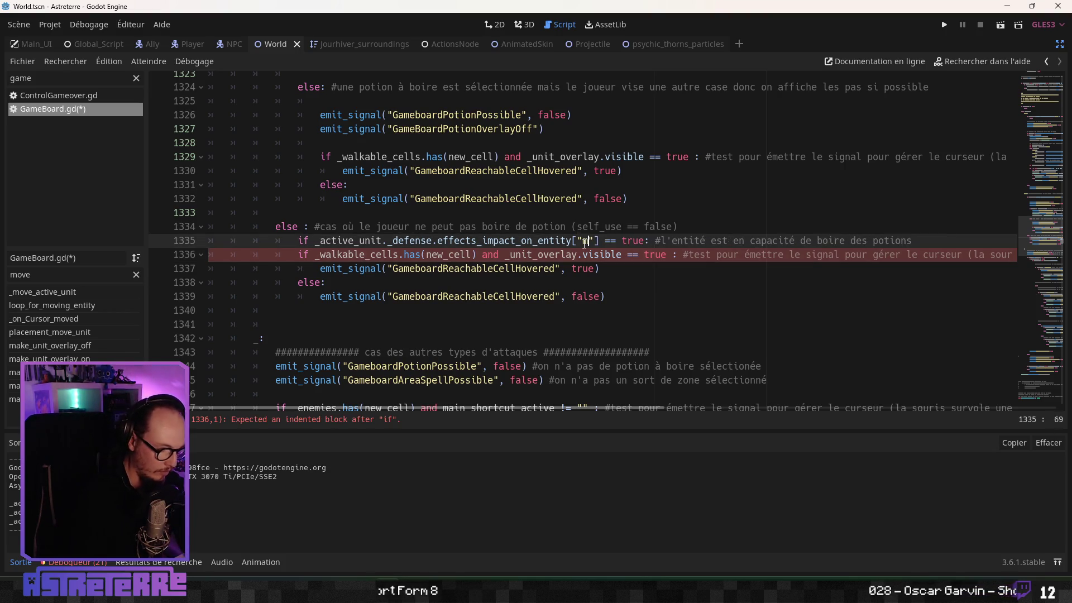
text(move)
Step: Delete the trial move condition line so the else holds only the walkable-cell check
click(624, 273)
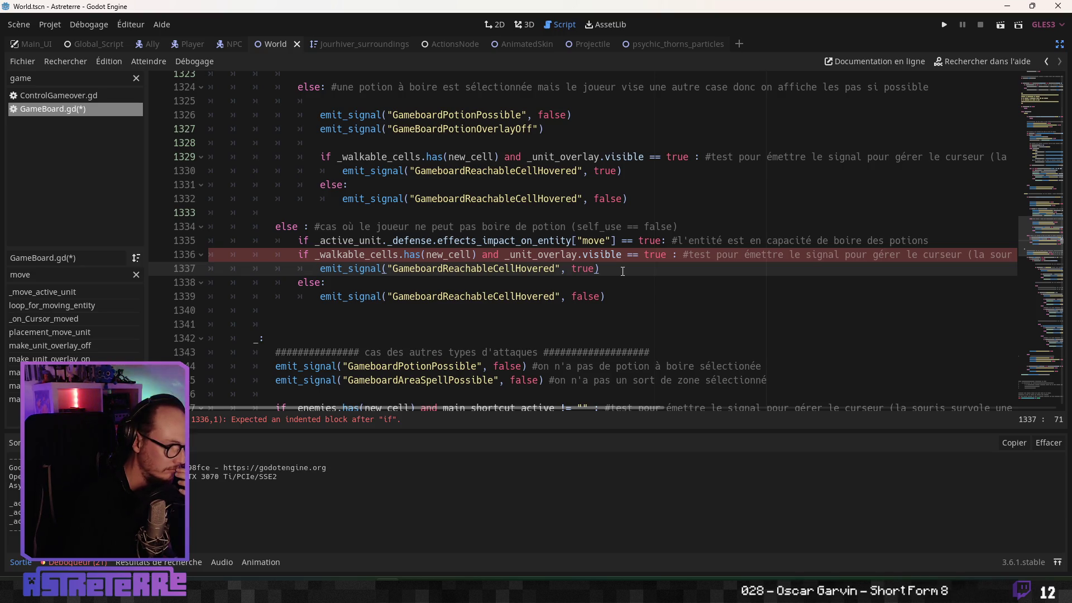
drag(928, 241, 374, 231)
triple_click(391, 240)
key(Delete)
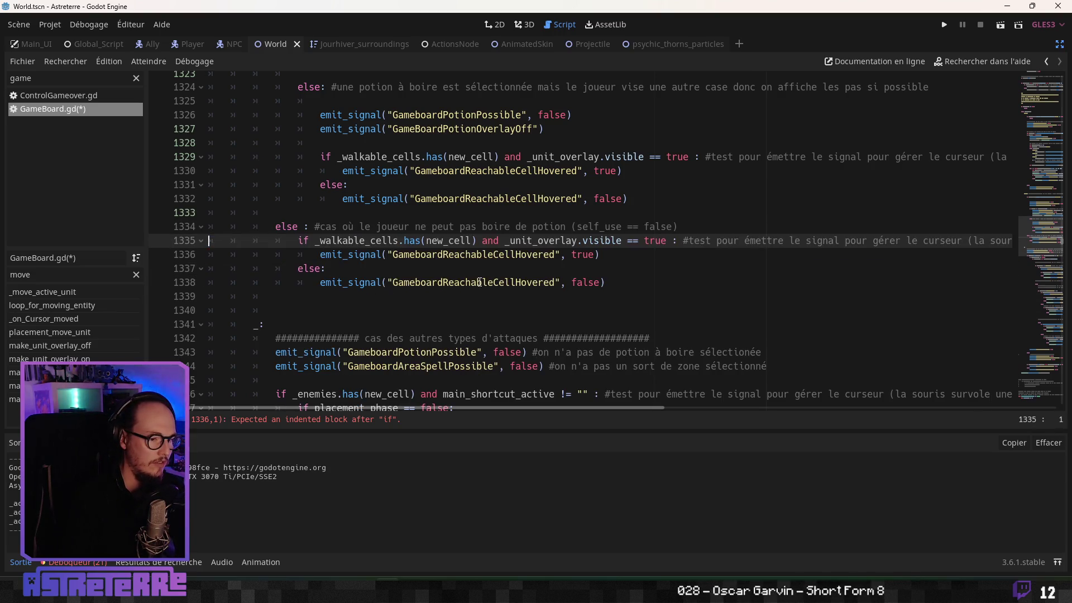
click(483, 282)
key(End)
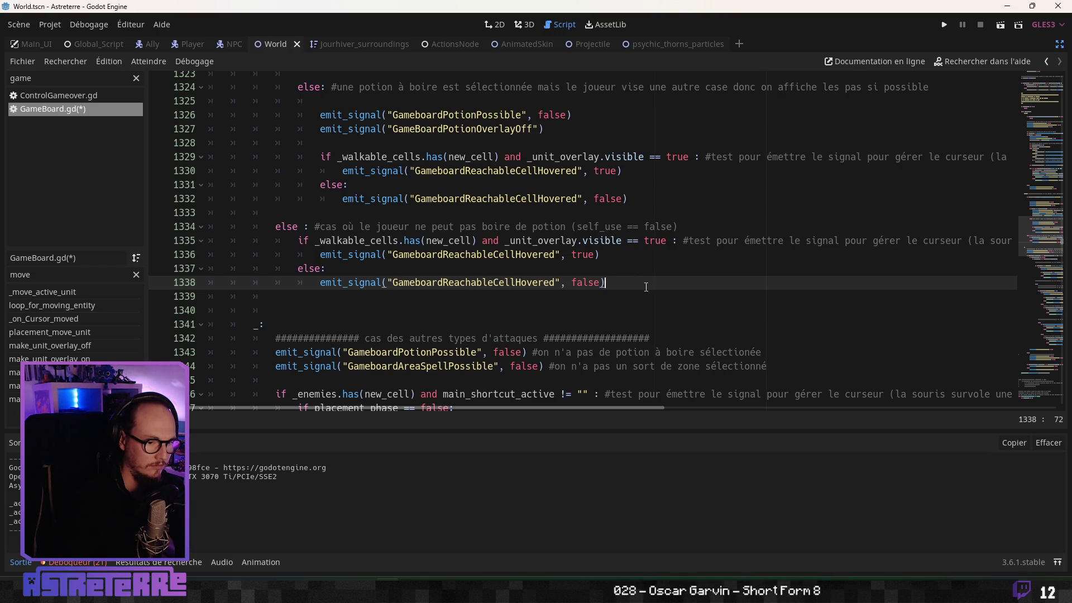
click(550, 337)
drag(600, 407, 804, 417)
scroll(835, 413, left, 10)
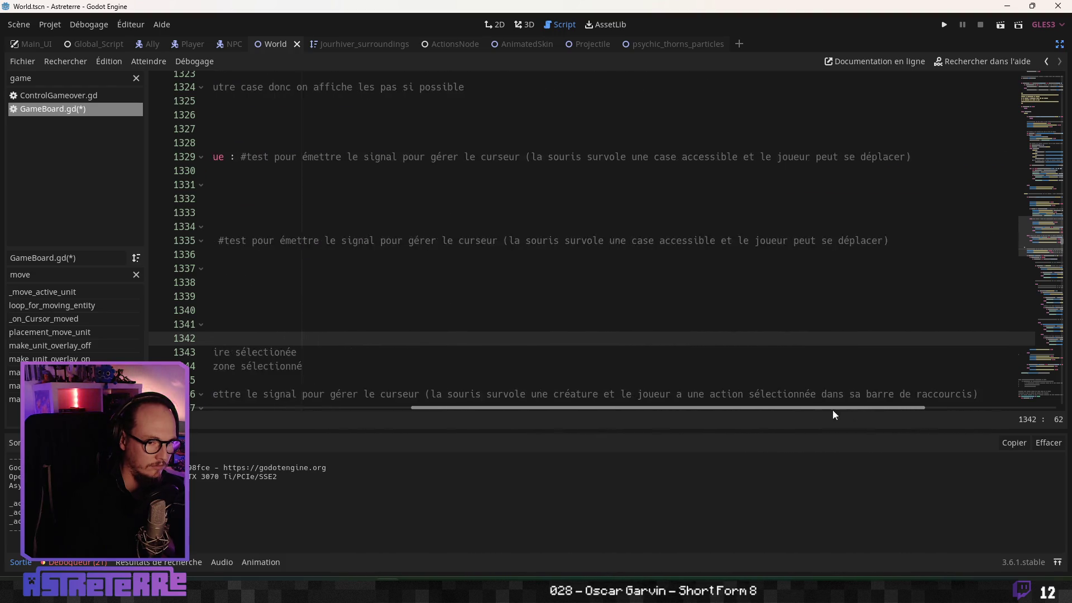
click(332, 296)
key(ctrl+s)
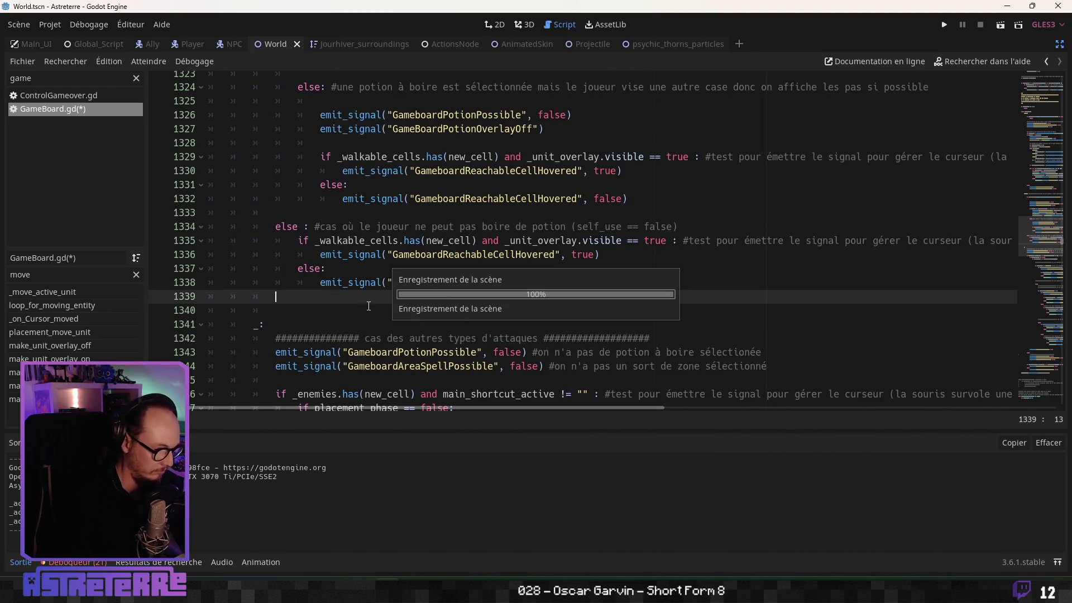
click(413, 282)
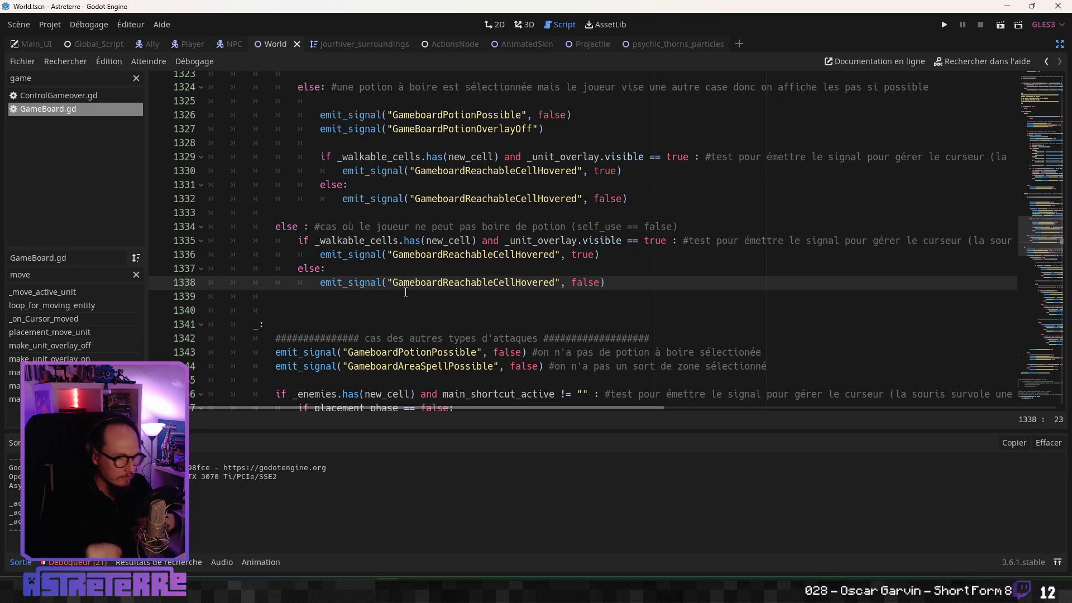
scroll(491, 149, up, 3)
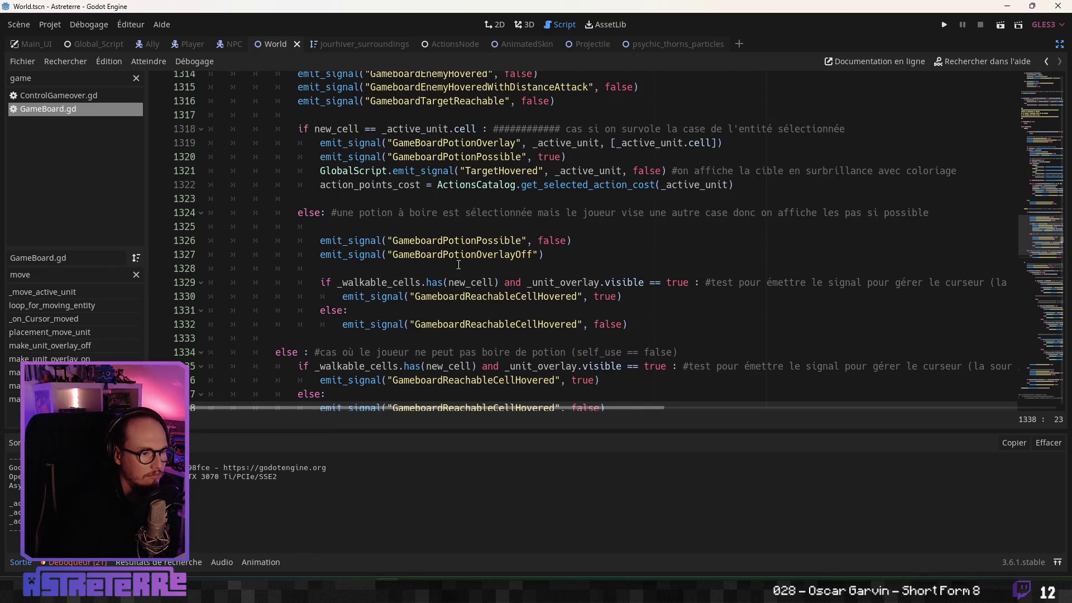
scroll(458, 265, down, 3)
click(460, 241)
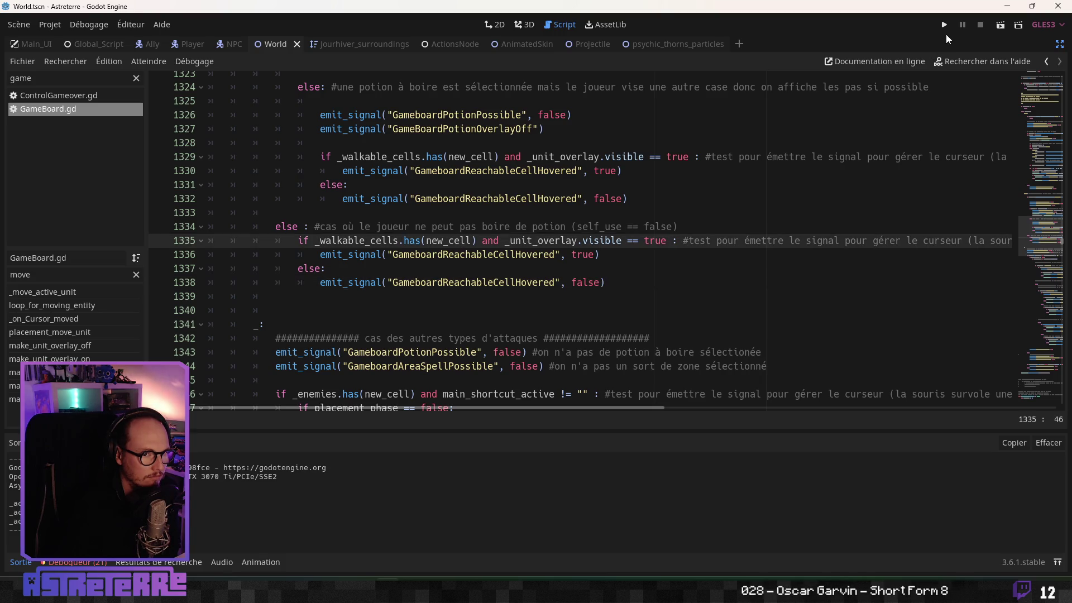
key(ctrl+s)
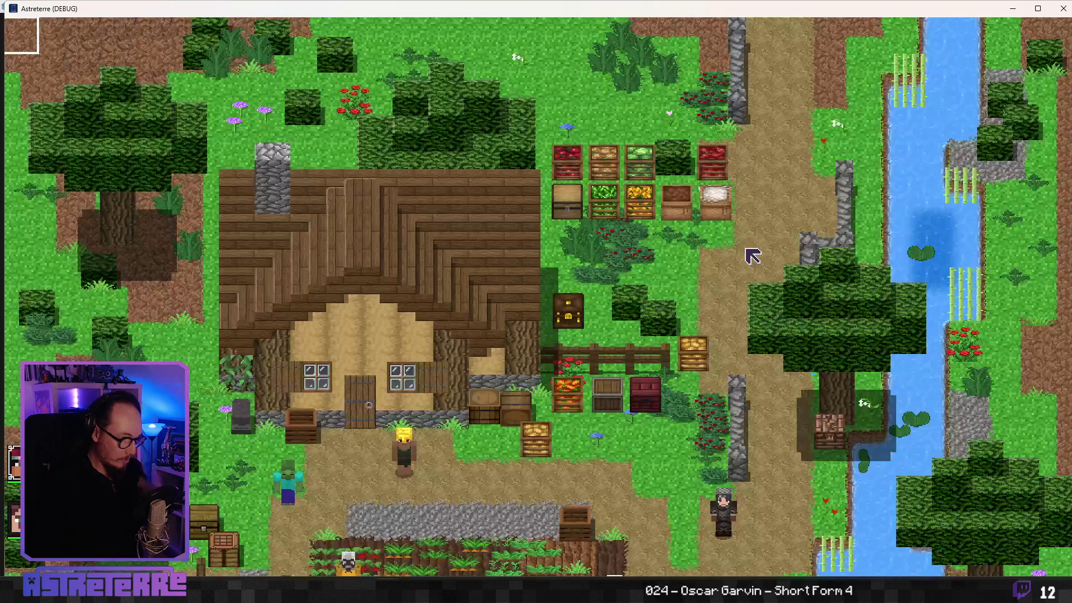
drag(479, 481, 480, 205)
click(416, 313)
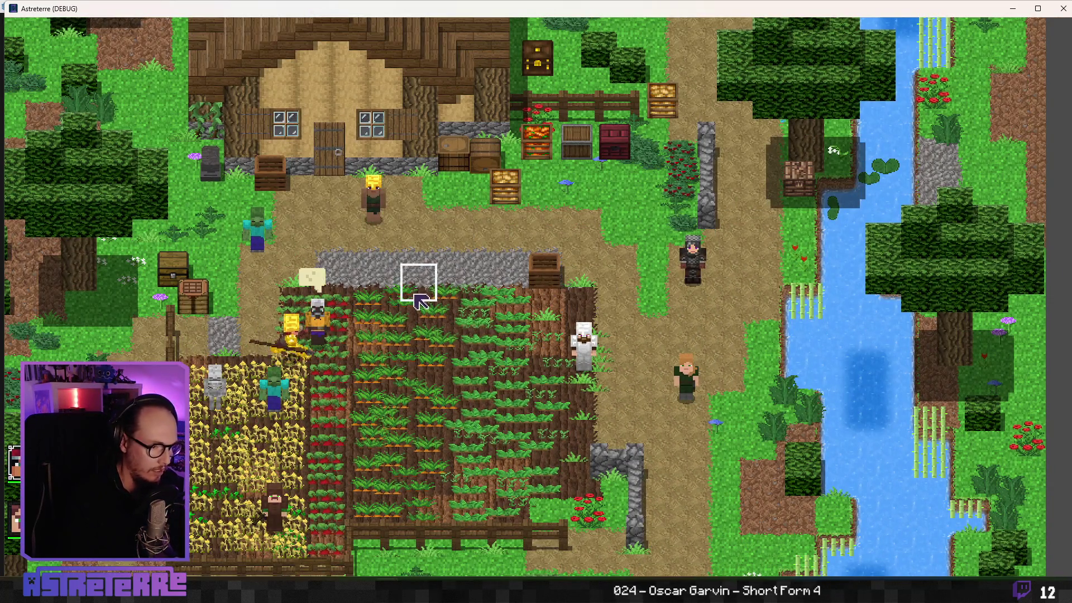
key(i)
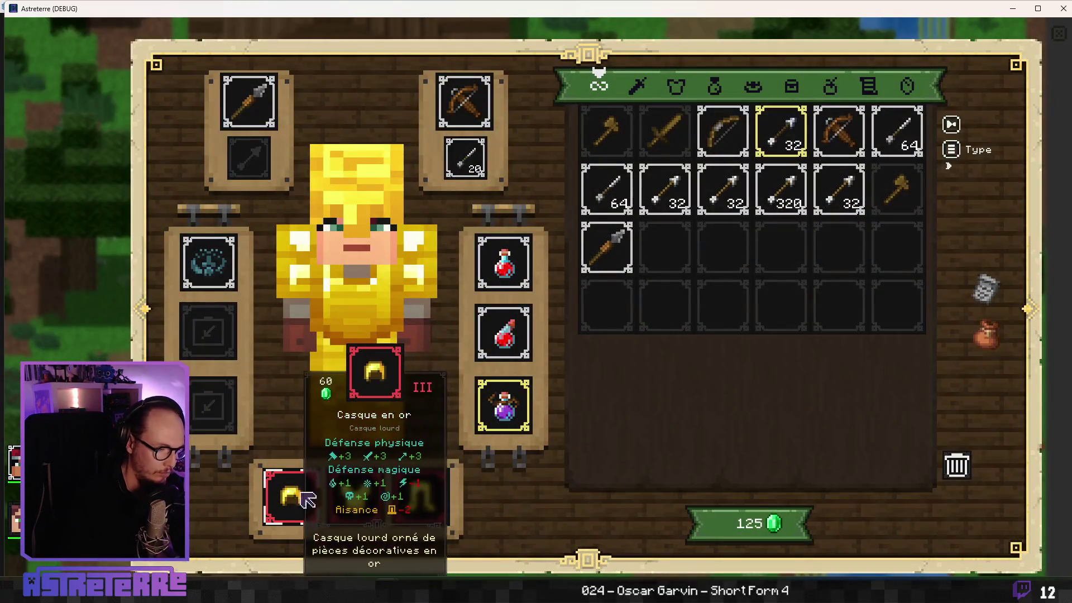
key(i)
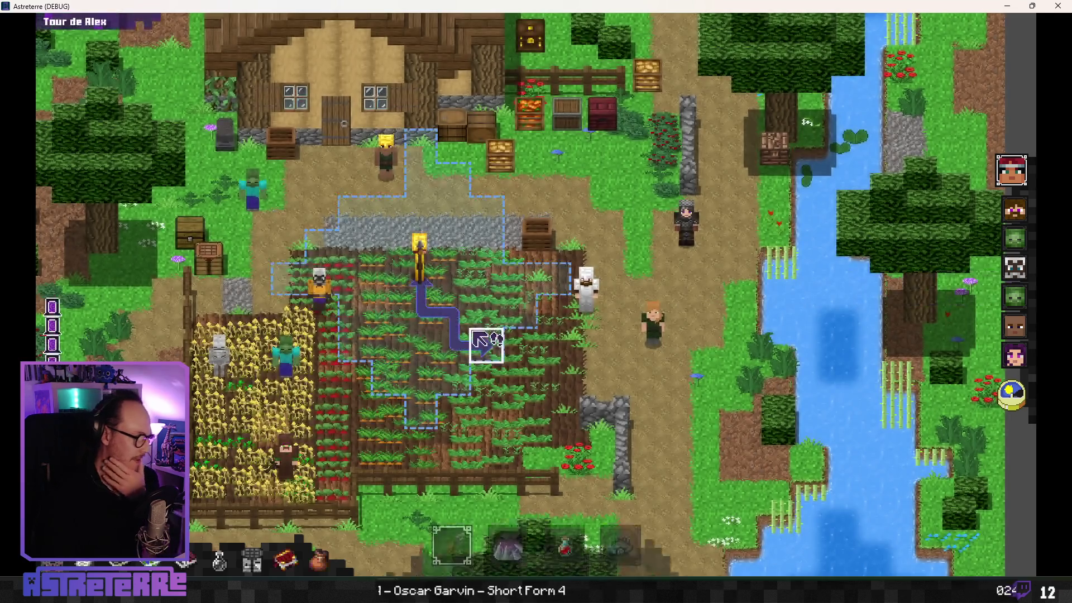
click(565, 530)
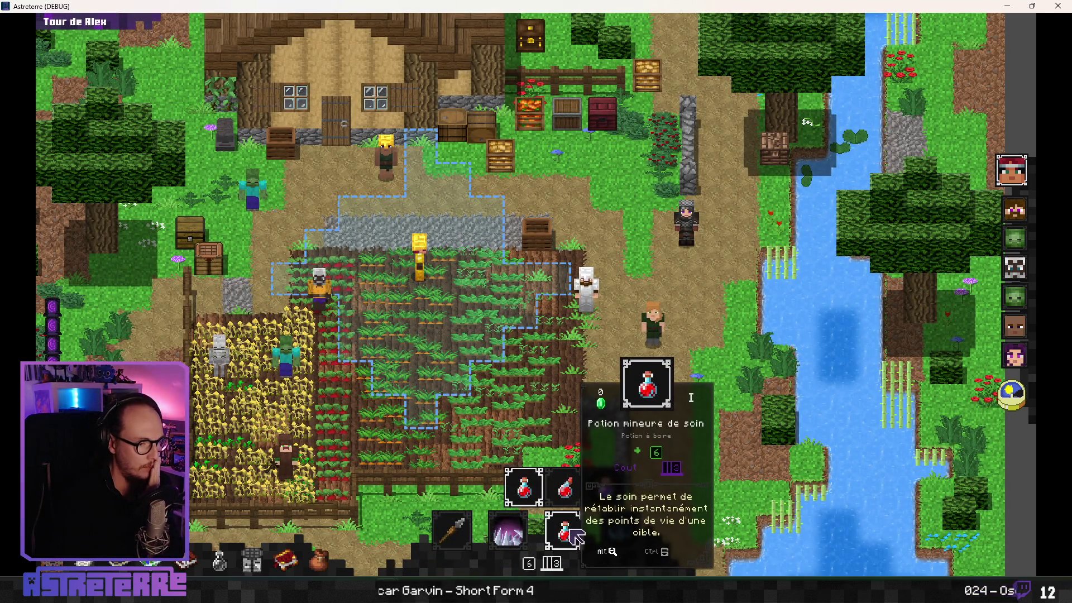
click(524, 487)
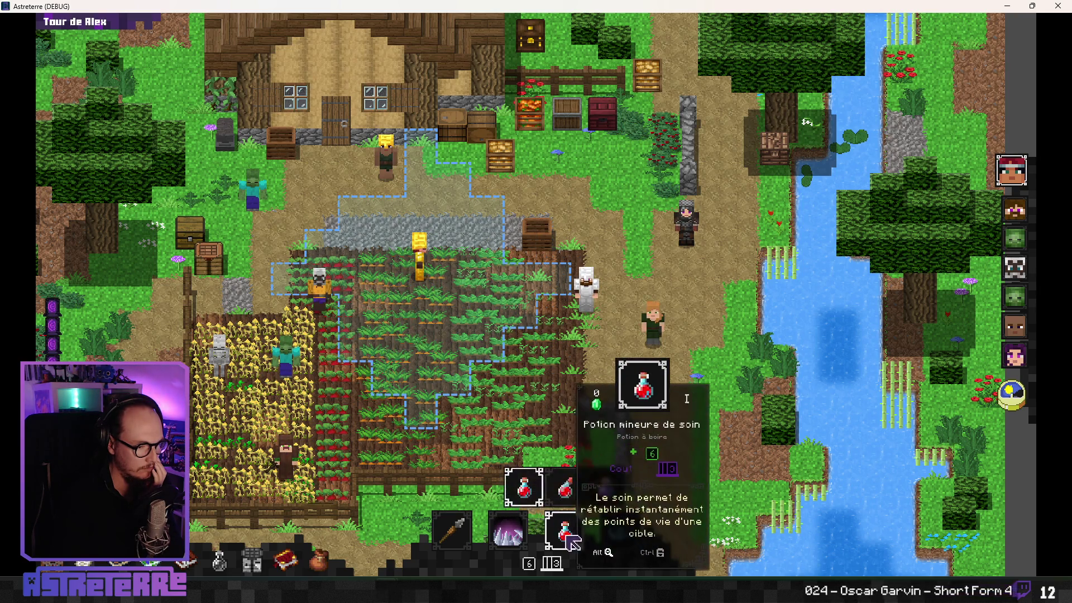
click(508, 530)
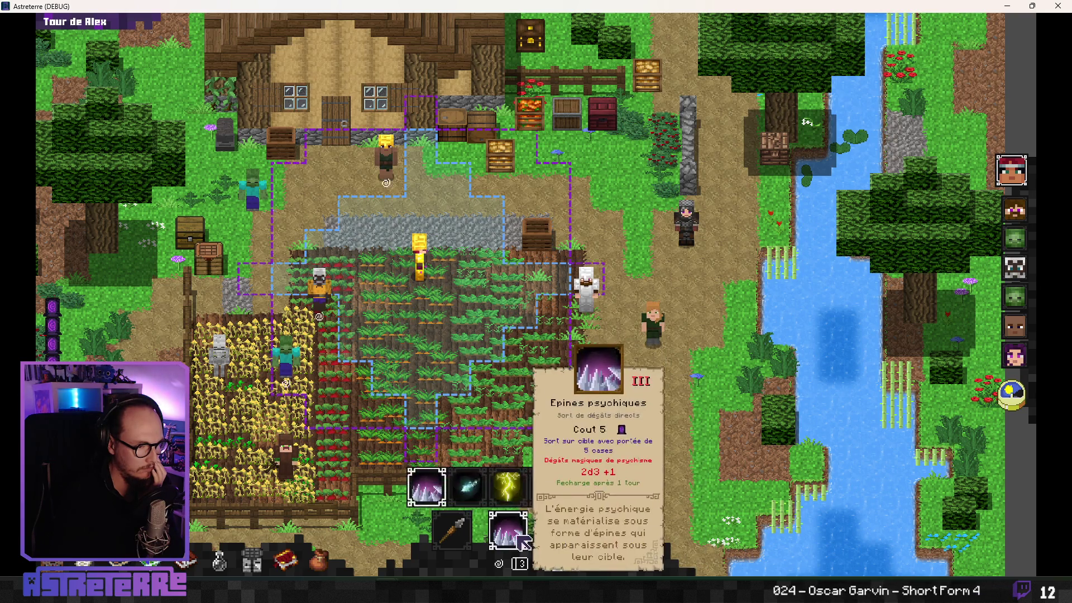
click(438, 285)
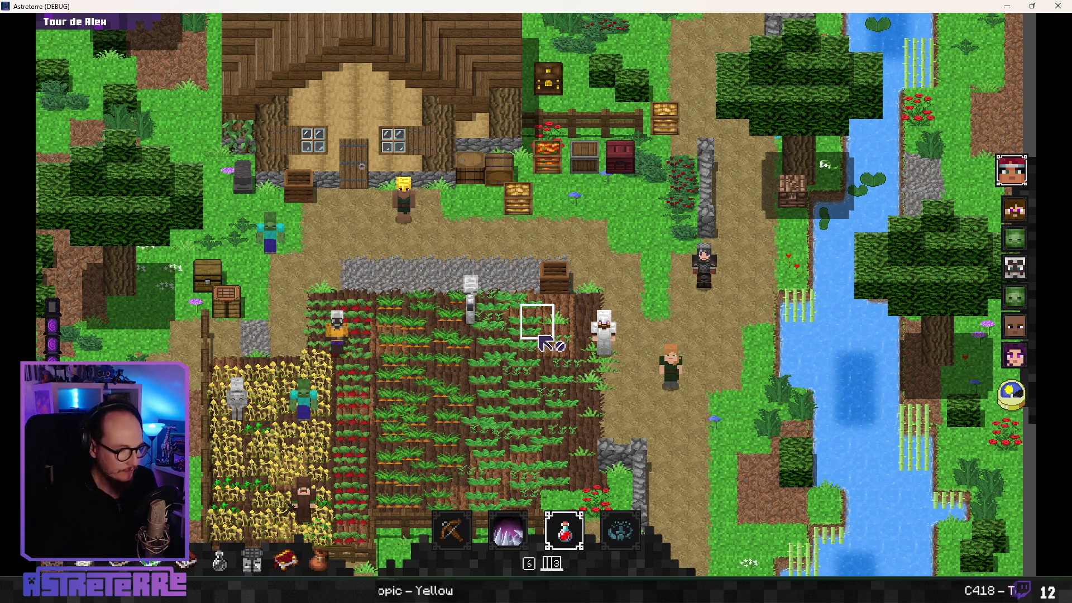
click(451, 529)
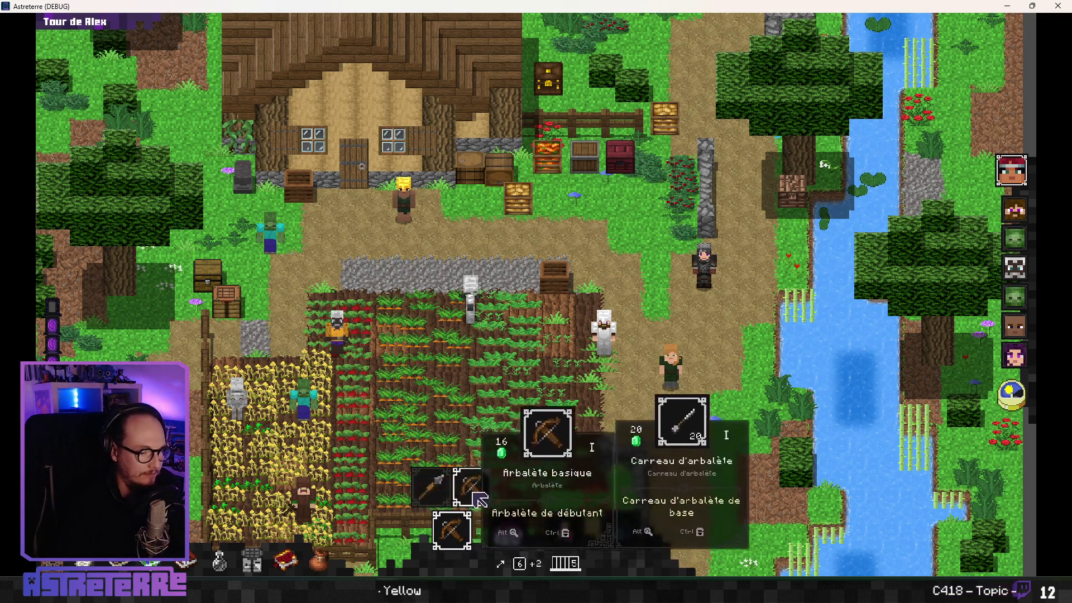
click(443, 491)
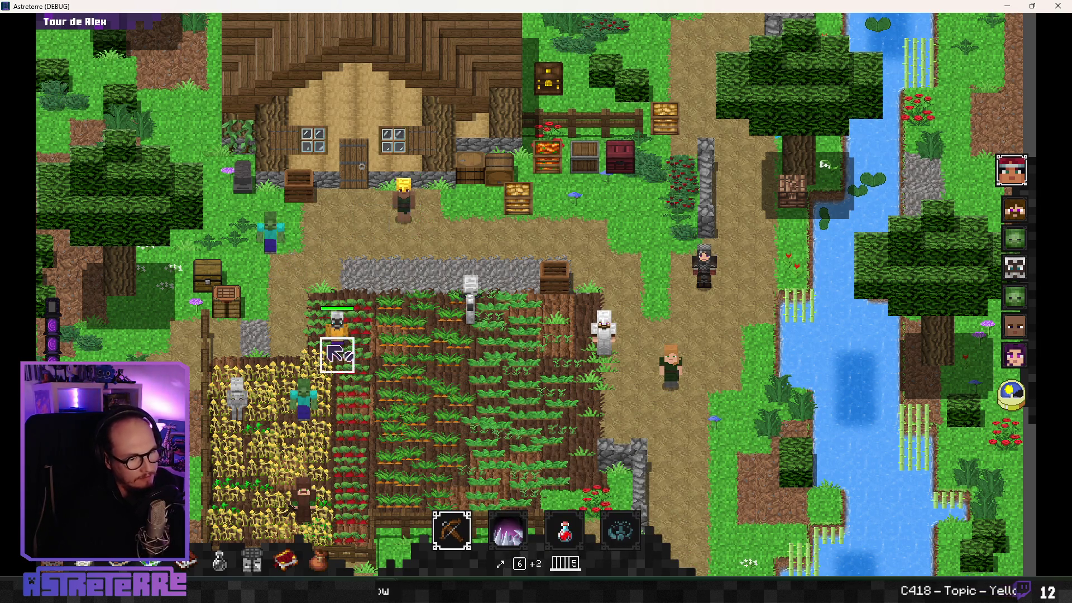
click(503, 529)
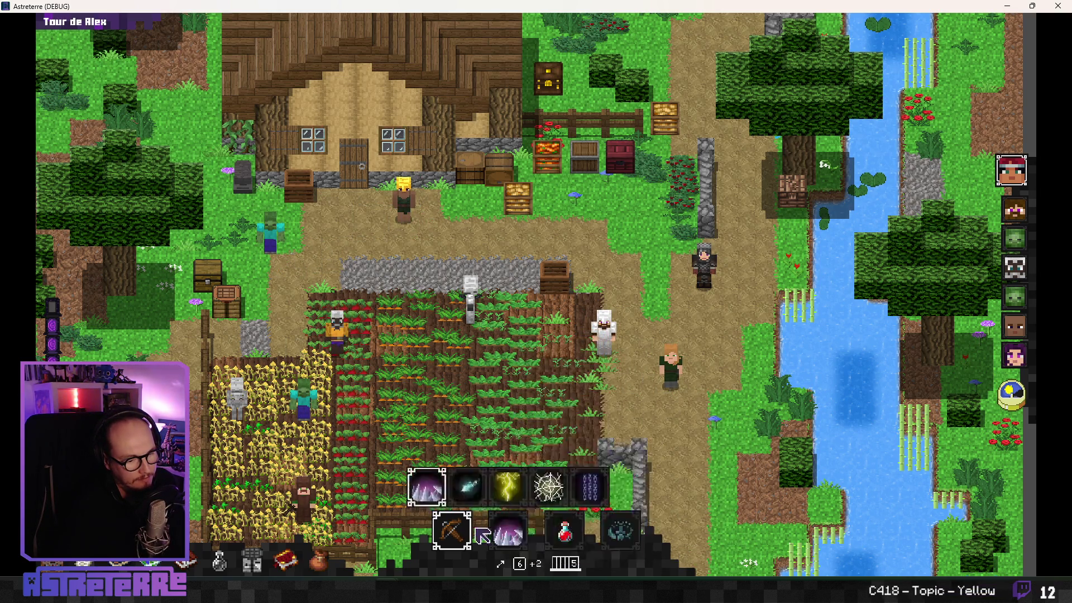
click(450, 529)
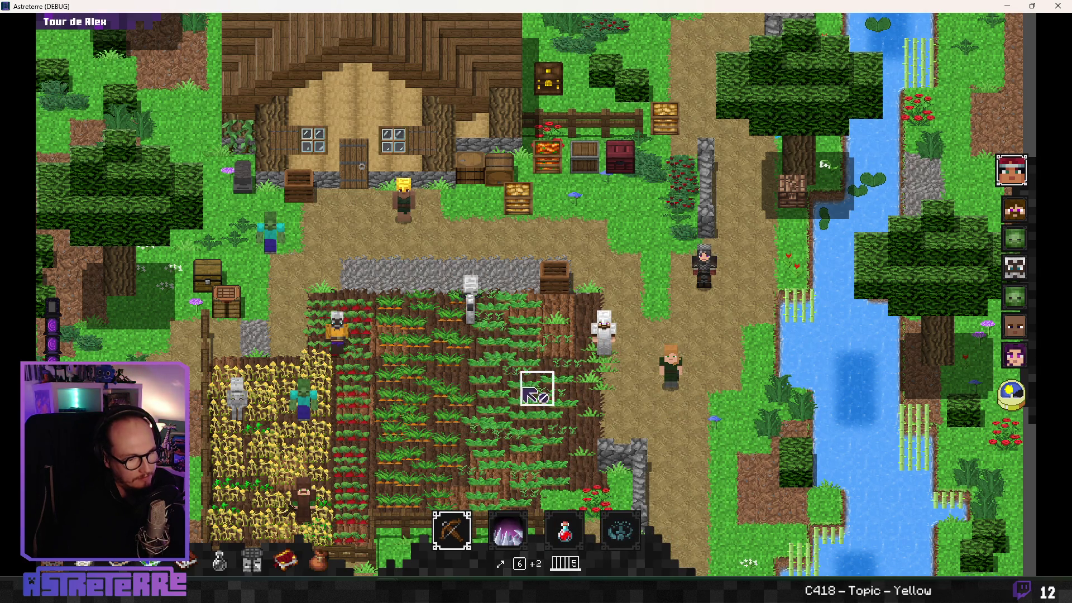
Step: Remove the paralyze effect with 'removeeffect paralyze' in the debug console, then ready the potion
key(grave)
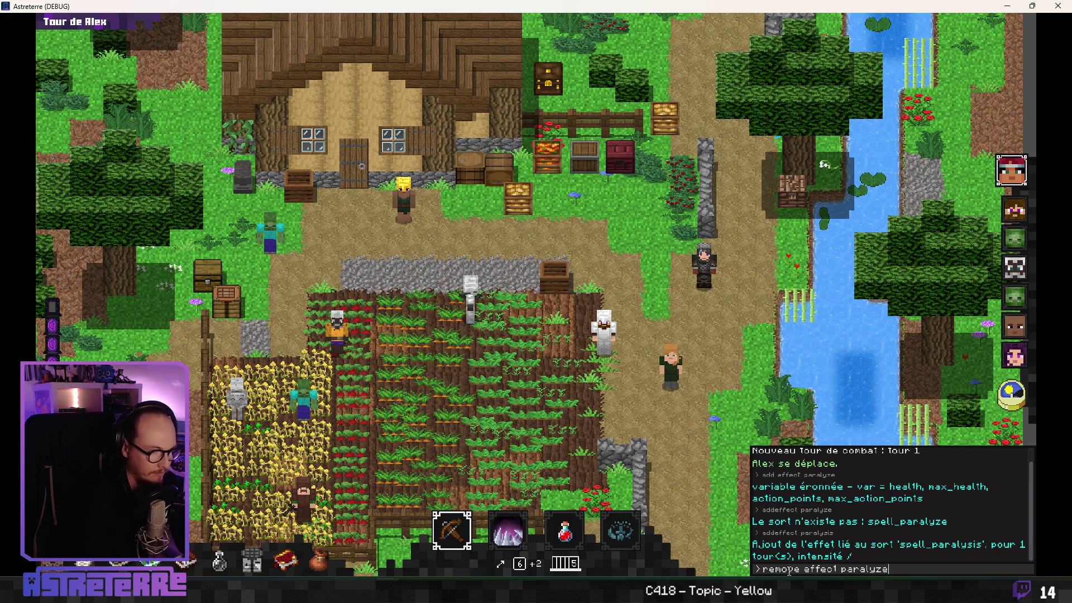
key(Return)
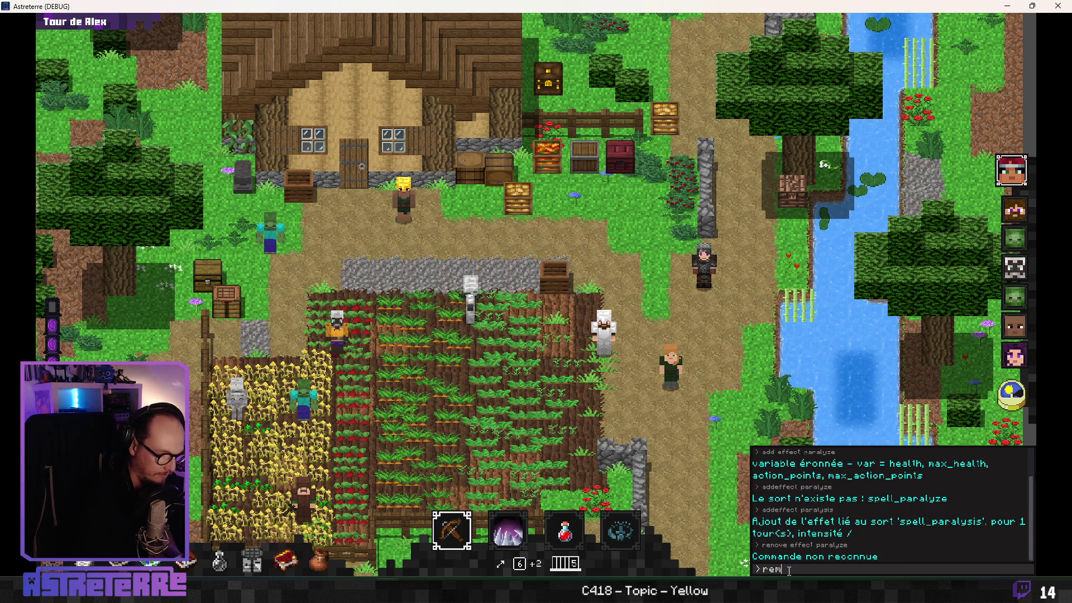
key(Return)
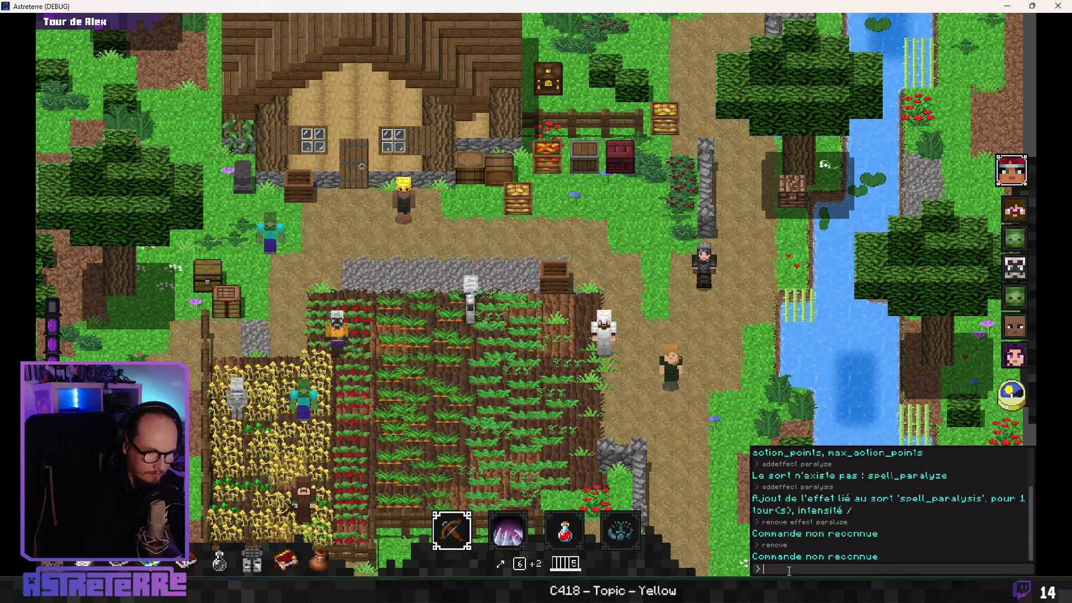
text(p)
key(Return)
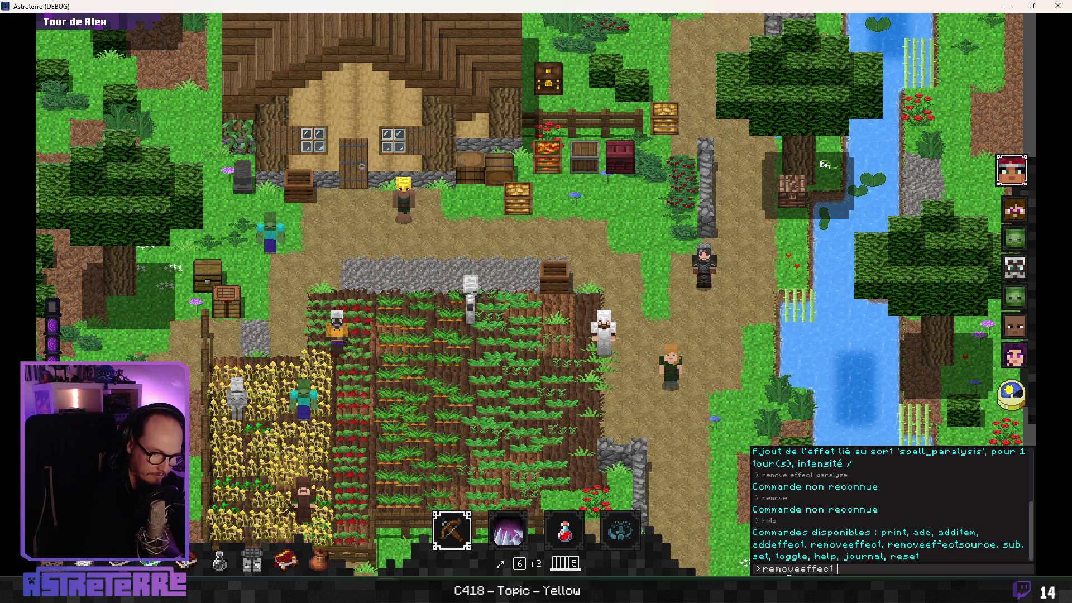
text(alyze)
key(Return)
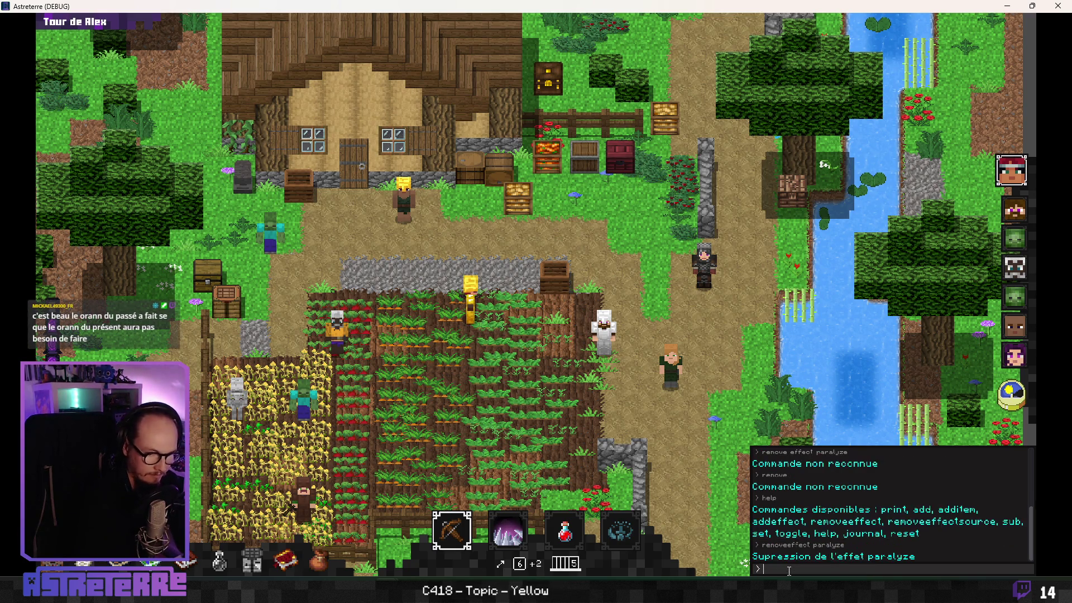
key(Escape)
click(508, 530)
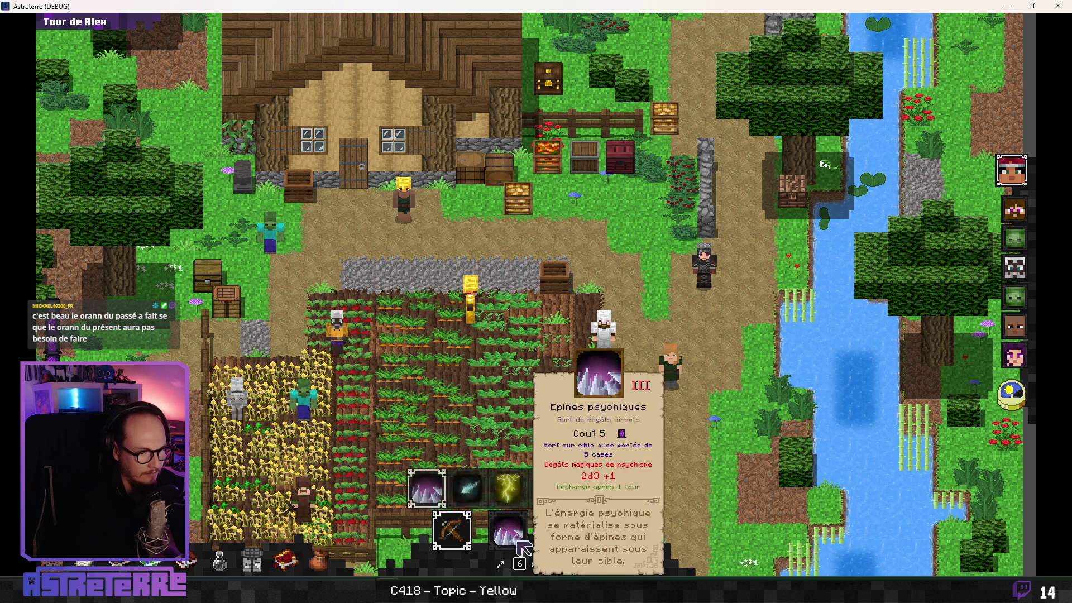
click(564, 530)
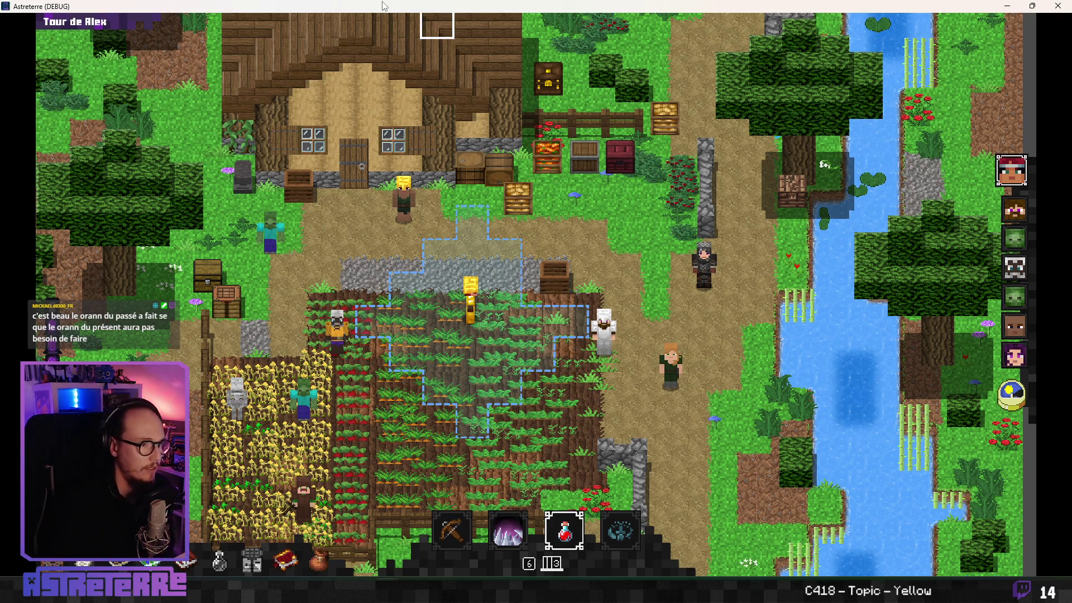
Step: Check the cast description in Effects_data cell F13, then return to GameBoard.gd at line 1339
mouse_move(410, 6)
mouse_down()
mouse_move(678, 159)
mouse_move(442, 65)
mouse_move(447, 1)
mouse_up()
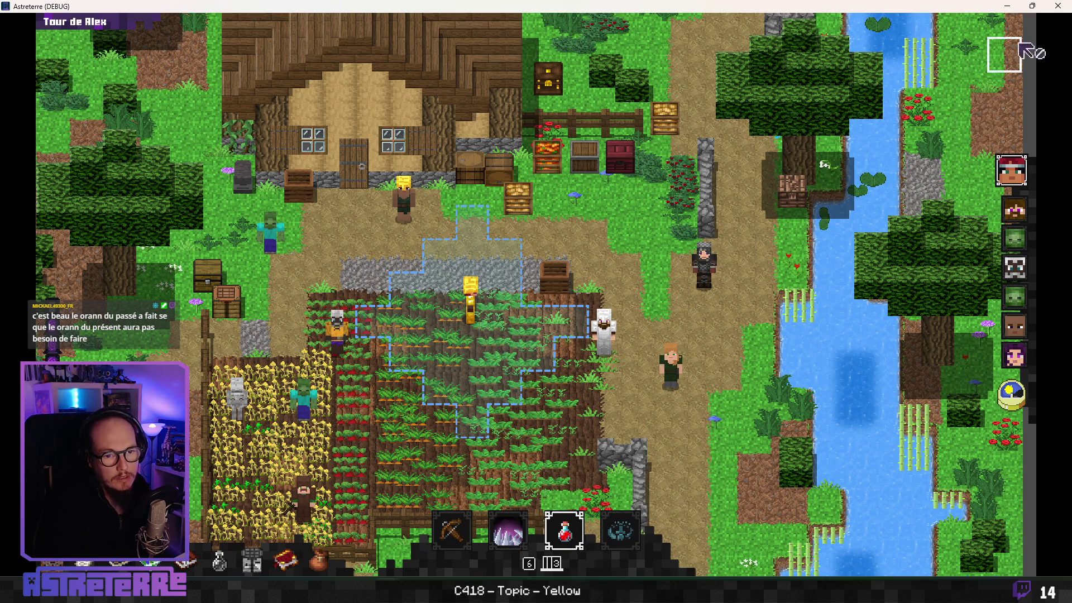
click(1057, 5)
click(403, 325)
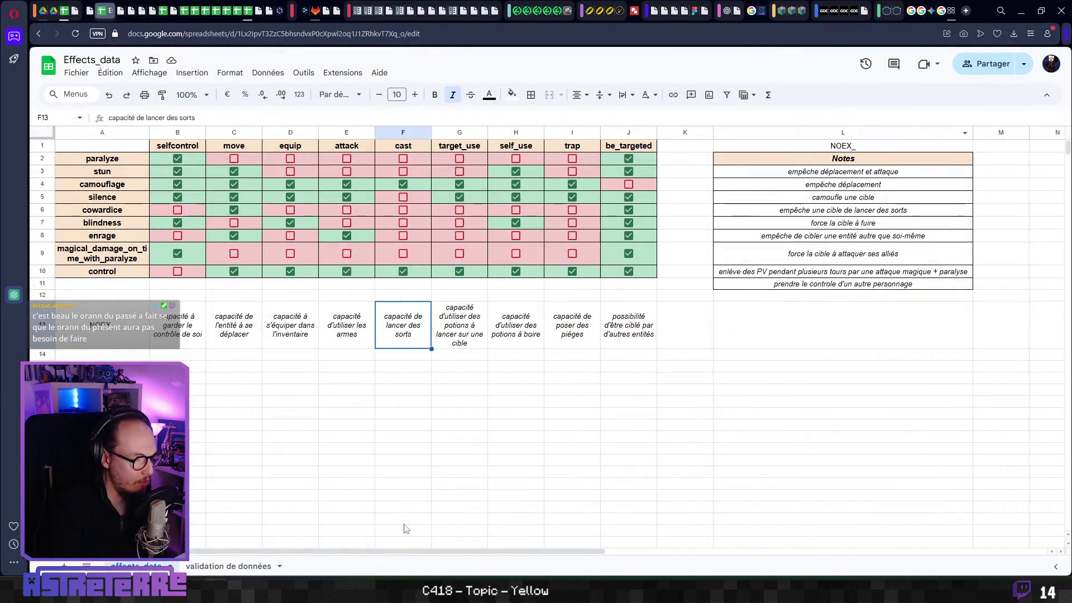
key(alt+Tab)
click(329, 295)
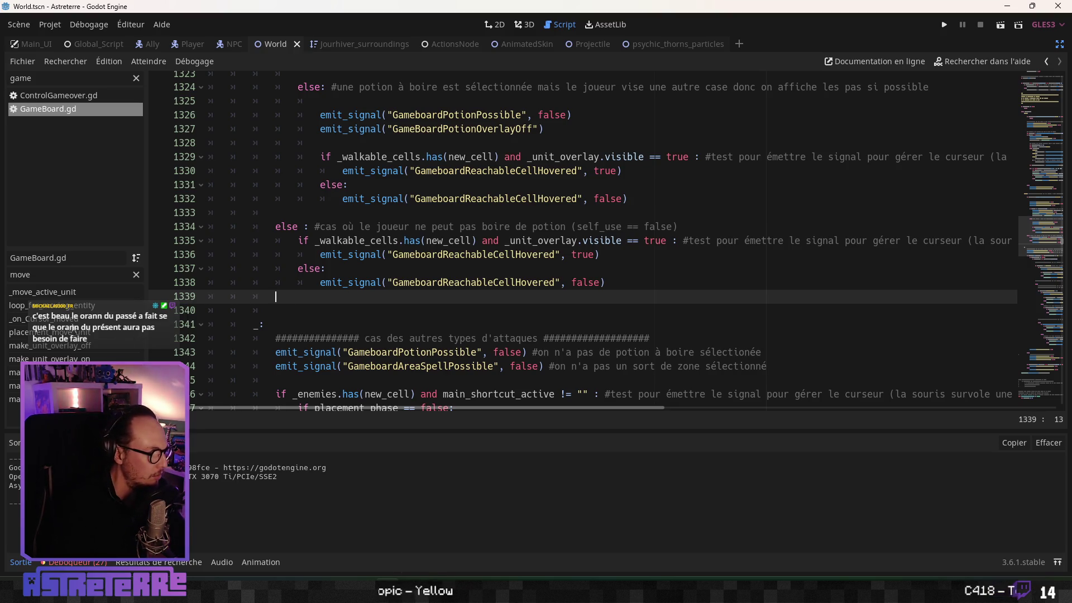
Step: Filter methods by 'accept' and jump to _on_Cursor_accept_pressed in GameBoard.gd
click(21, 277)
key(BackSpace)
key(BackSpace)
key(BackSpace)
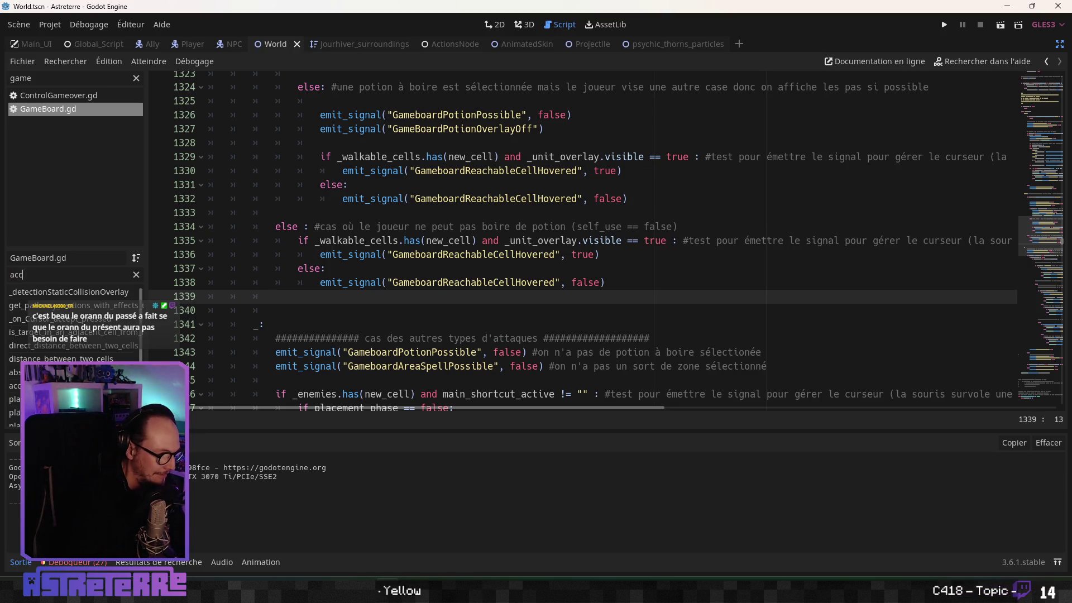
text(accept)
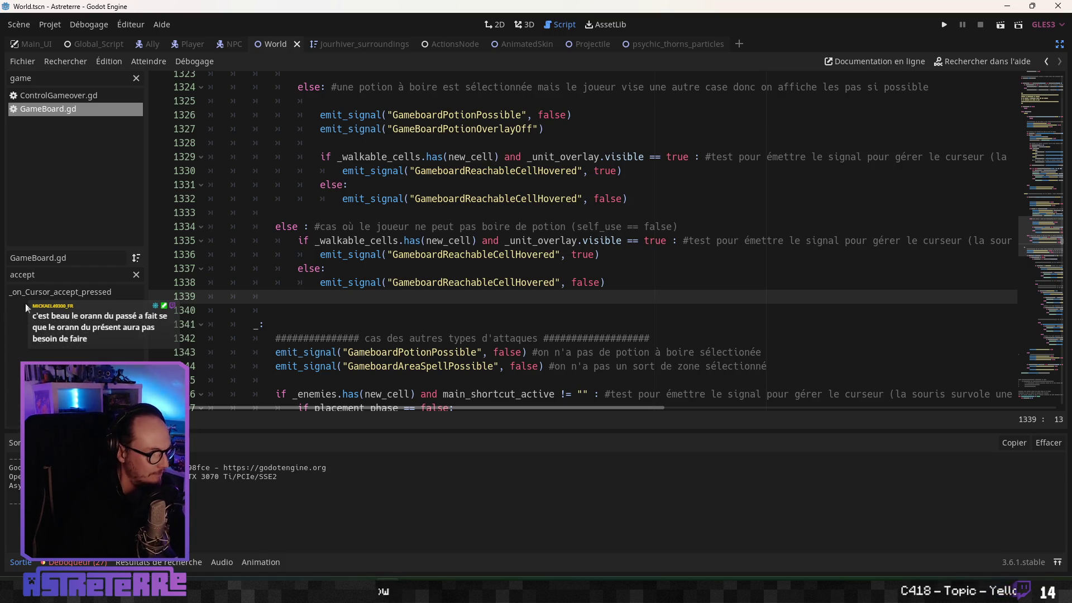
key(Return)
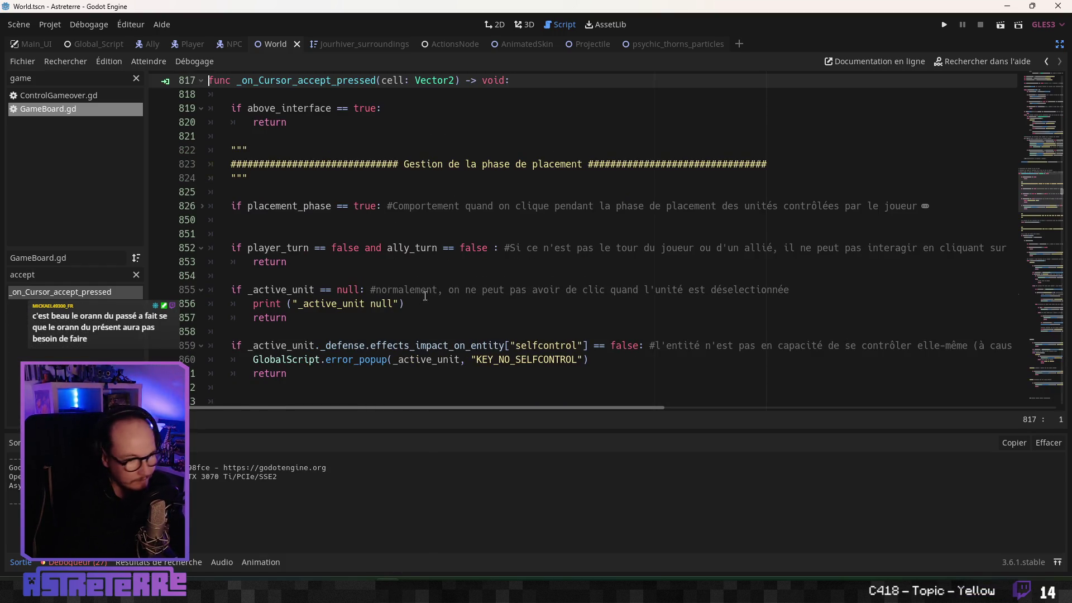
click(443, 266)
scroll(441, 289, down, 7)
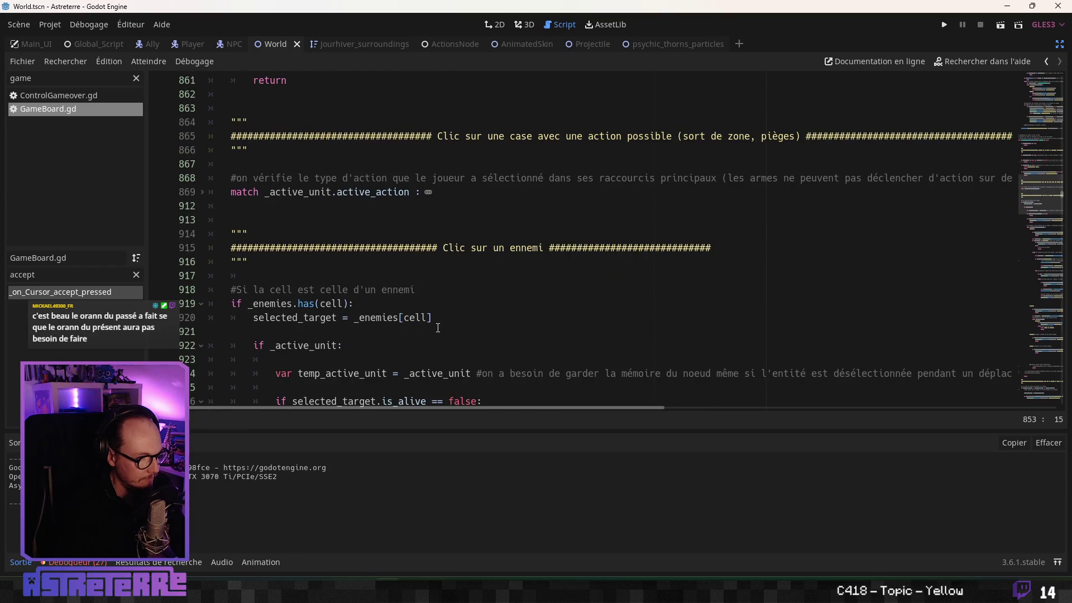
click(429, 317)
scroll(429, 317, down, 12)
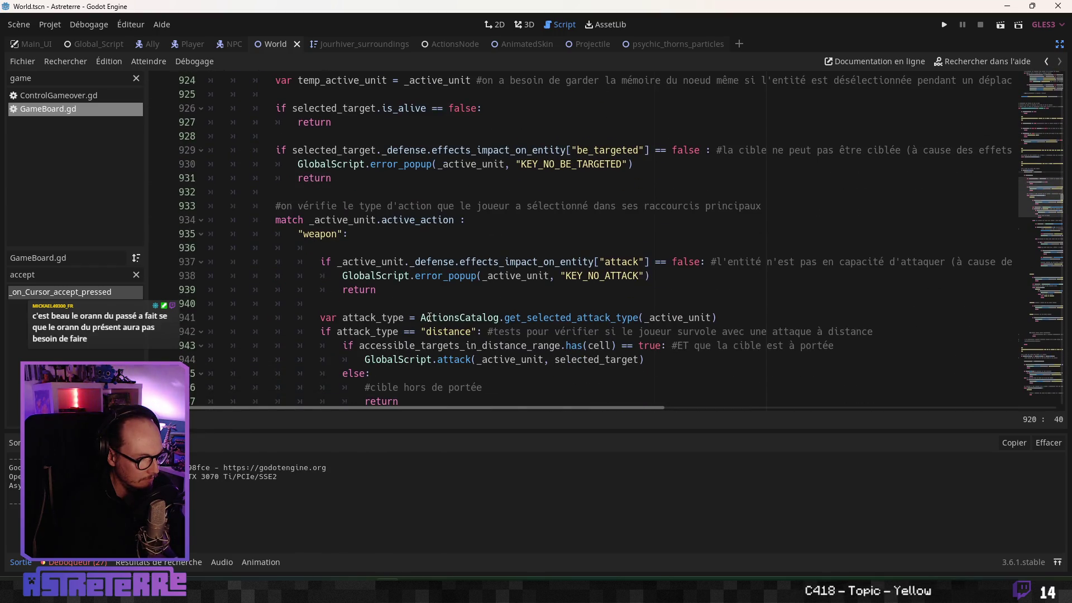
scroll(429, 317, down, 4)
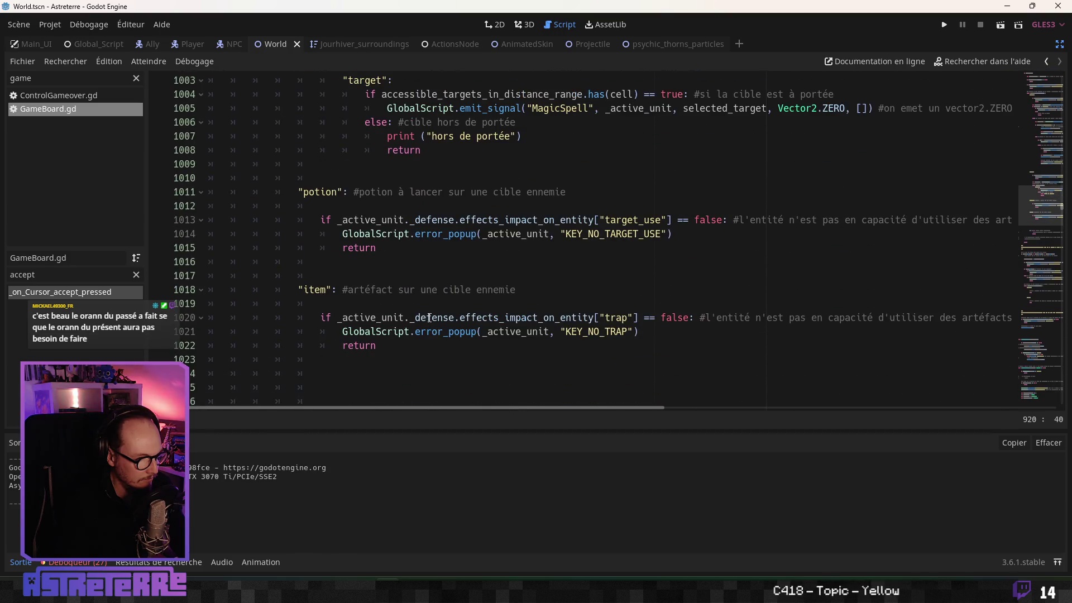
scroll(429, 318, up, 10)
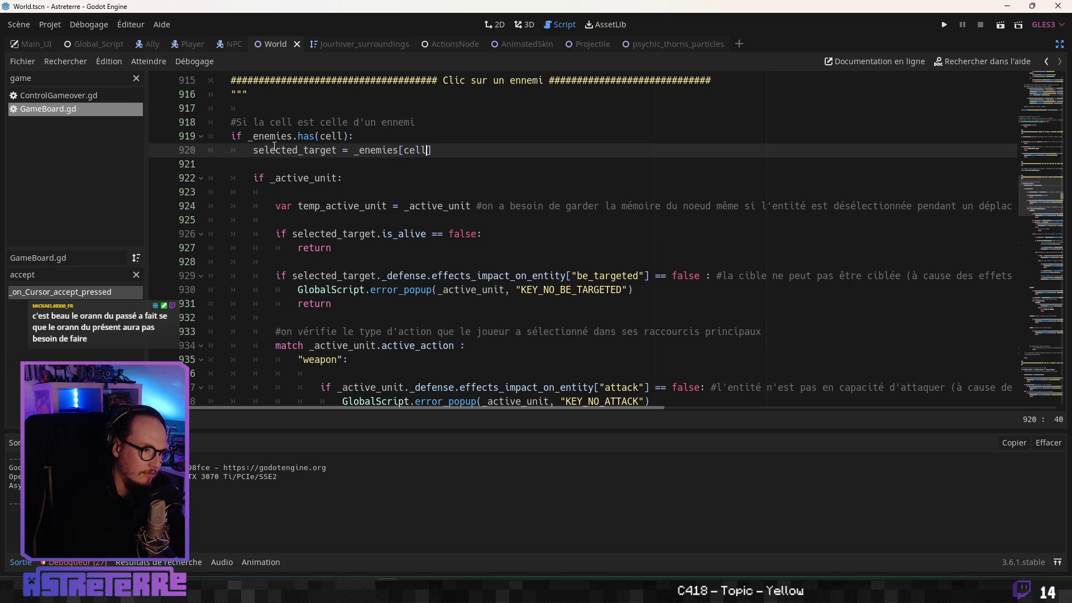
Step: Highlight uses of _enemies and scroll down to the placeholder potion branch near line 1063
double_click(272, 137)
click(312, 262)
scroll(383, 269, down, 8)
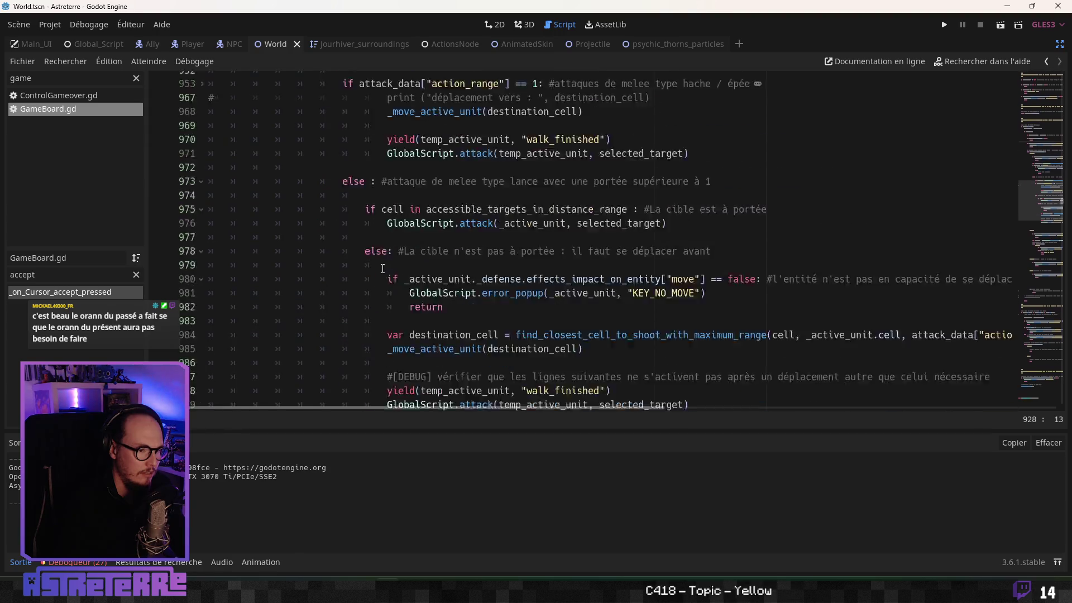
scroll(383, 269, down, 4)
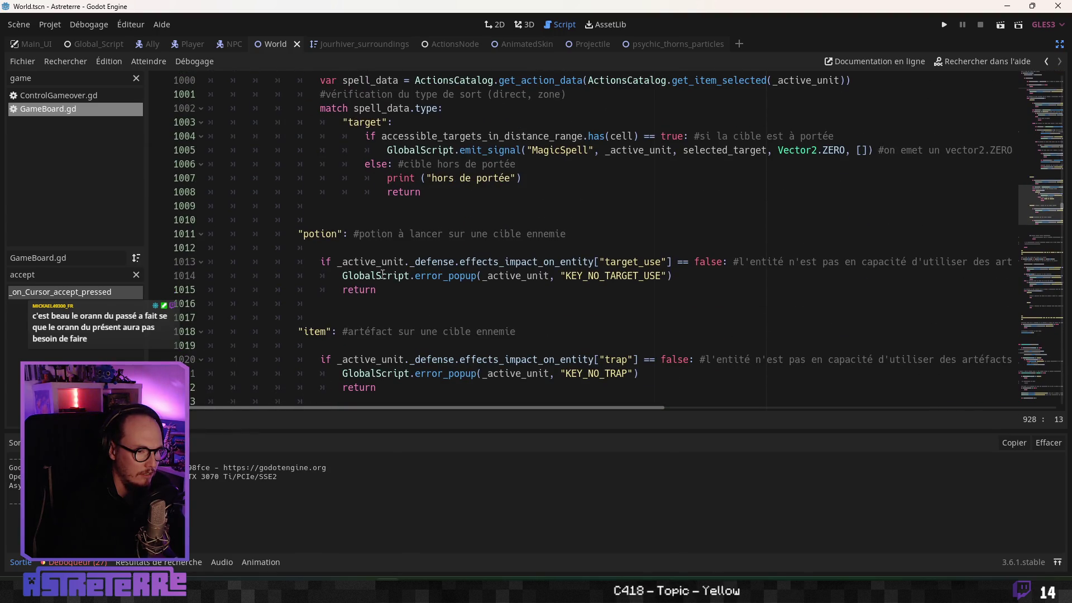
click(382, 275)
click(369, 302)
scroll(370, 302, down, 3)
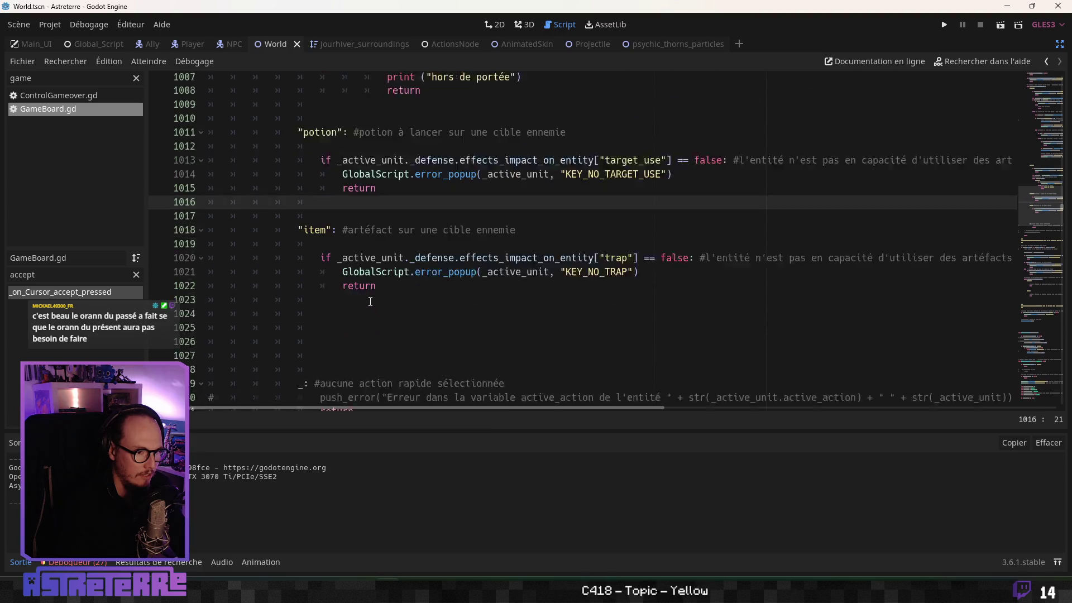
scroll(370, 301, down, 6)
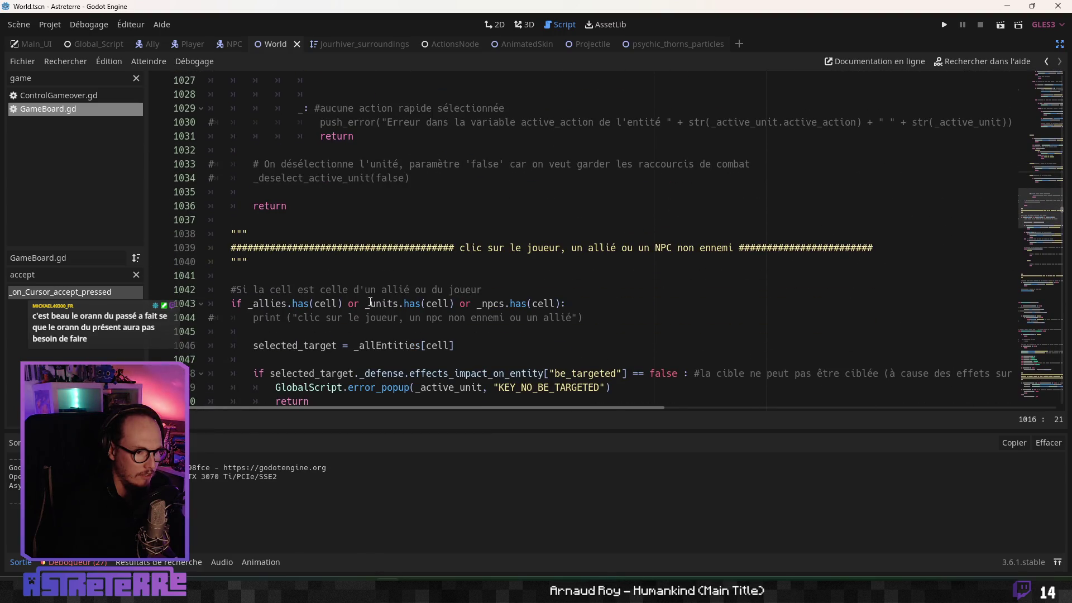
click(370, 303)
scroll(490, 323, down, 3)
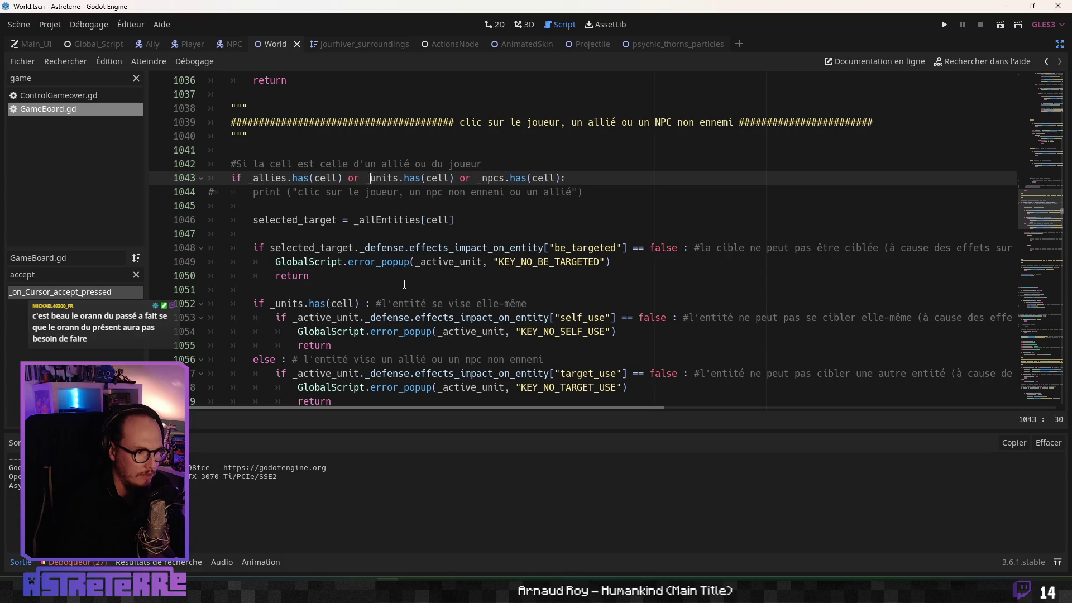
click(405, 290)
scroll(405, 289, down, 6)
click(357, 234)
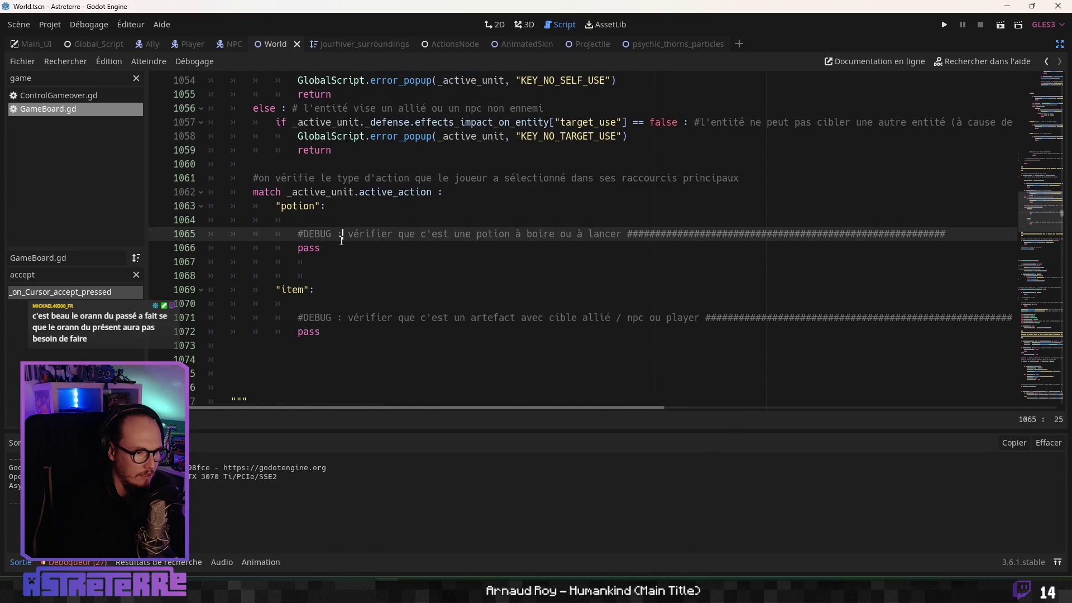
click(342, 252)
scroll(365, 291, up, 1)
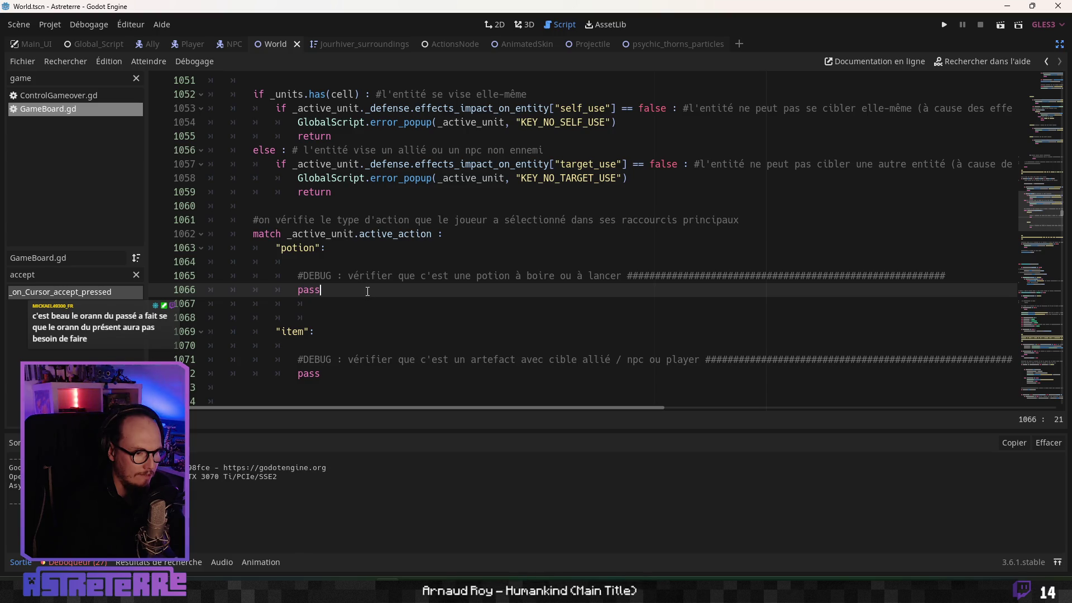
scroll(367, 290, down, 8)
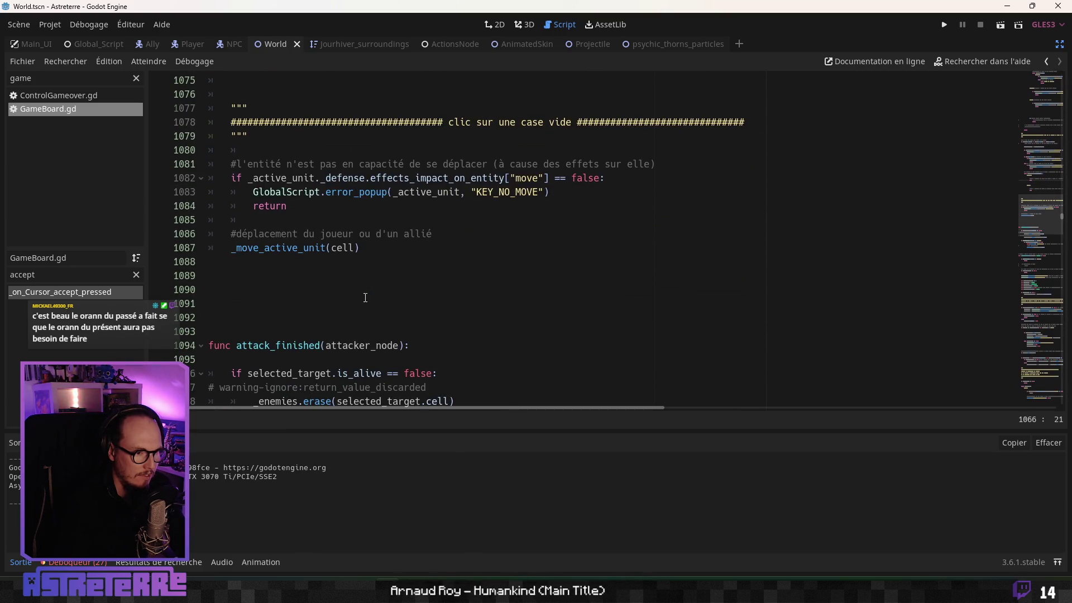
scroll(365, 297, down, 3)
Step: Delete 'DEBUG : ' from the potion branch comment on line 1065, keeping the comment text
scroll(365, 297, up, 15)
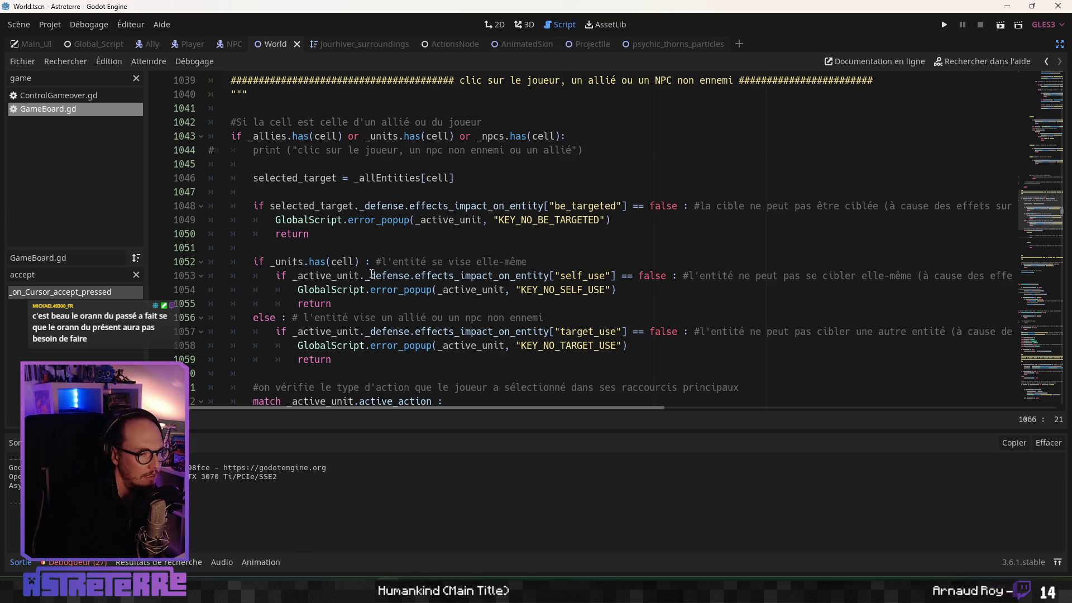
click(564, 289)
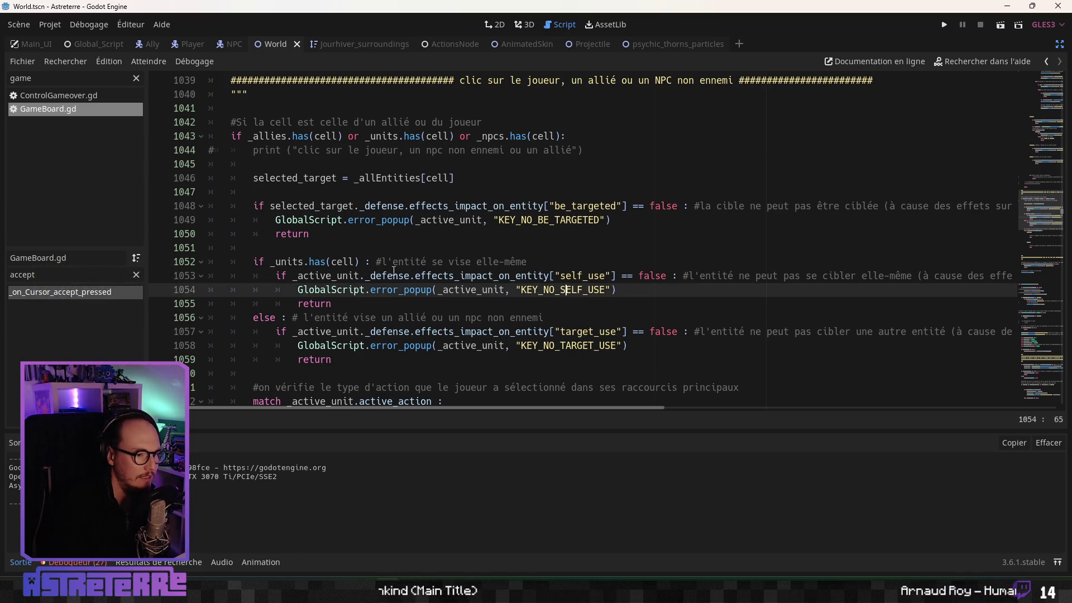
click(340, 305)
scroll(349, 306, down, 4)
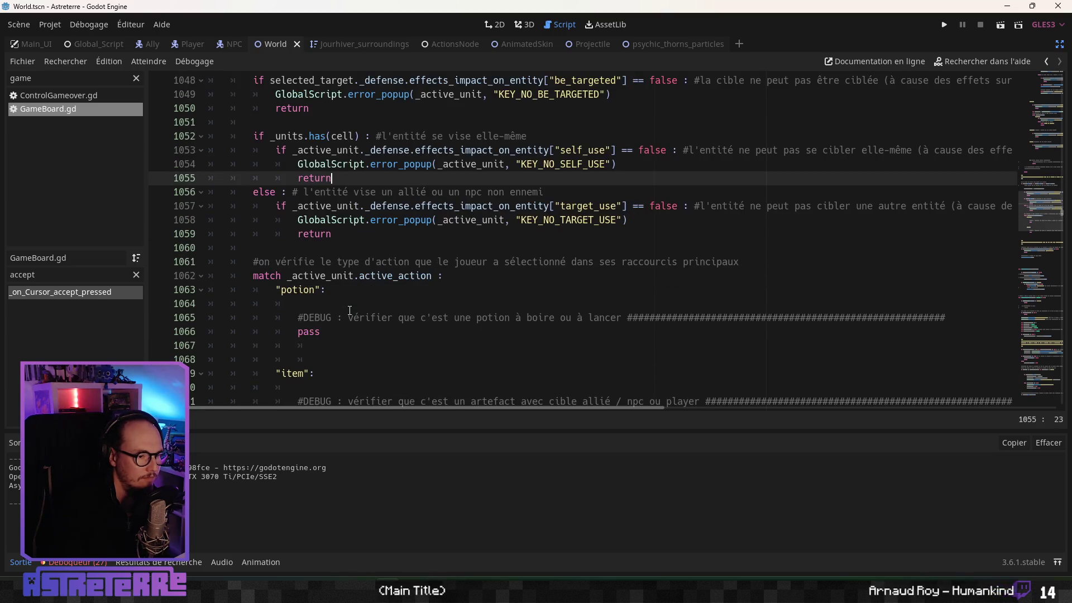
scroll(350, 306, up, 1)
scroll(659, 210, up, 1)
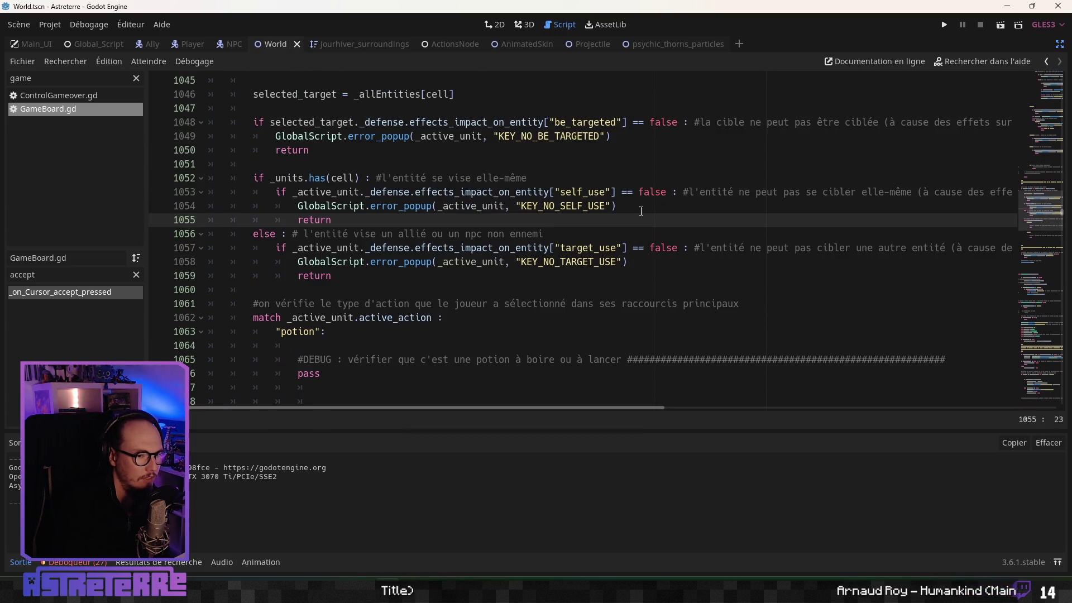
click(416, 289)
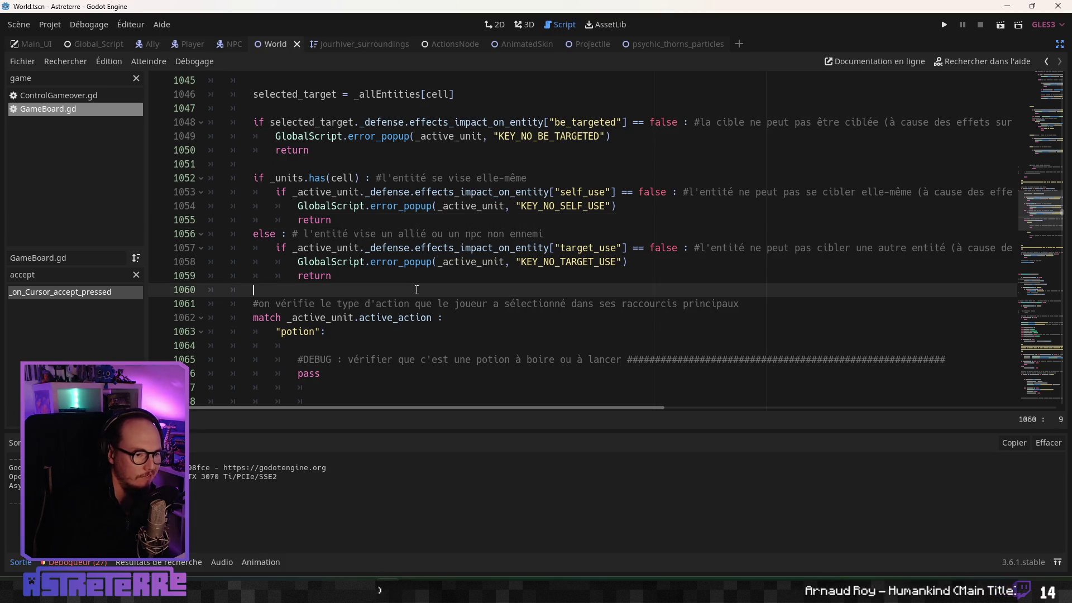
click(331, 349)
scroll(335, 302, down, 2)
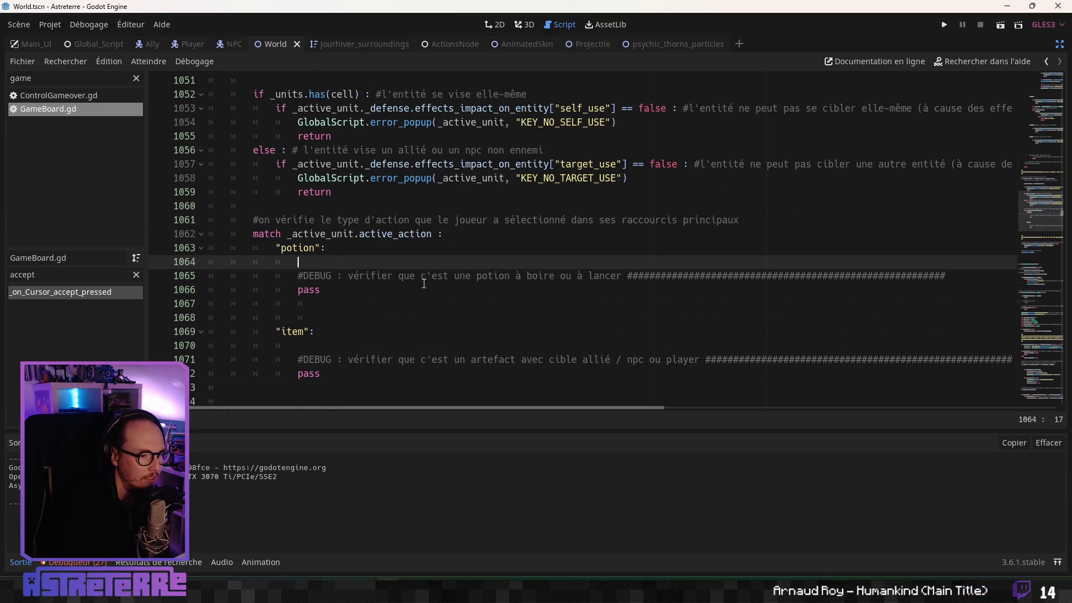
click(319, 295)
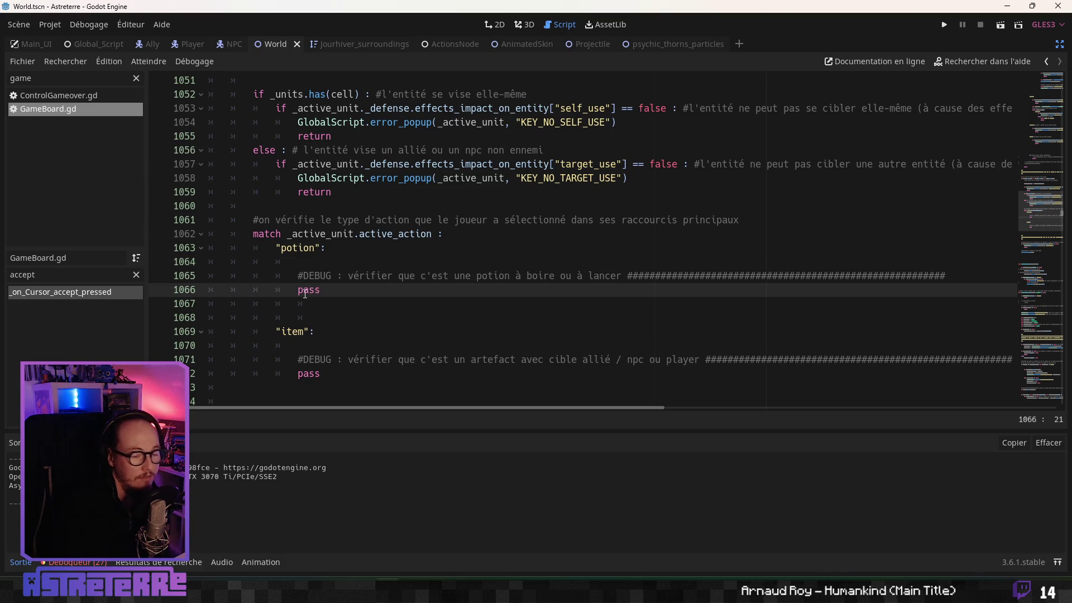
drag(347, 276, 304, 275)
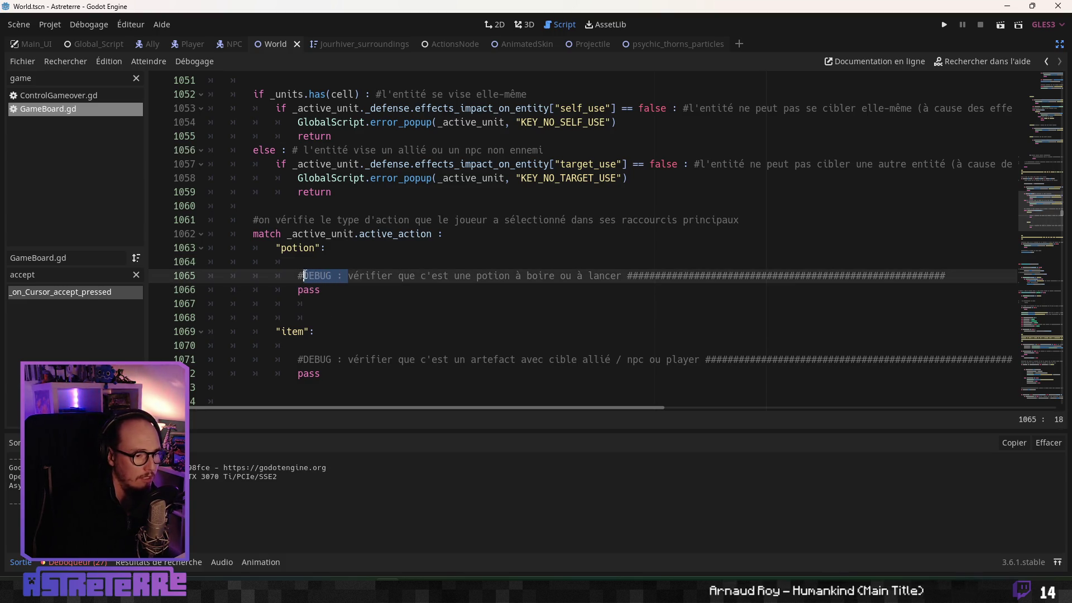
key(BackSpace)
click(319, 289)
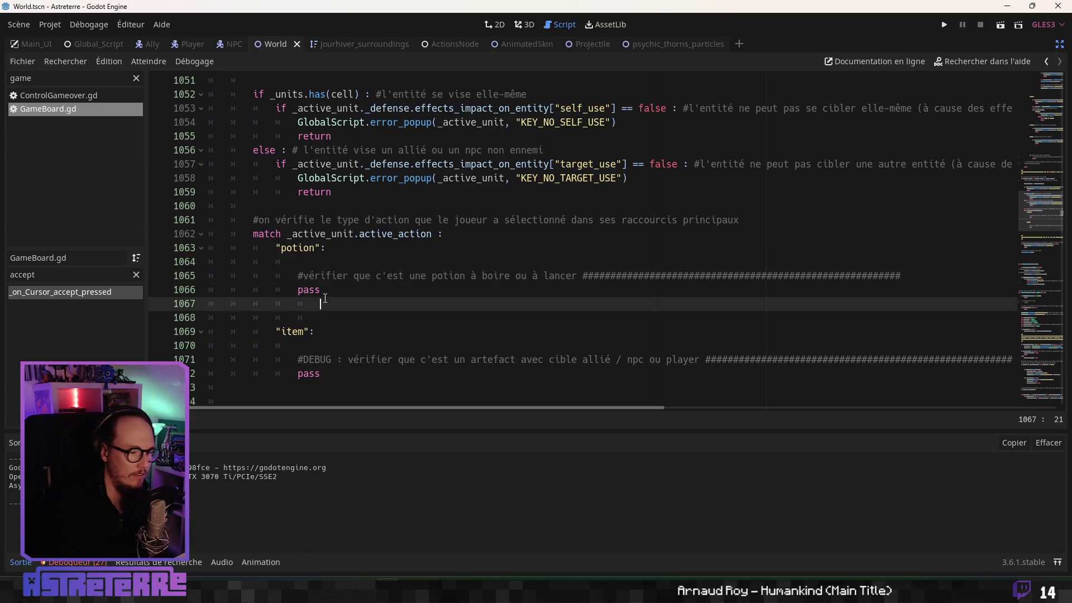
Step: Scroll up to review the attack code above the potion branch
scroll(351, 297, down, 1)
scroll(365, 283, up, 2)
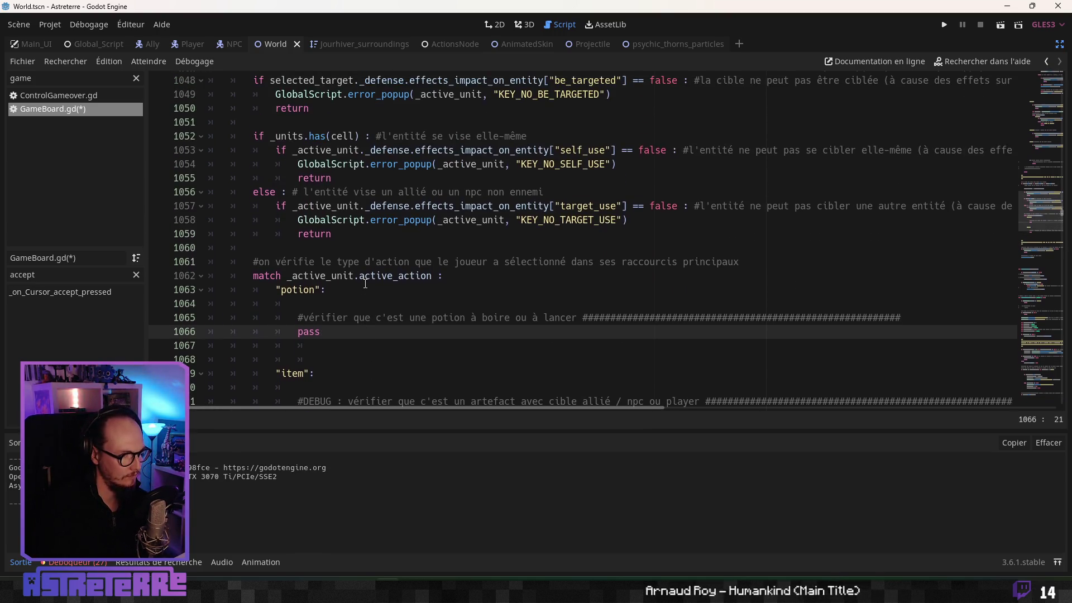
scroll(375, 279, up, 13)
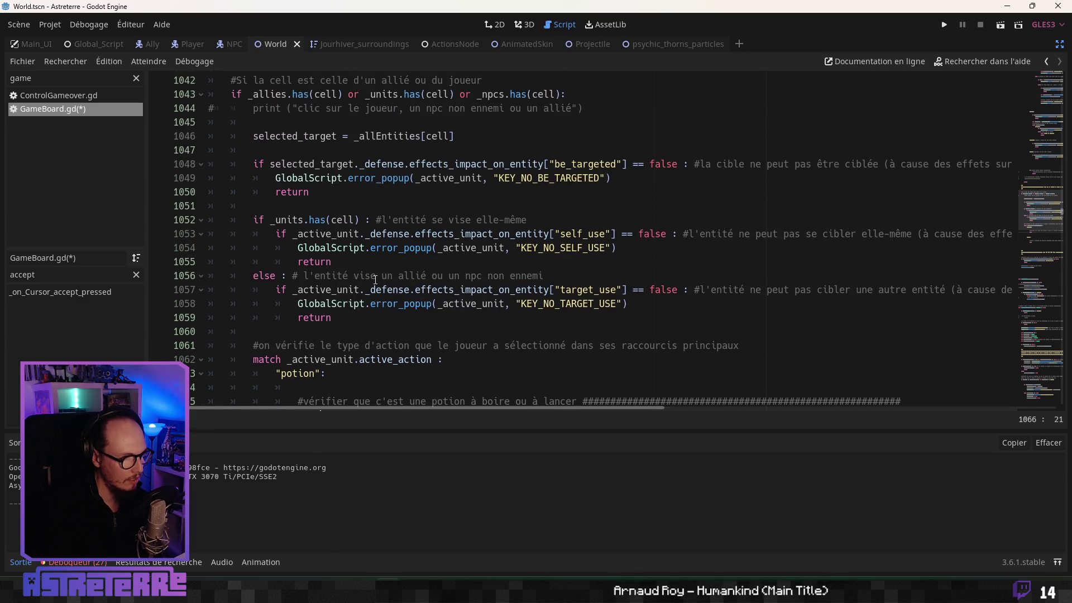
scroll(375, 281, up, 5)
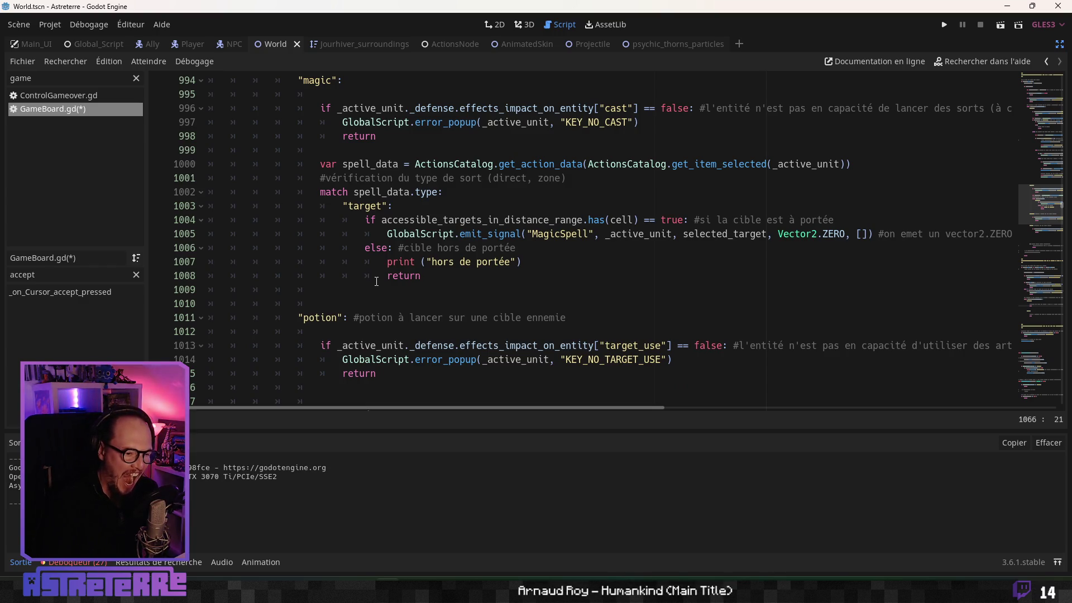
scroll(376, 281, up, 5)
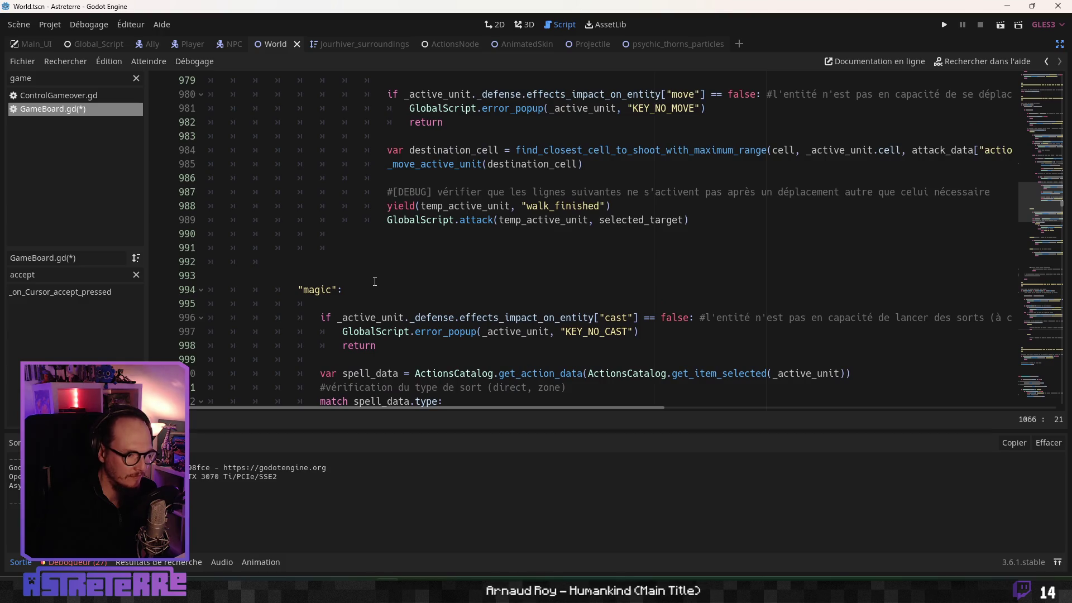
Step: Replace the potion branch's pass with a copy of the attack_data lookup renamed to potion_data
scroll(375, 281, up, 3)
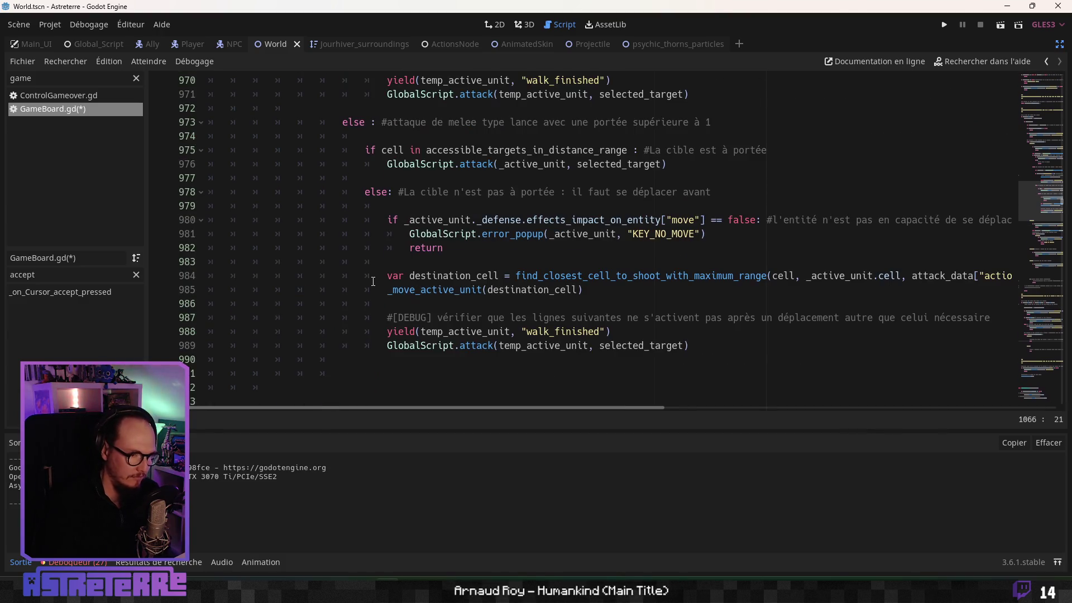
scroll(372, 282, up, 5)
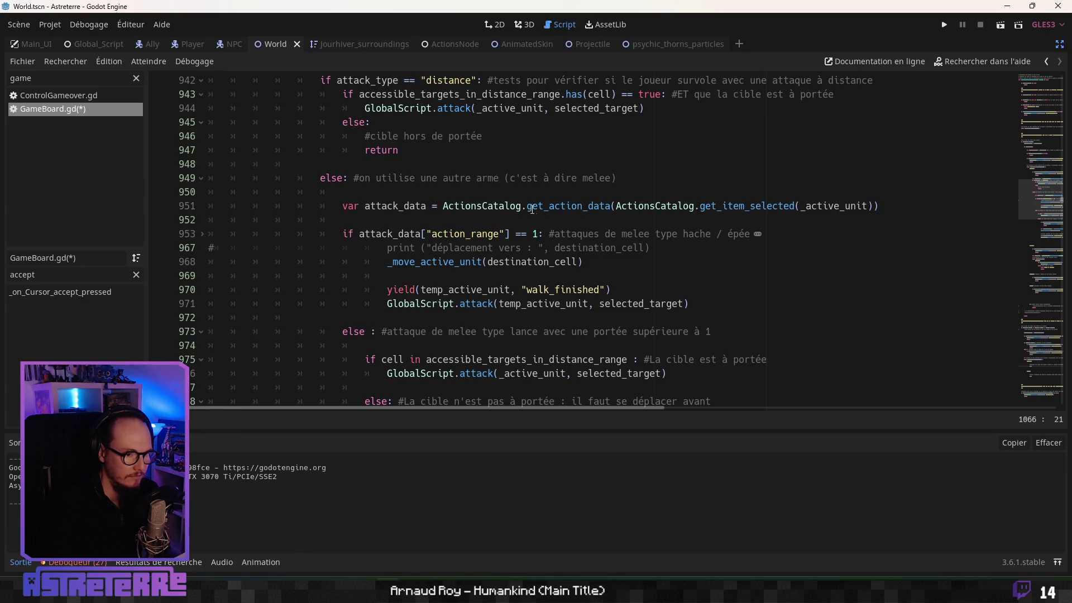
drag(878, 205, 342, 205)
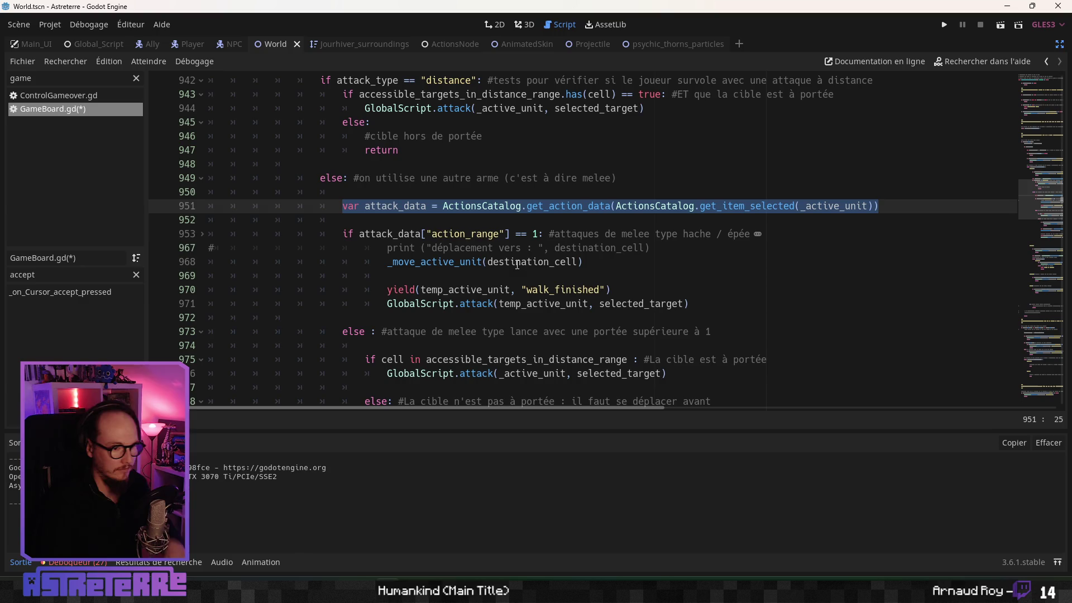
scroll(480, 308, down, 5)
scroll(480, 309, down, 20)
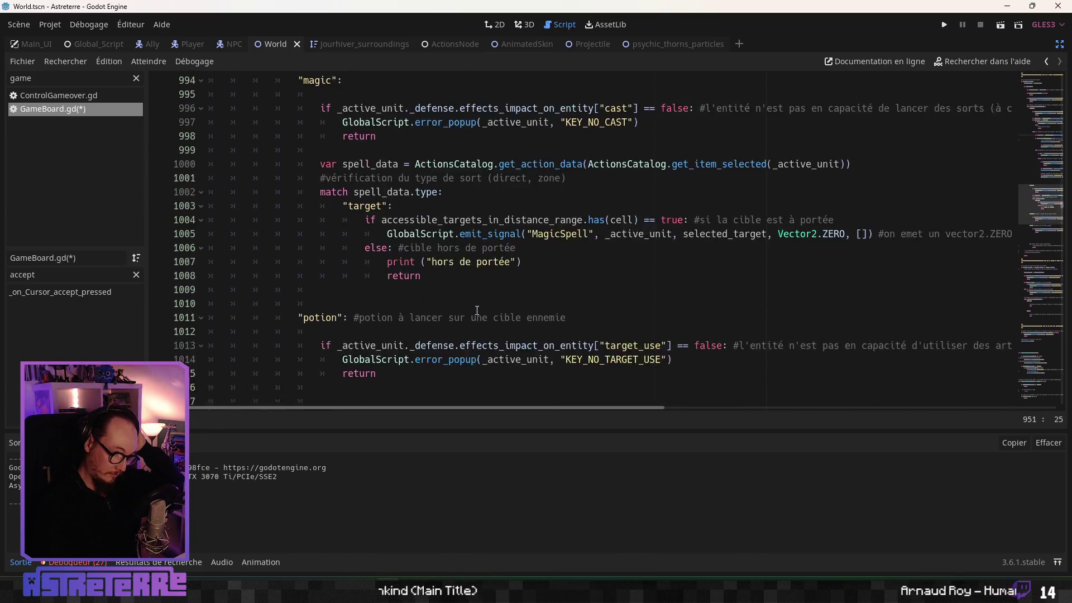
scroll(459, 302, down, 4)
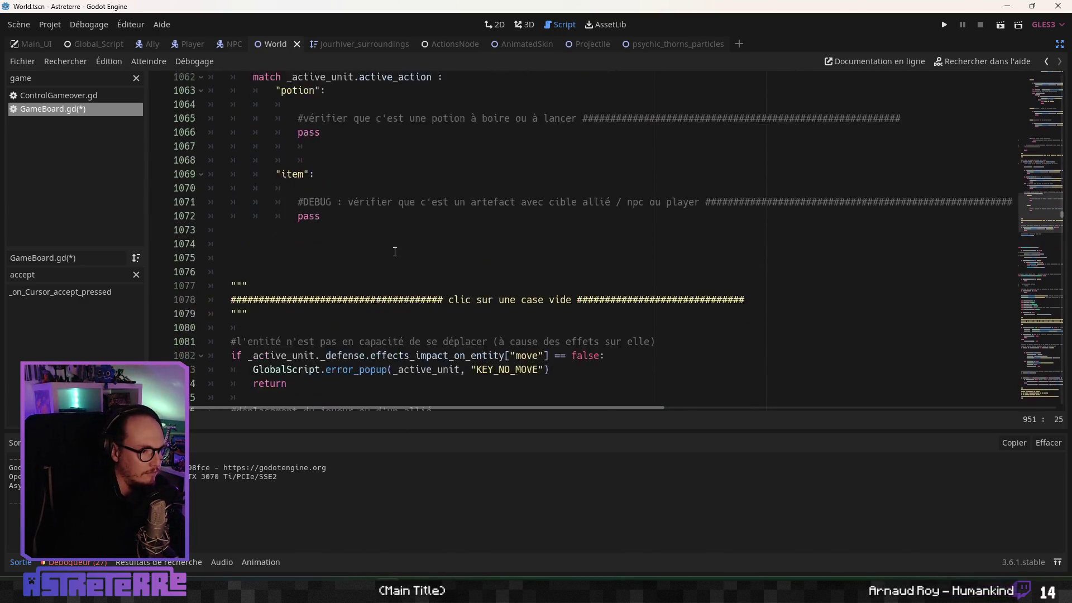
scroll(460, 302, up, 1)
double_click(310, 164)
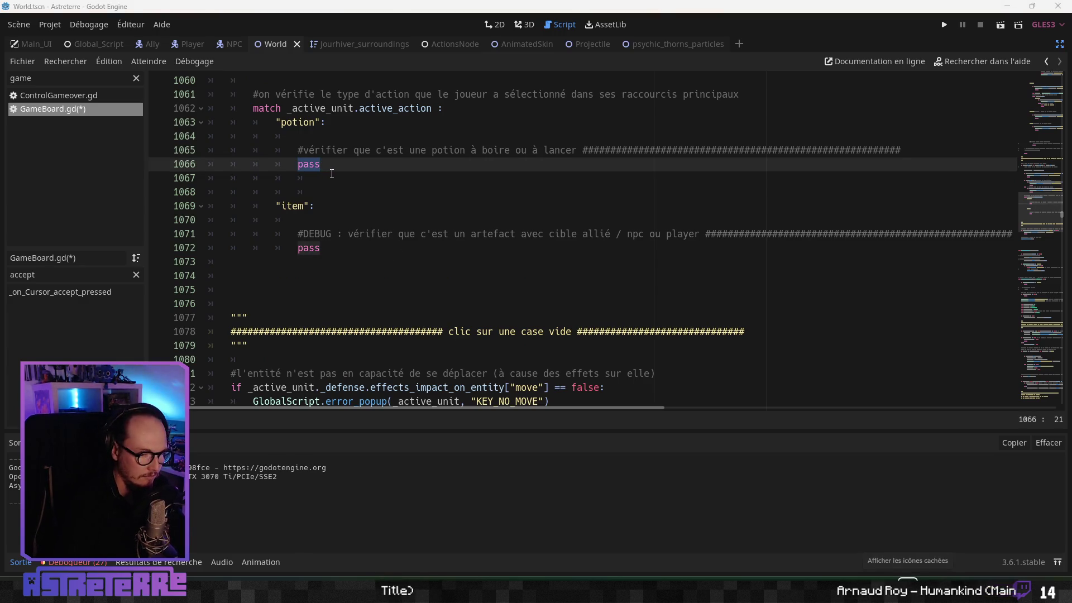
click(304, 164)
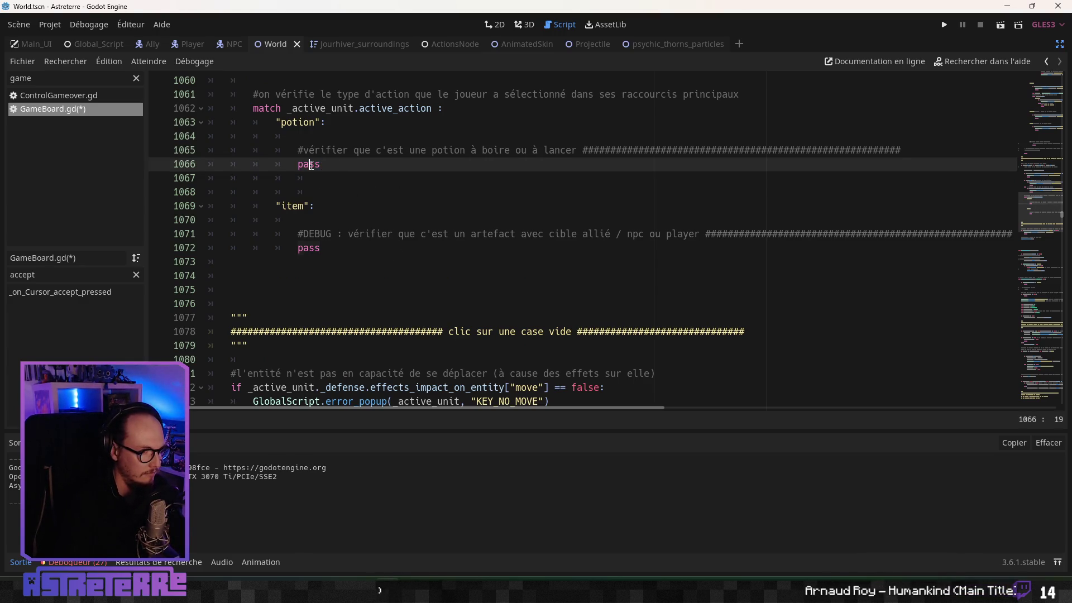
double_click(310, 164)
text(var attack_data = ActionsCatalog.get_action_data(ActionsCatalog.get_item_selected(_active_unit)))
drag(357, 165, 327, 164)
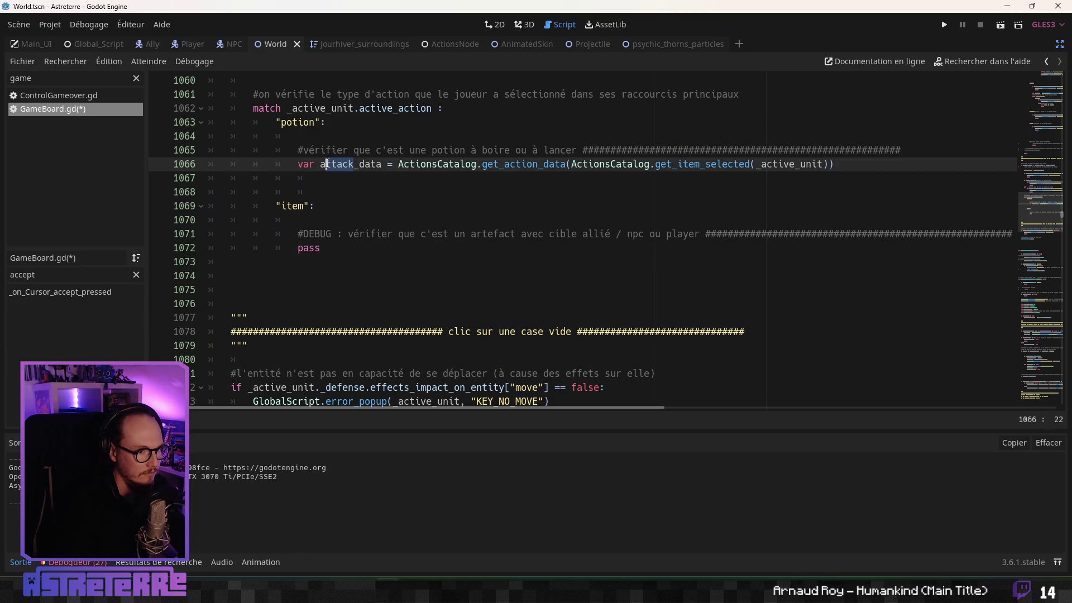
text(potion)
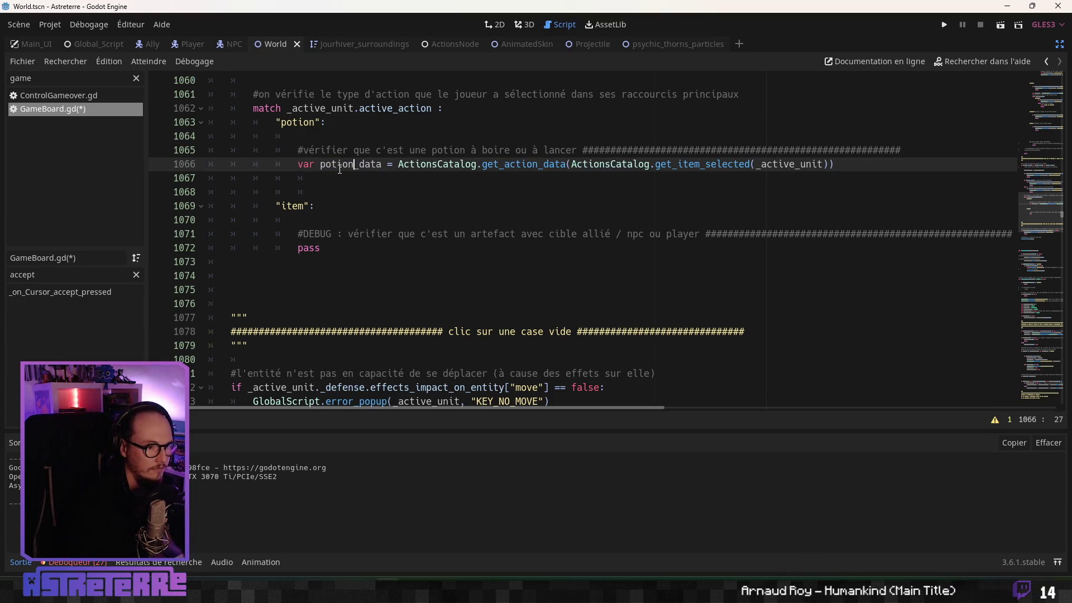
Step: Add print("potion_data : ", potion_data) below the lookup, save GameBoard.gd and run the game
scroll(579, 187, up, 2)
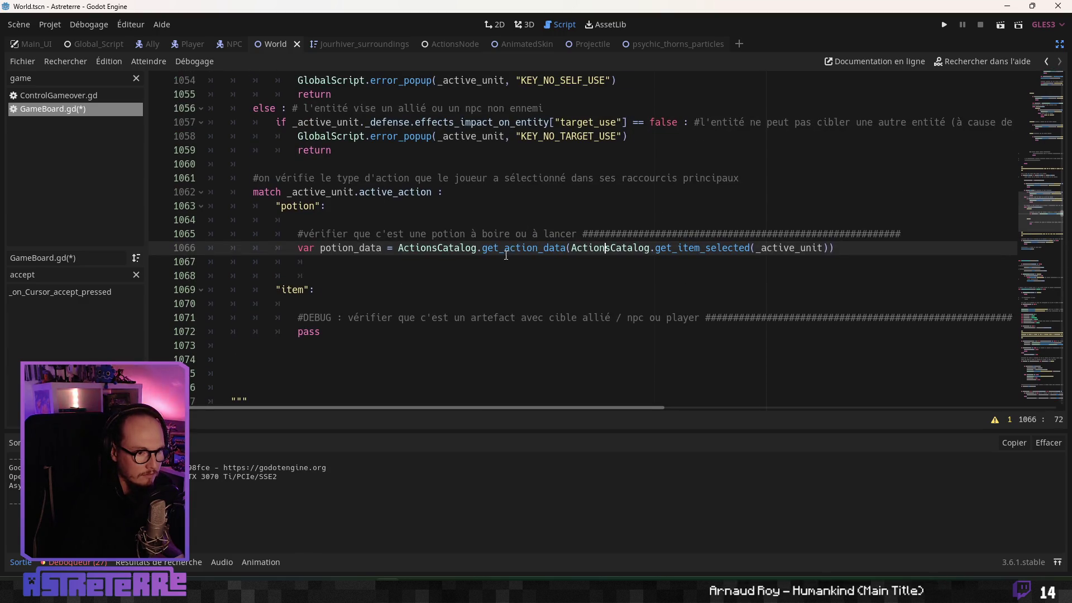
click(533, 265)
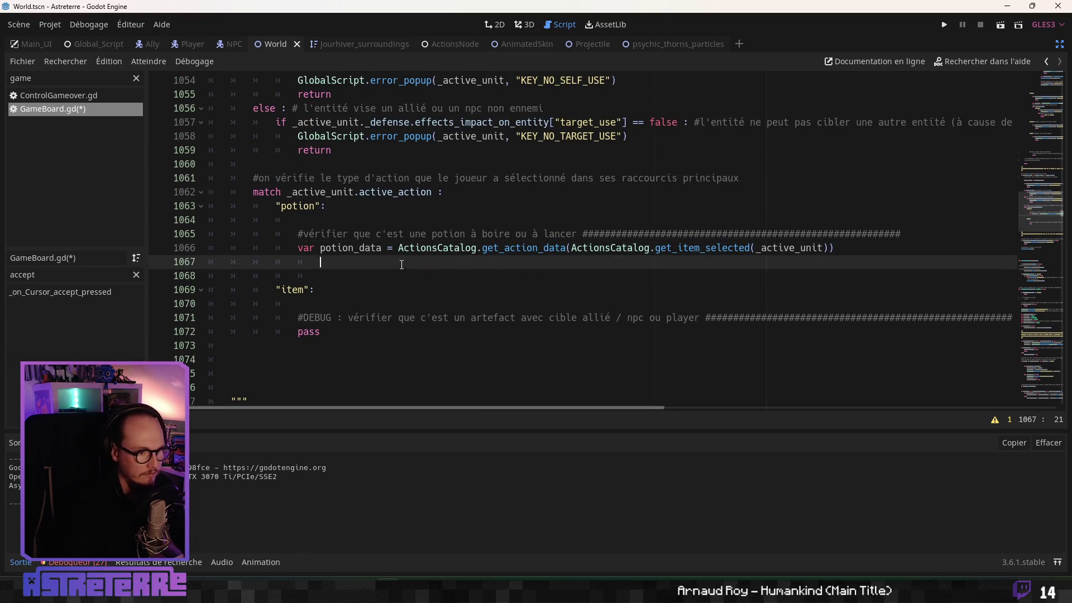
key(Return)
key(Up)
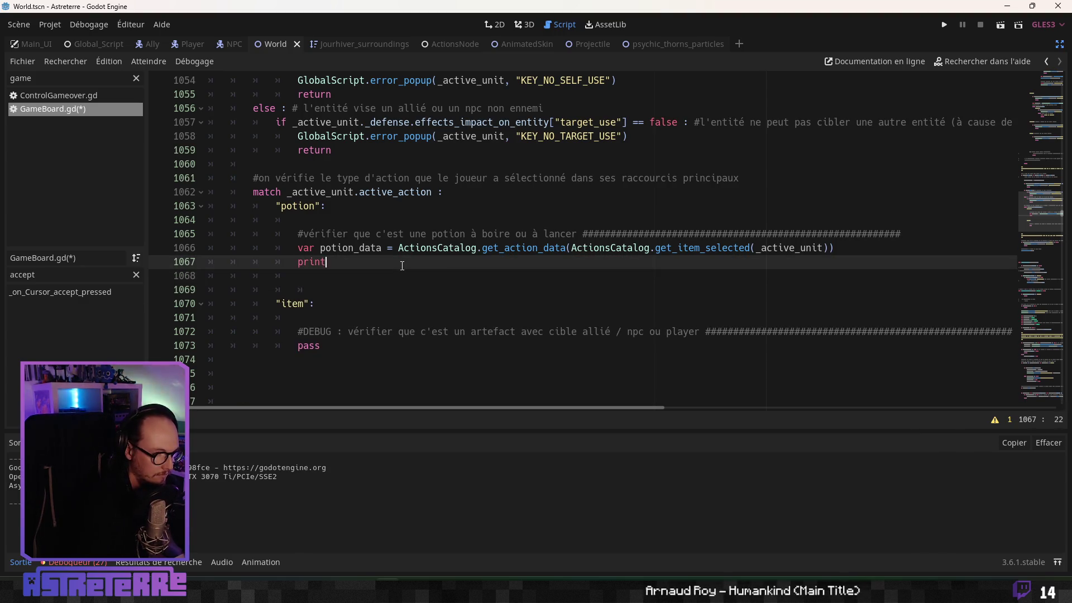
click(353, 249)
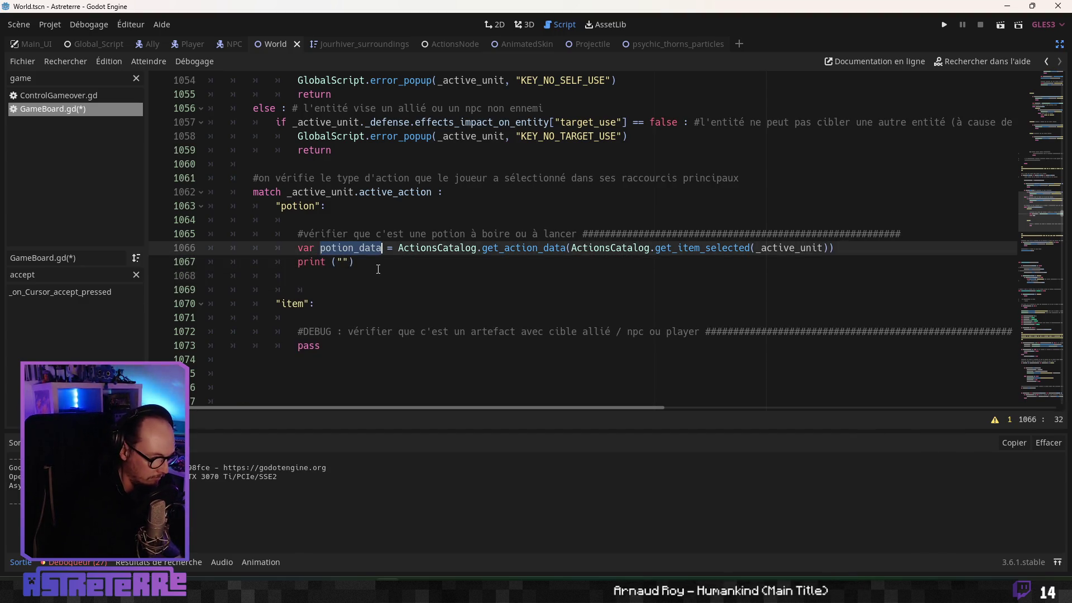
click(337, 262)
text(:)
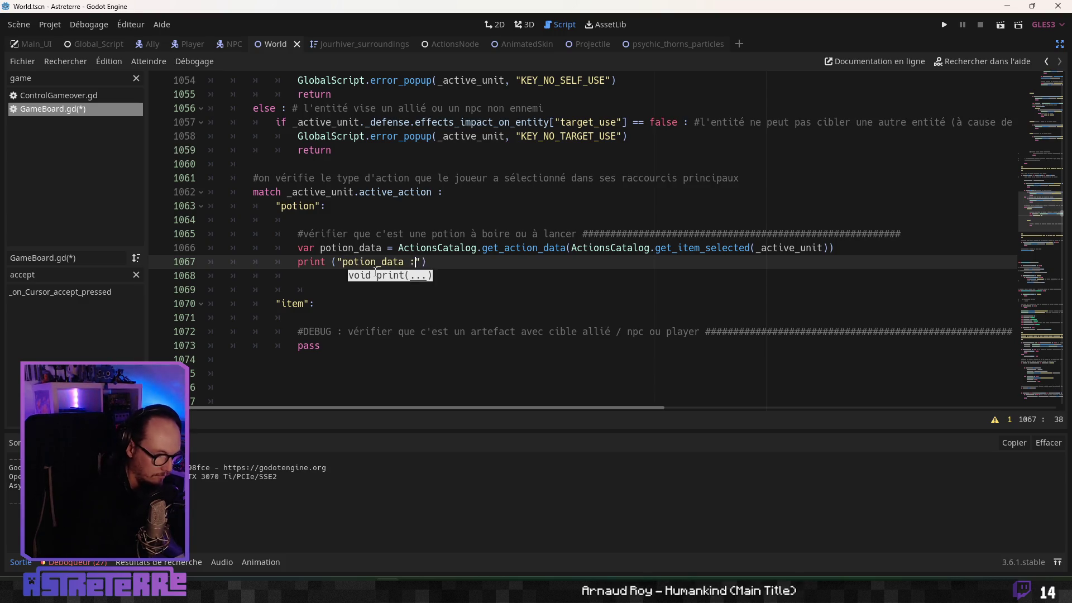
text( ", potion_data)
click(521, 232)
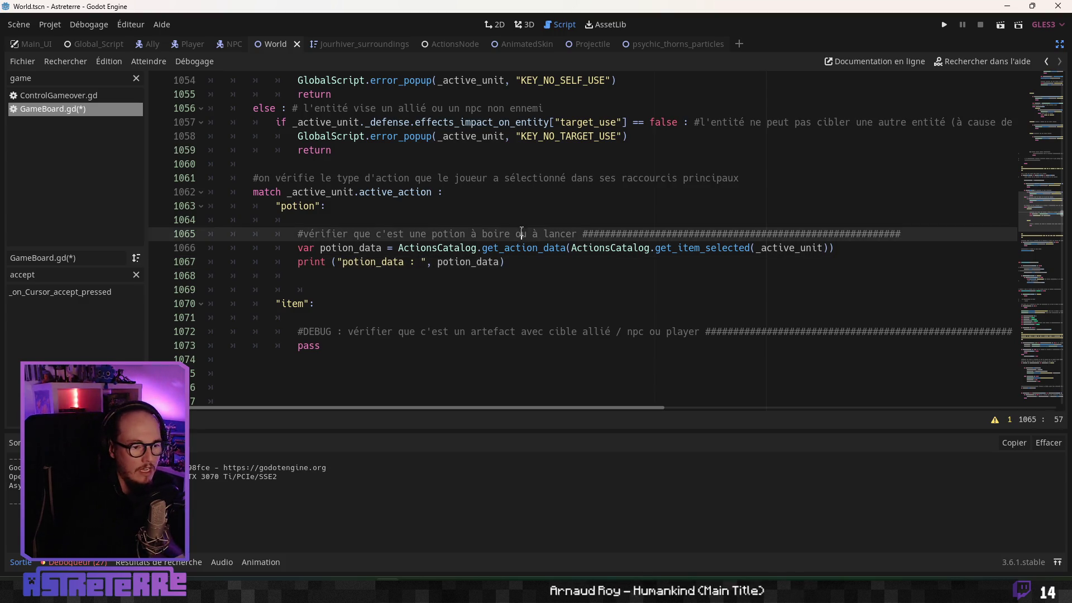
click(606, 264)
key(ctrl+s)
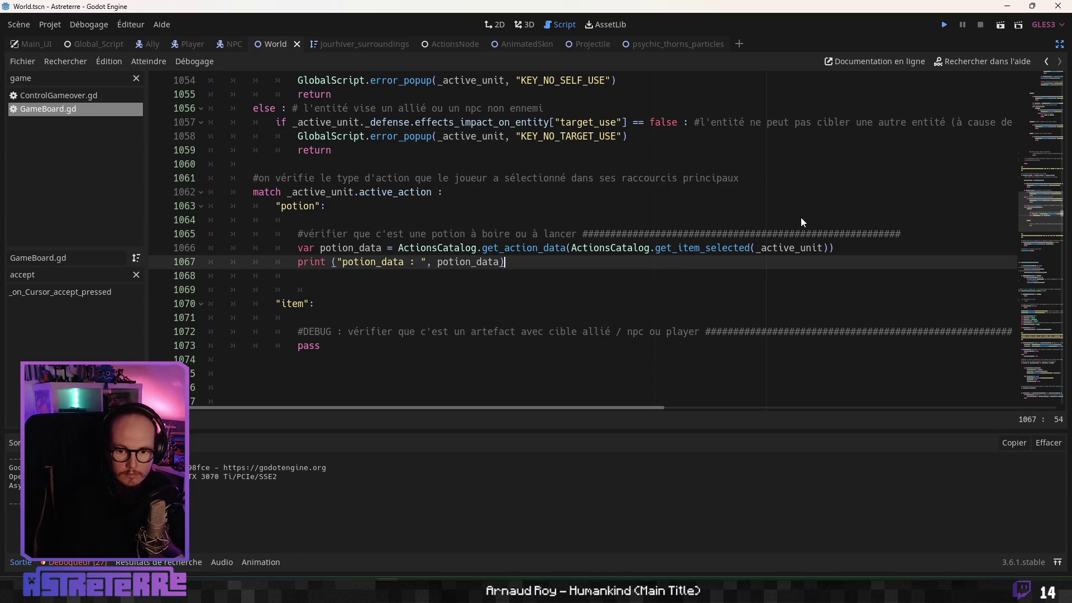
key(F5)
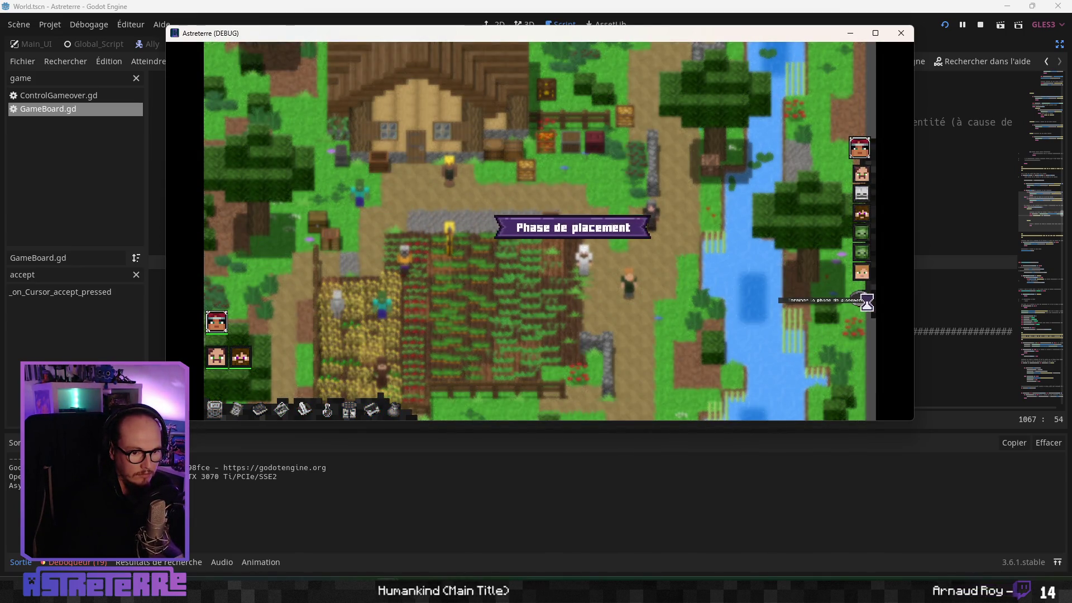
Step: End placement, move the player's unit one tile right, and check the printed potion_data (heal, cost 3)
click(864, 300)
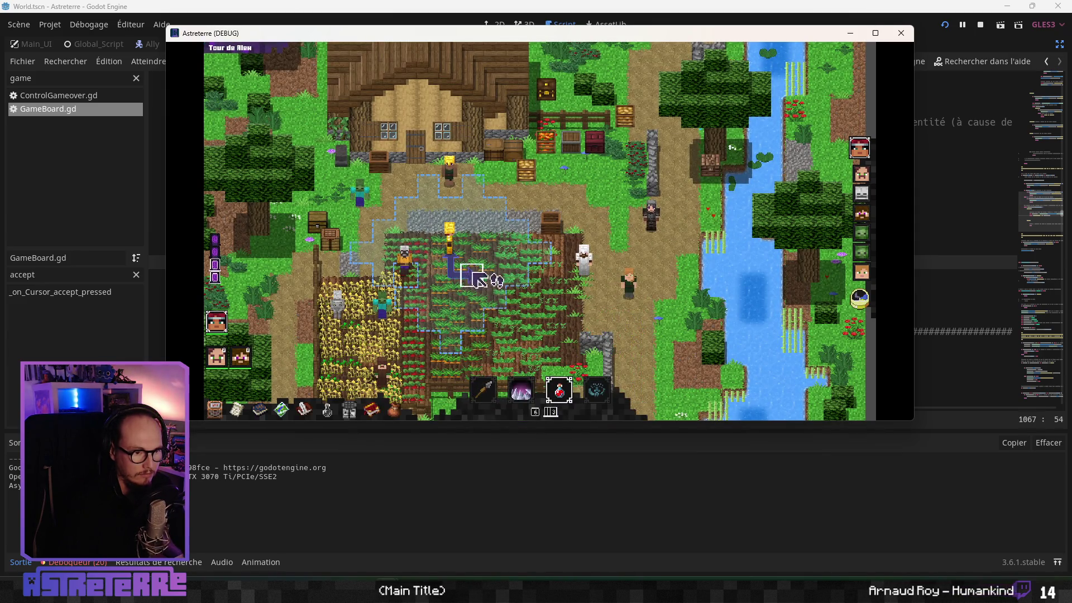
click(493, 252)
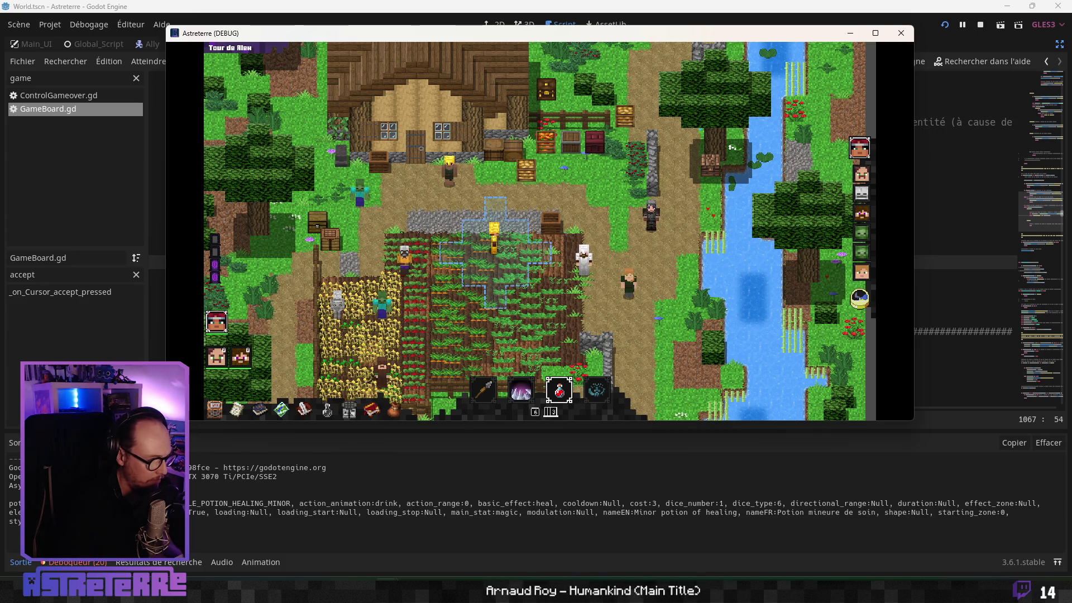
key(alt+Tab)
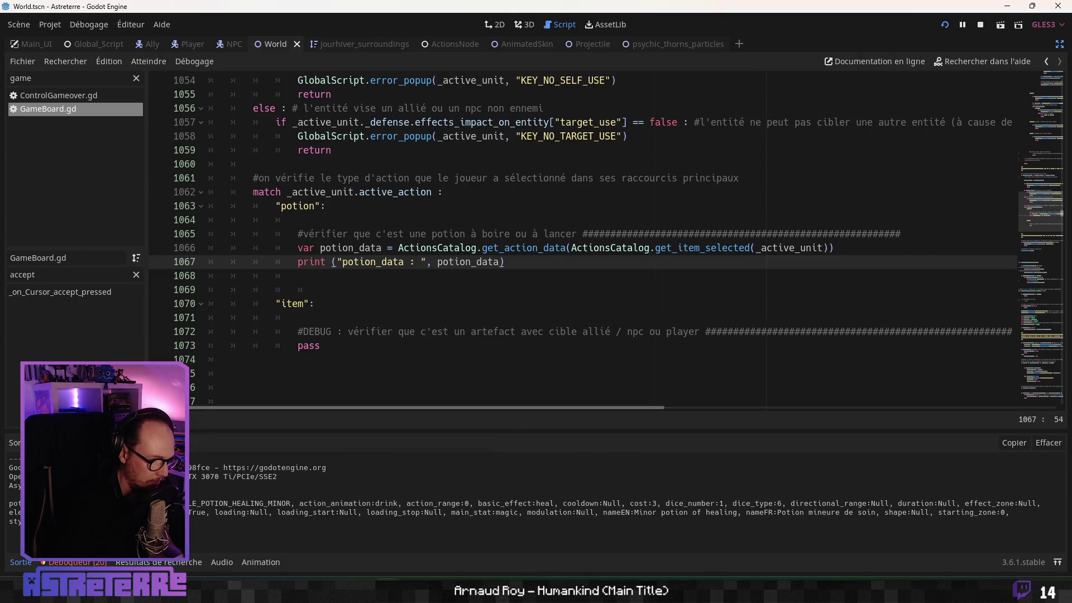
Step: Replace the potion_data print line with match potion_data["type"]:
click(461, 274)
scroll(490, 285, up, 1)
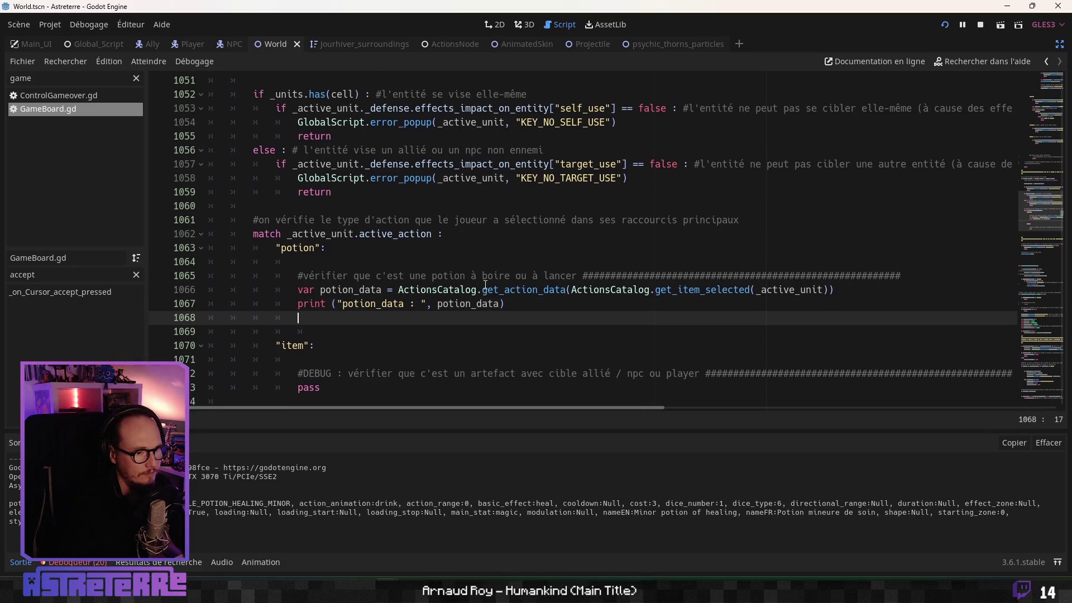
scroll(468, 324, up, 3)
scroll(441, 334, up, 2)
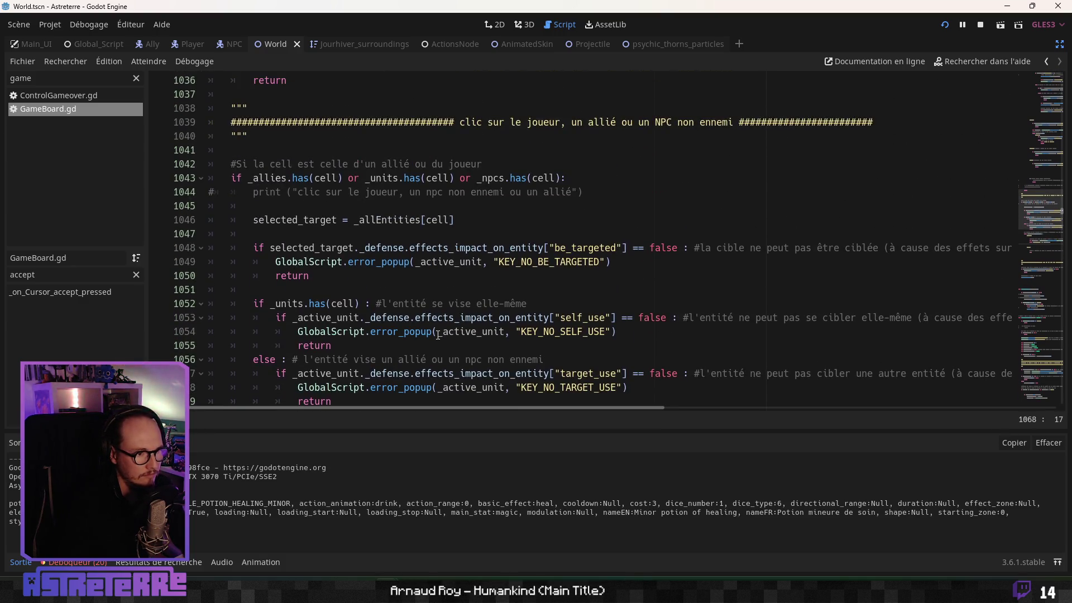
scroll(438, 335, down, 6)
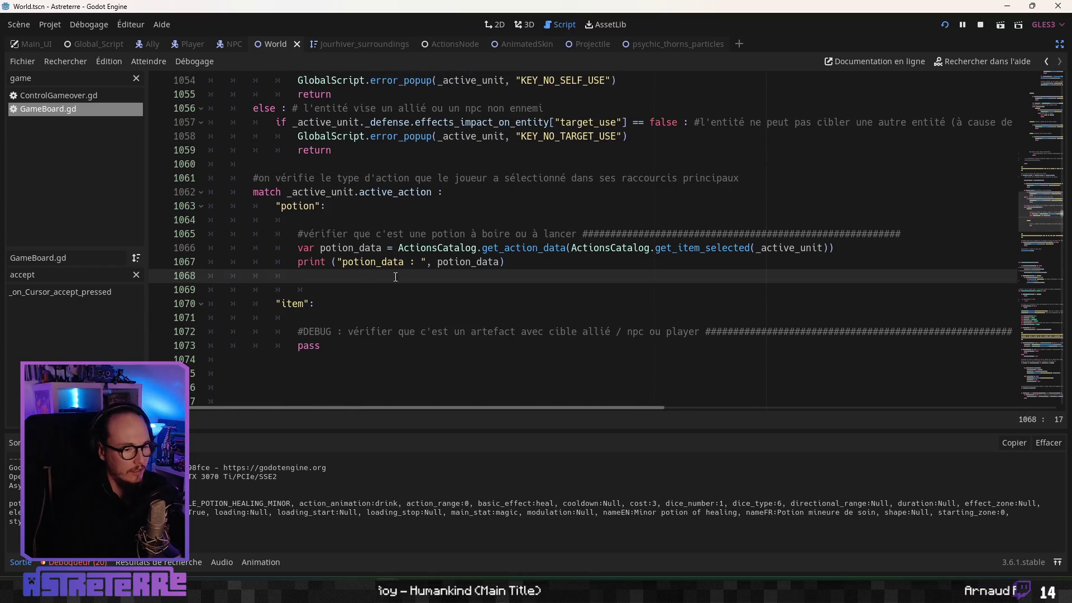
drag(505, 261, 297, 261)
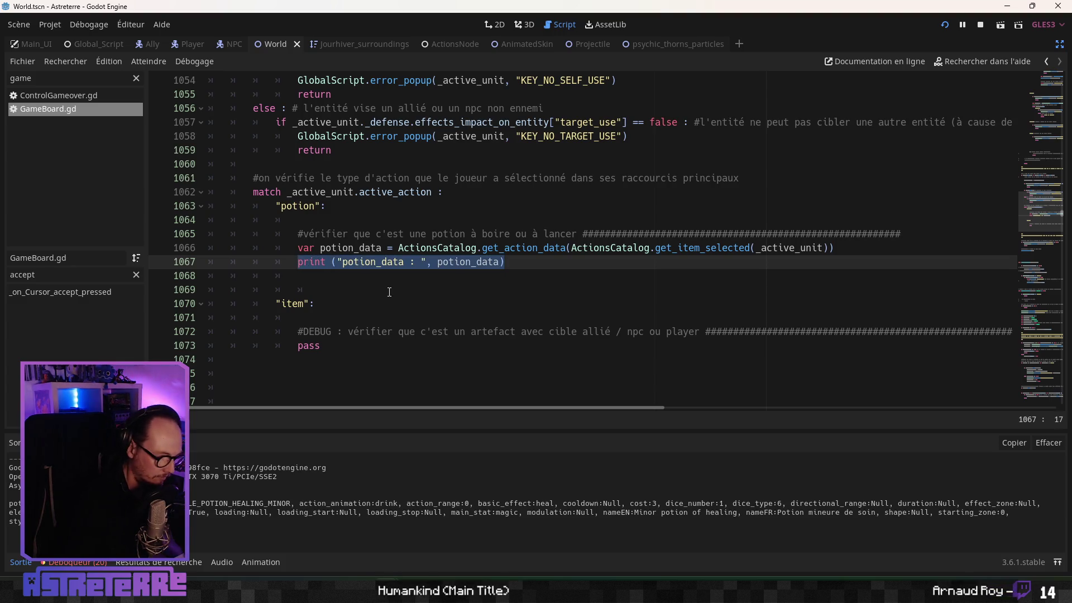
text(mat)
key(Return)
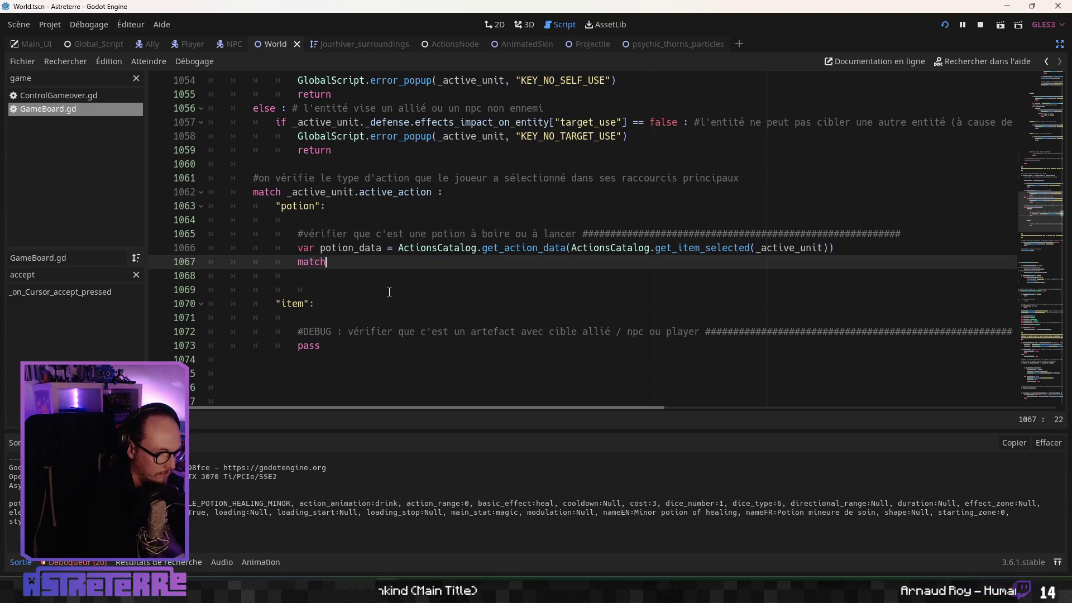
scroll(389, 291, up, 6)
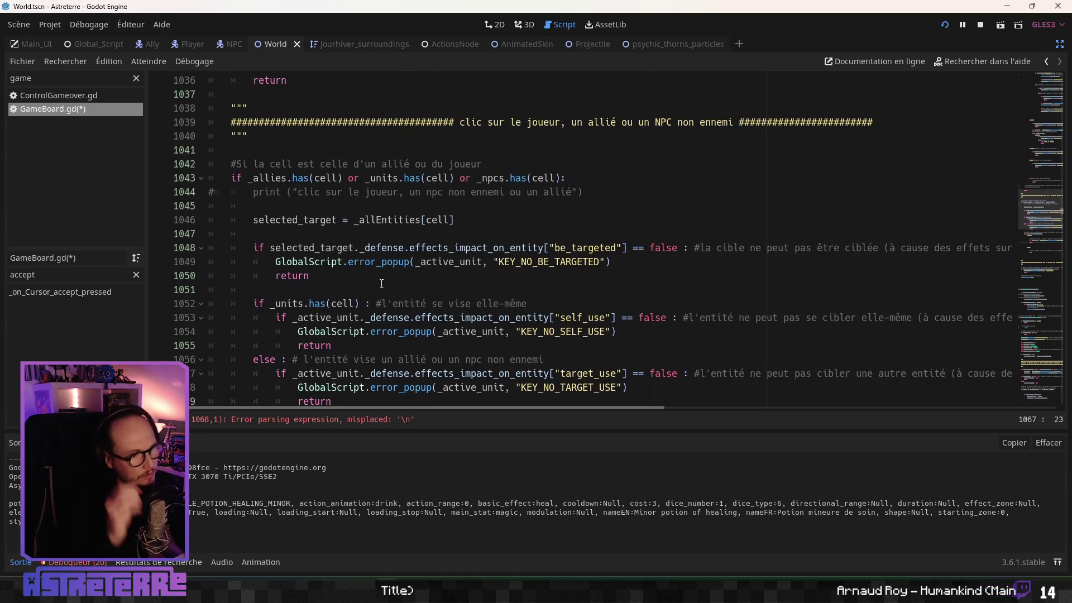
scroll(381, 284, down, 8)
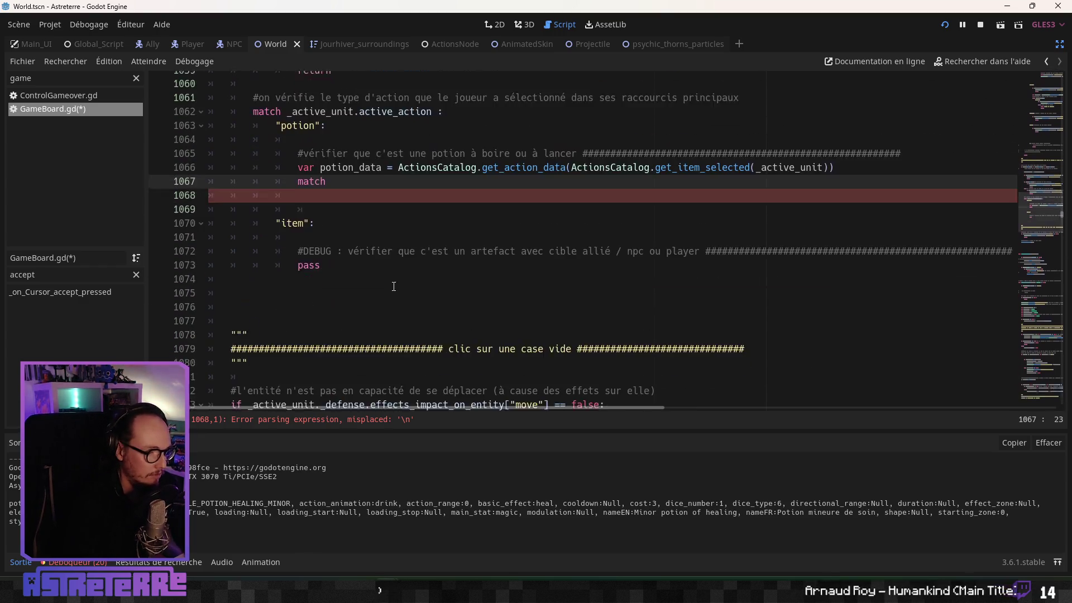
scroll(368, 288, up, 3)
double_click(355, 291)
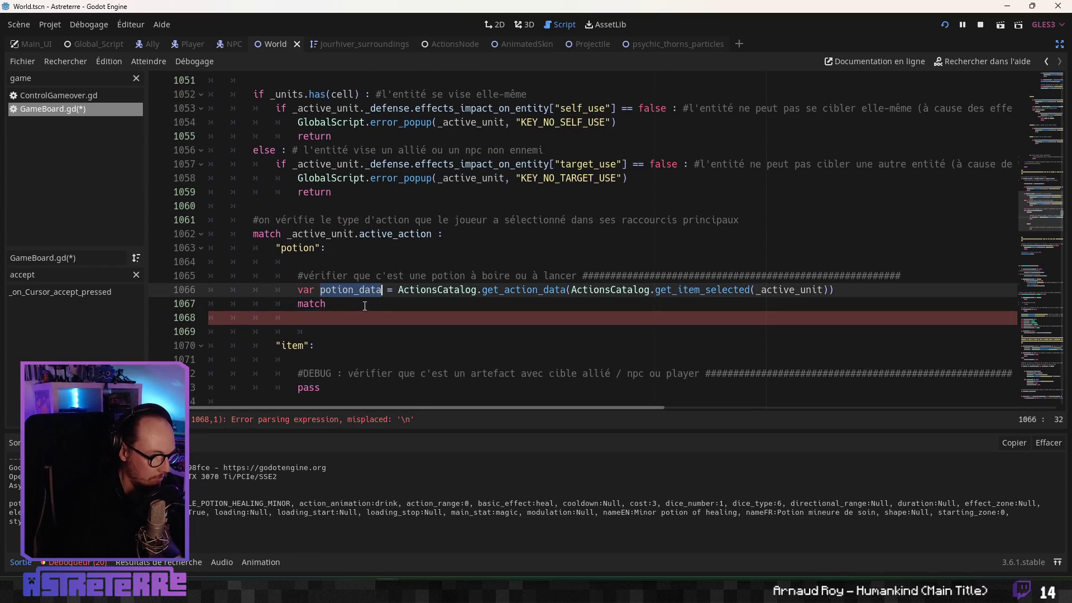
click(365, 306)
text(potion_data[ty)
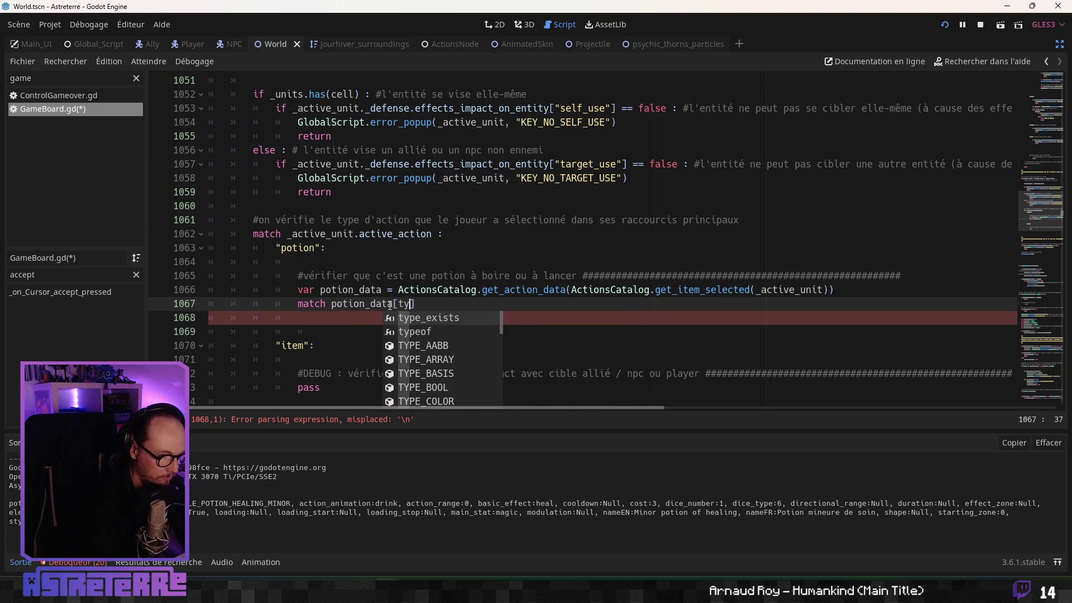
text("t)
text(ype"])
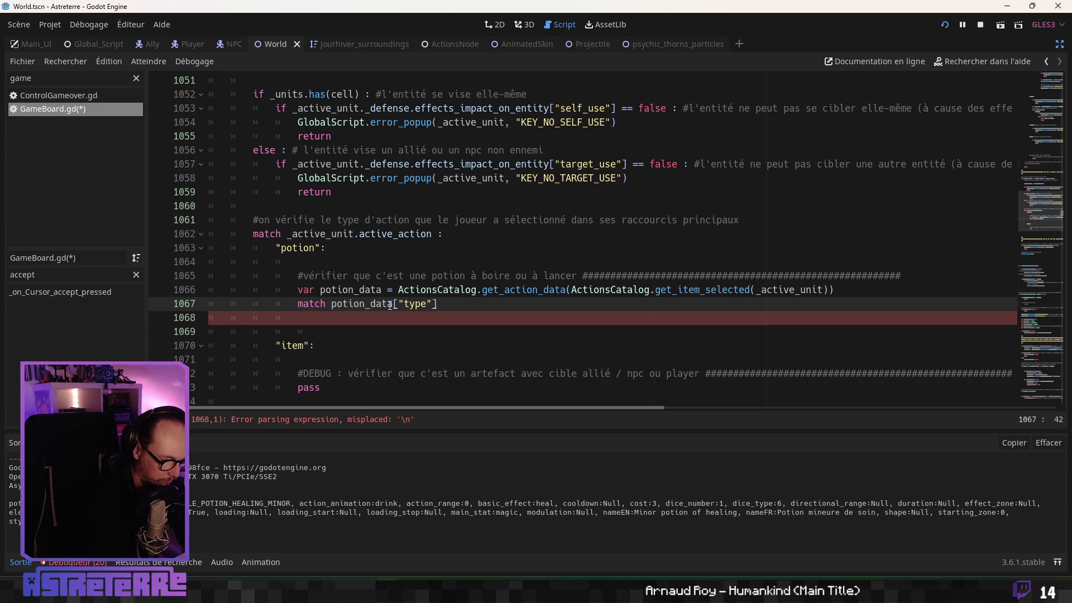
text(:)
Step: Add "self" and "target" cases under the match
key(Return)
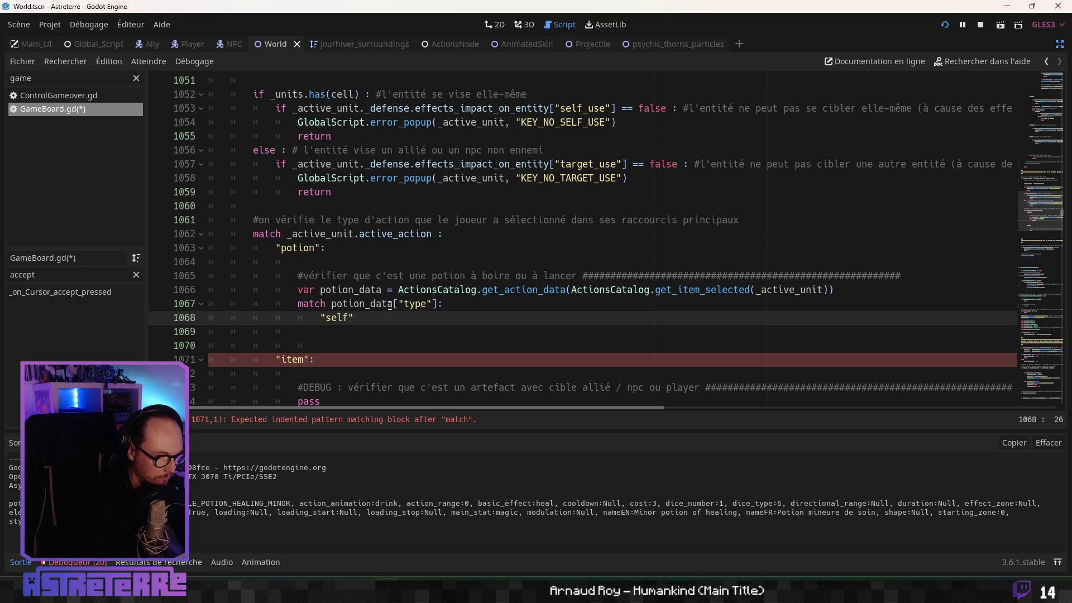
text(:)
key(Return)
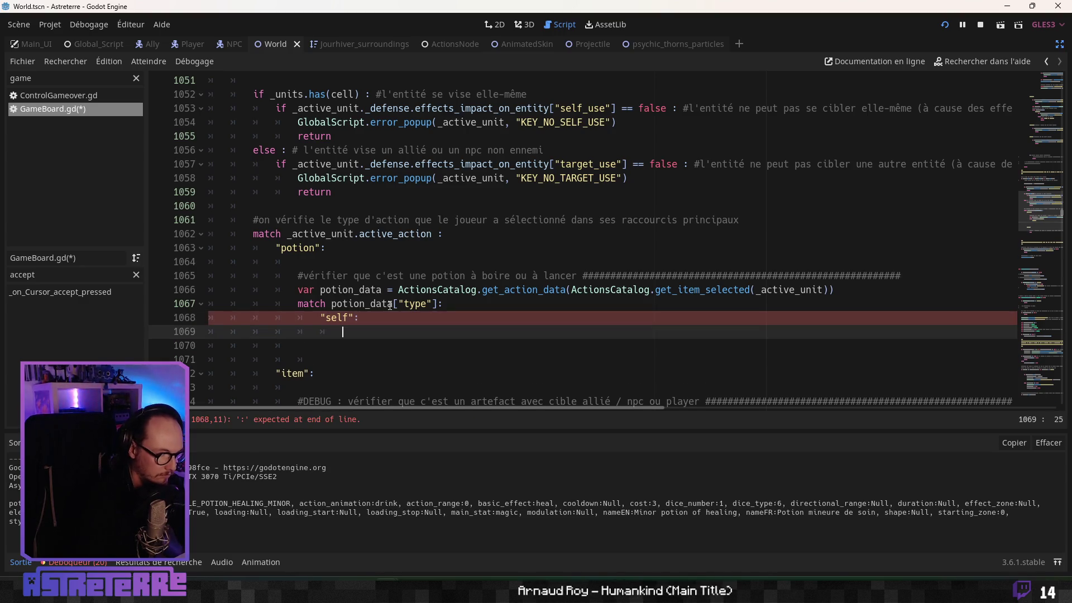
key(Return)
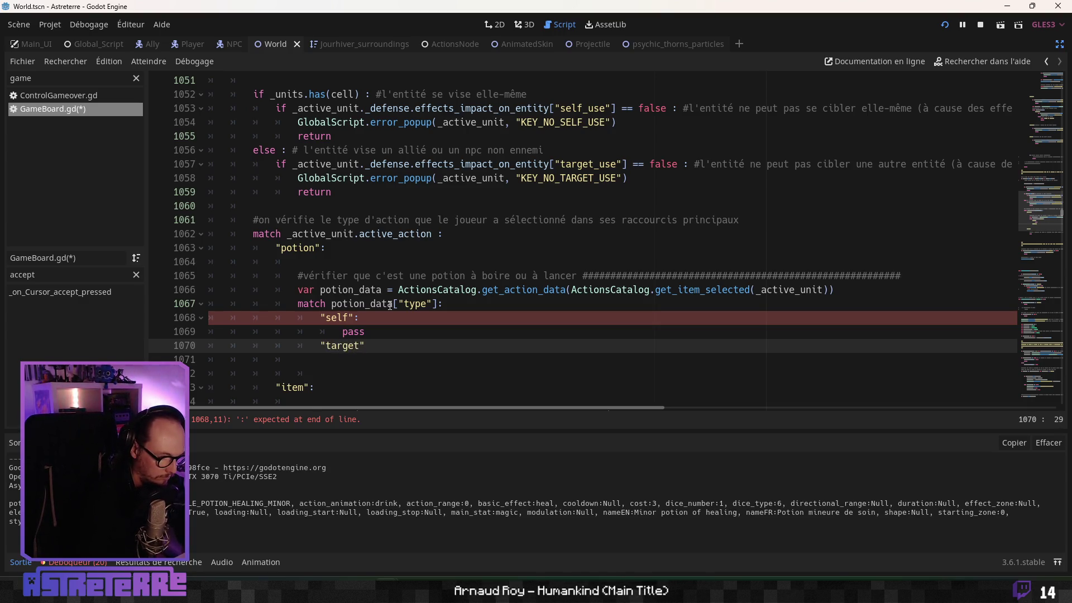
text(:)
key(Return)
key(Up)
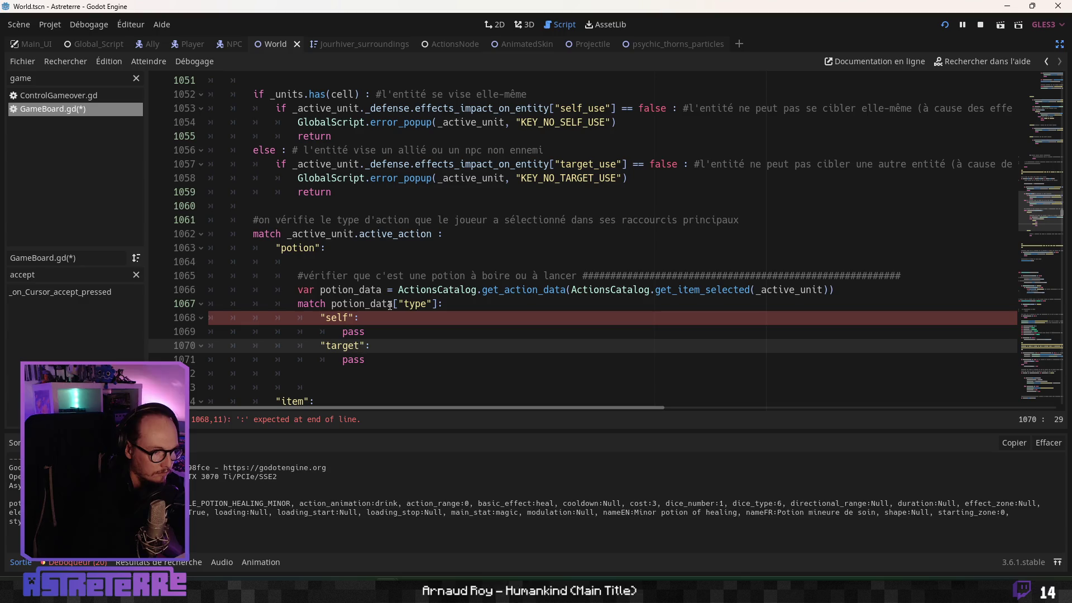
scroll(408, 306, down, 2)
Step: Make "self" print "potion à boire" and "target" print "potion à lancer", then save
click(366, 304)
click(364, 248)
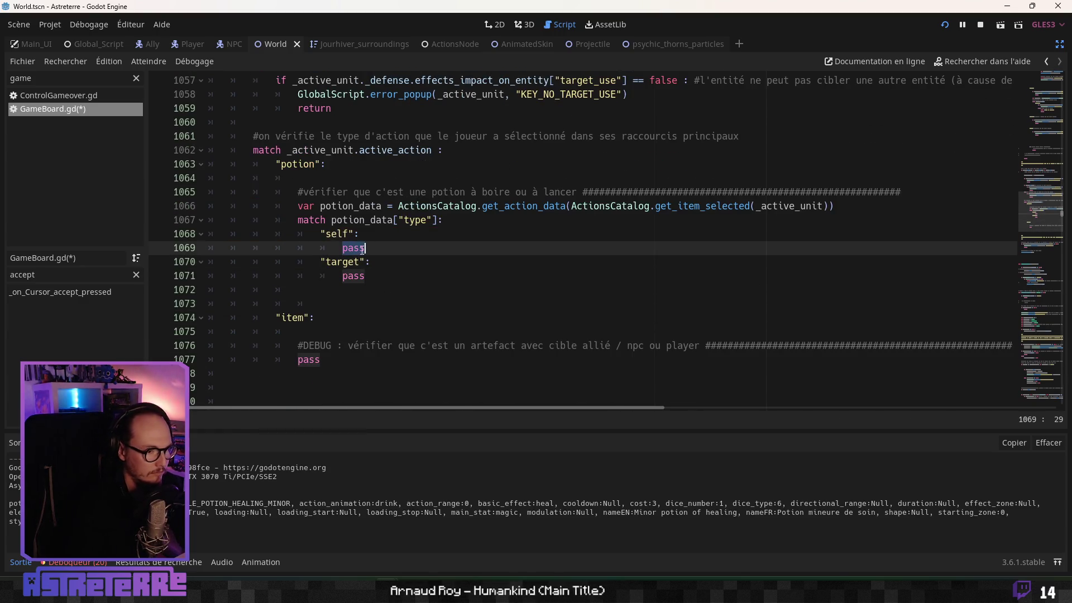
text(print ("potion)
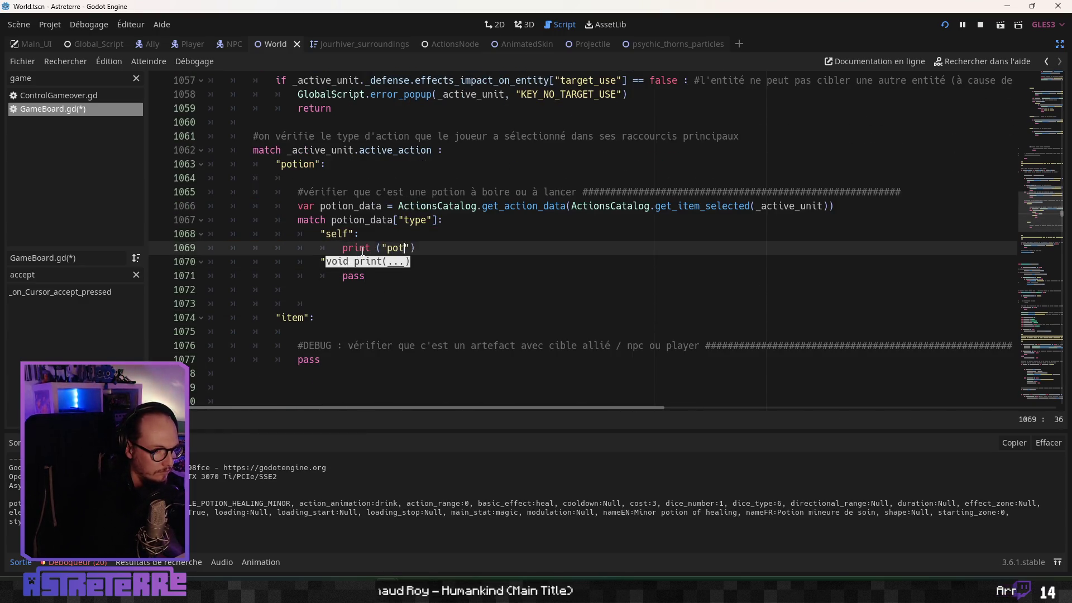
text( à )
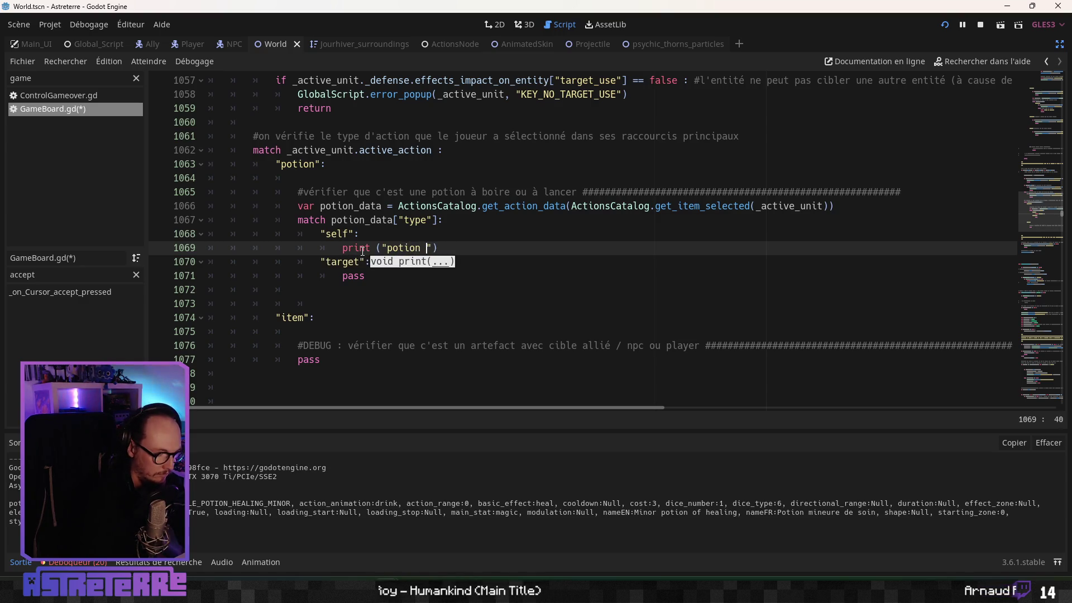
text(boire)
key(End)
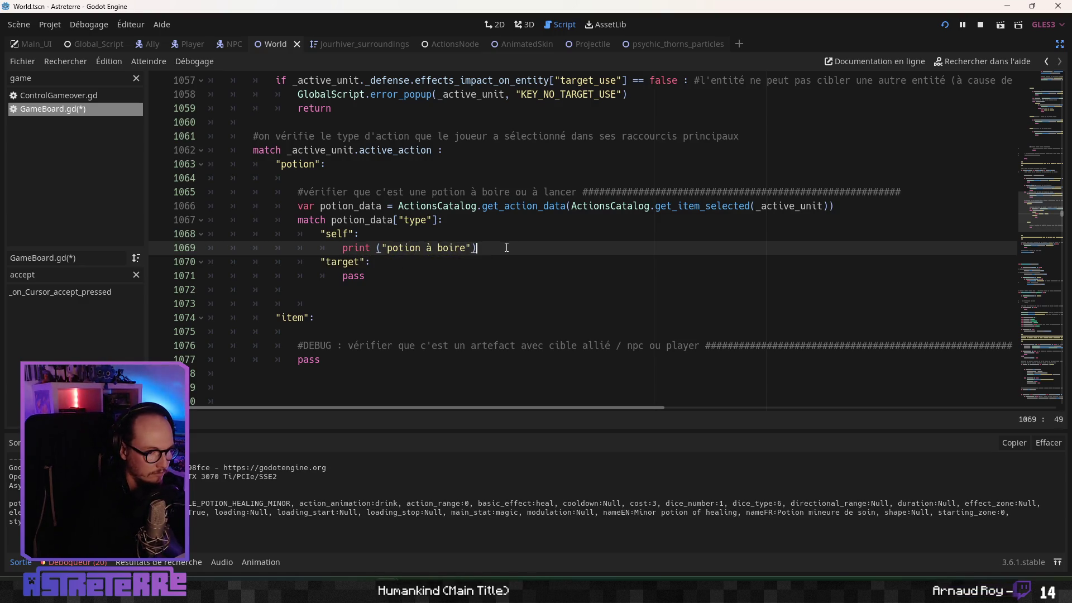
shift+click(370, 248)
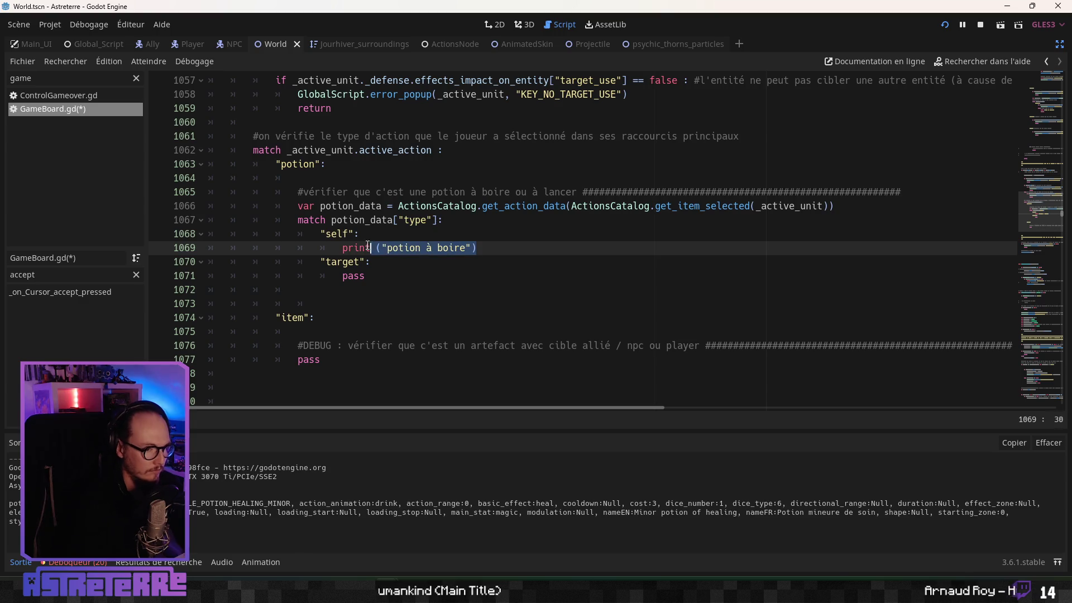
double_click(360, 275)
text(print ("potion à boire"))
double_click(451, 276)
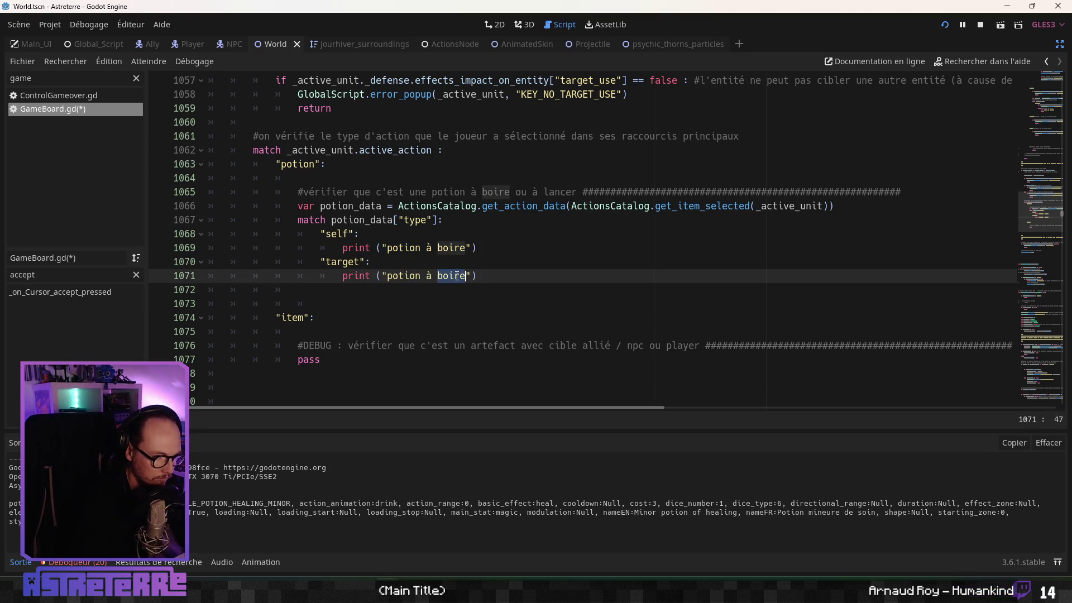
text(lancer)
key(Down)
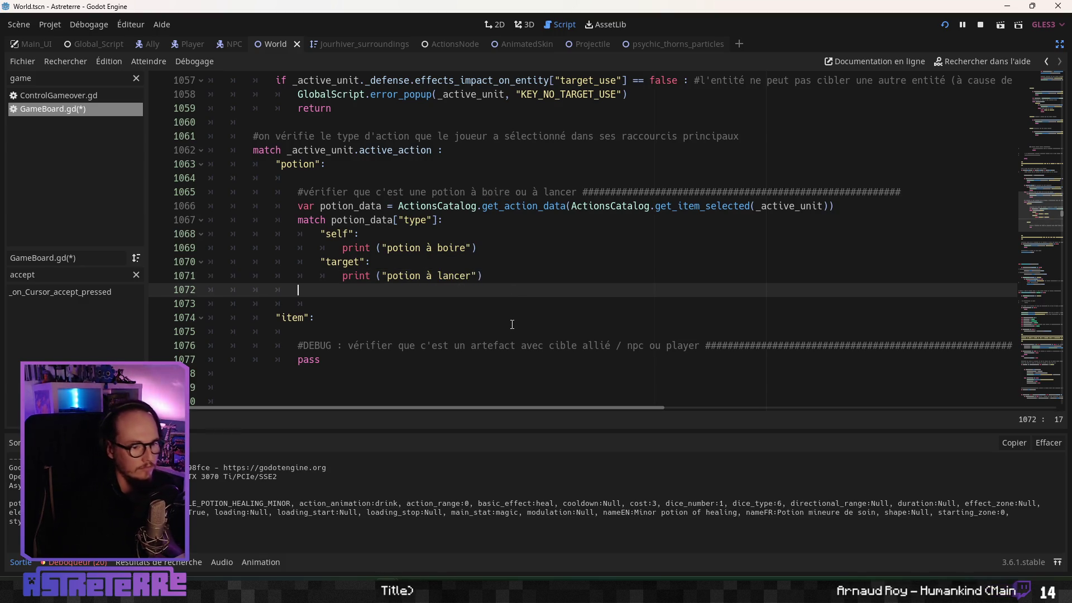
key(ctrl+s)
key(Up)
key(Up)
key(Up)
key(End)
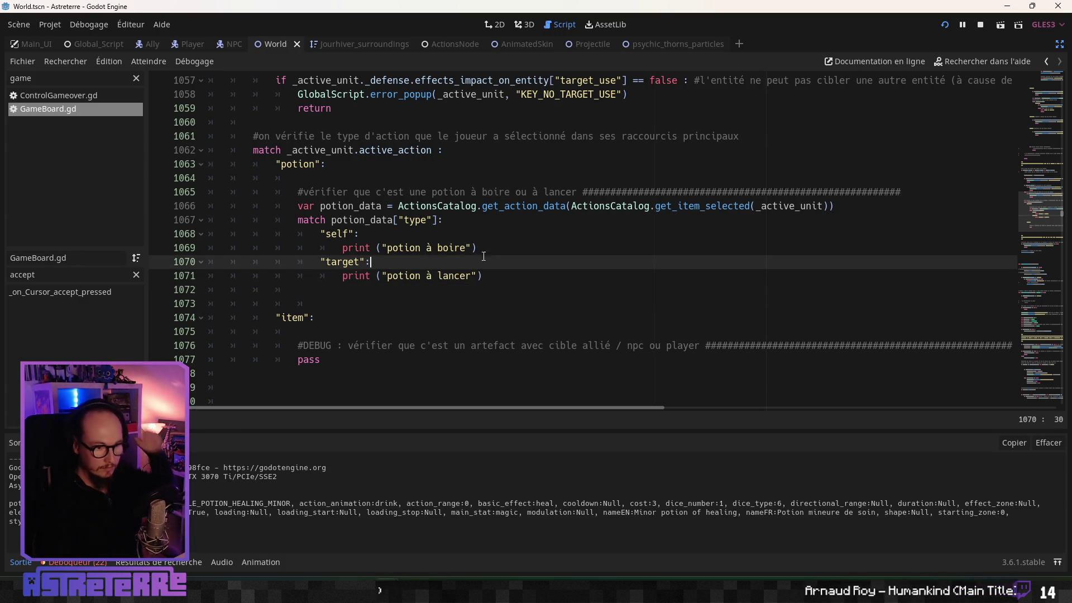
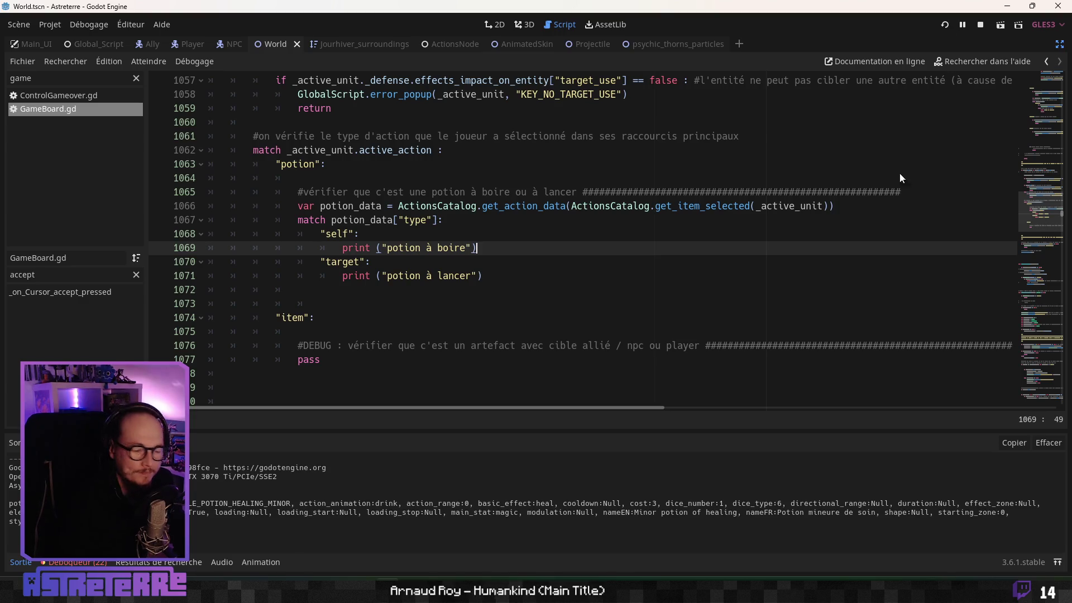
Step: Save the scene and start Astreterre in a debug run with F5
key(F5)
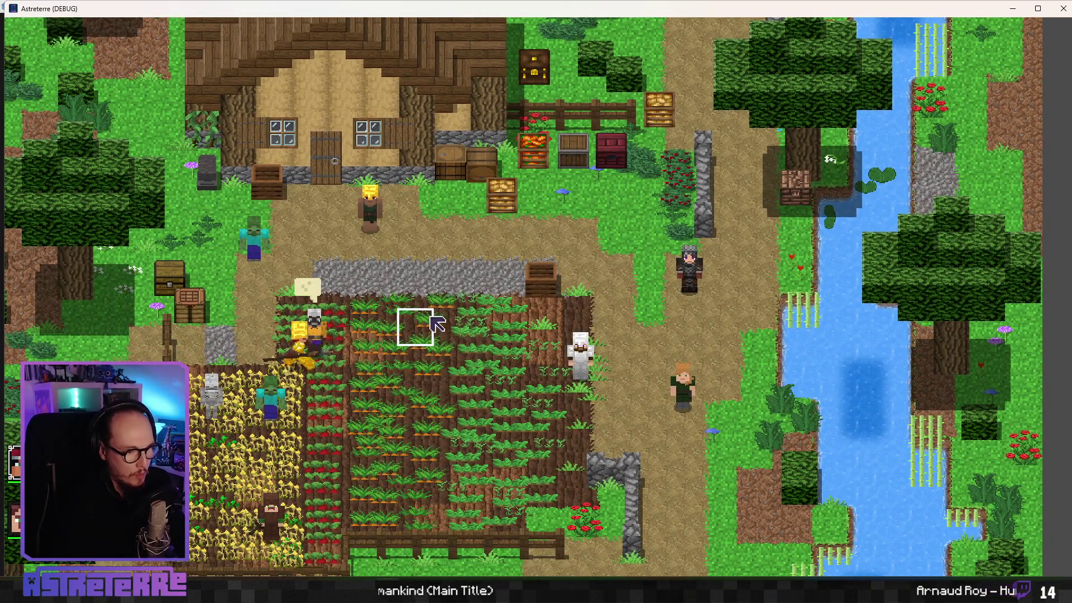
Step: Move the player beside the hay crate and end the placement phase to start the turn
click(437, 323)
key(i)
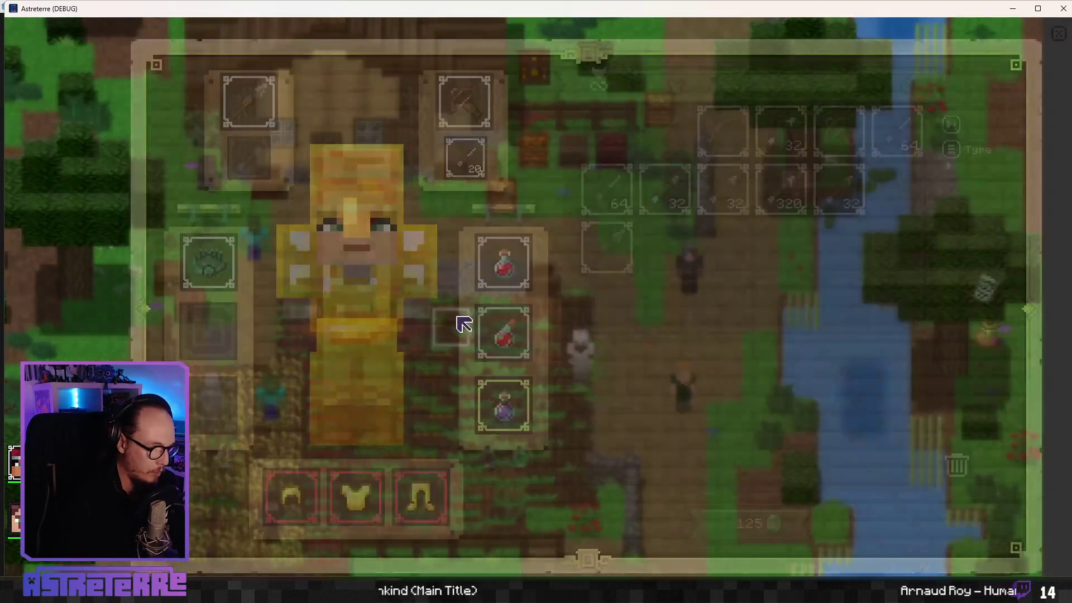
key(i)
click(501, 196)
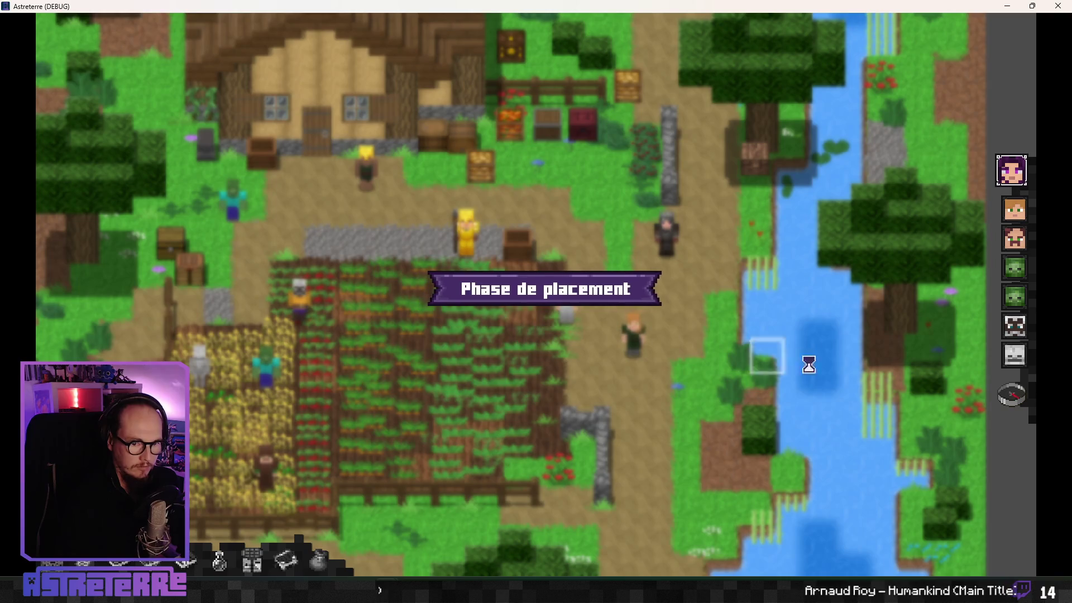
click(1011, 395)
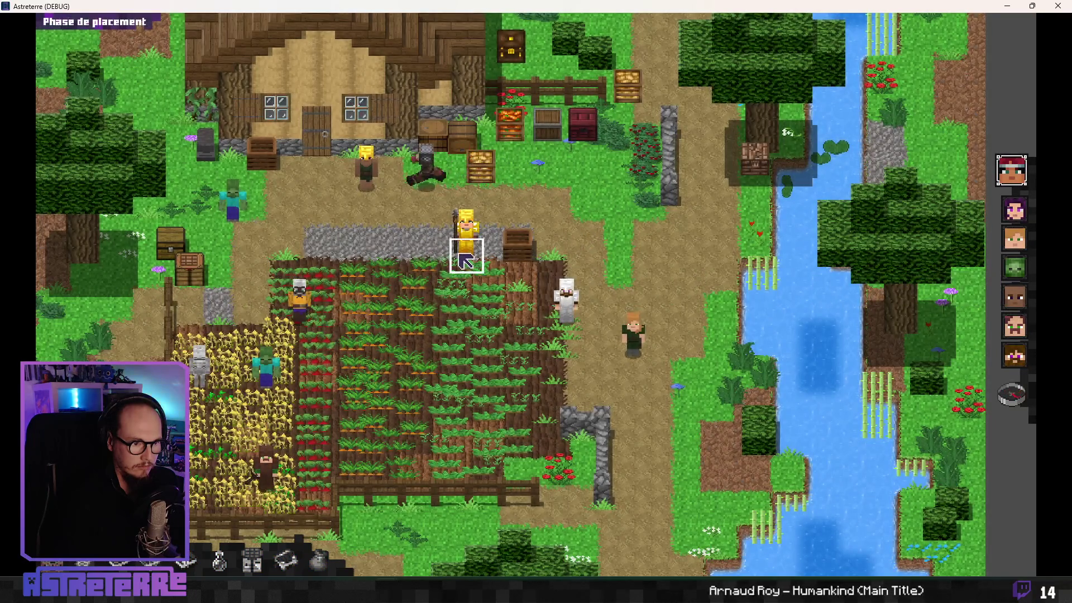
click(1016, 385)
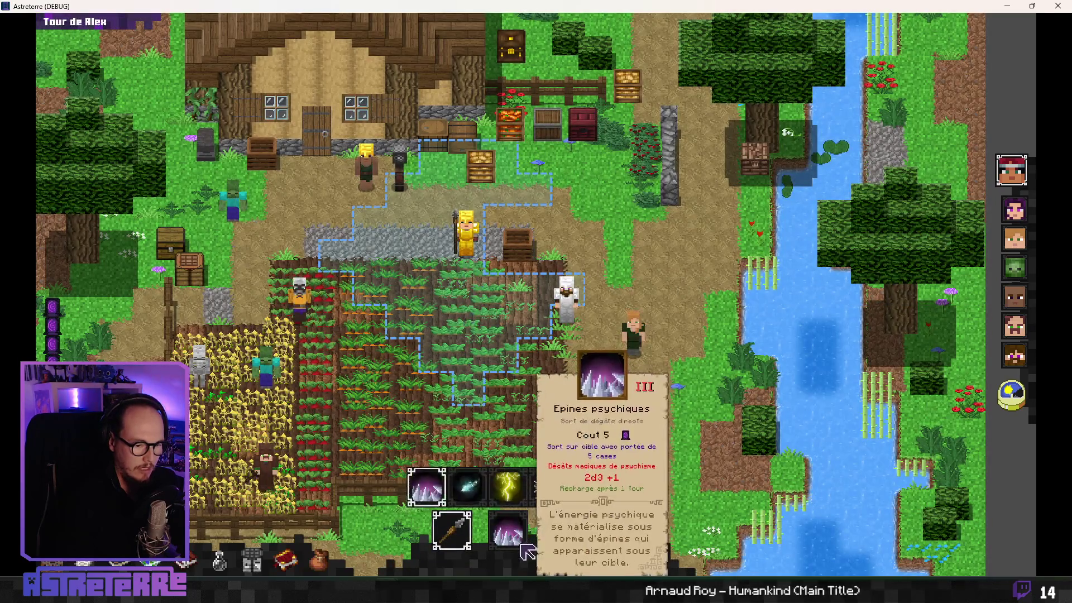
Step: Use the hotbar potion on the player, then close the game window
click(568, 539)
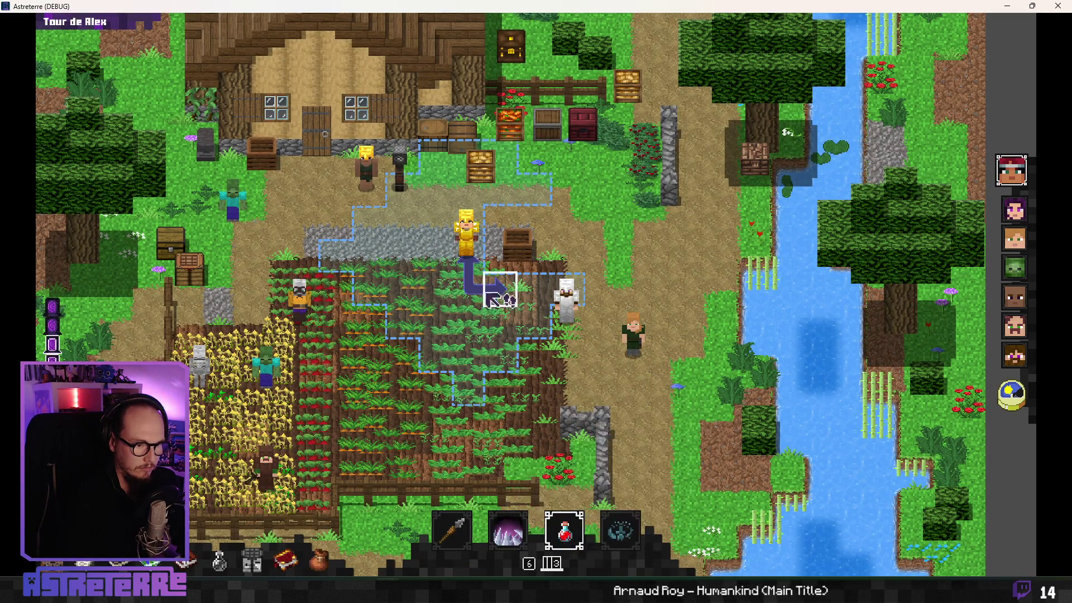
double_click(406, 13)
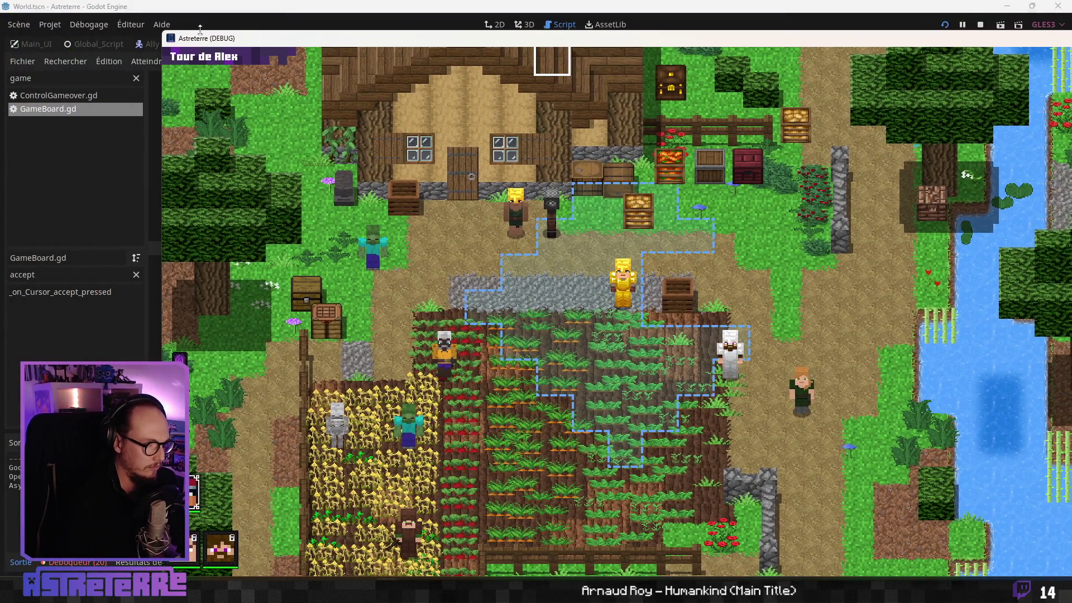
mouse_move(212, 25)
mouse_down()
mouse_move(415, 257)
mouse_move(502, 311)
mouse_move(235, 63)
mouse_up()
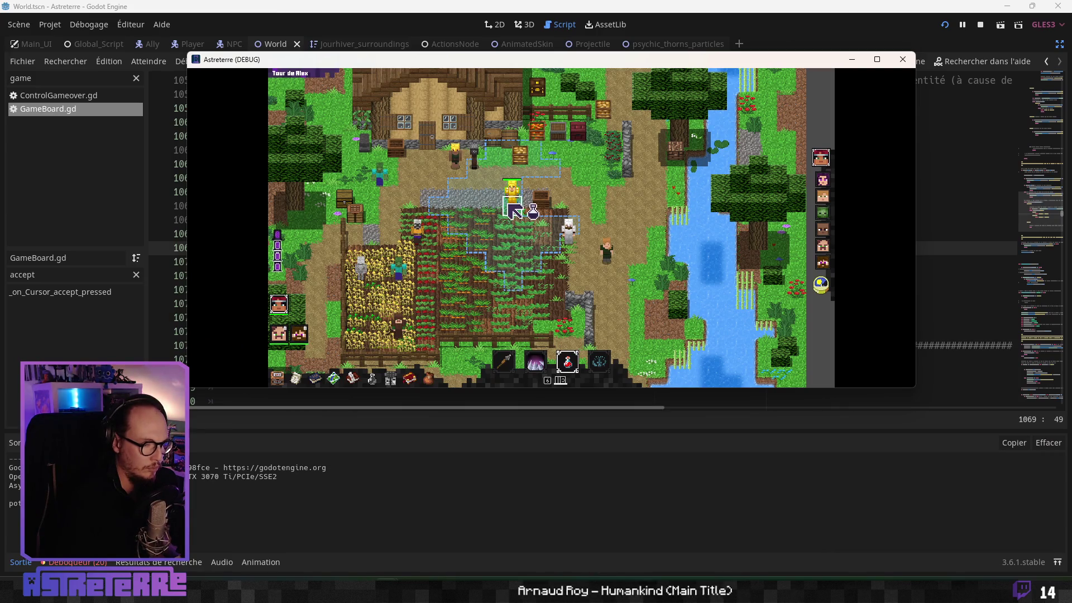
click(514, 212)
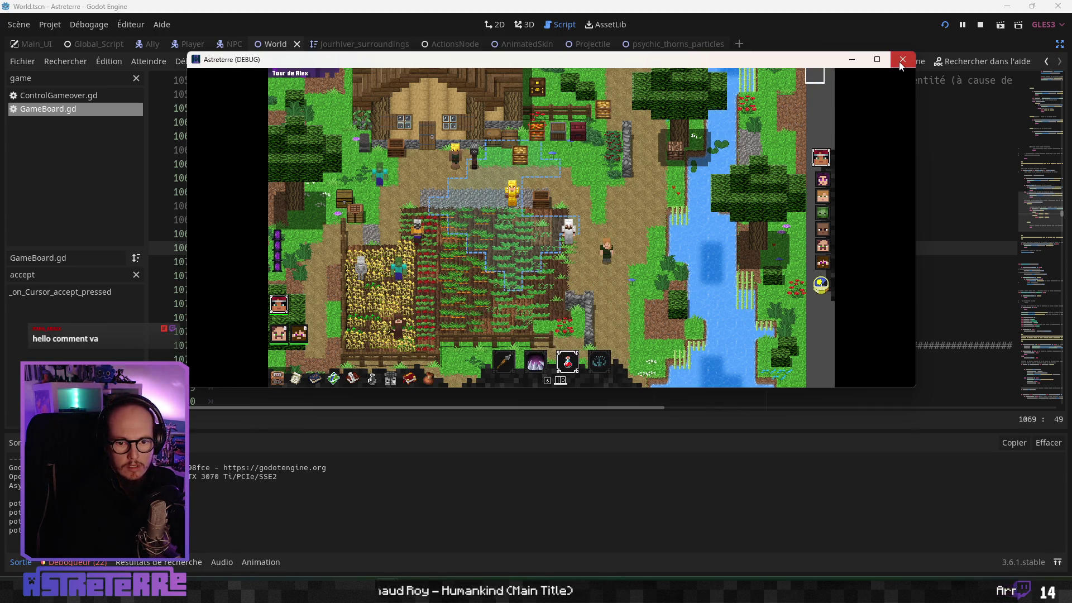
click(902, 60)
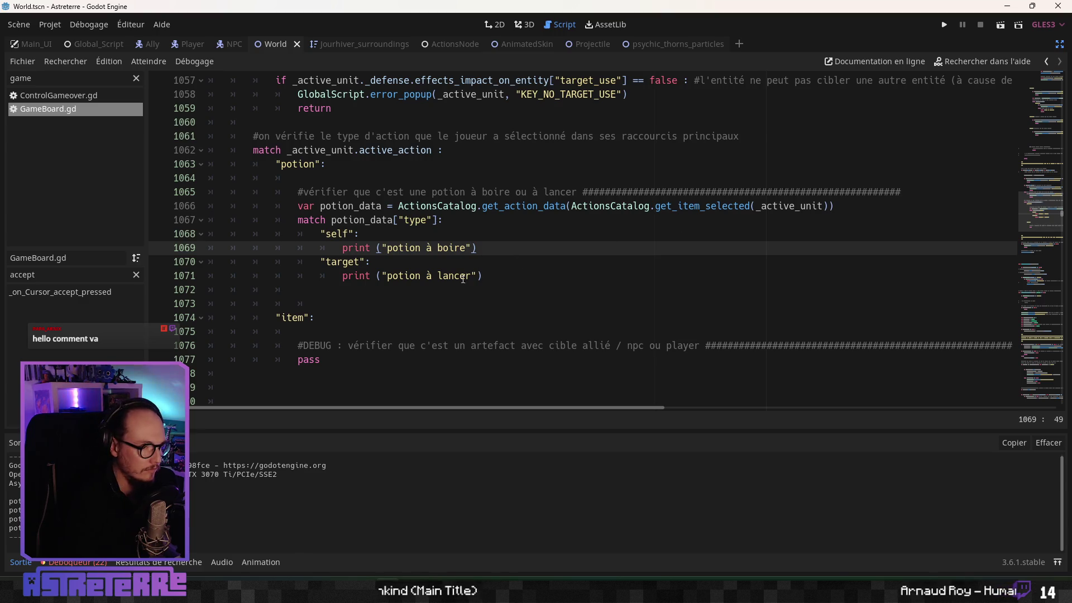
Step: Replace print("potion à boire") on line 1069 with pass, adding a new line after it
click(505, 274)
click(505, 249)
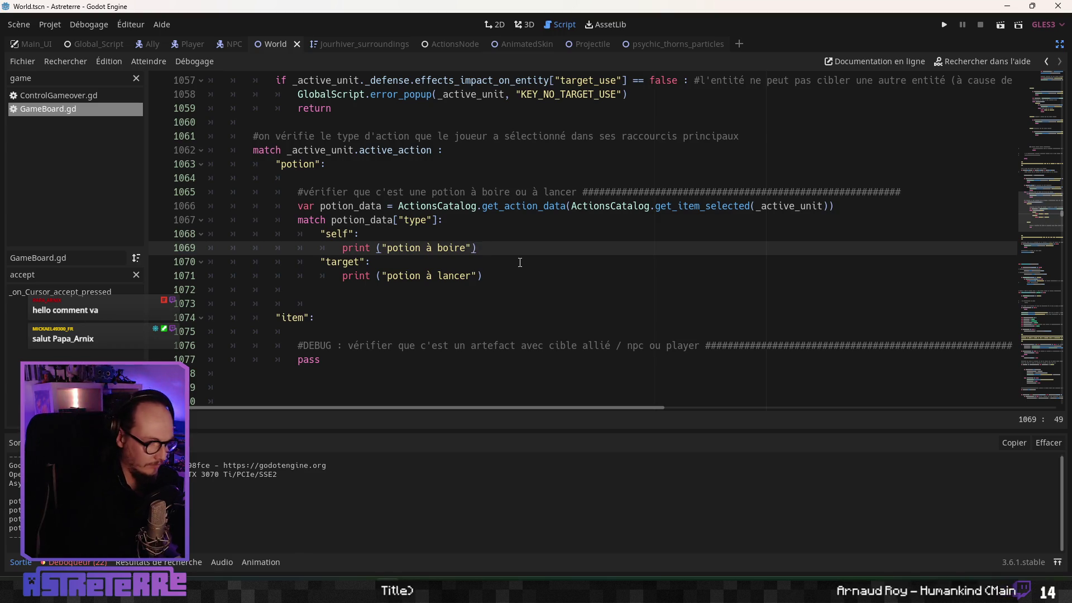
key(BackSpace)
key(BackSpace)
key(BackSpace)
key(BackSpace)
key(BackSpace)
key(BackSpace)
text(pass)
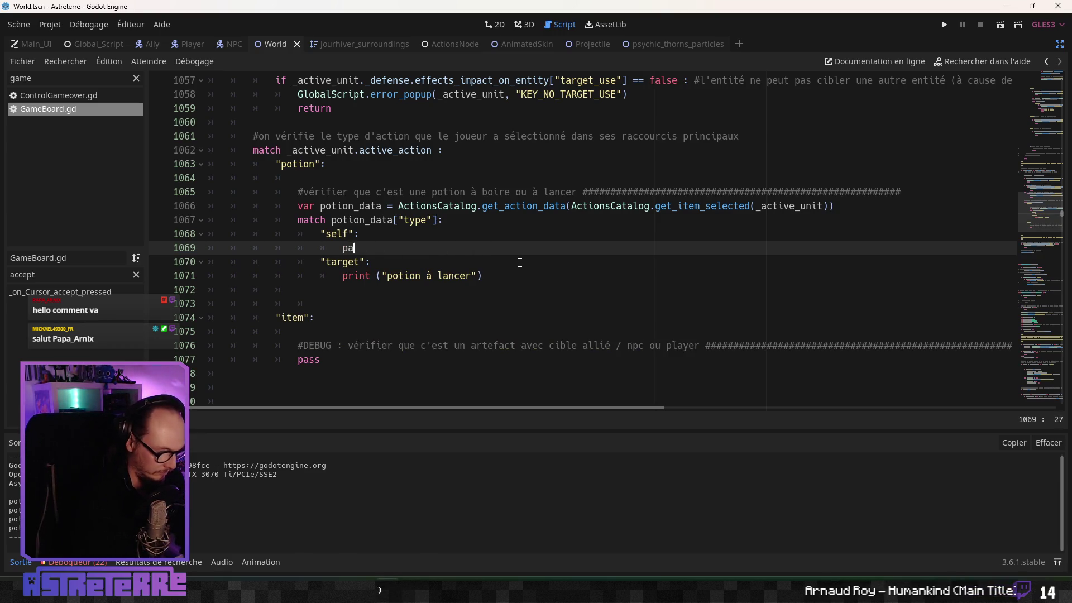
key(Return)
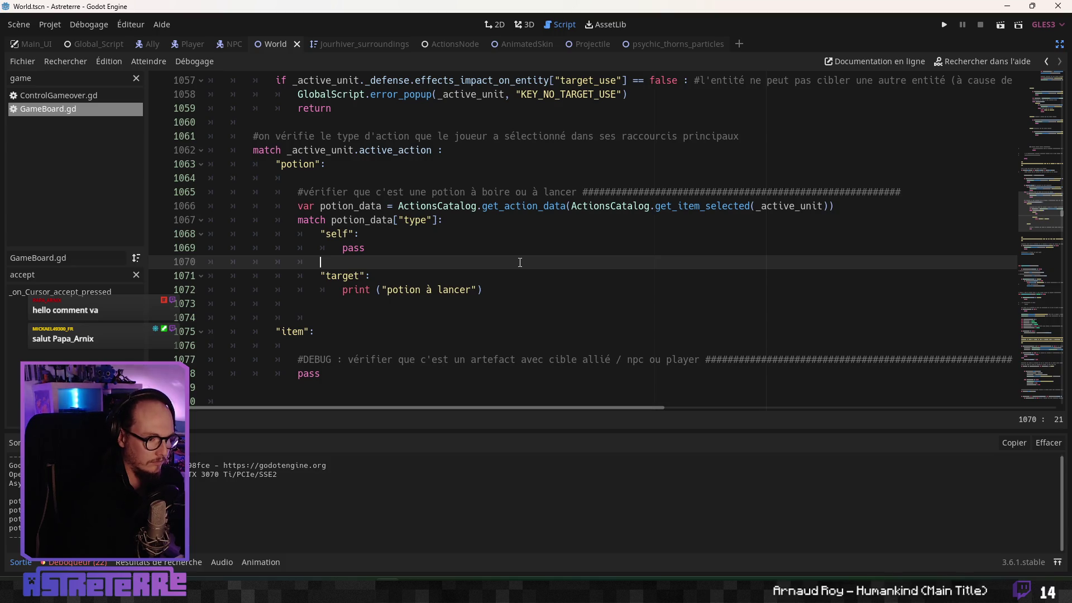
click(554, 206)
click(445, 247)
scroll(424, 251, up, 4)
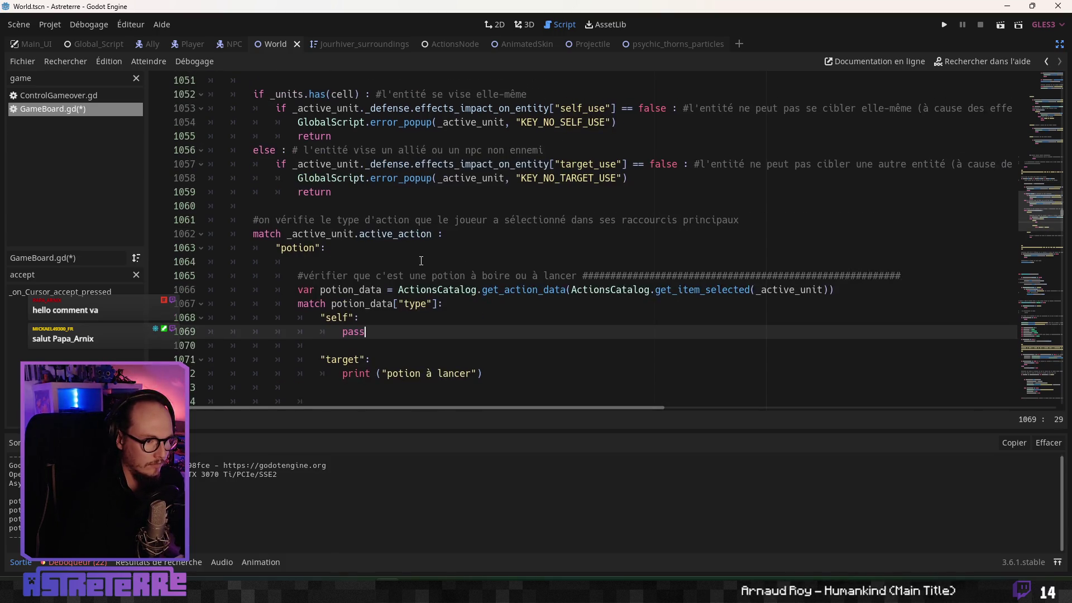
click(354, 192)
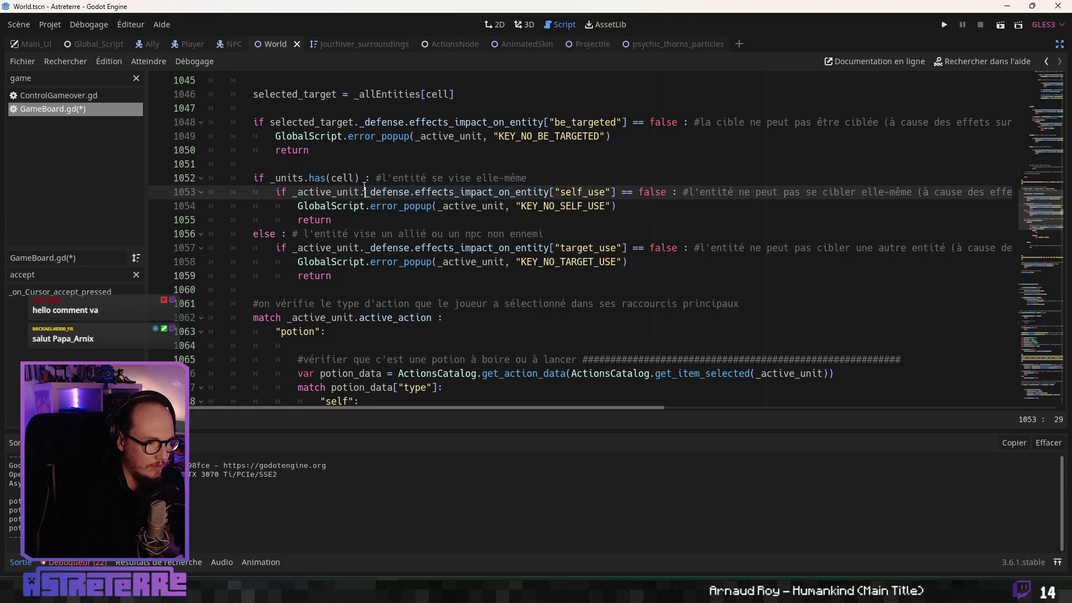
click(354, 206)
scroll(397, 232, up, 3)
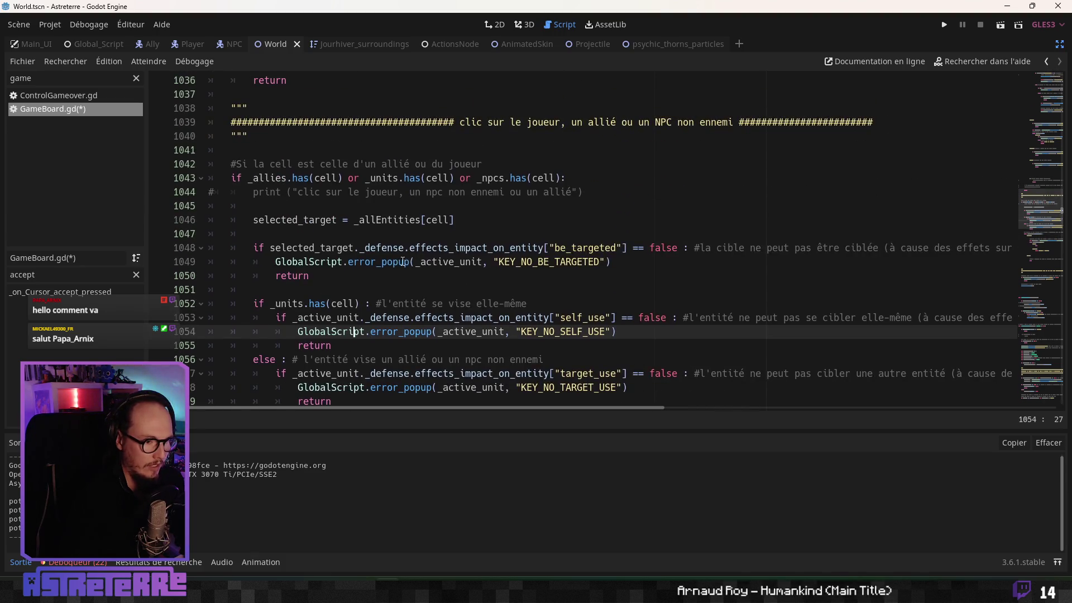
scroll(391, 268, down, 9)
scroll(389, 285, down, 6)
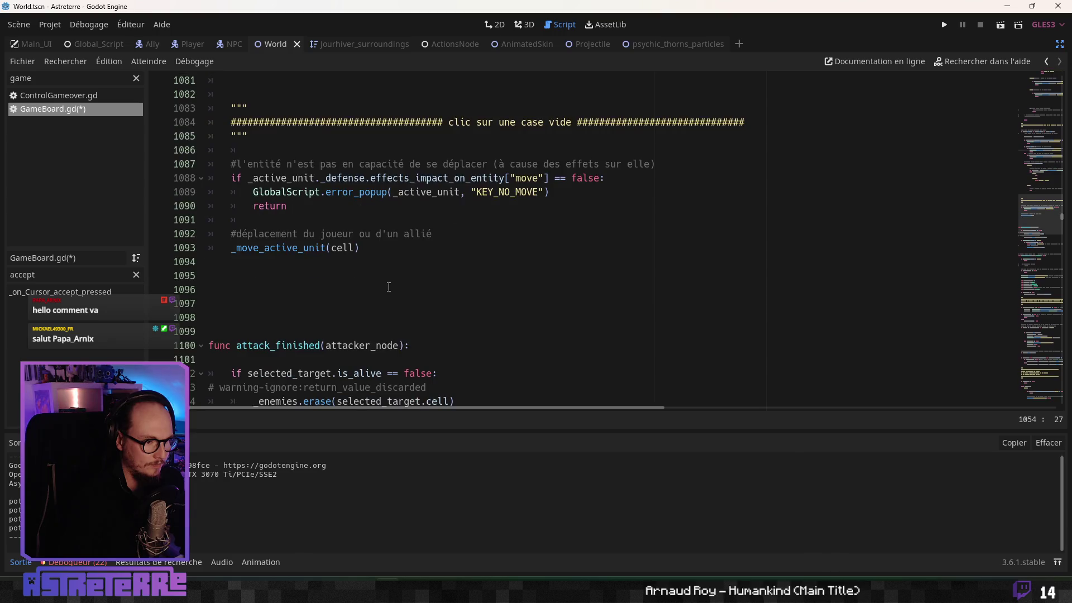
scroll(390, 288, up, 13)
scroll(391, 288, up, 2)
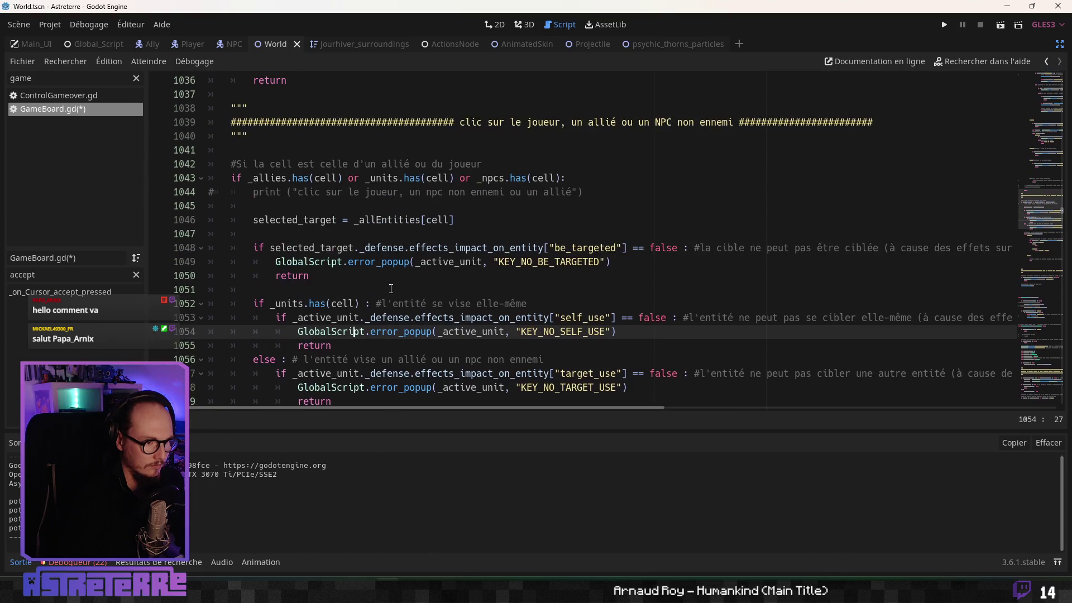
scroll(388, 293, down, 4)
click(387, 296)
scroll(387, 296, down, 4)
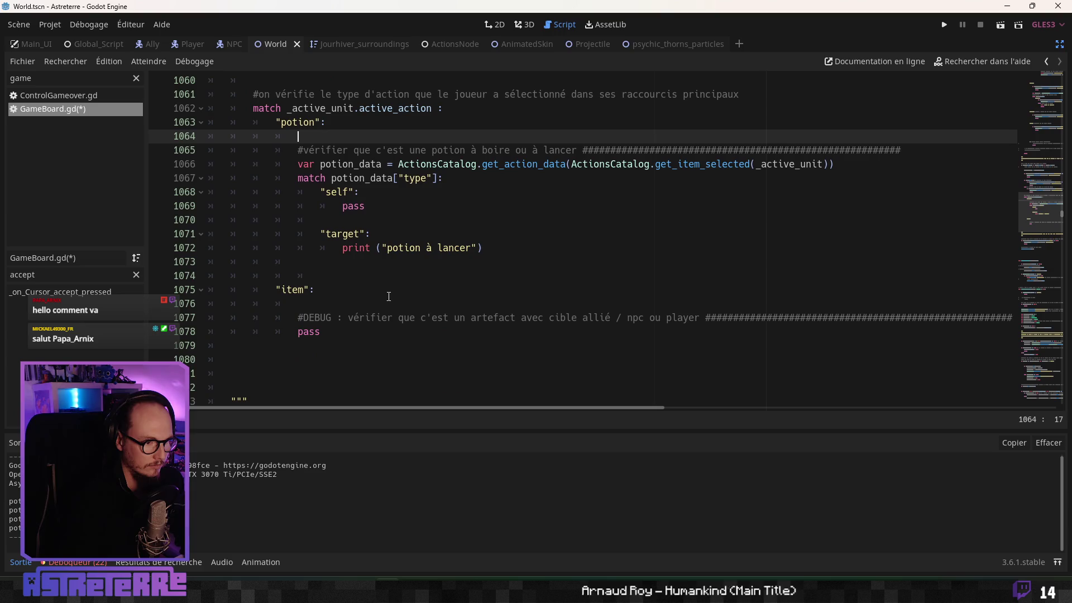
click(391, 246)
scroll(399, 268, down, 3)
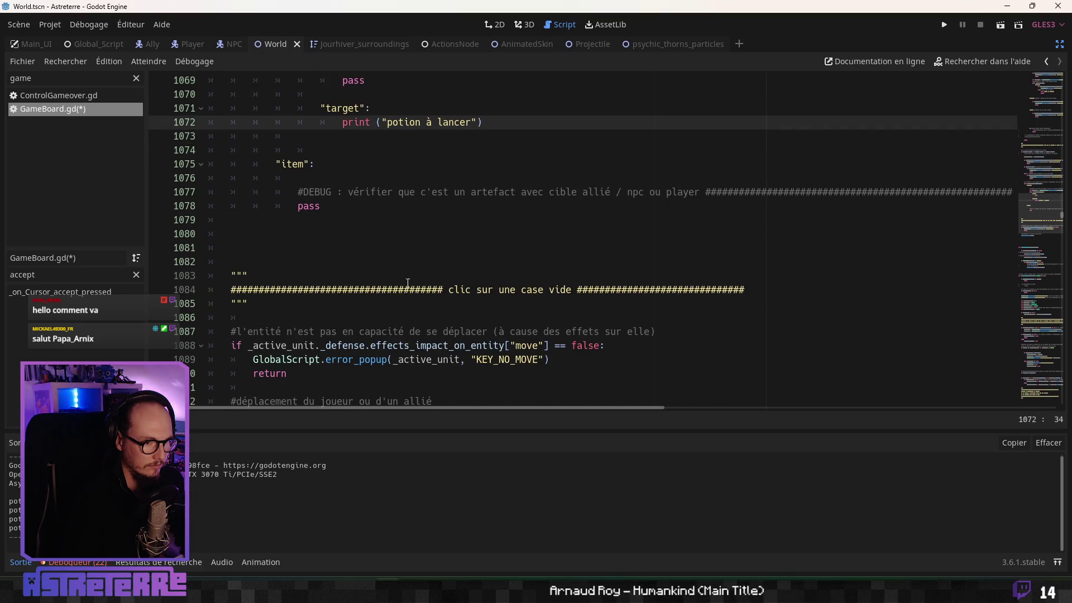
scroll(407, 282, up, 3)
scroll(407, 283, up, 13)
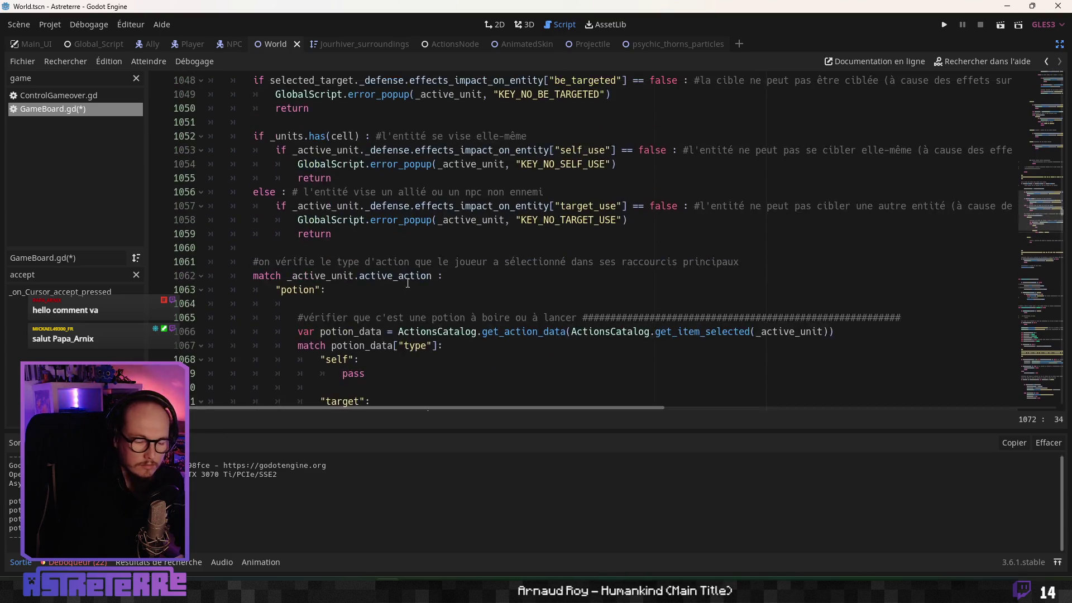
scroll(408, 285, up, 4)
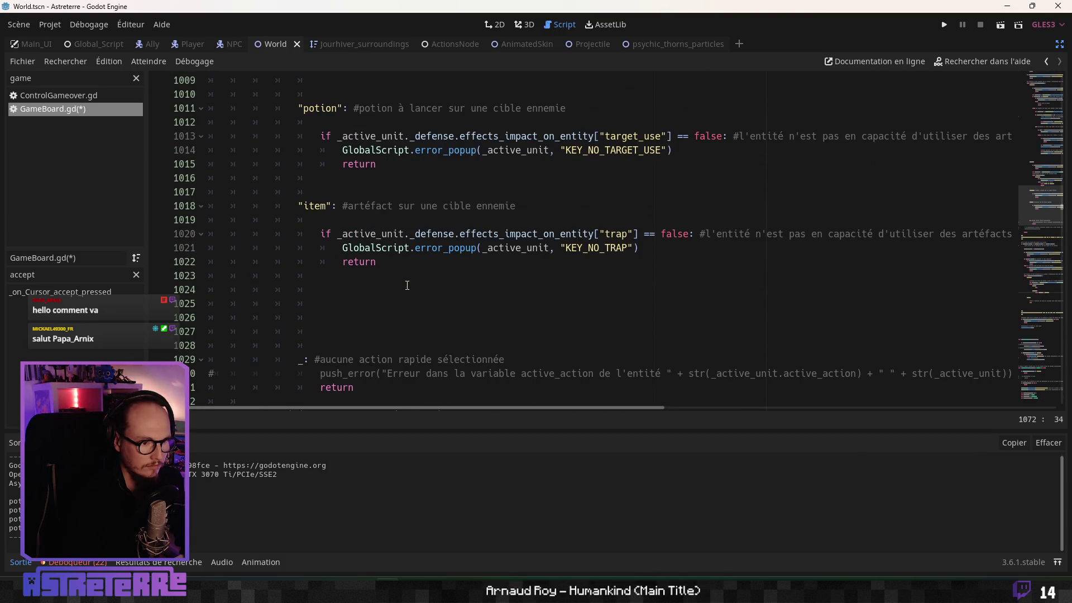
scroll(407, 285, up, 3)
scroll(407, 285, up, 2)
scroll(408, 286, down, 2)
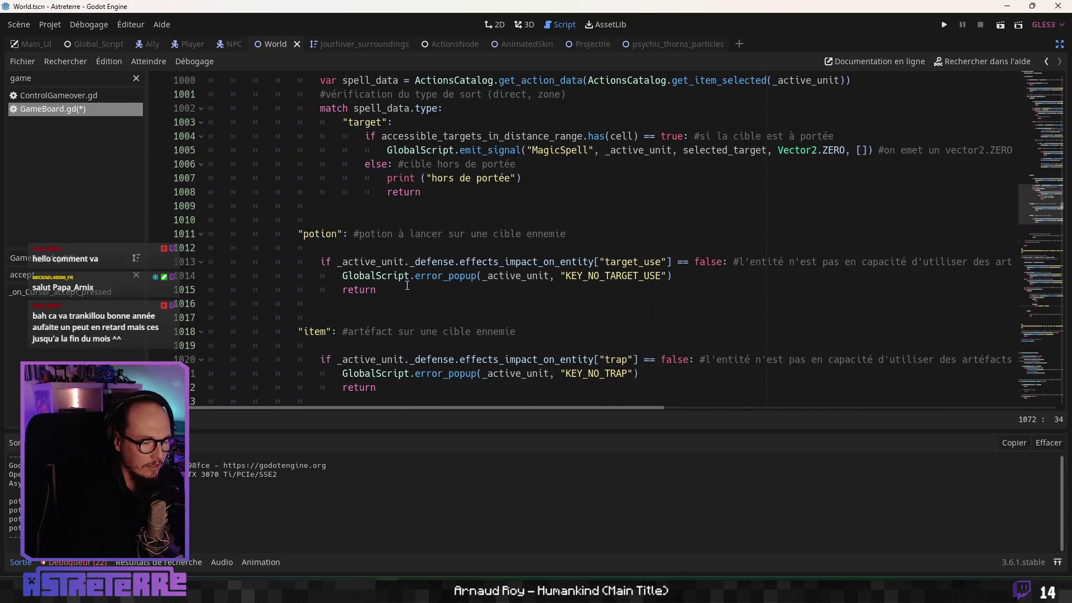
scroll(407, 285, up, 1)
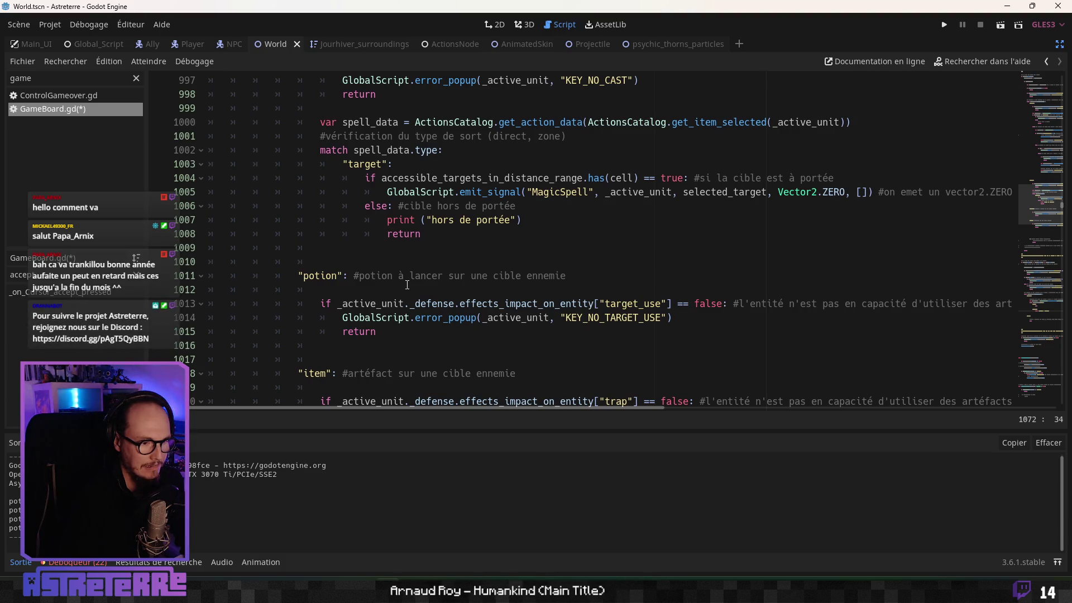
click(408, 278)
scroll(408, 281, up, 5)
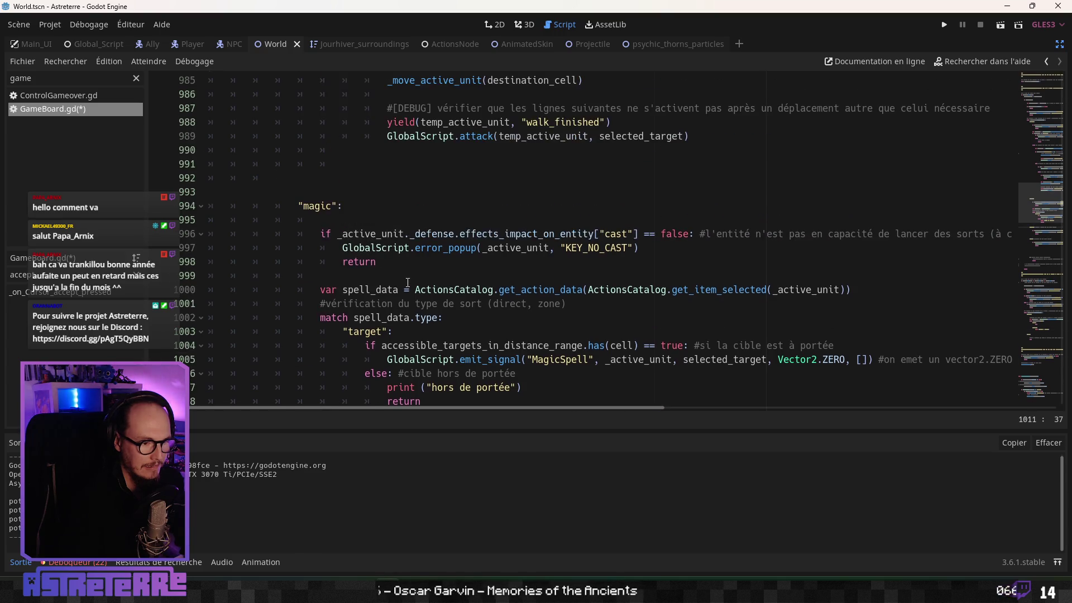
scroll(408, 282, down, 3)
scroll(408, 282, down, 2)
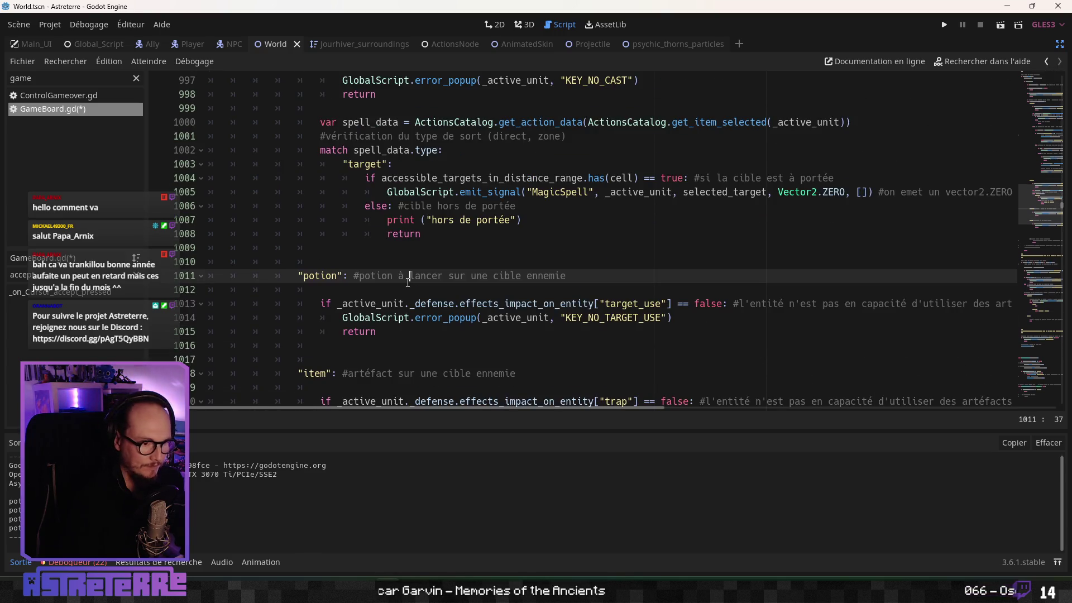
click(397, 333)
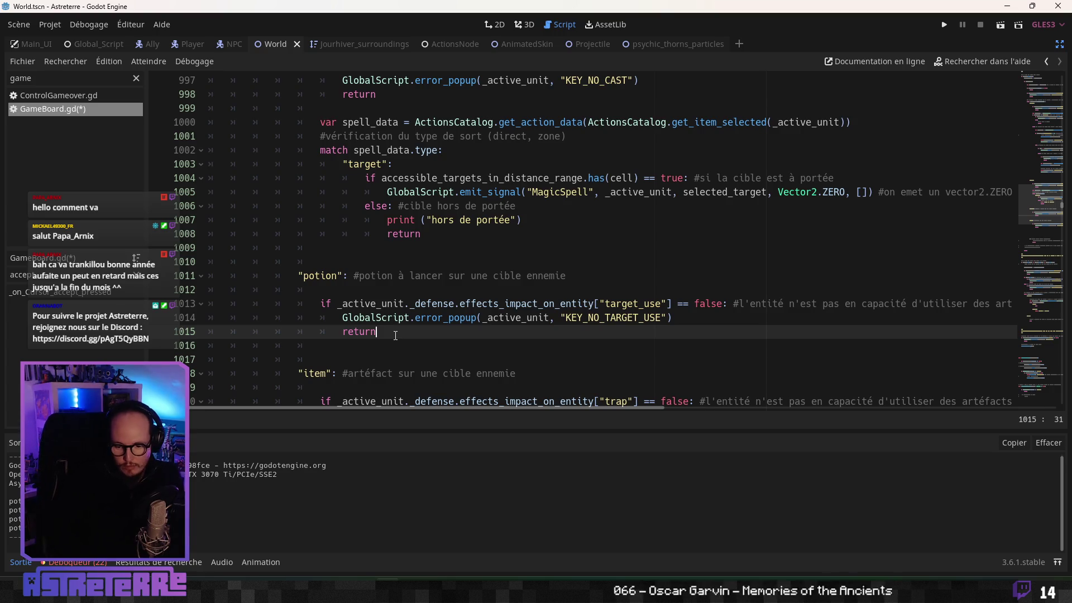
scroll(414, 242, up, 2)
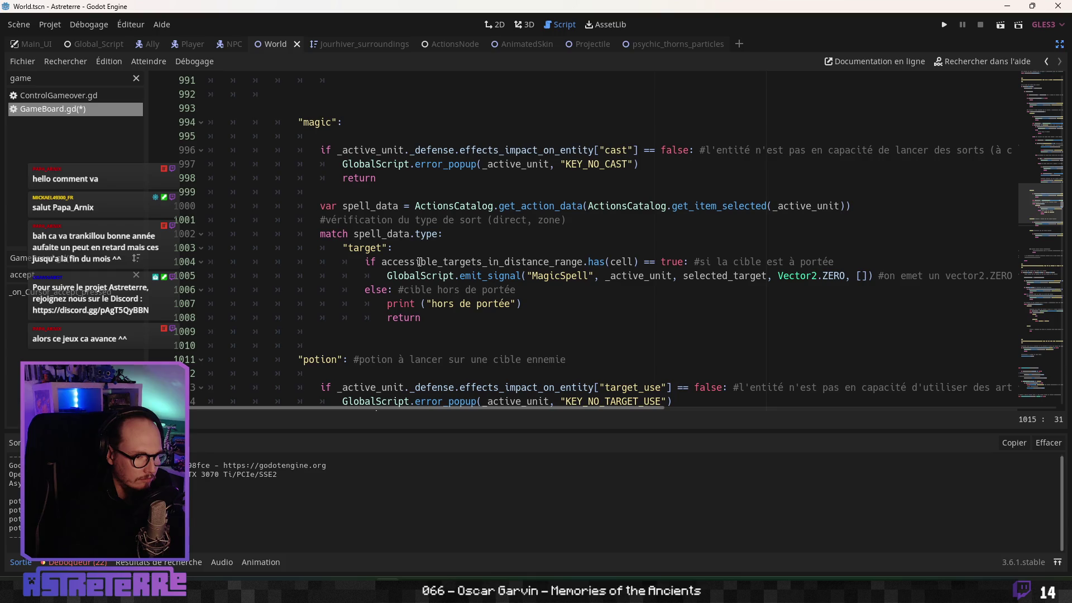
double_click(494, 275)
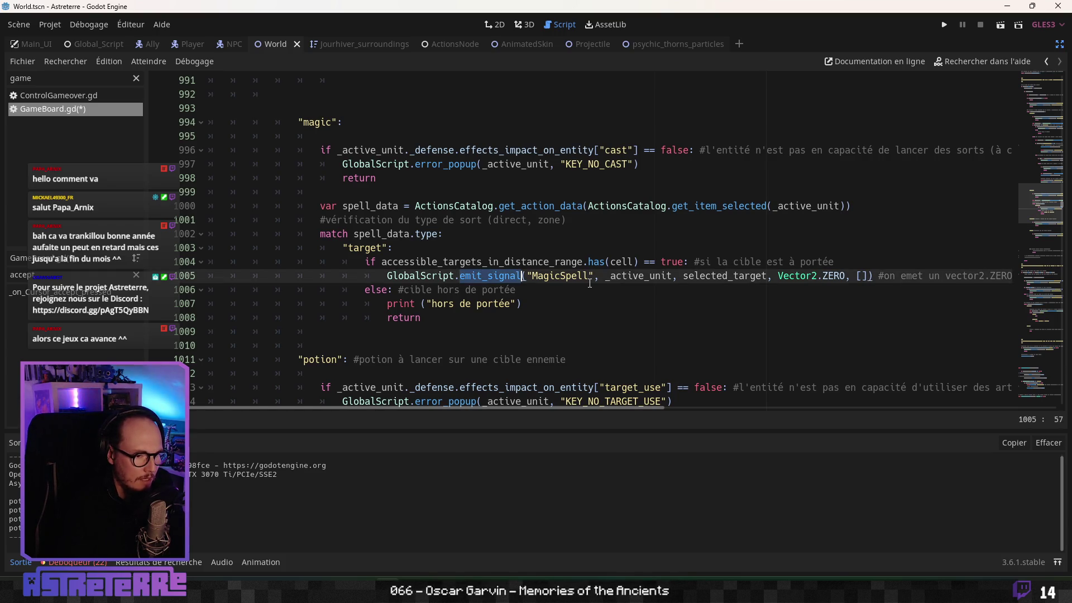
click(588, 276)
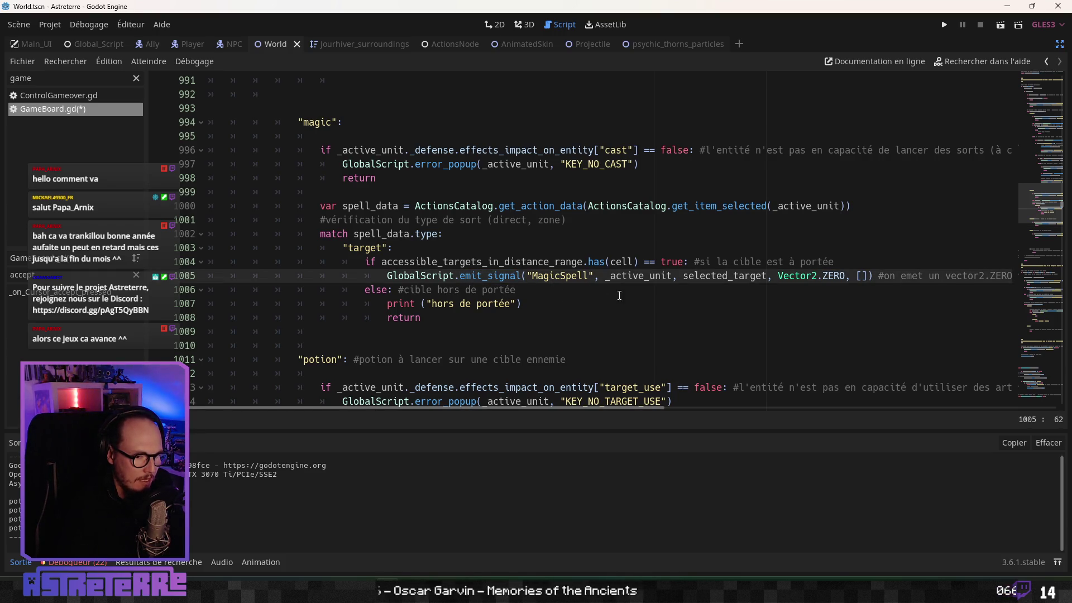
mouse_move(608, 407)
mouse_down()
mouse_move(840, 391)
mouse_move(873, 410)
mouse_move(543, 416)
mouse_up()
click(494, 289)
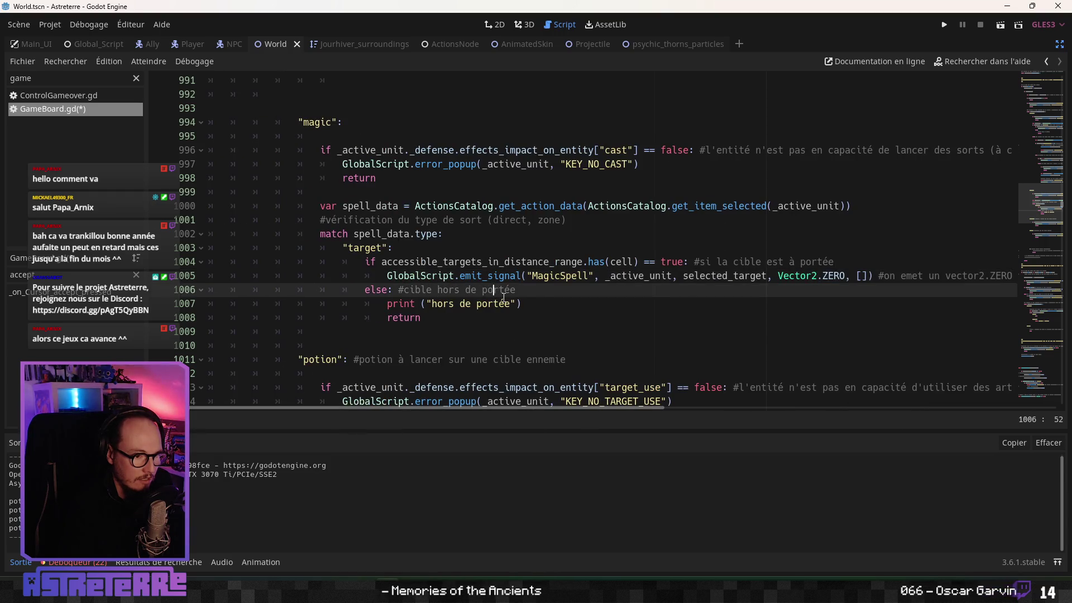
click(554, 277)
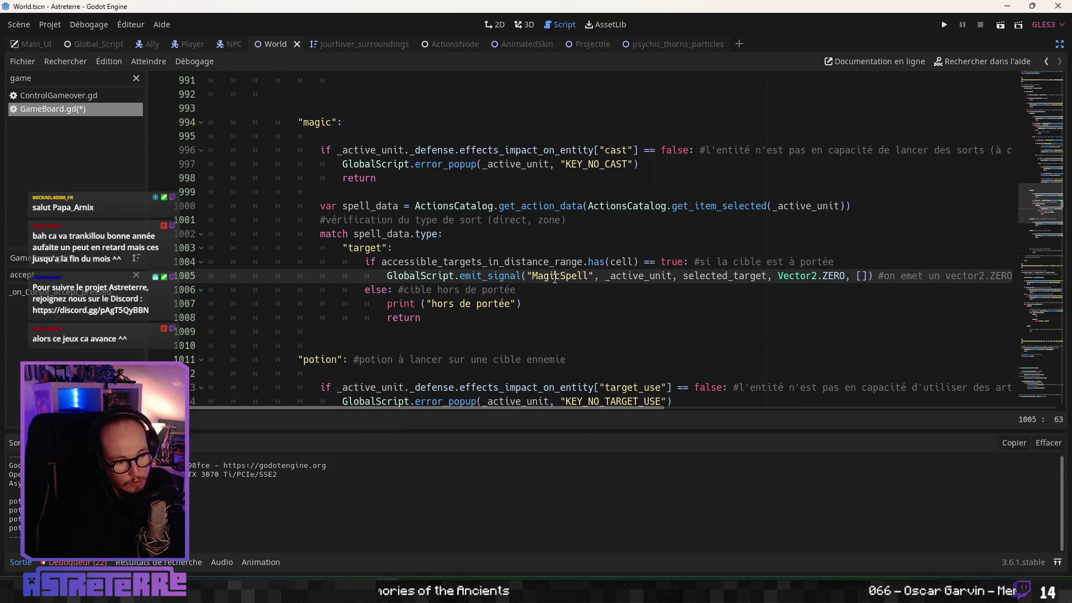
click(523, 302)
click(475, 327)
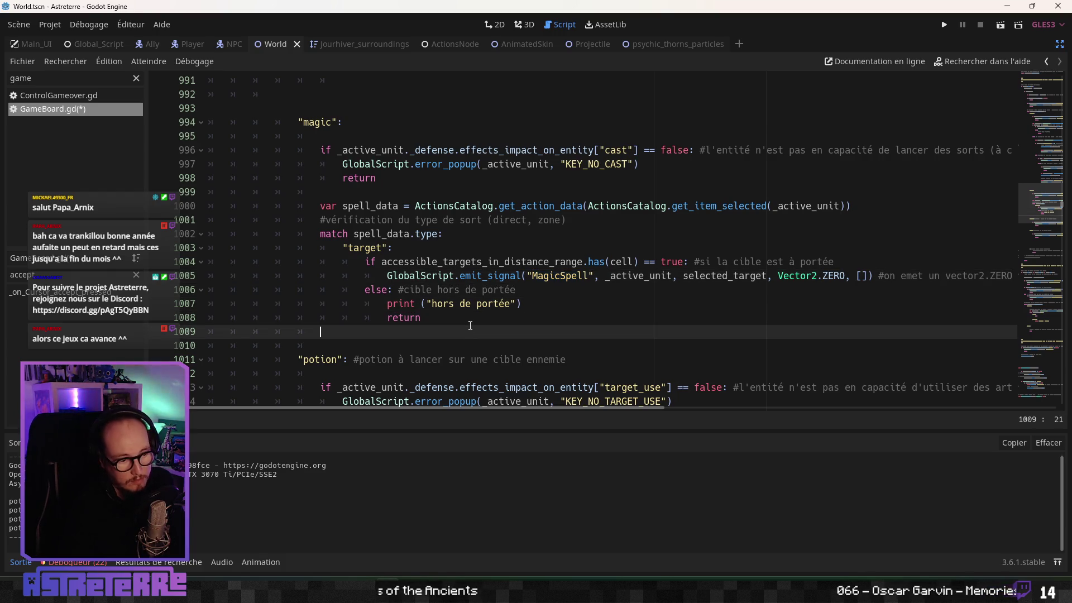
click(470, 318)
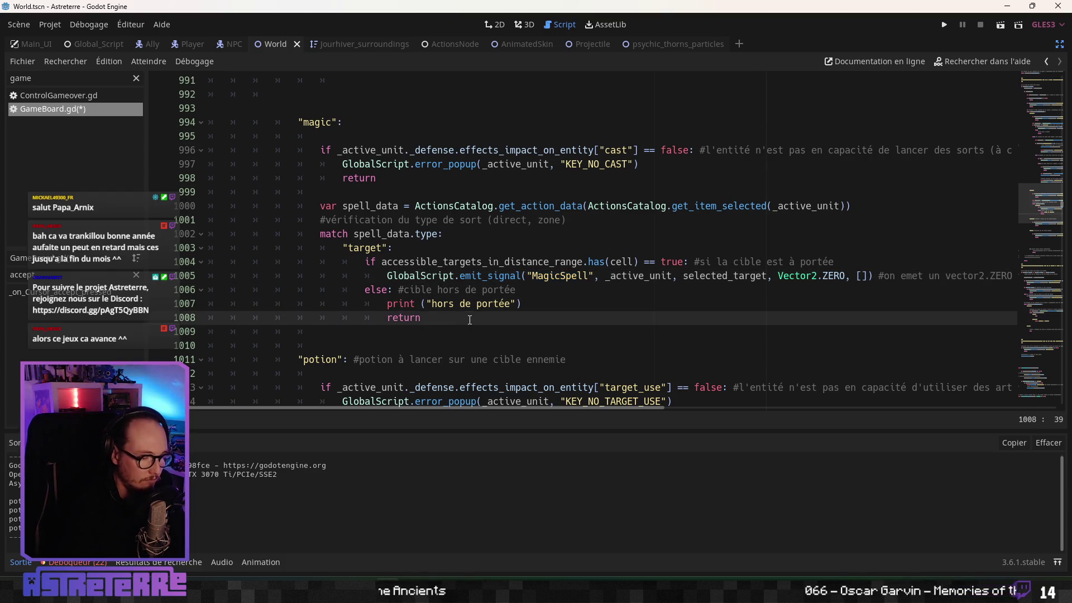
scroll(470, 320, down, 10)
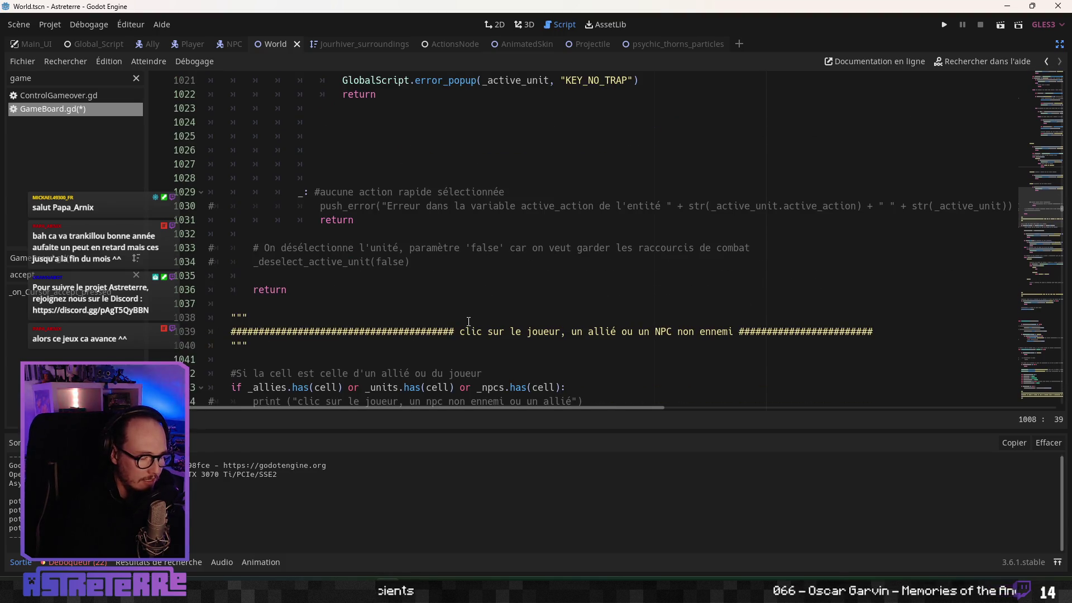
scroll(468, 321, down, 7)
scroll(469, 318, up, 20)
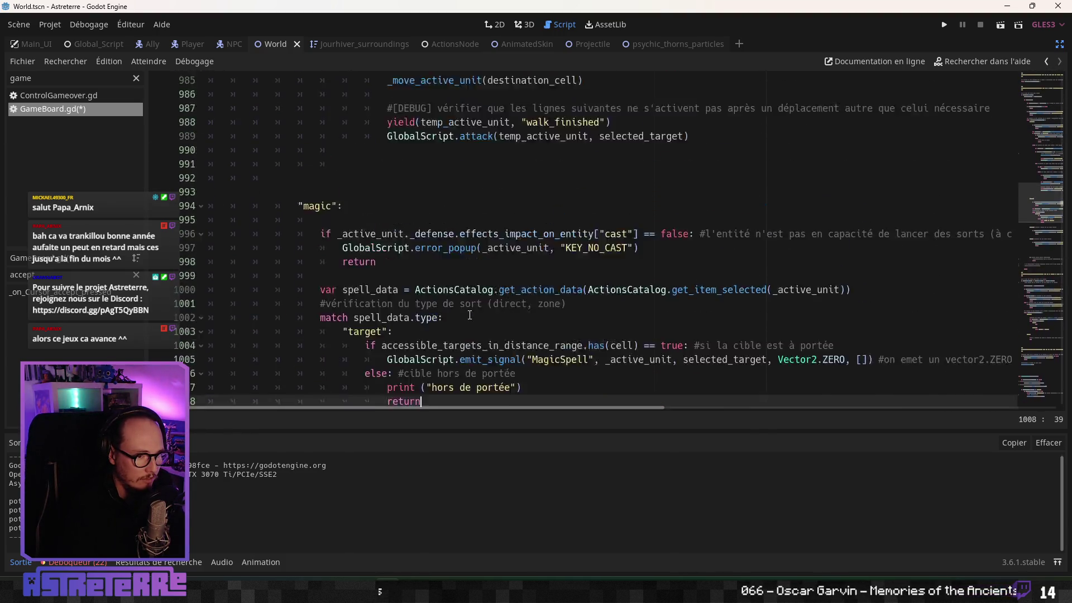
scroll(469, 316, up, 15)
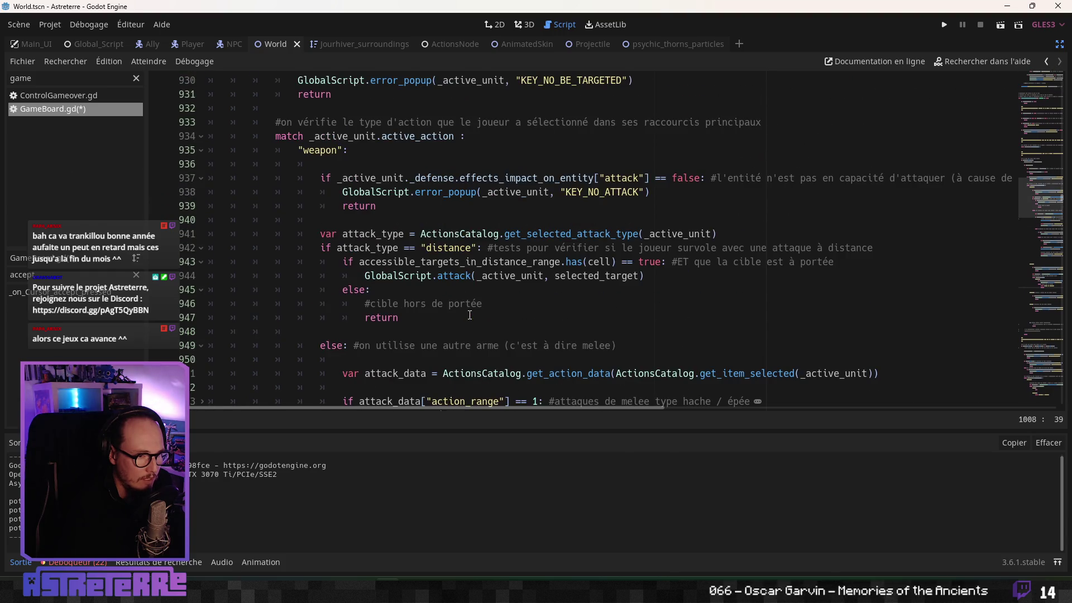
click(444, 261)
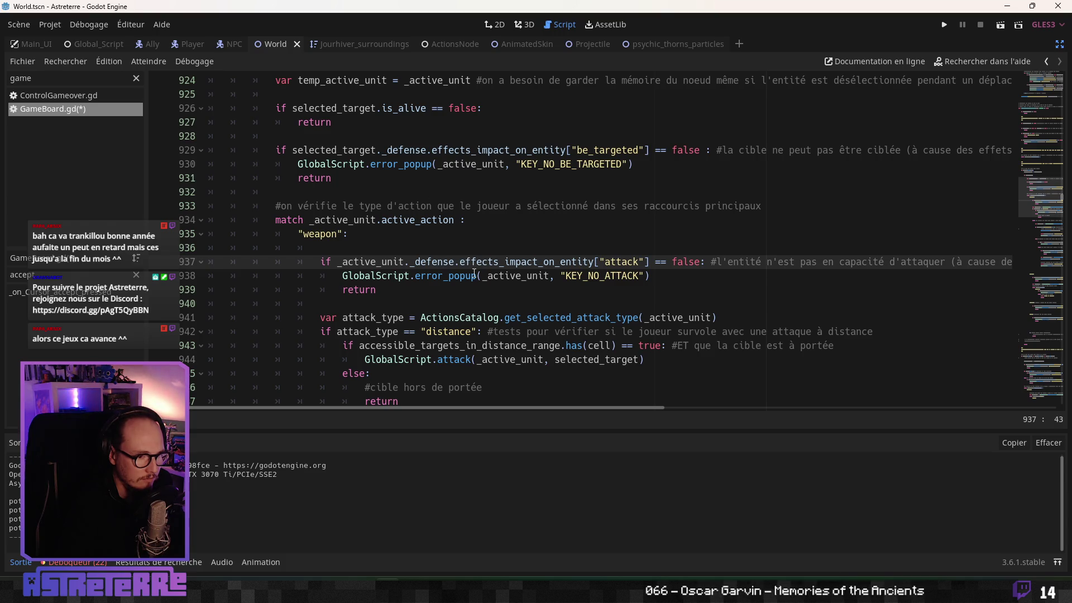
click(502, 276)
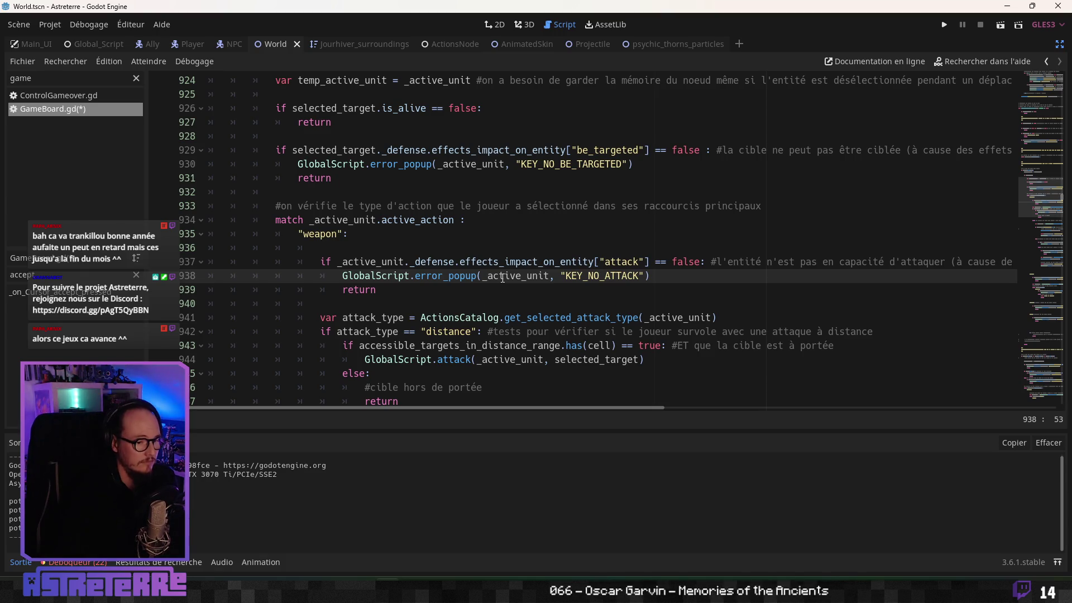
click(441, 296)
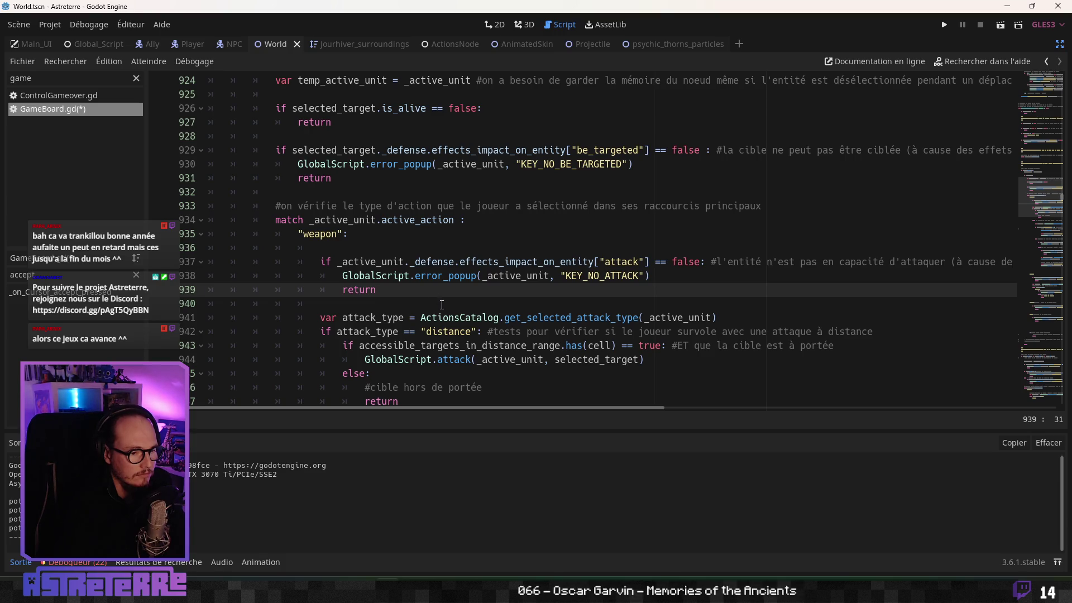
scroll(440, 306, up, 2)
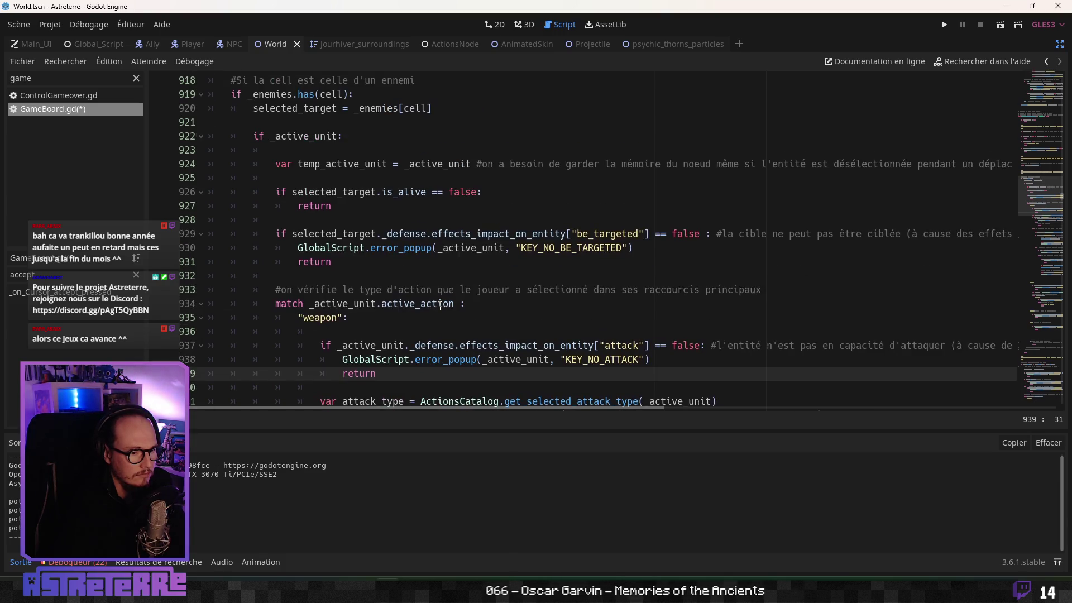
scroll(440, 306, down, 3)
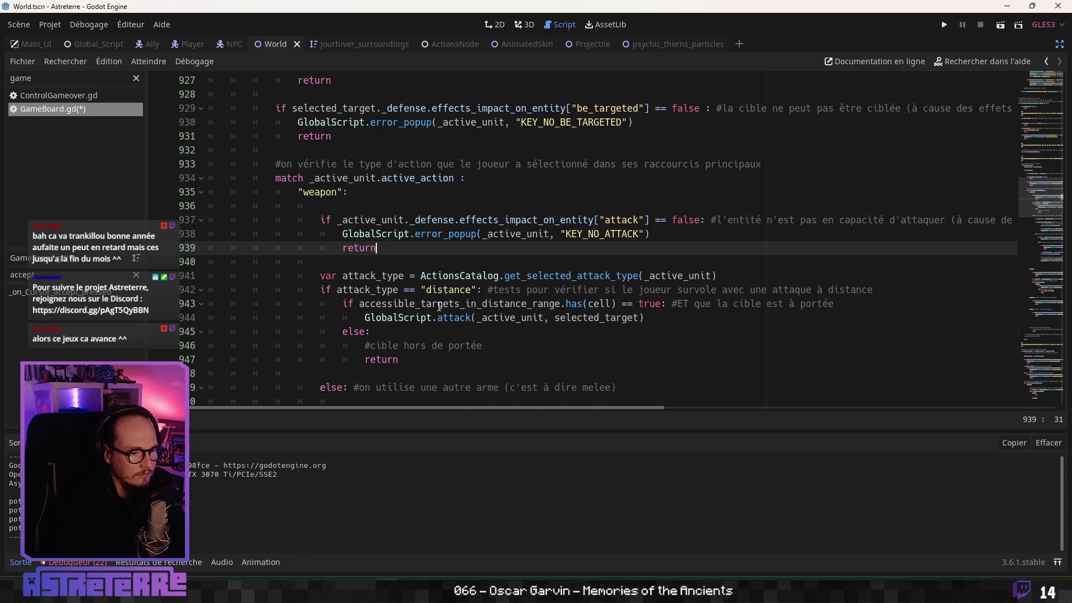
scroll(439, 302, down, 1)
double_click(595, 275)
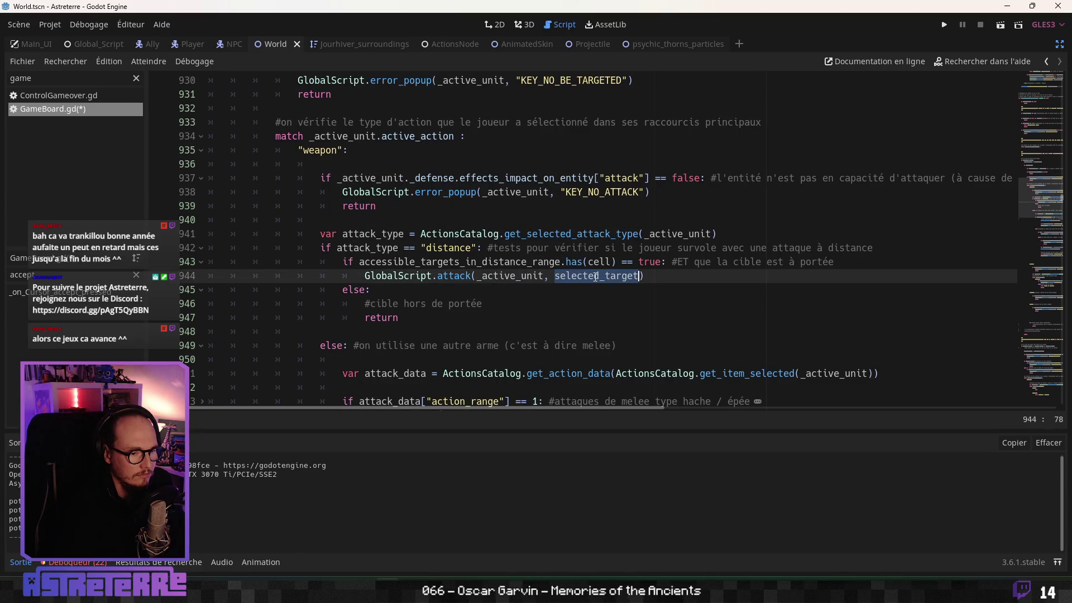
drag(658, 277, 479, 276)
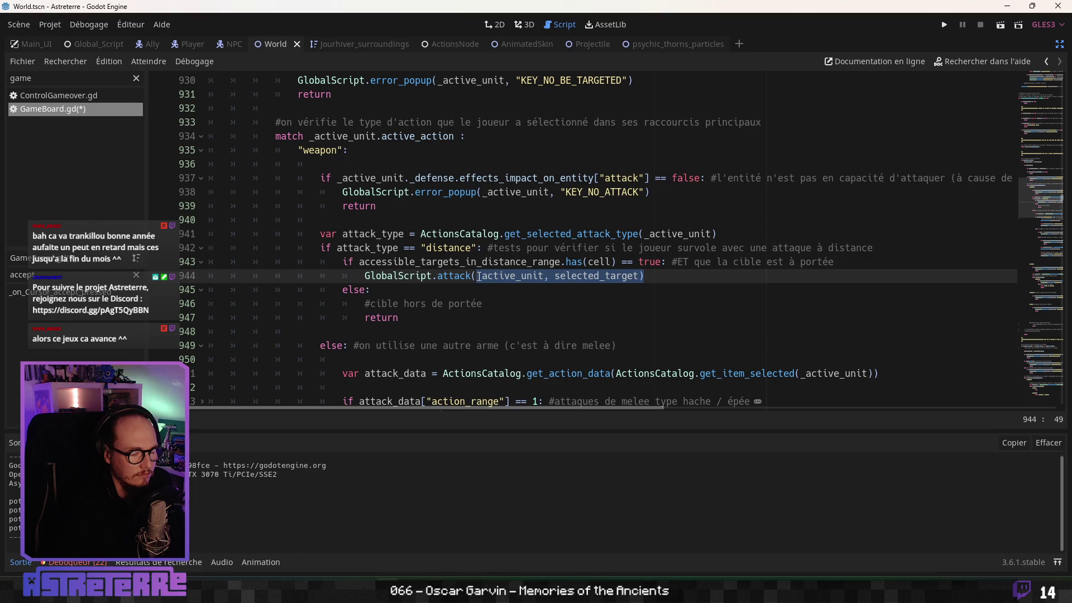
click(489, 295)
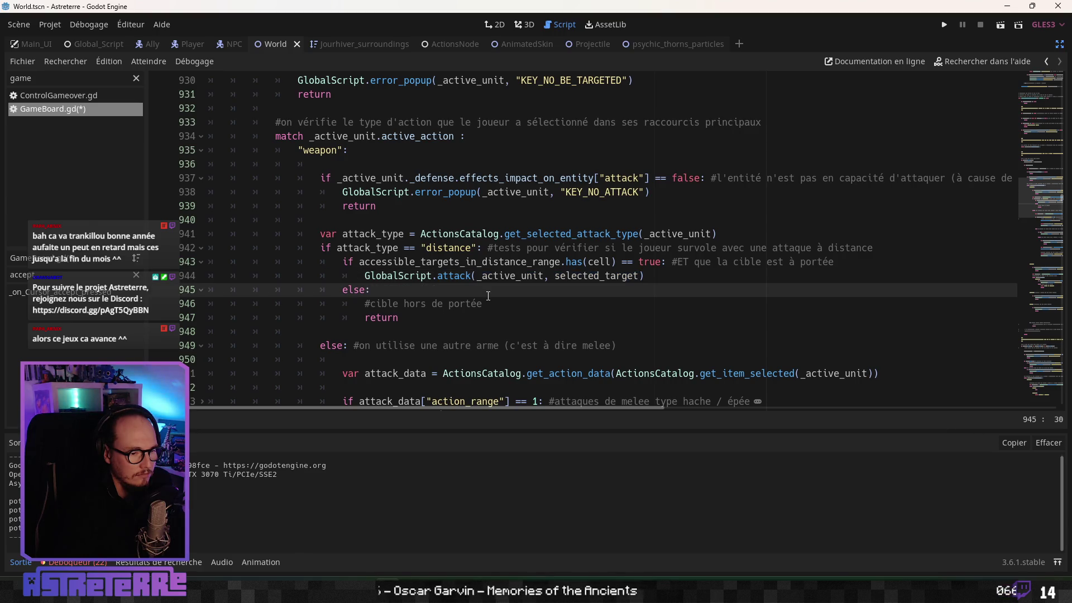
drag(509, 318, 364, 277)
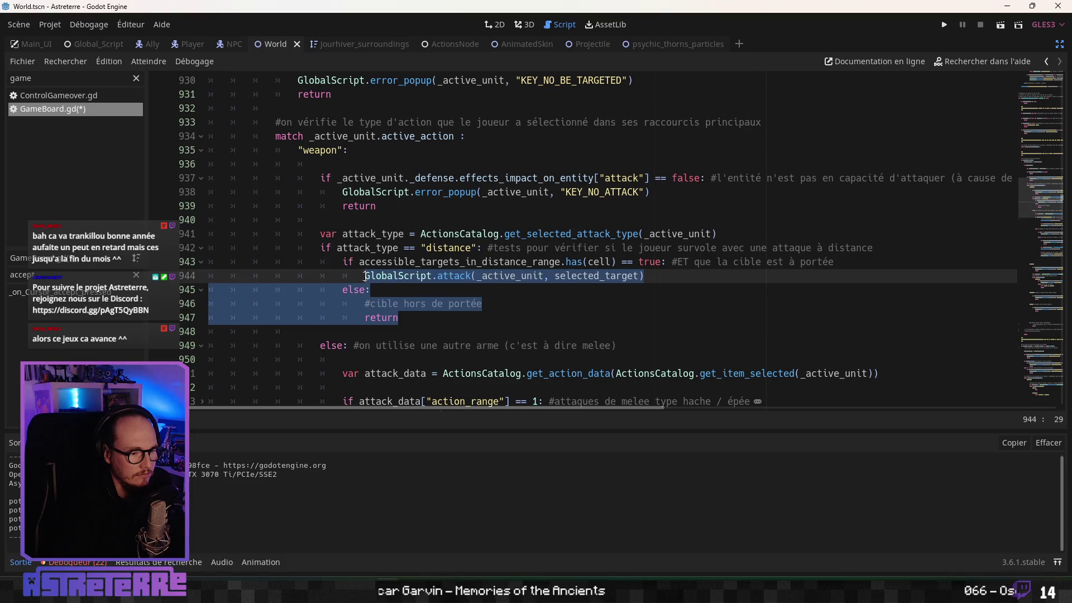
click(433, 314)
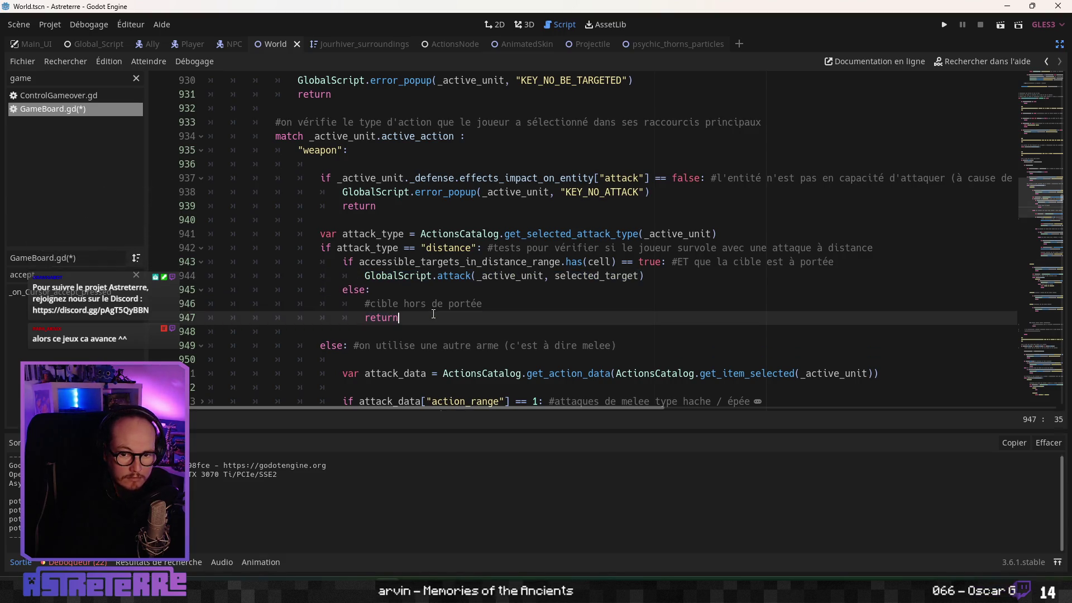
scroll(433, 315, down, 2)
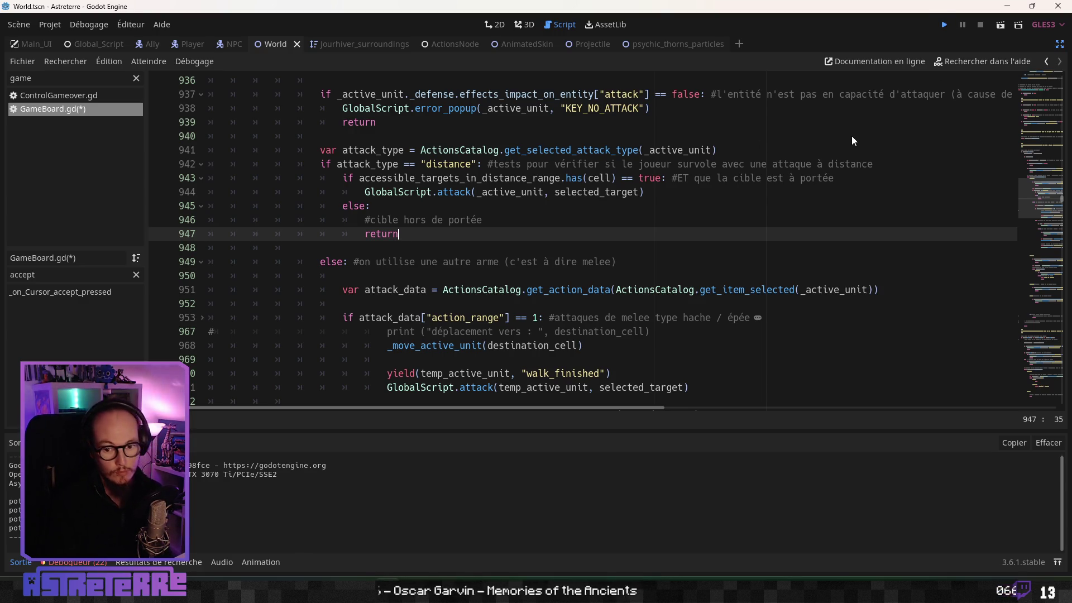
Step: Run the maximized game and unequip the gold helmet, chestplate and leggings
key(ctrl+s)
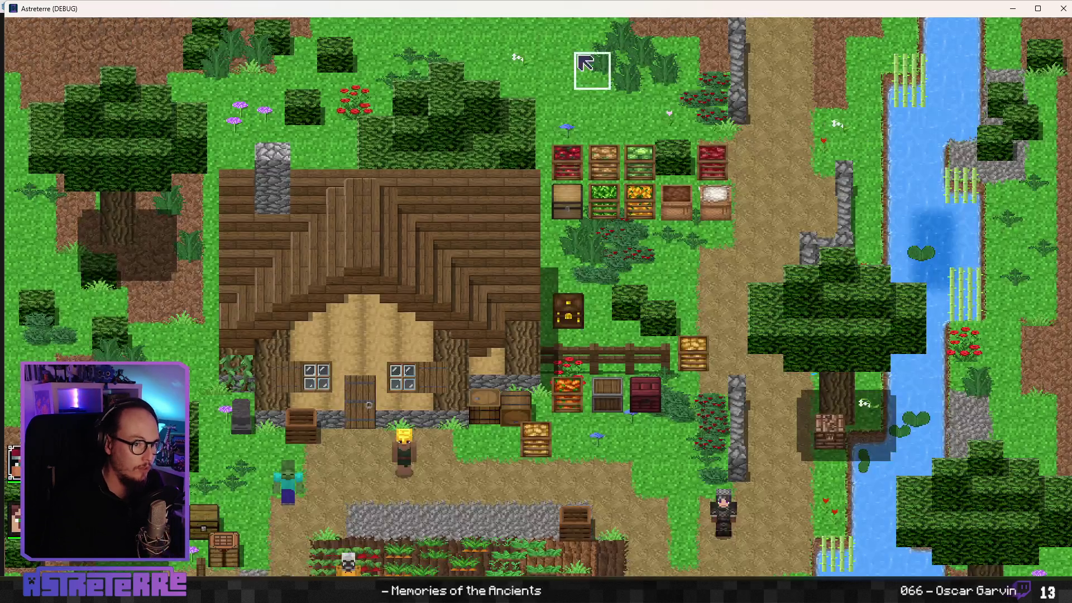
double_click(562, 13)
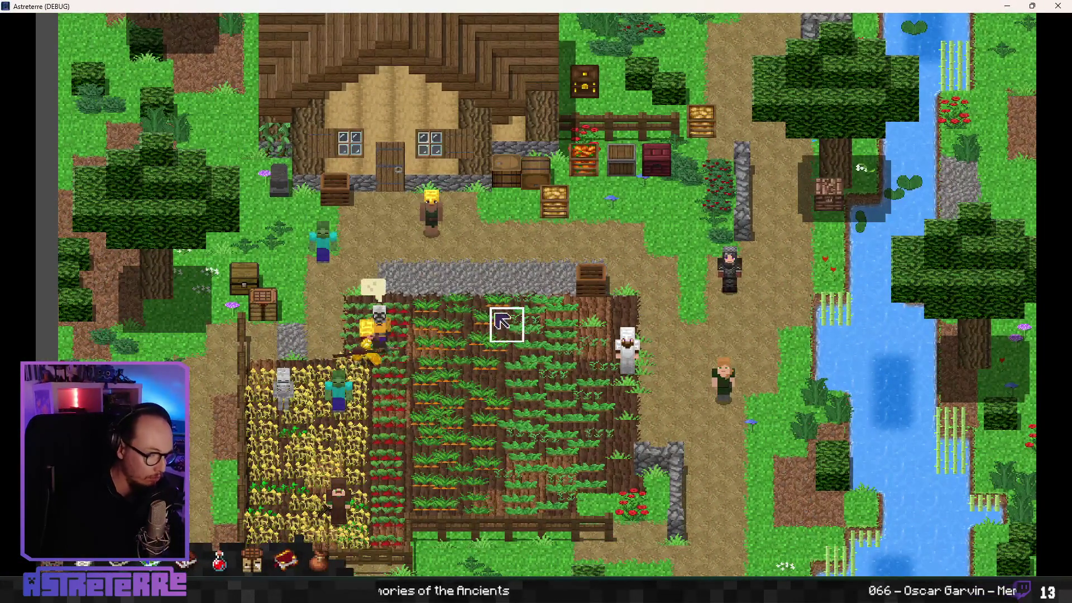
key(i)
click(304, 460)
click(364, 459)
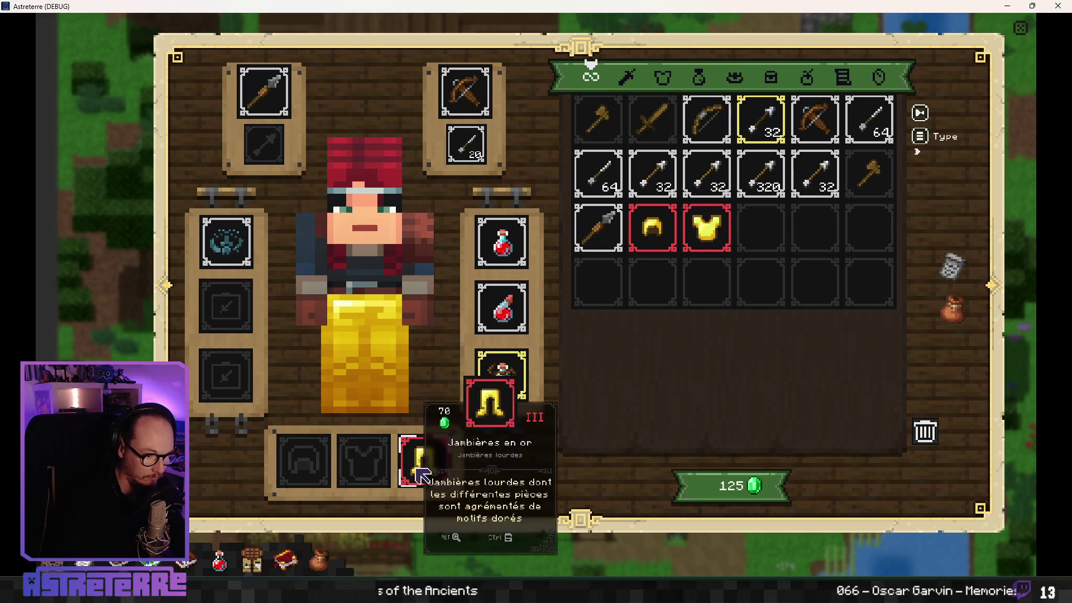
click(425, 463)
key(i)
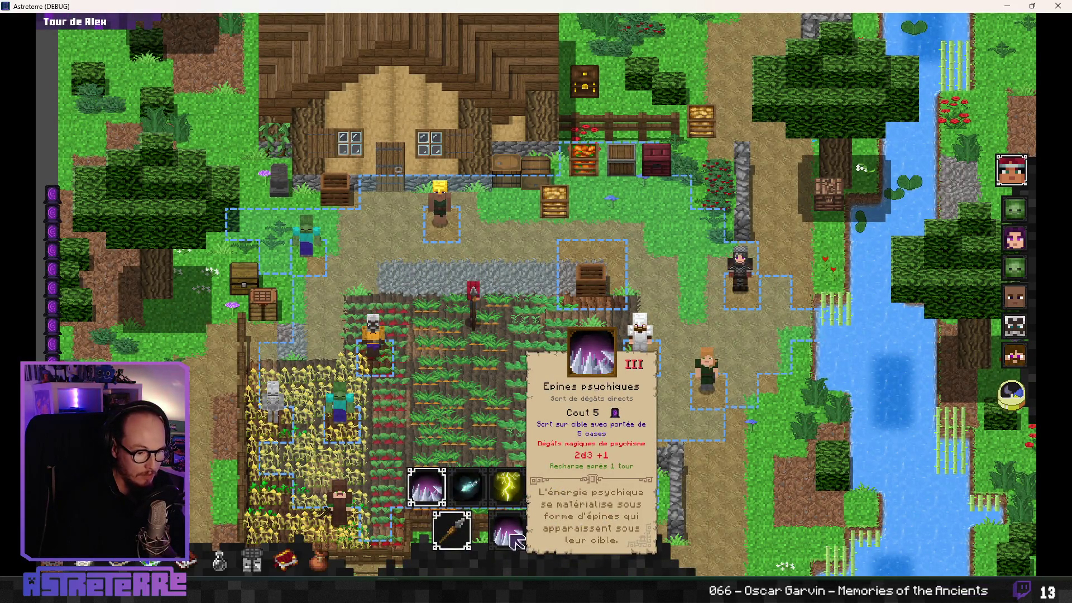
Step: Cast Epines psychiques on the villager and put Impact de foudre on the hotbar
click(516, 539)
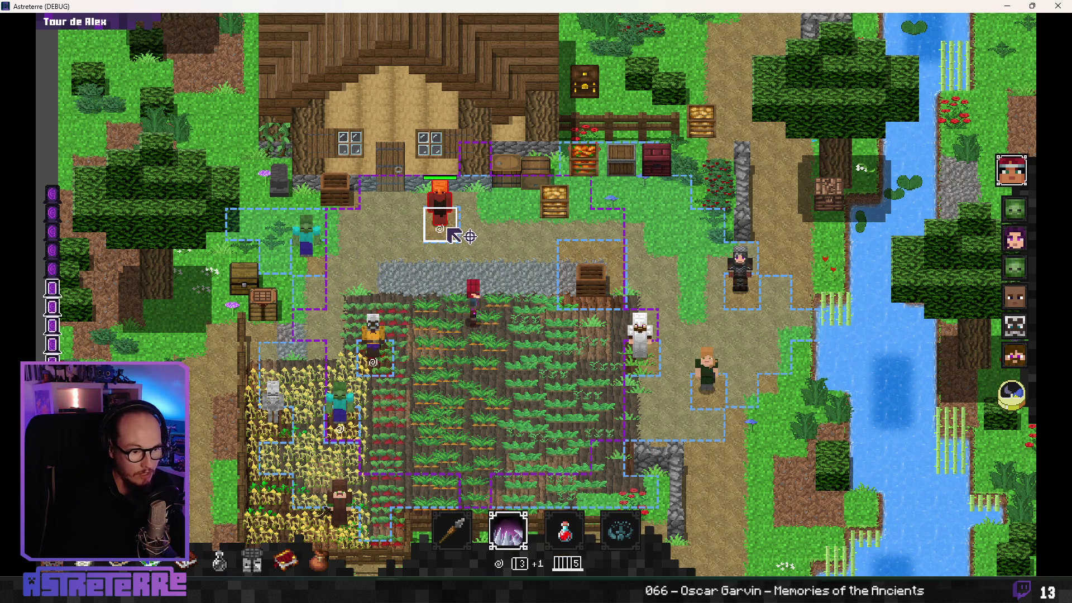
click(451, 232)
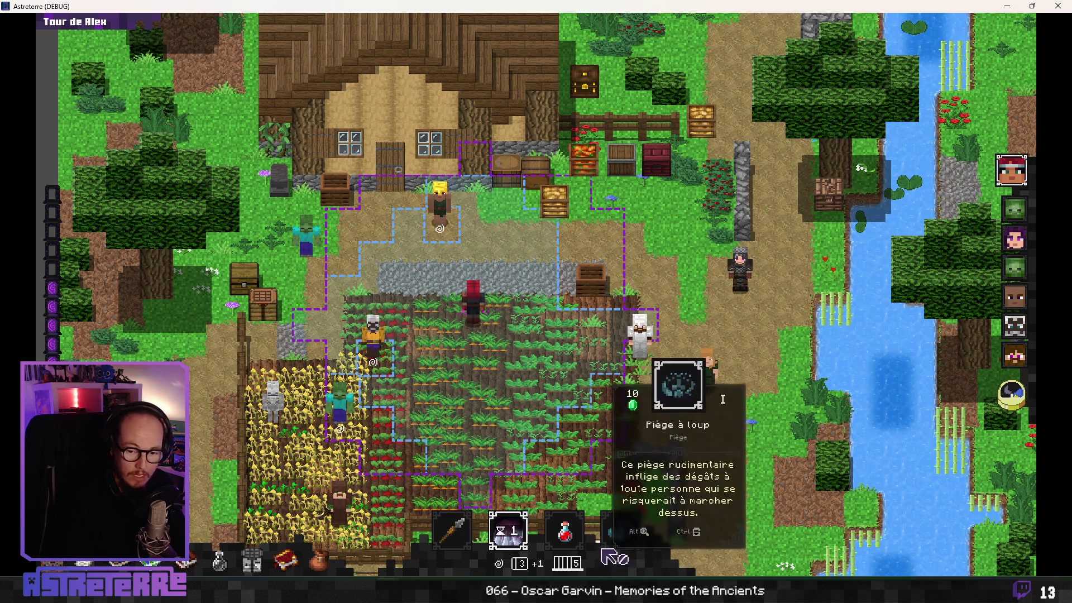
click(547, 545)
click(517, 546)
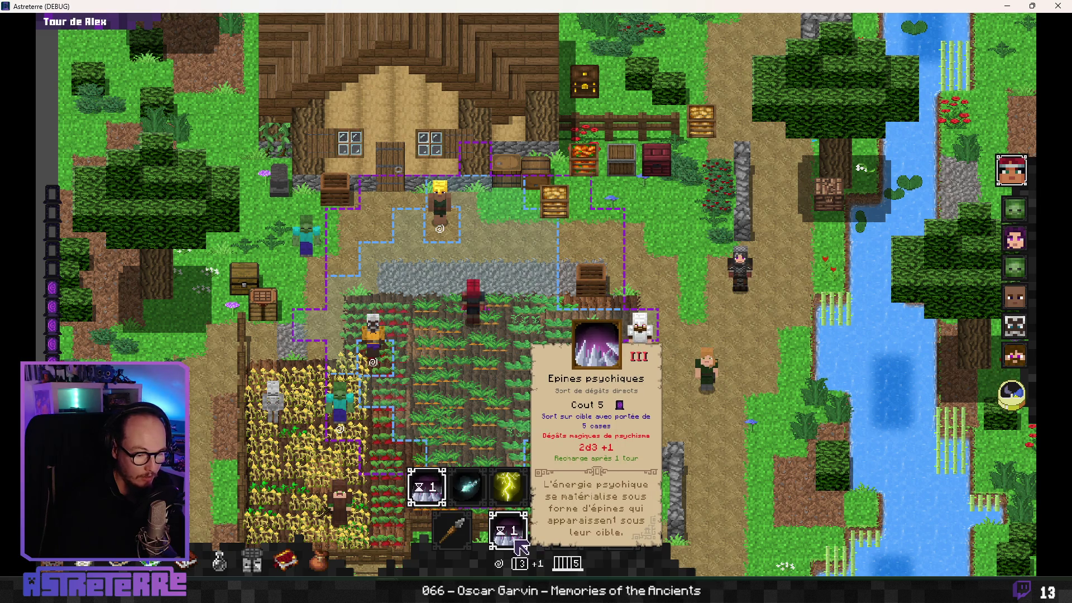
click(513, 494)
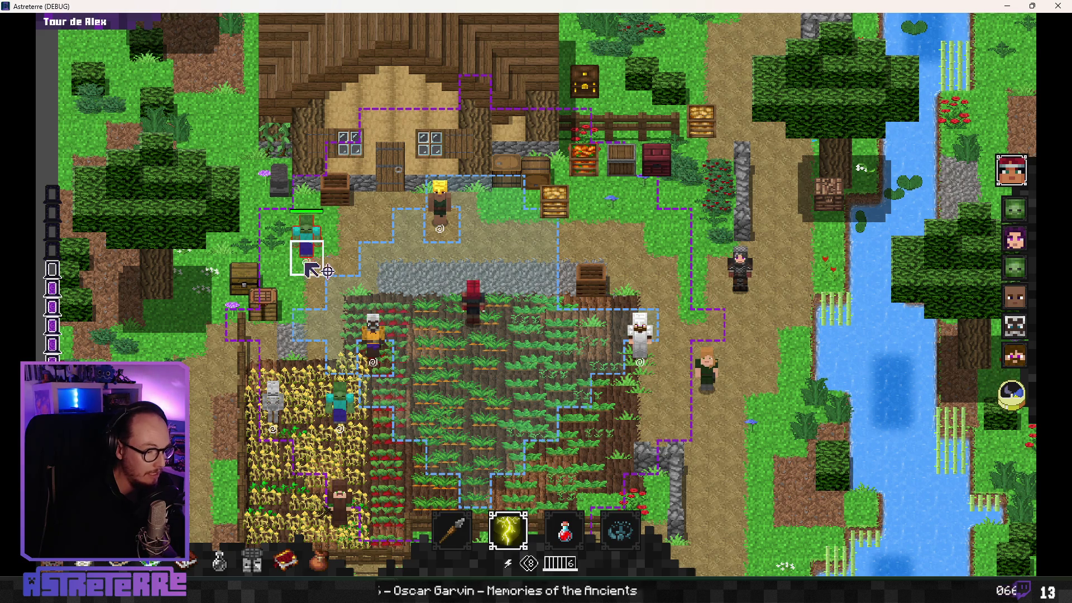
key(grave)
Step: Run 'add action_points 10' in the debug console to restore 10 action points
click(791, 570)
text(a)
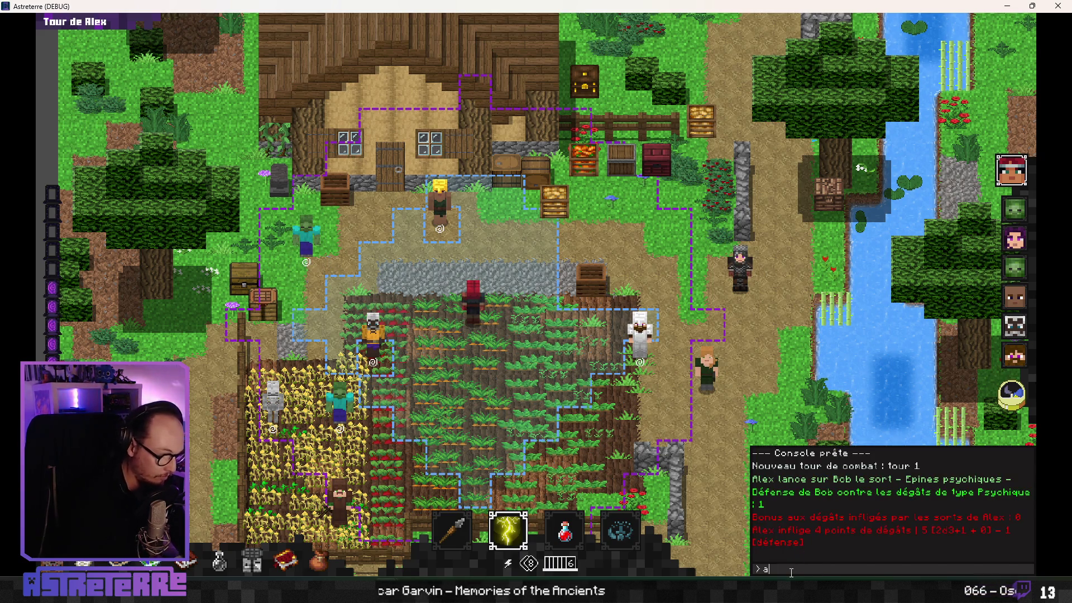
text(dd n)
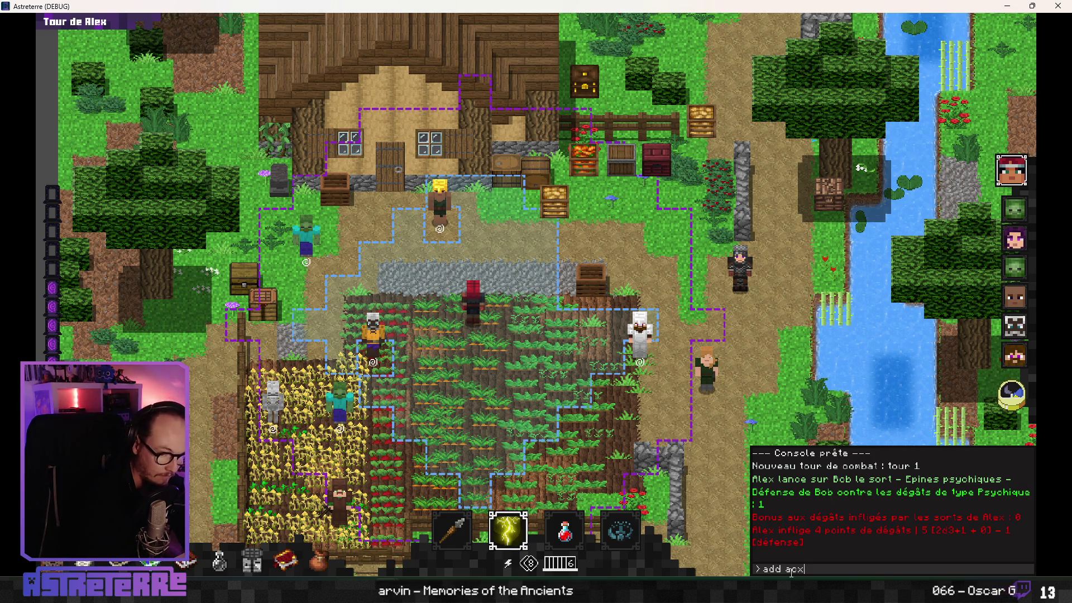
text(tion_points 10)
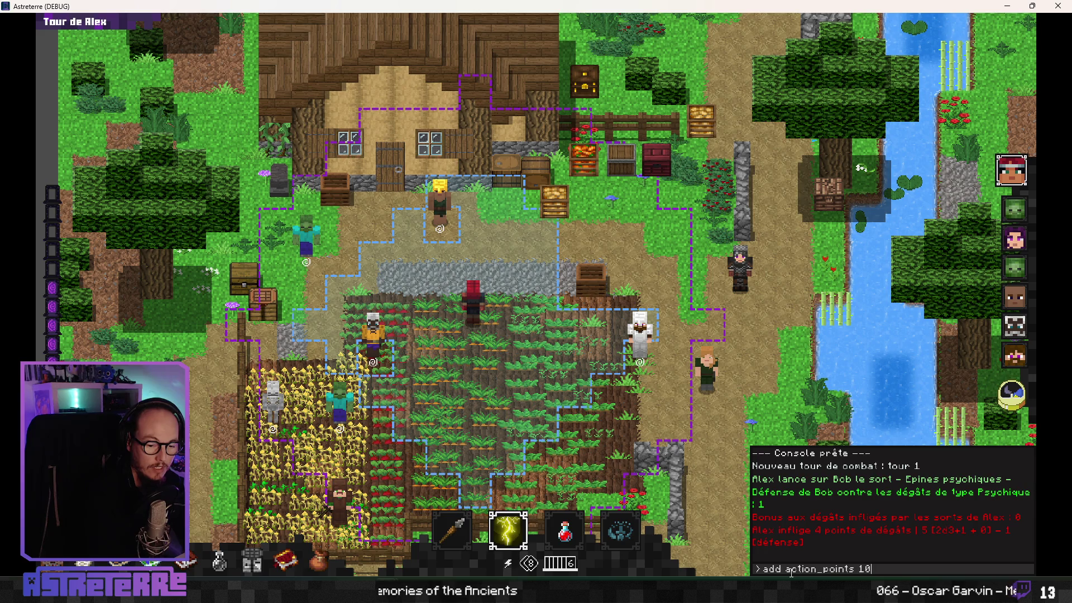
key(Return)
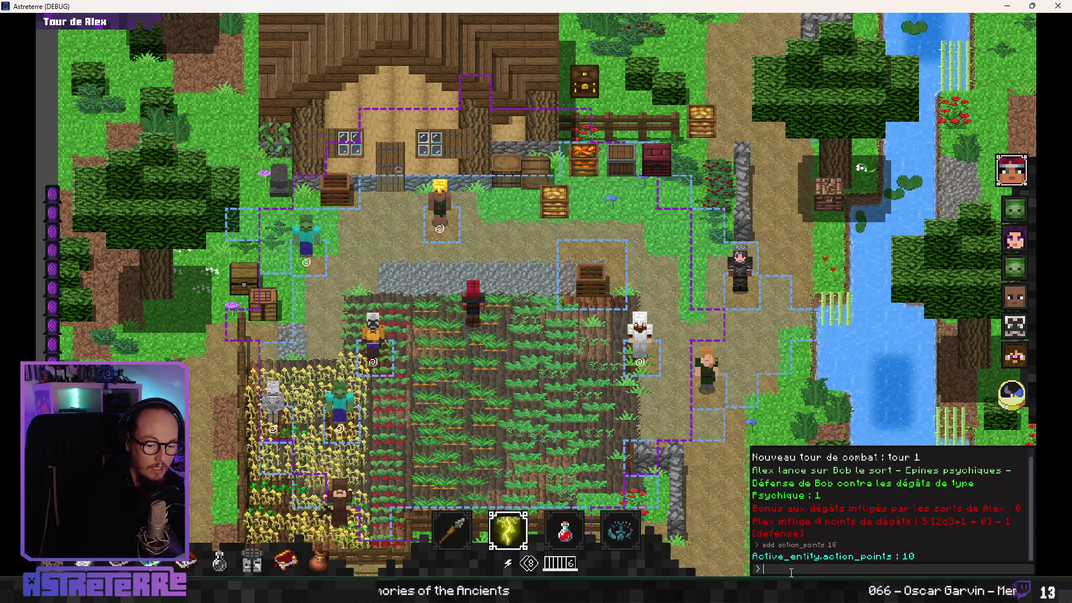
key(grave)
Step: Strike the zombie with Impact de foudre, then cast Ice bolt at it
click(314, 254)
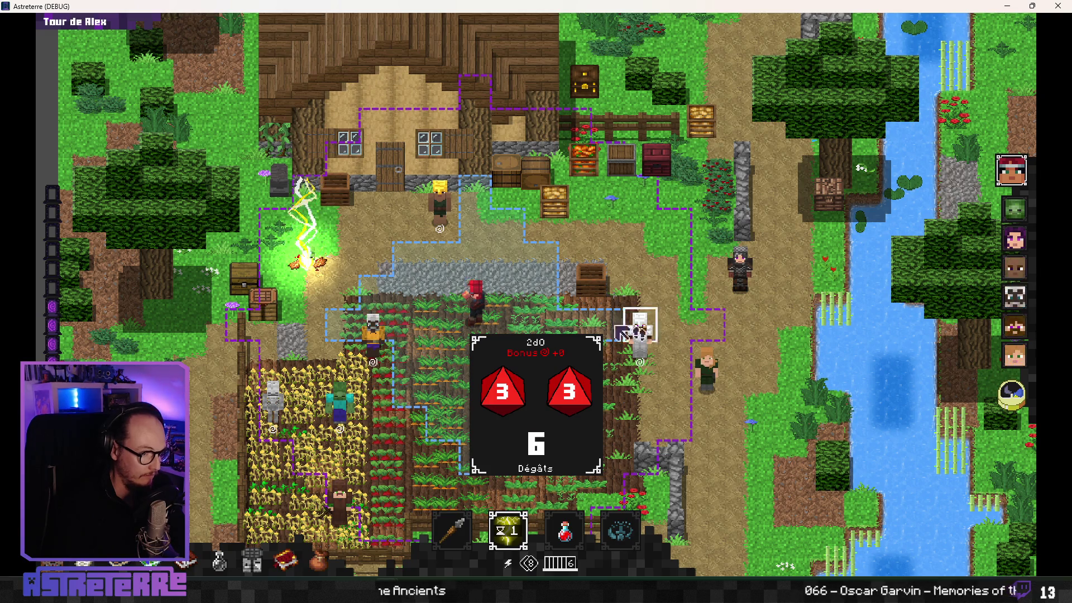
click(508, 529)
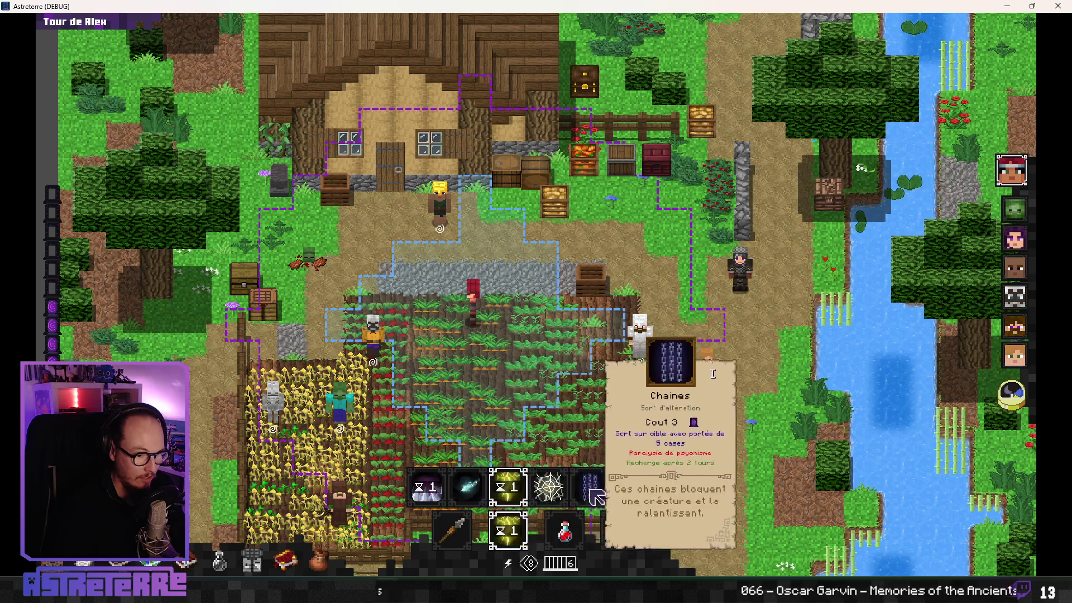
click(472, 499)
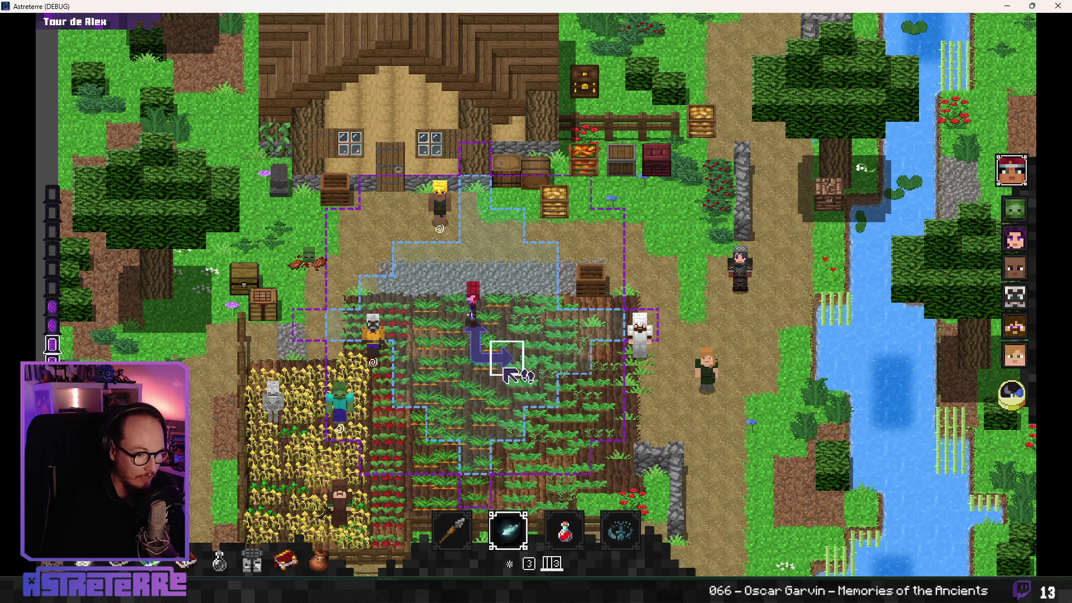
click(451, 220)
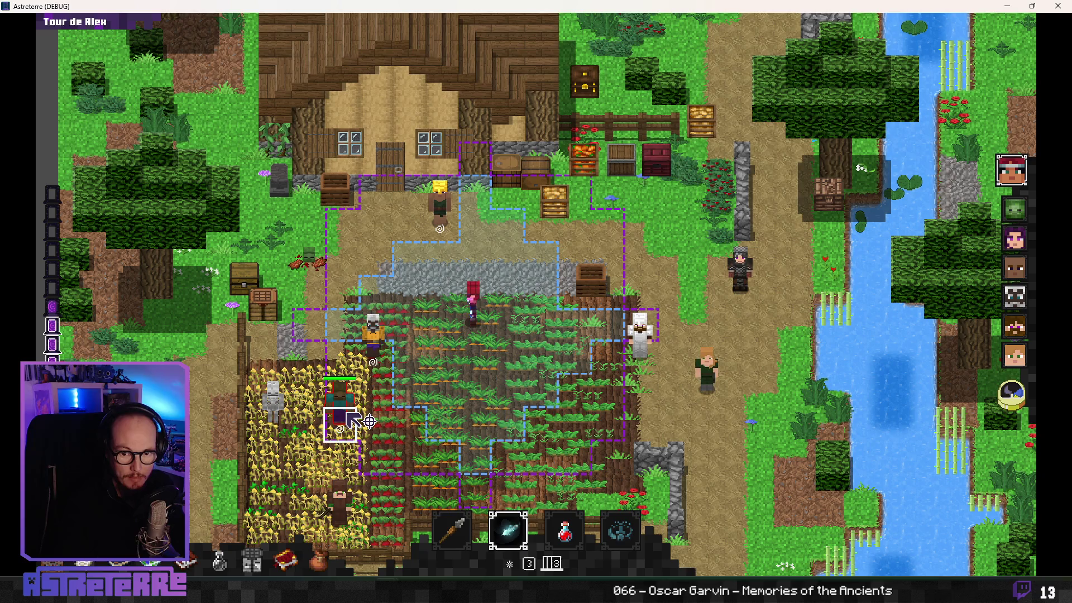
click(353, 419)
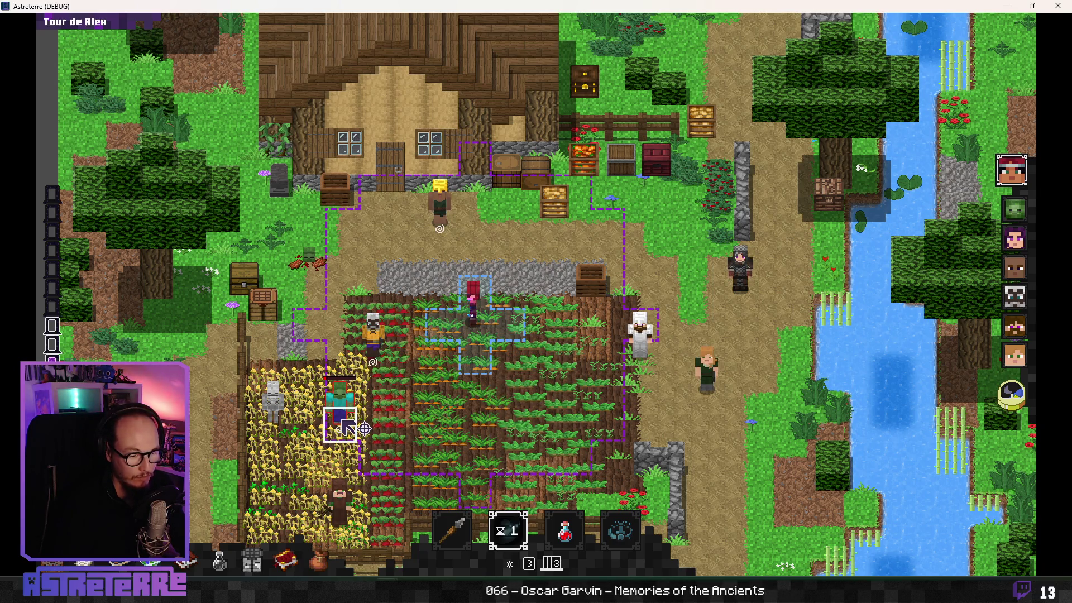
Step: Cast Toile d'araignée onto the field, triggering the null-instance error
click(508, 530)
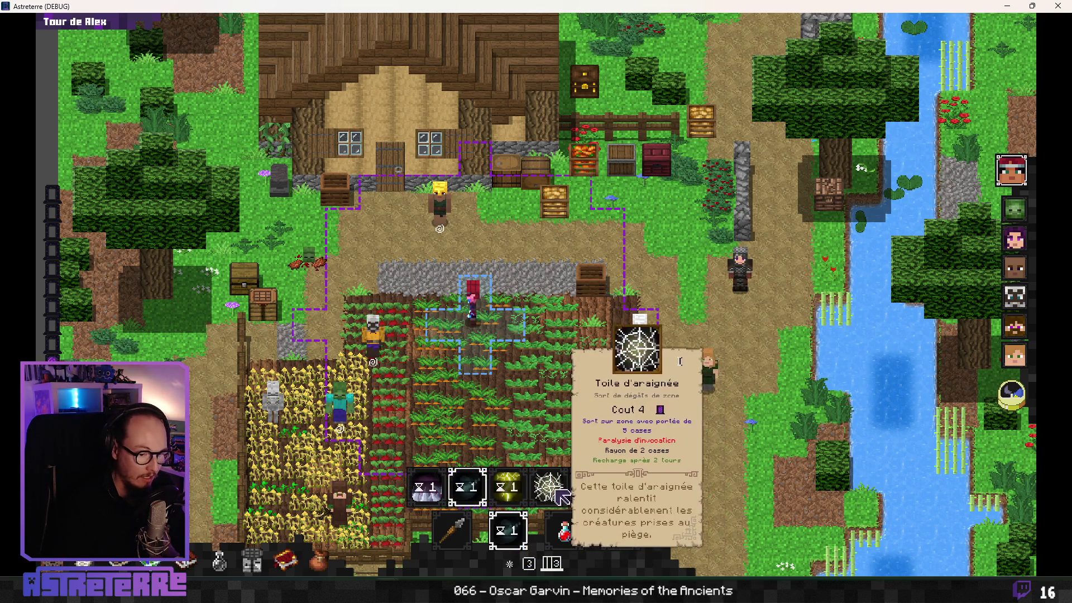
click(550, 487)
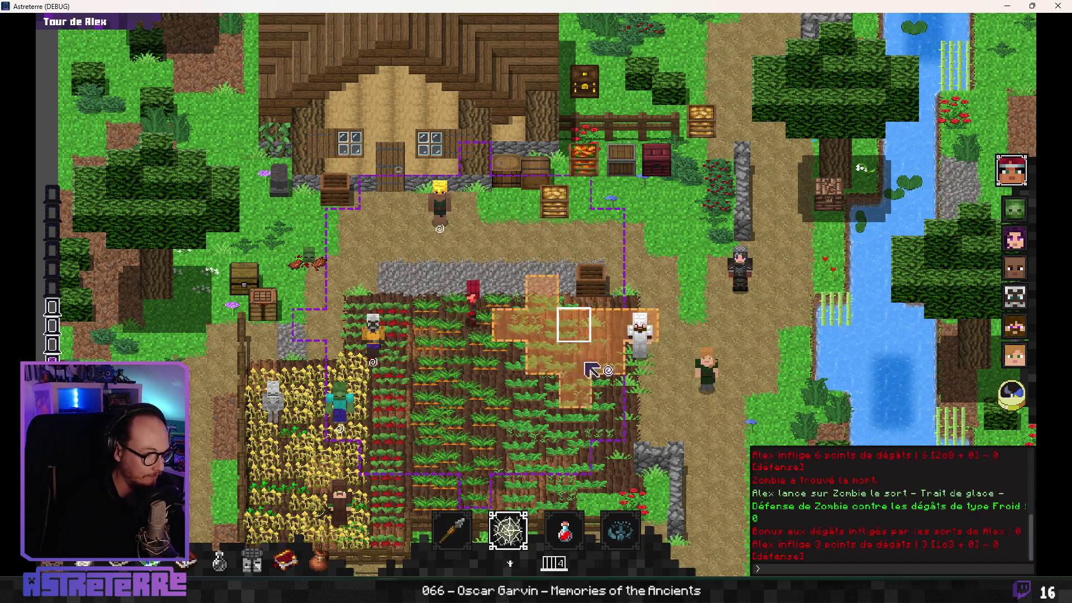
key(Return)
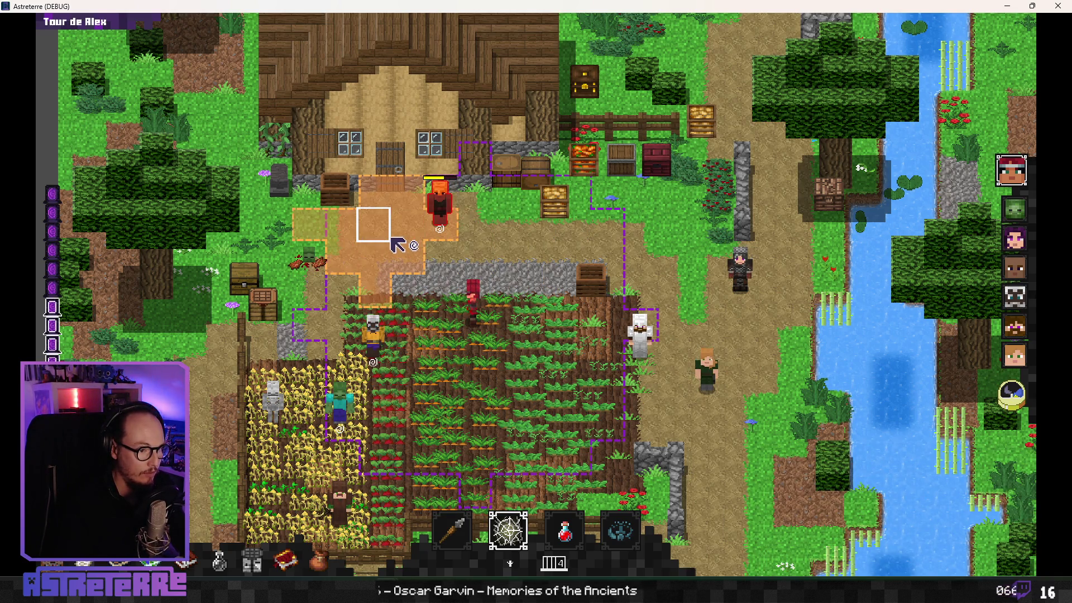
click(572, 366)
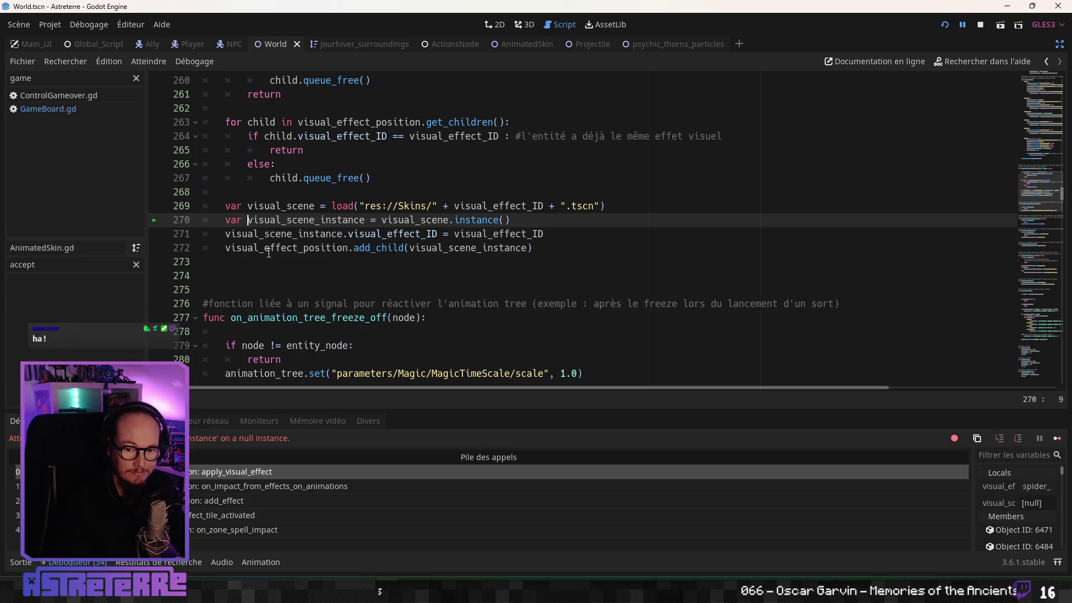
click(279, 235)
scroll(290, 257, up, 1)
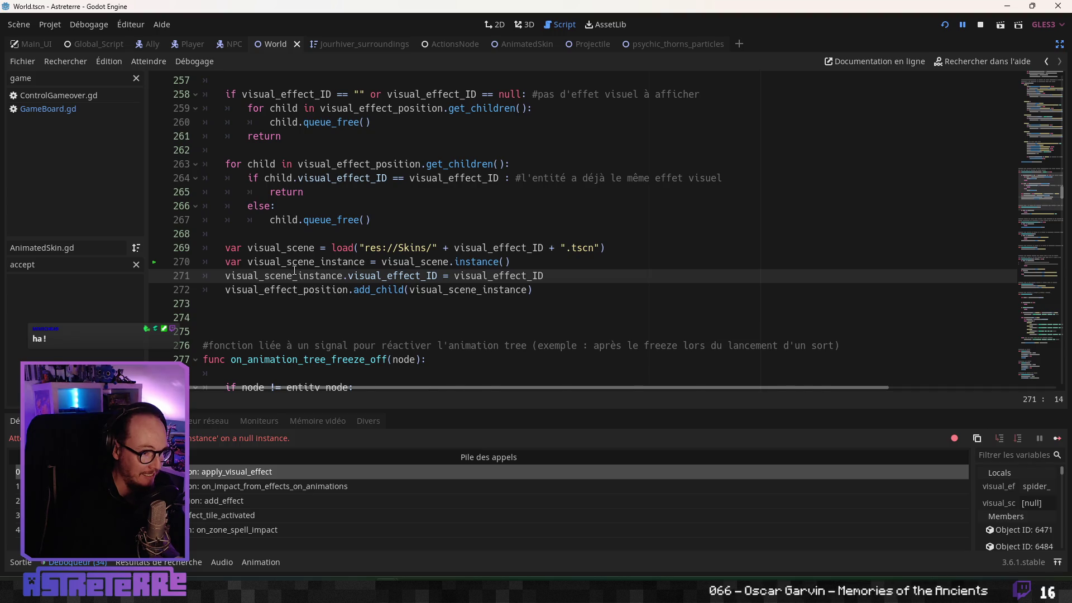
scroll(295, 270, up, 1)
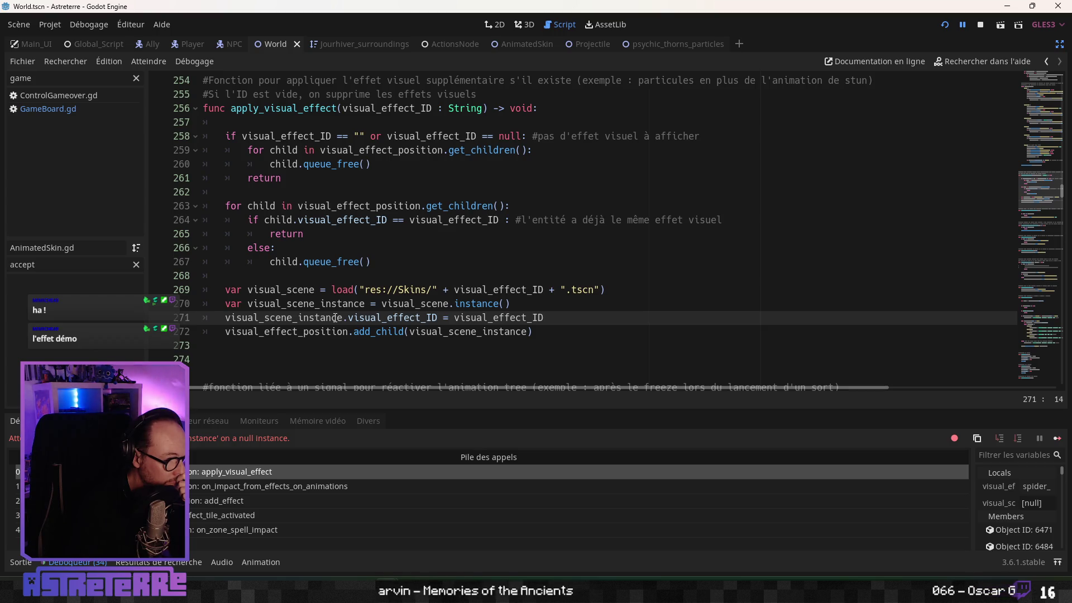
scroll(333, 317, up, 2)
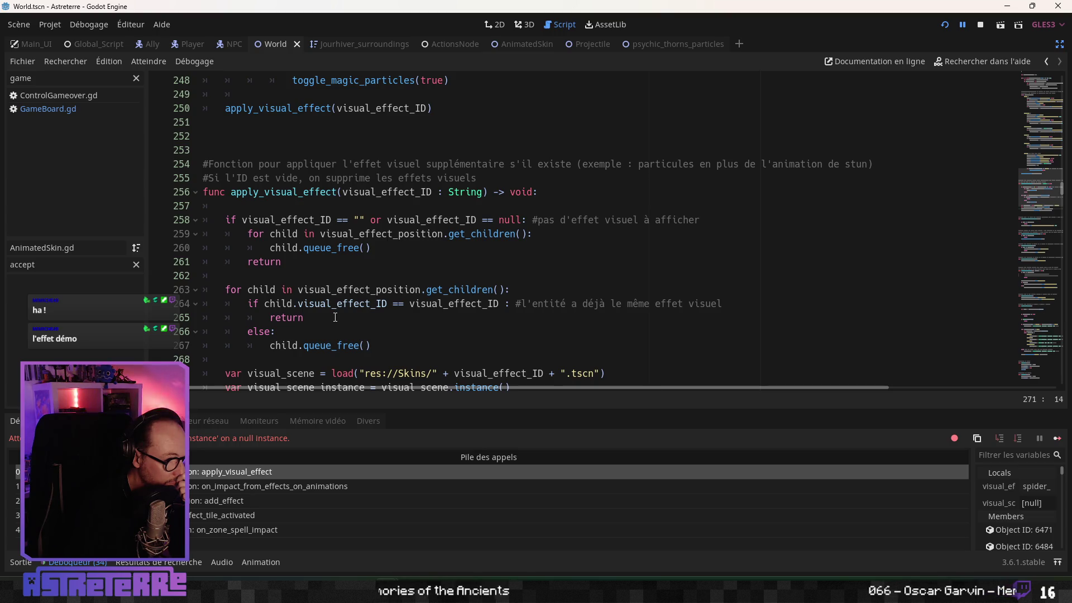
scroll(335, 317, down, 2)
scroll(335, 317, up, 1)
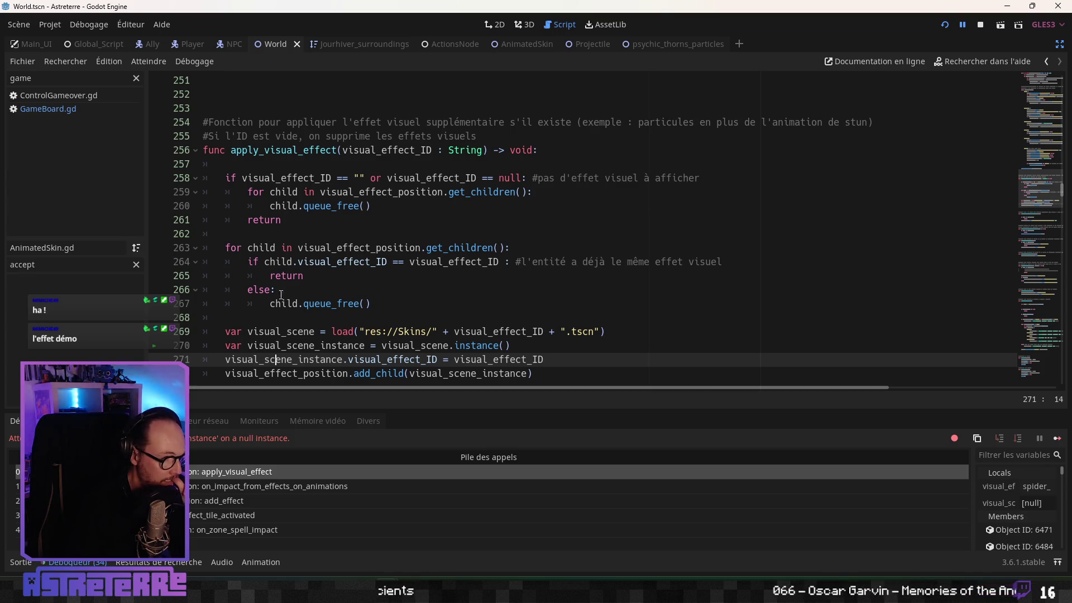
scroll(287, 295, down, 2)
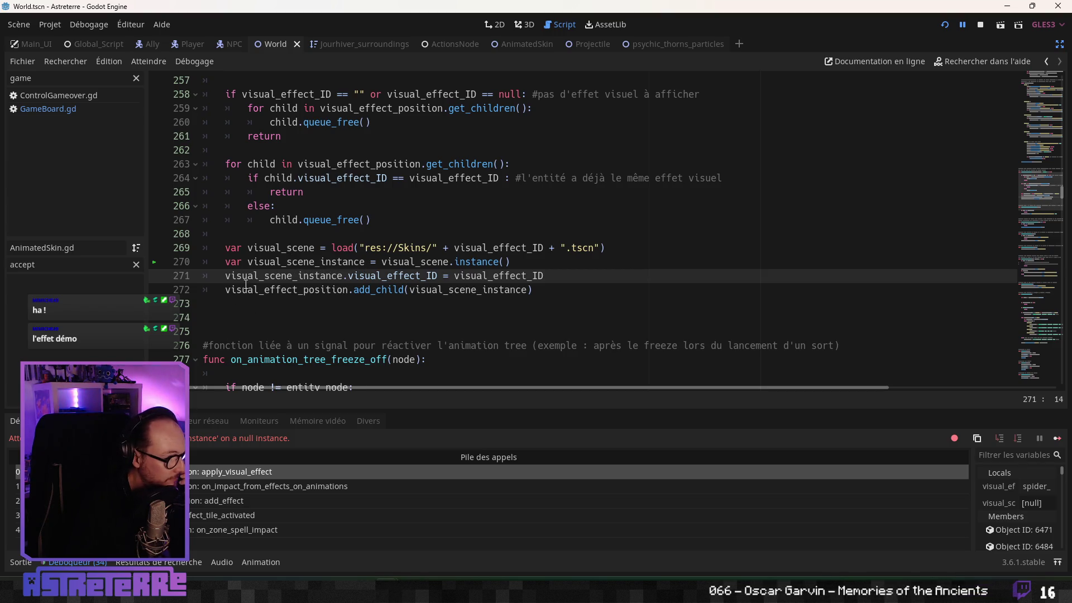
key(Up)
key(Up)
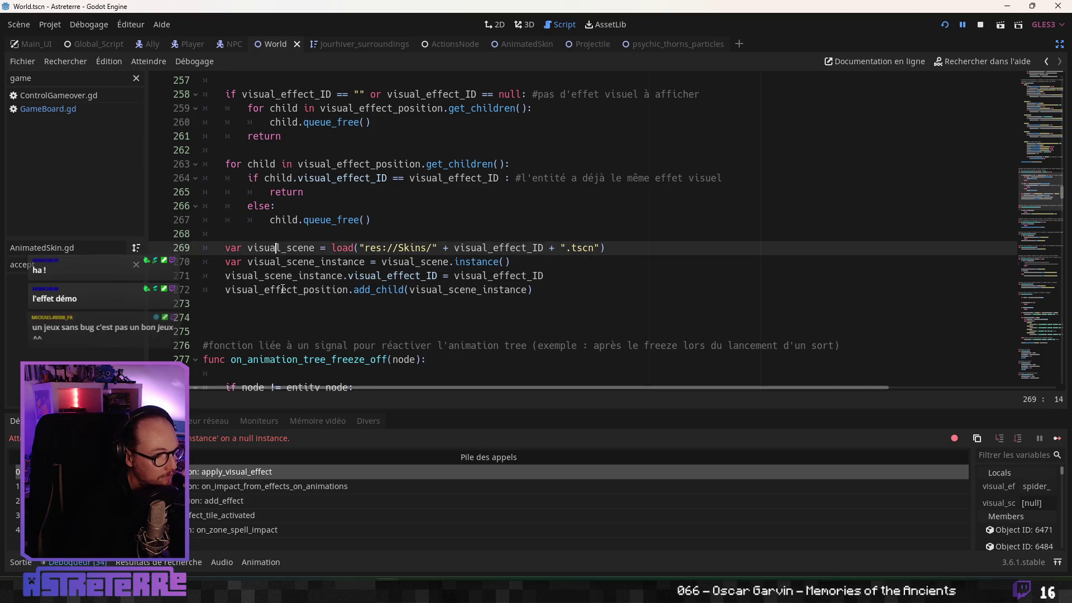
mouse_move(281, 287)
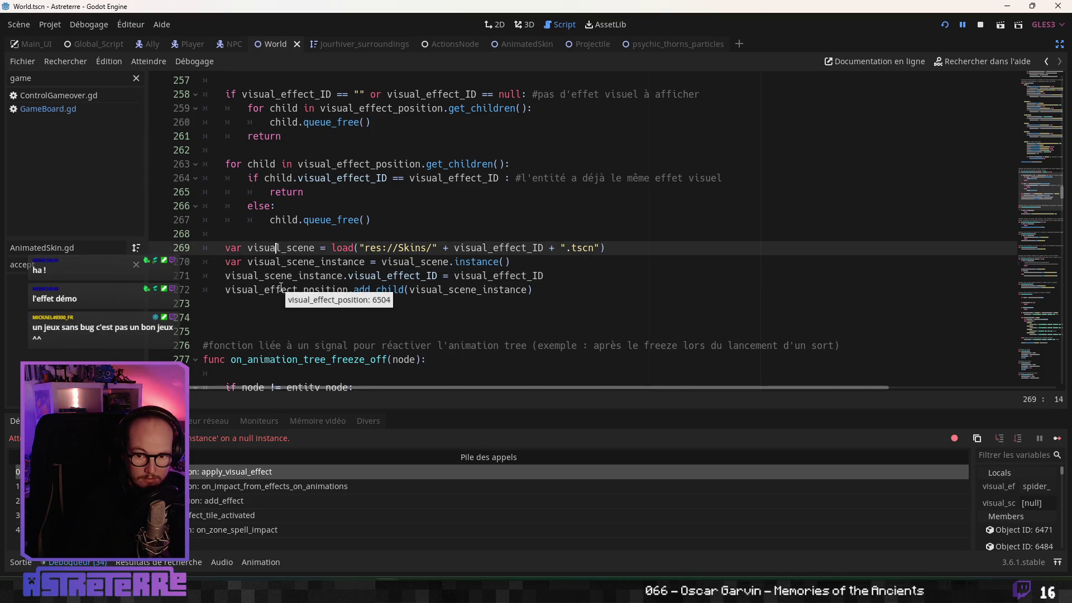
scroll(281, 287, up, 1)
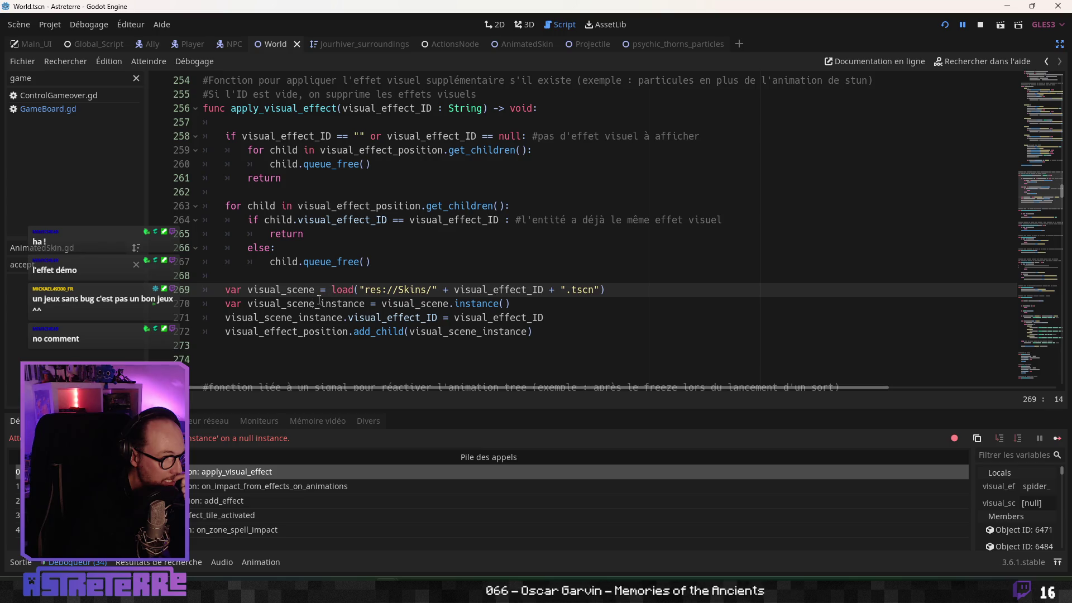
click(327, 306)
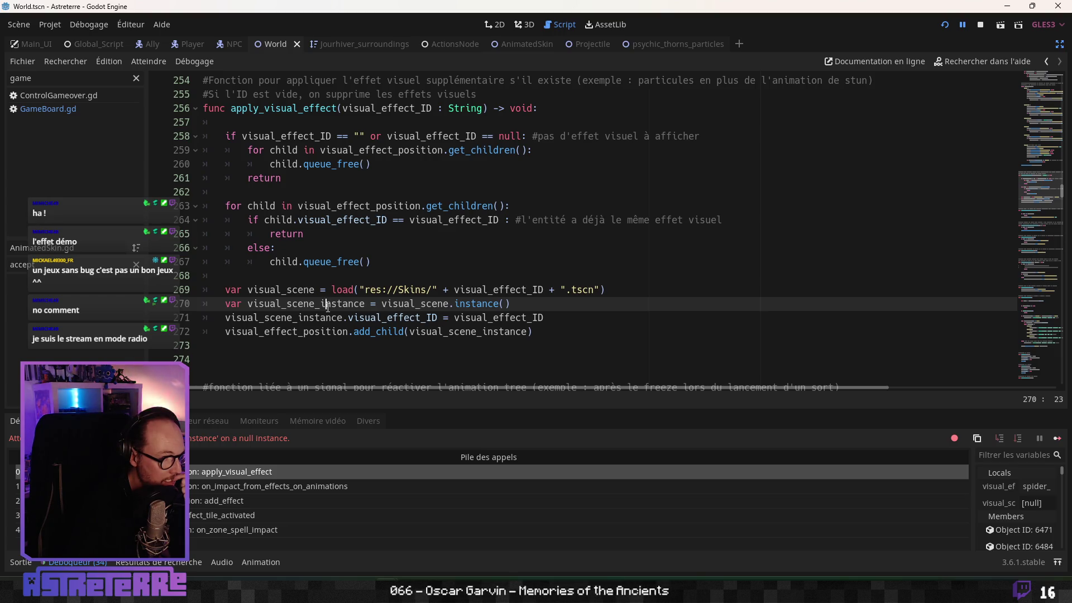
key(Up)
key(Up)
key(Up)
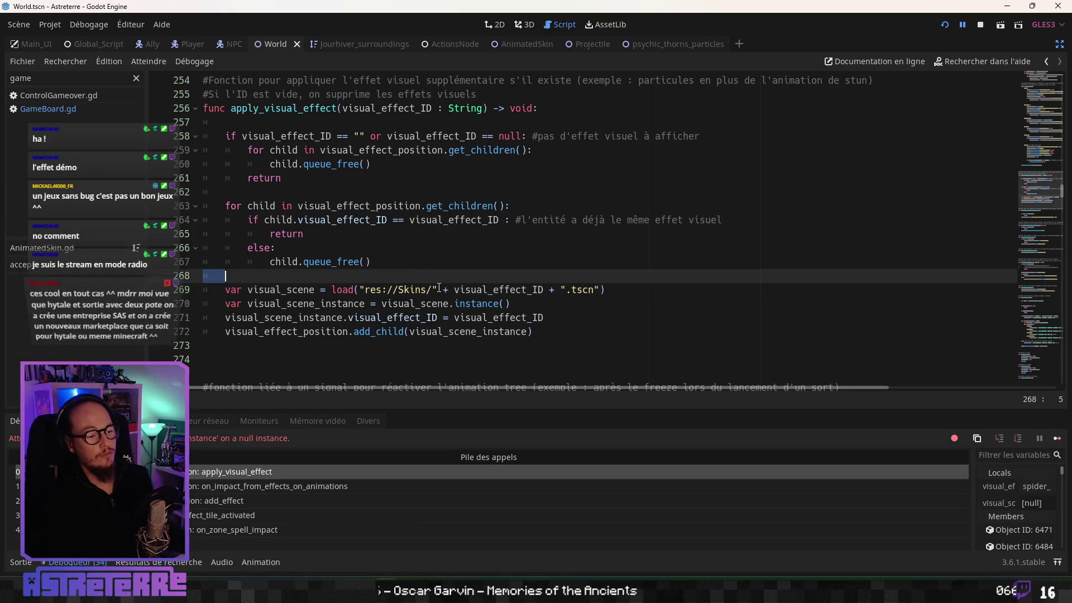
key(Down)
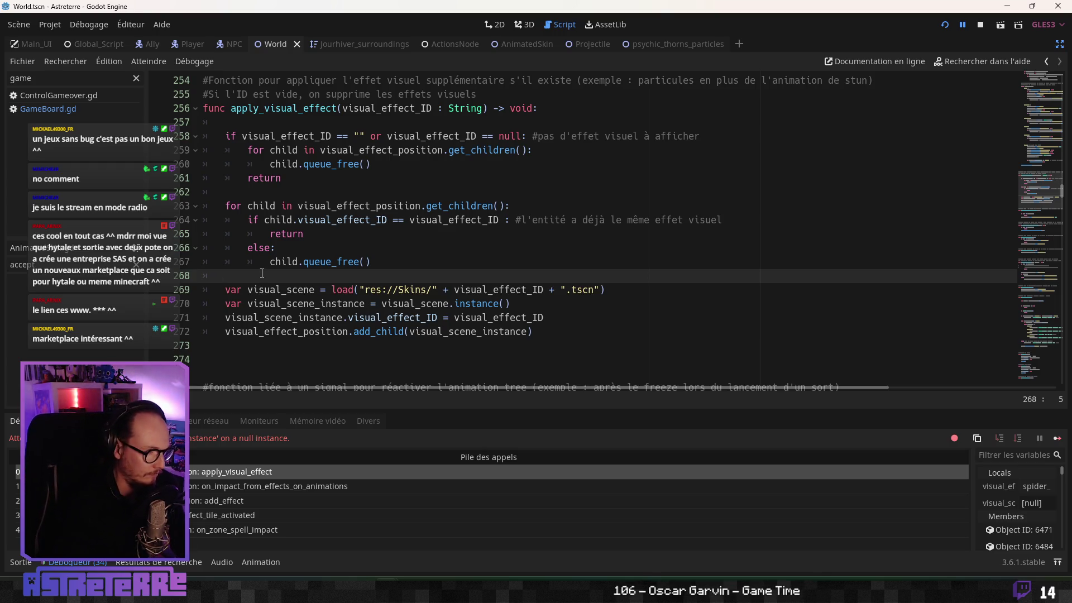
key(Return)
key(Return)
key(Up)
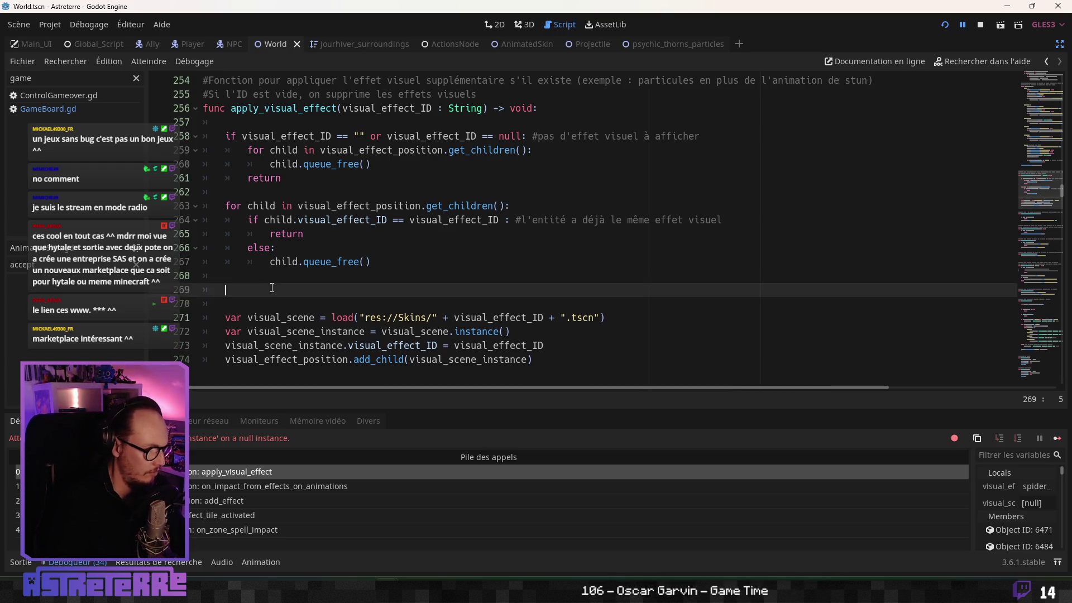
scroll(280, 283, down, 1)
scroll(280, 283, down, 1)
scroll(284, 283, up, 4)
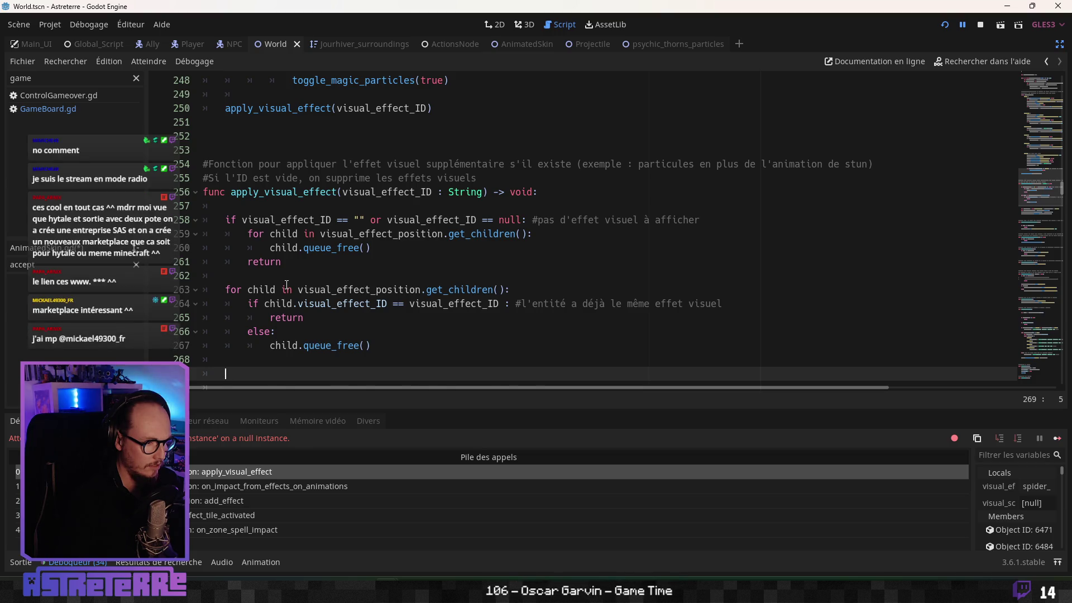
scroll(286, 284, down, 1)
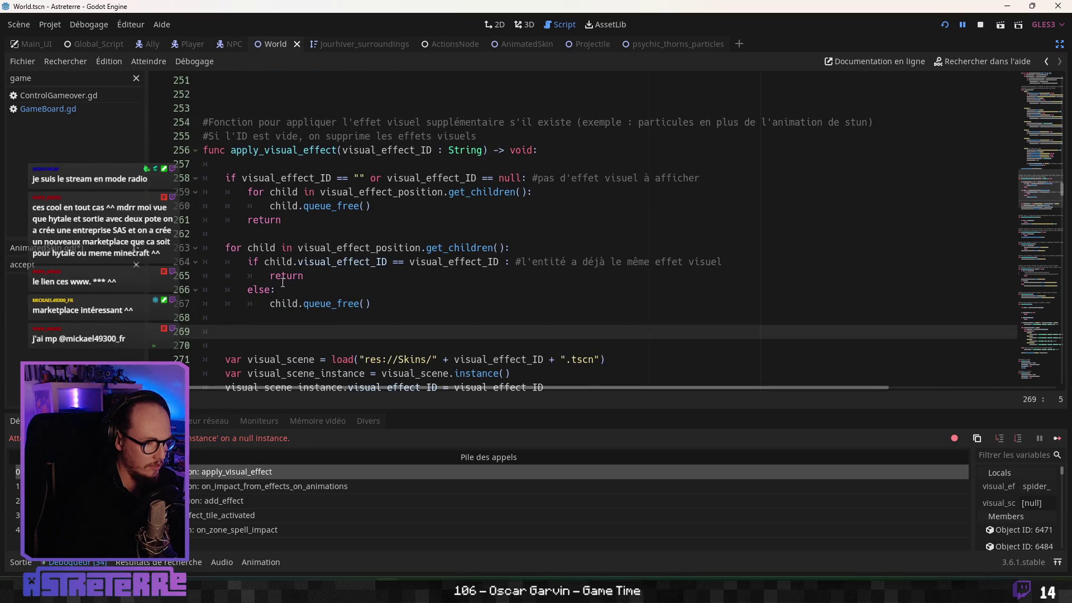
scroll(283, 282, down, 1)
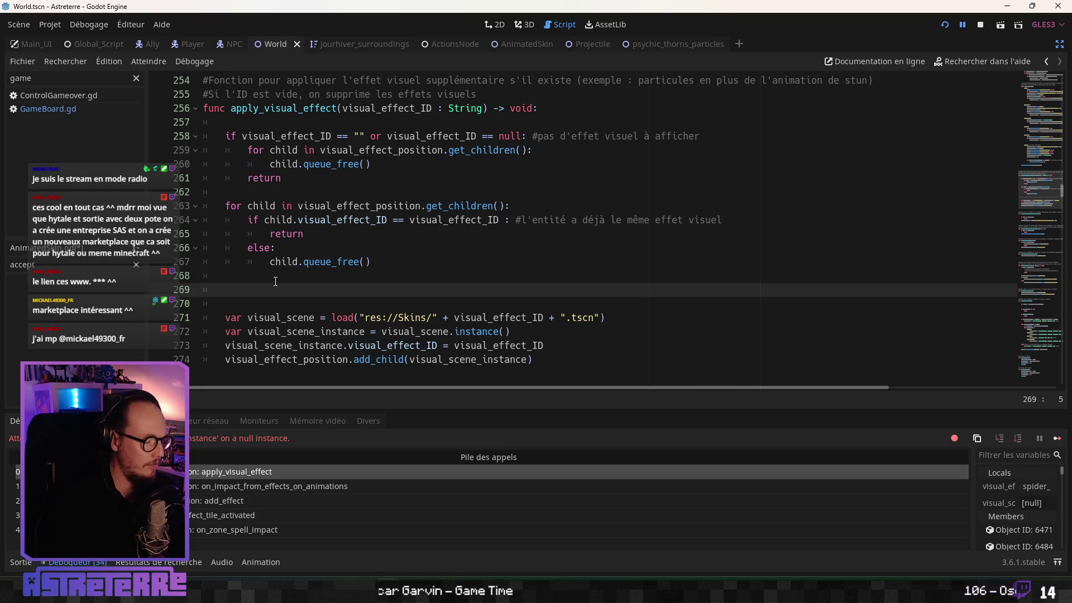
key(BackSpace)
key(BackSpace)
key(BackSpace)
key(BackSpace)
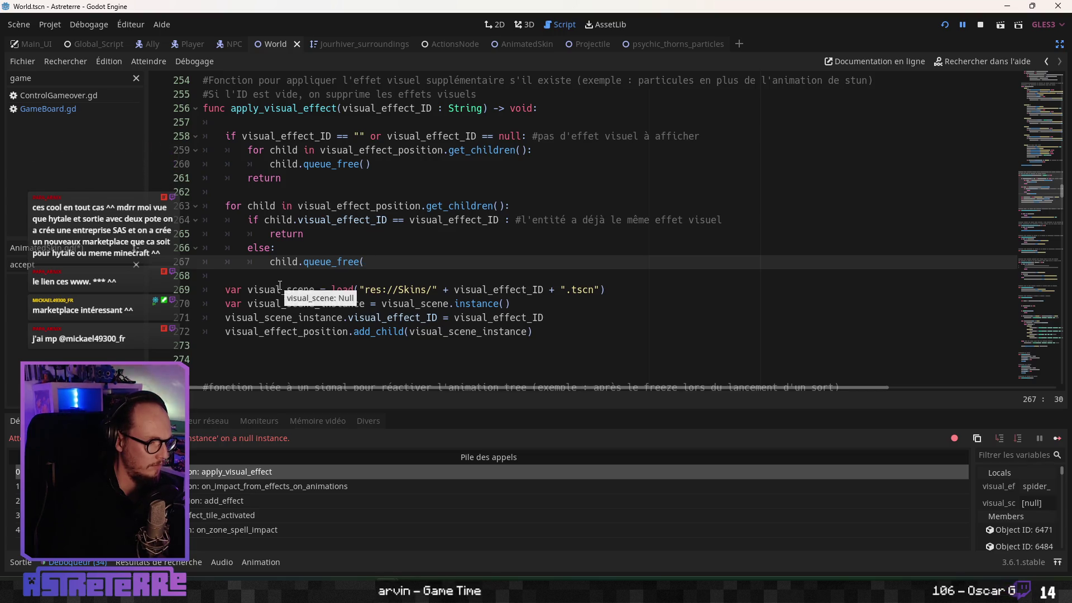
text())
click(270, 276)
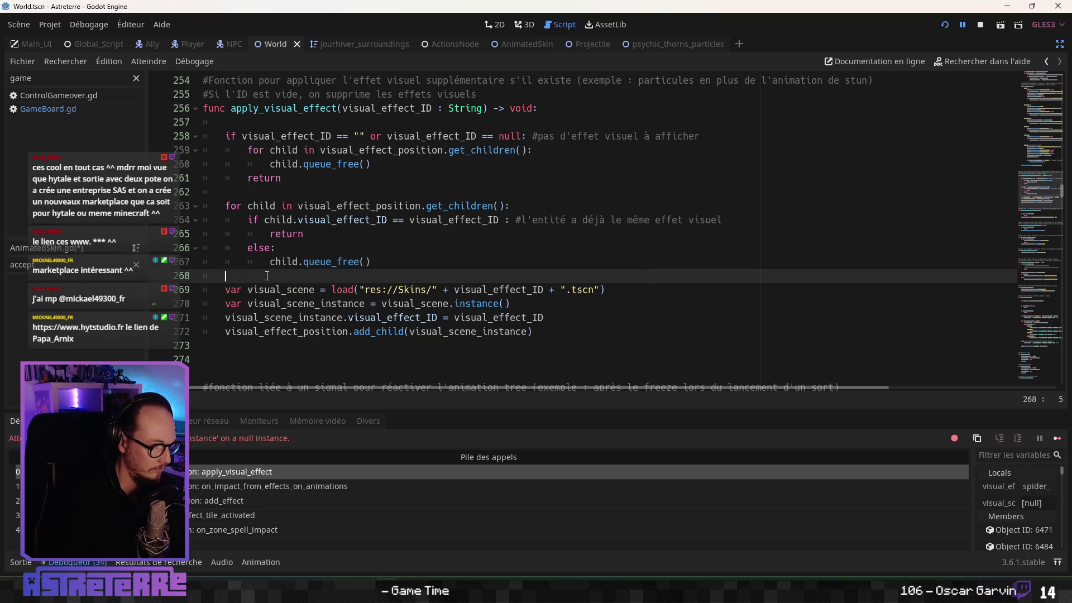
click(286, 303)
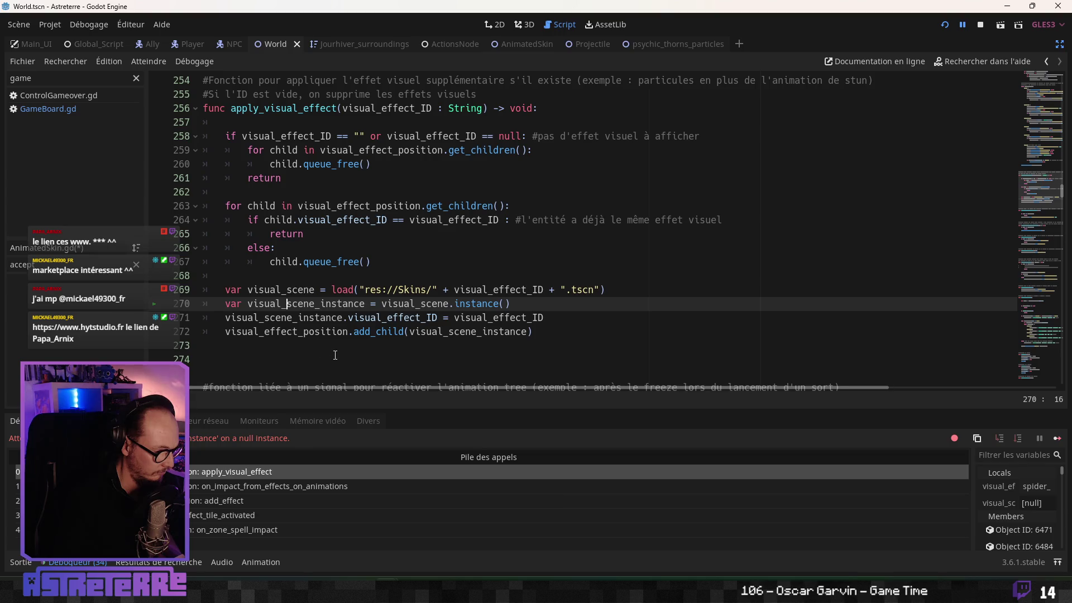
click(349, 331)
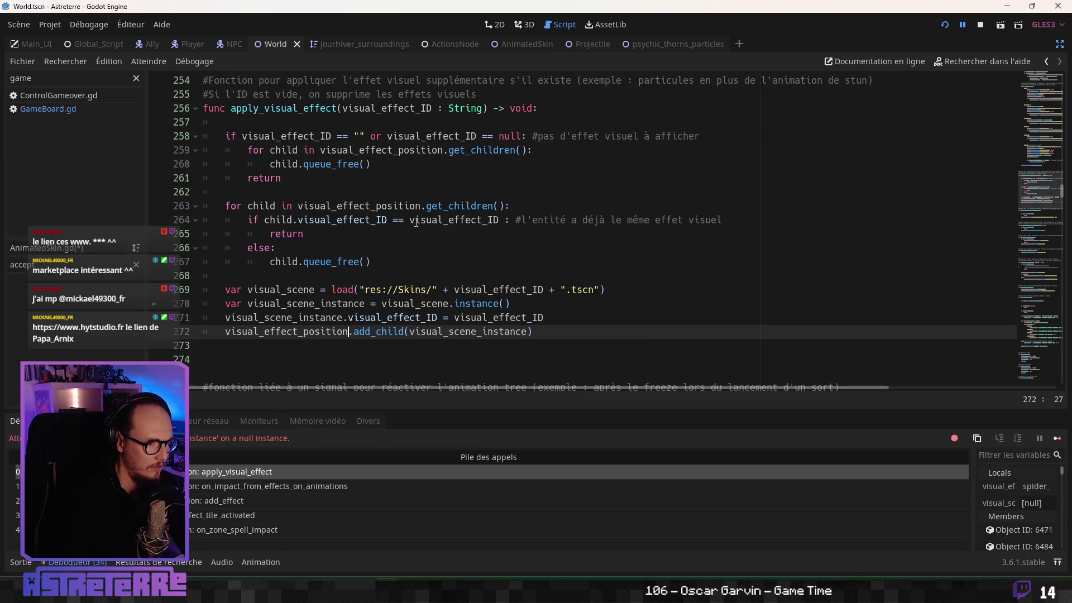
scroll(415, 222, up, 1)
scroll(406, 247, down, 1)
scroll(405, 247, up, 1)
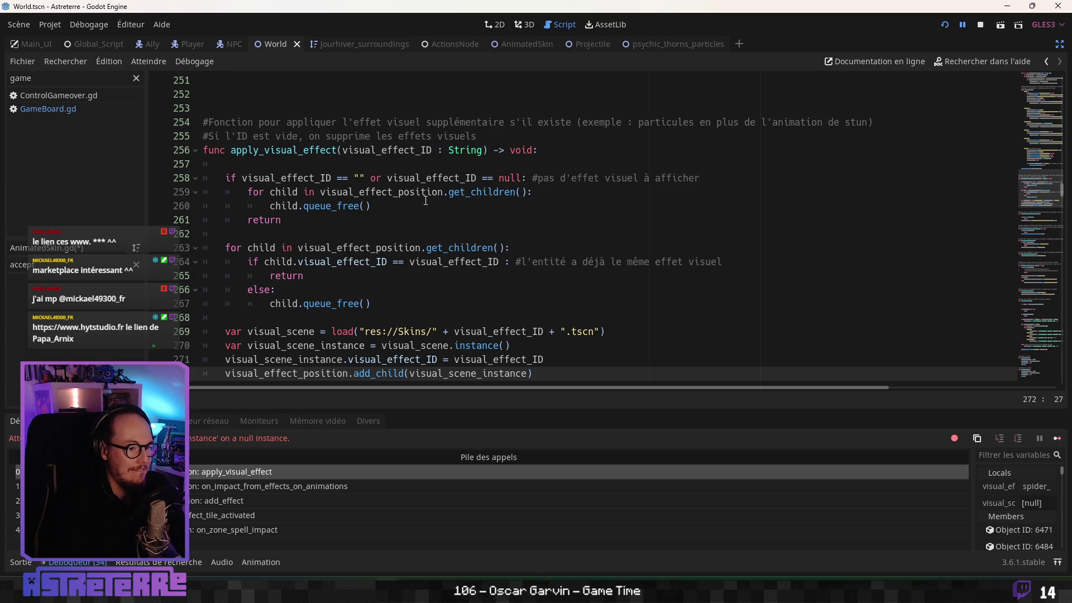
scroll(425, 200, down, 1)
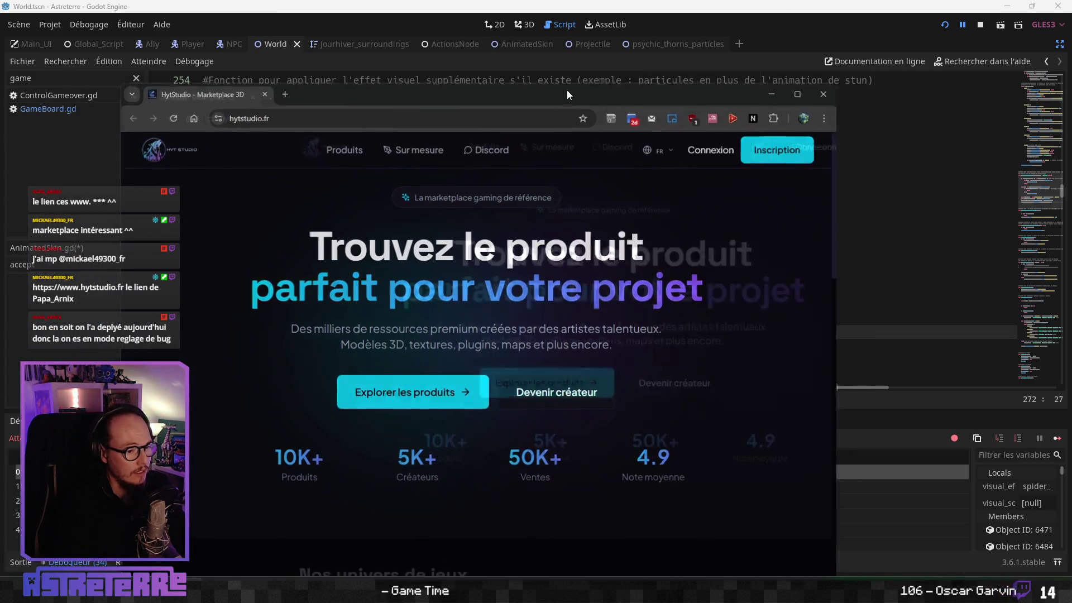
Step: Maximize the HytStudio window and visit Produits, Bundles, Connexion and Discord, ending on Produits
double_click(567, 89)
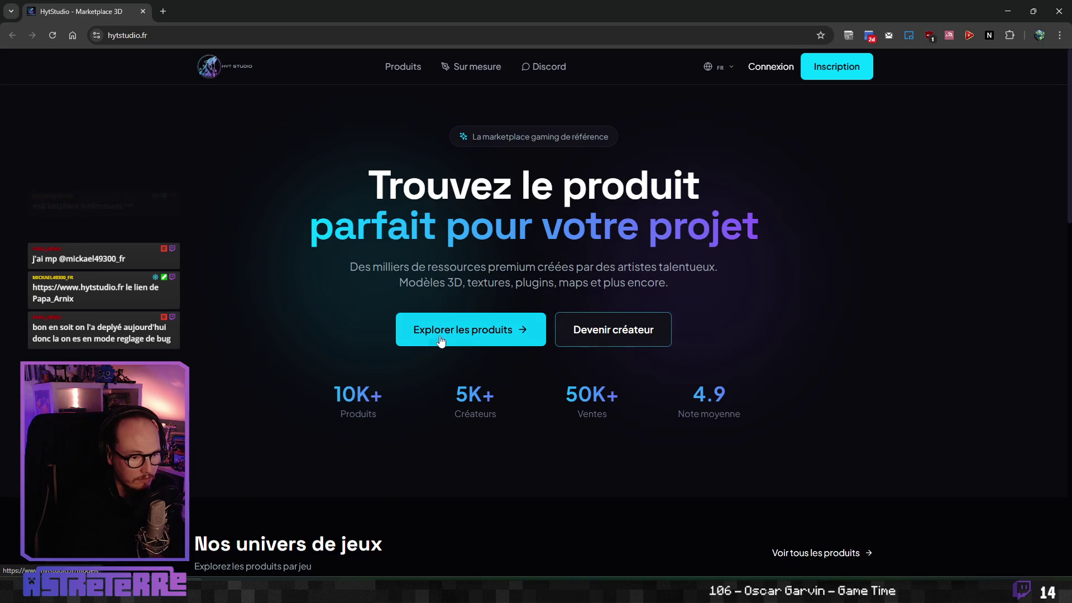
scroll(346, 409, down, 5)
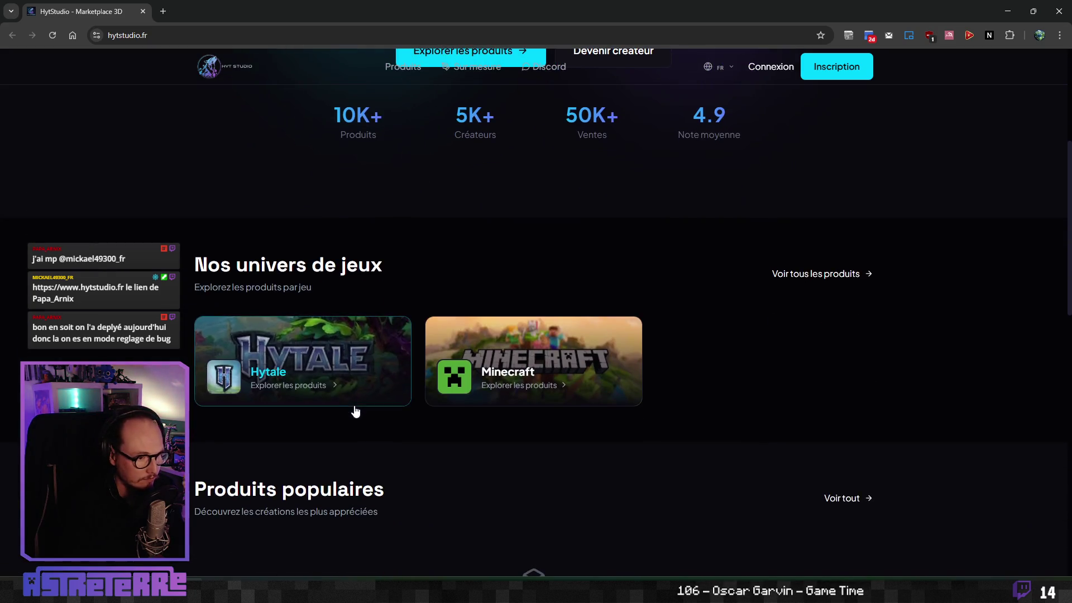
scroll(343, 430, up, 5)
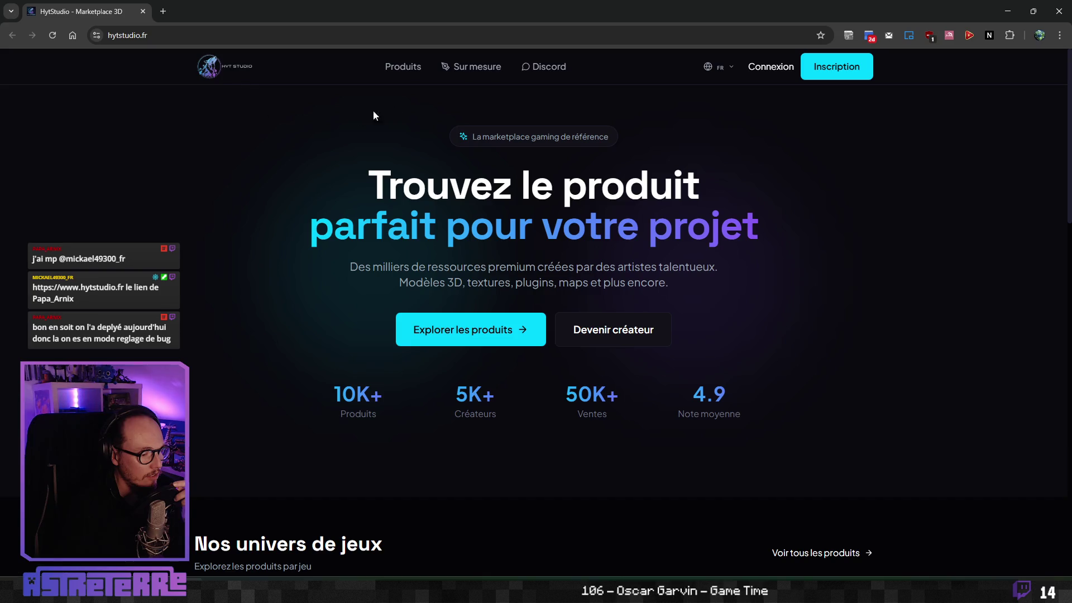
click(399, 69)
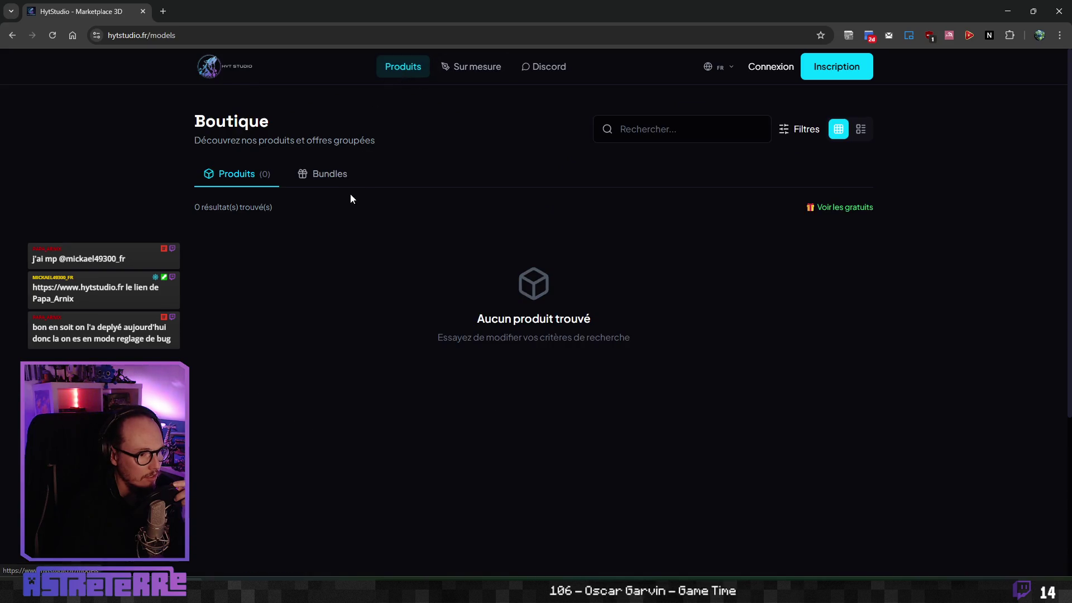
click(339, 177)
click(220, 176)
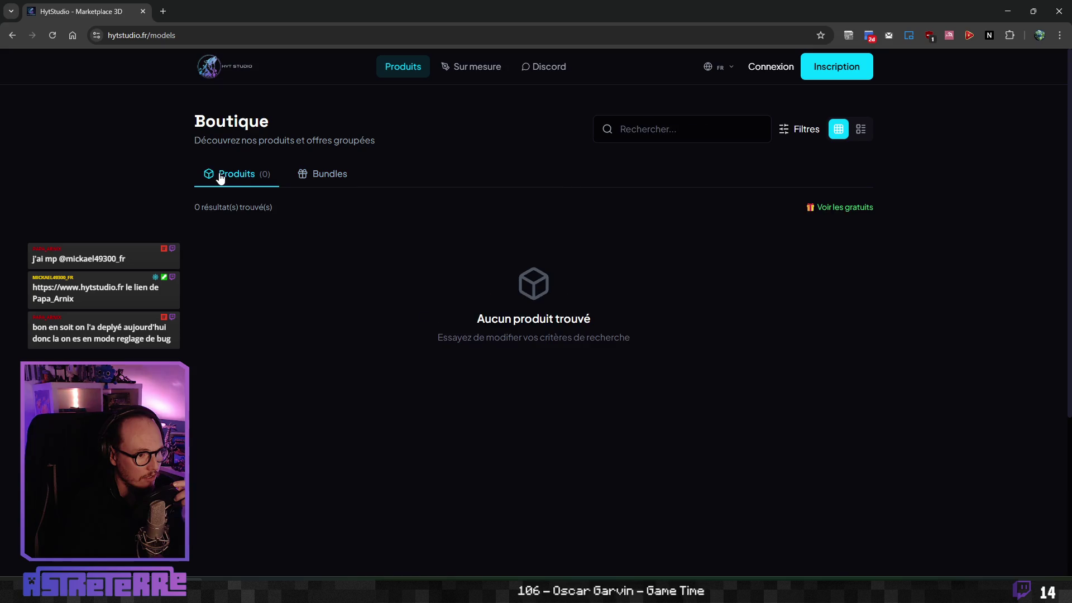
click(466, 68)
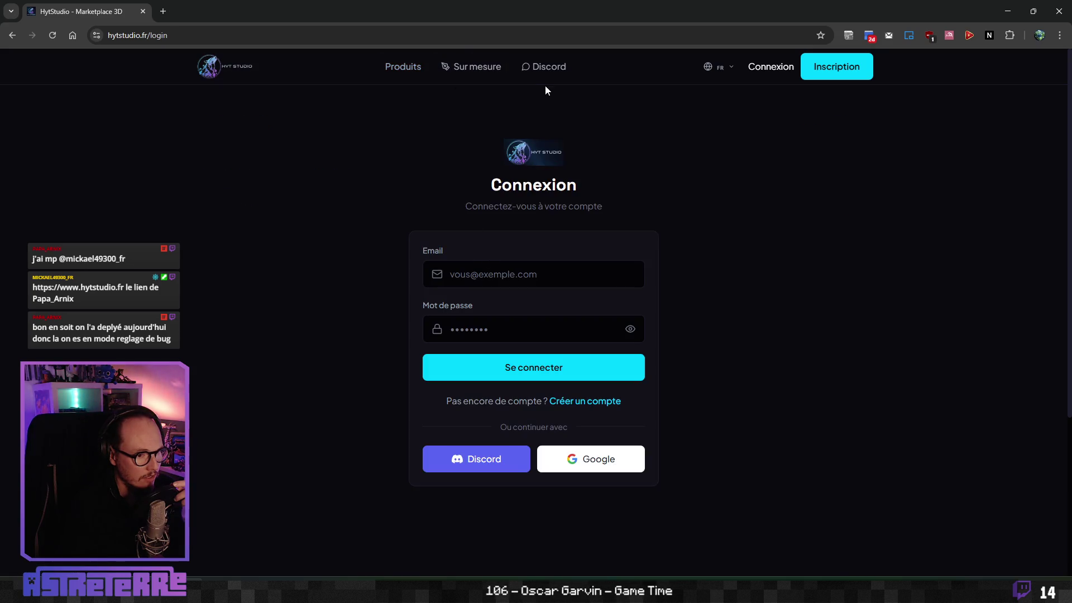
click(550, 65)
click(273, 11)
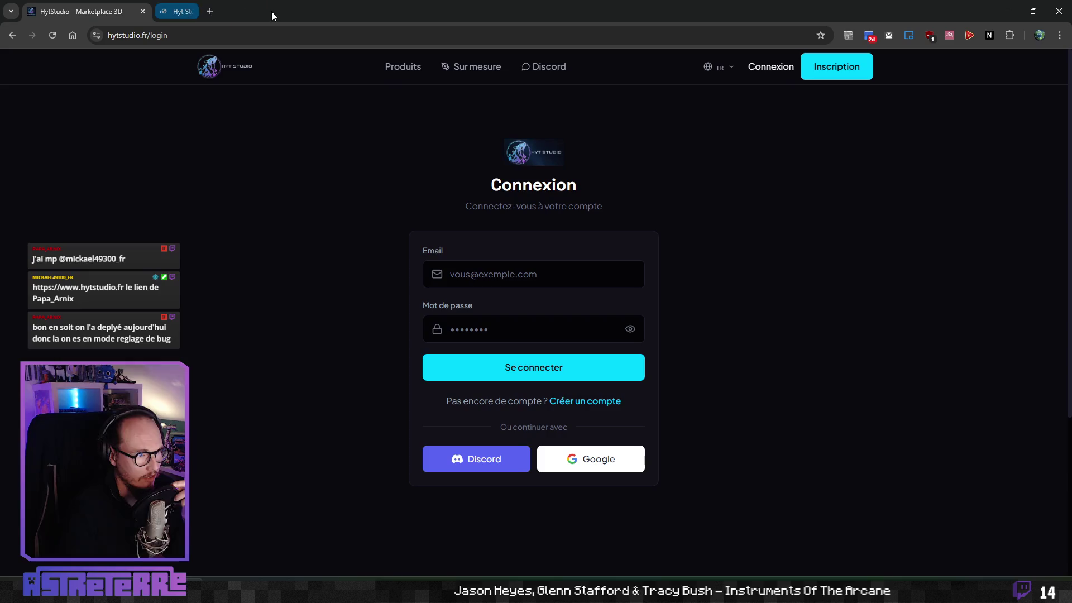
click(400, 70)
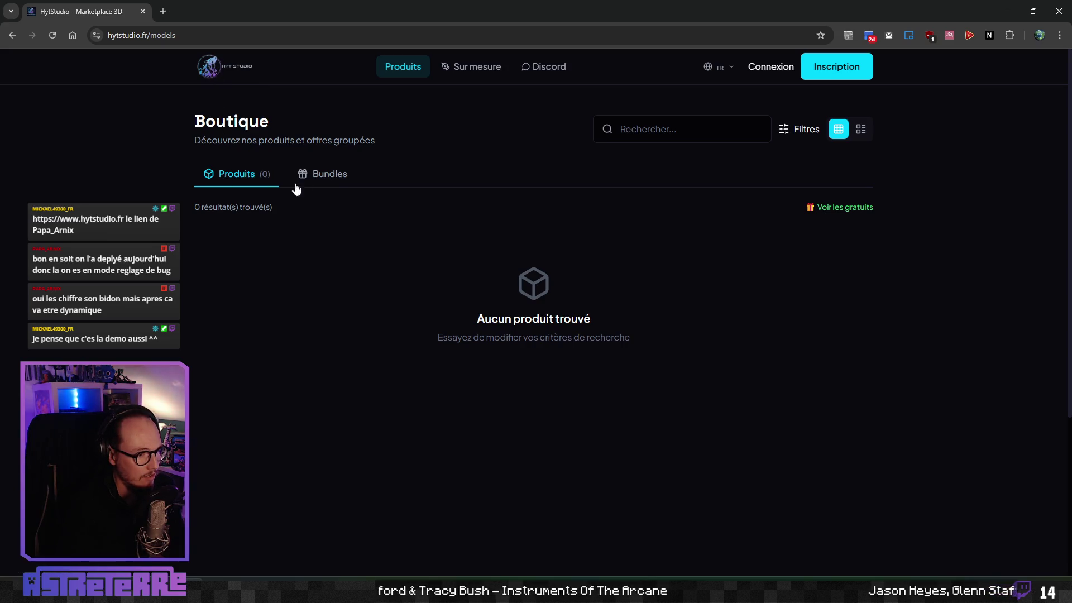
Step: Return to the HytStudio home page via the logo and scroll to the footer and back
click(252, 73)
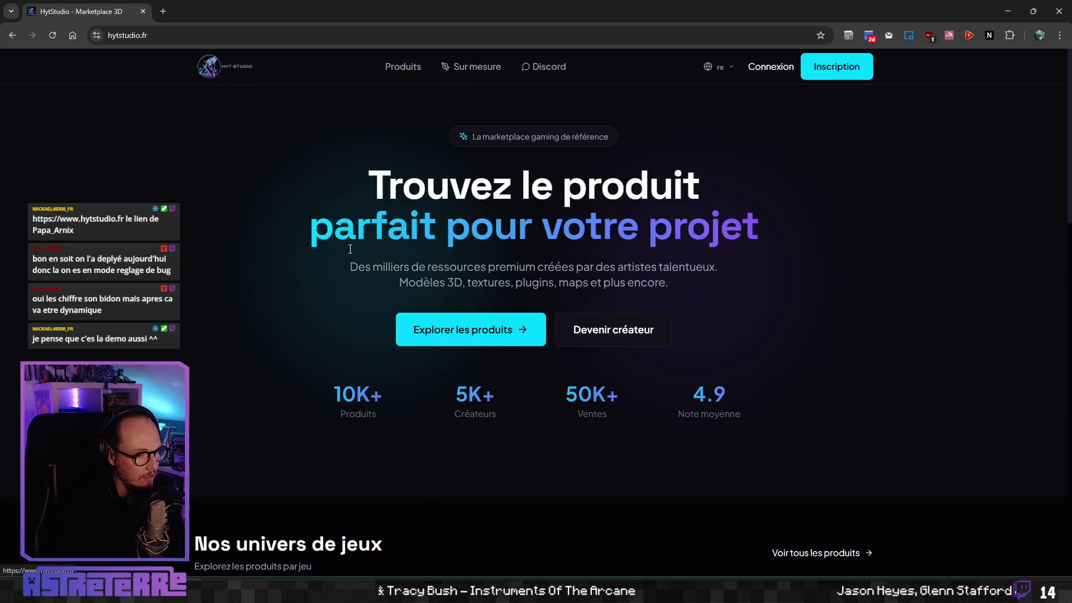
scroll(489, 336, down, 5)
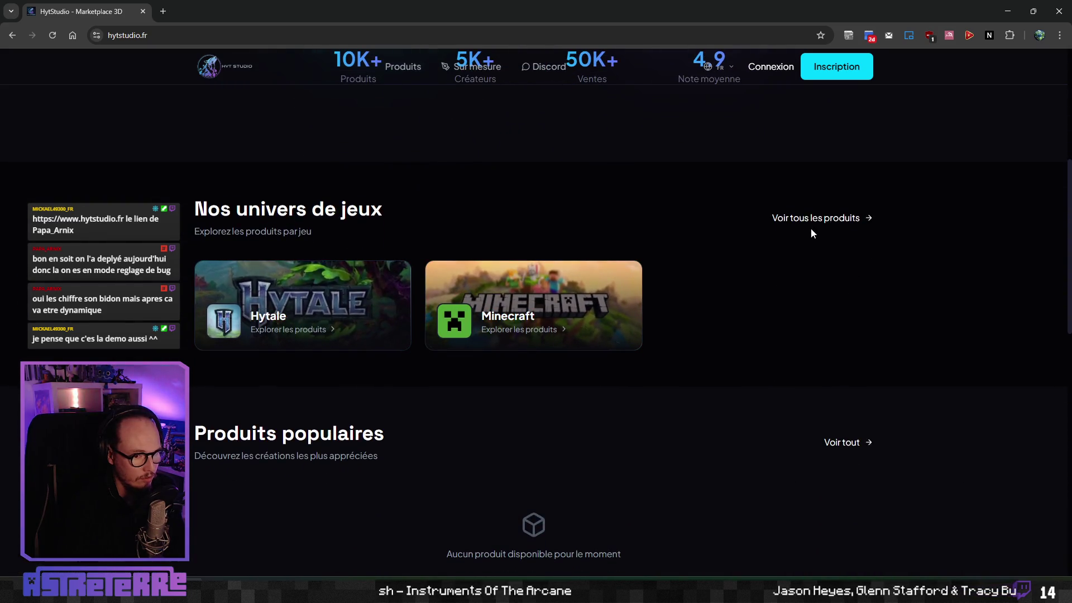
scroll(484, 349, down, 7)
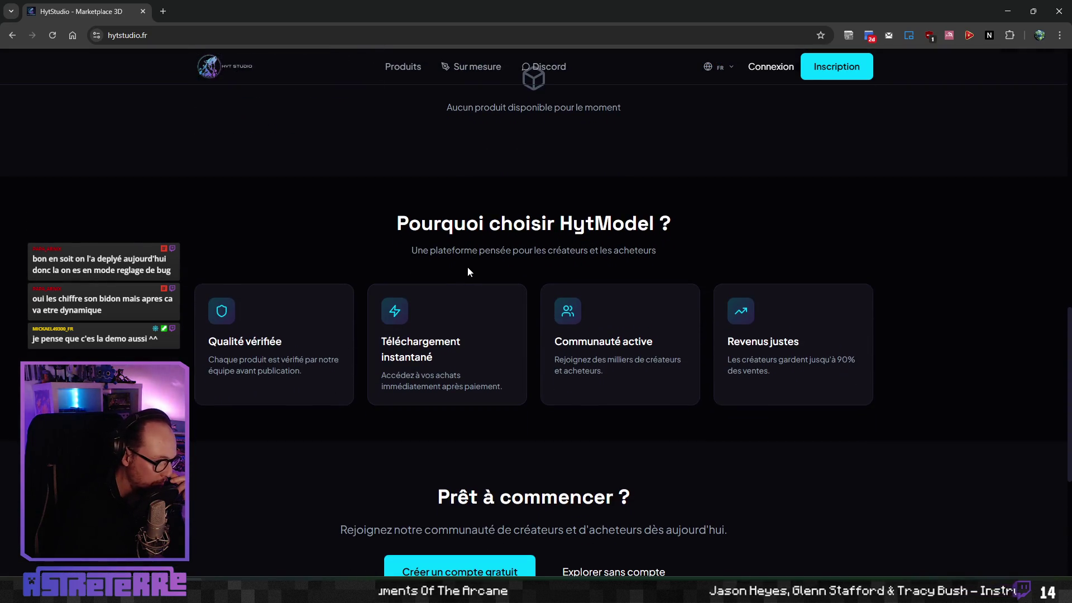
scroll(277, 376, down, 1)
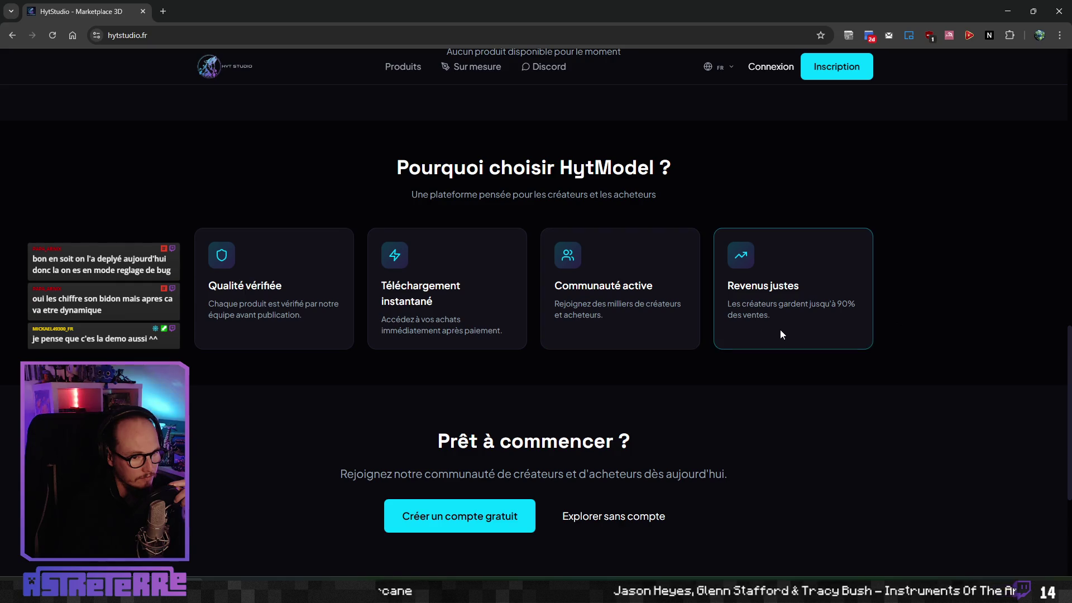
scroll(779, 332, down, 3)
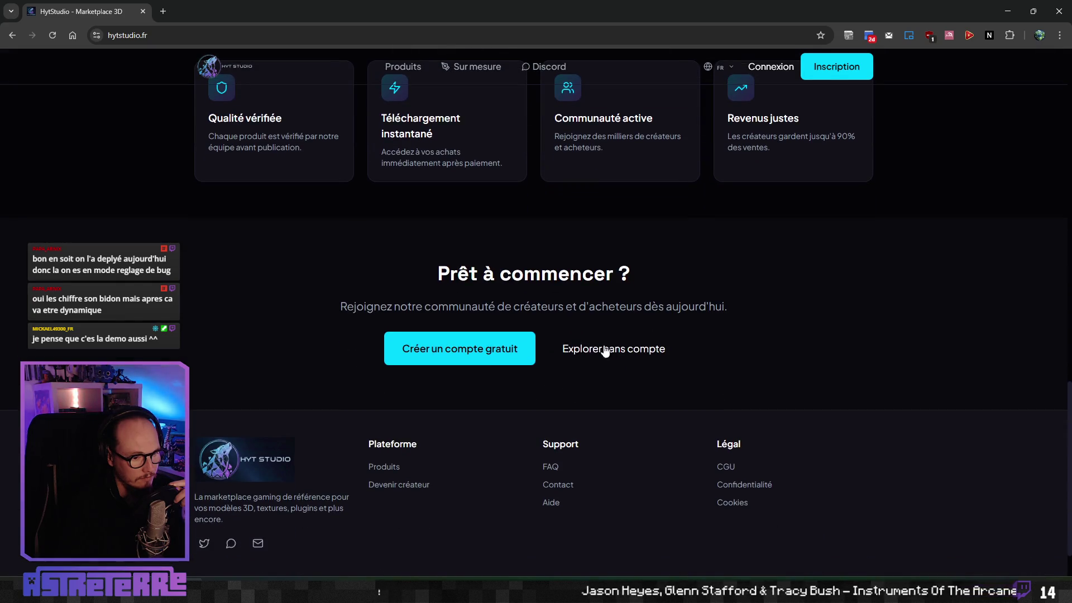
scroll(593, 362, down, 1)
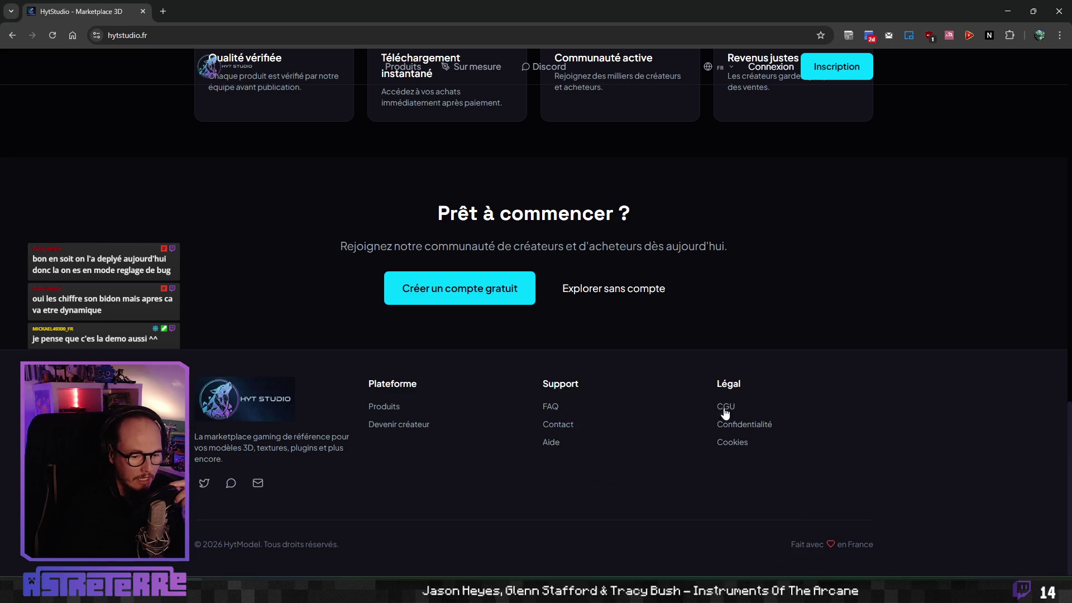
scroll(468, 390, up, 10)
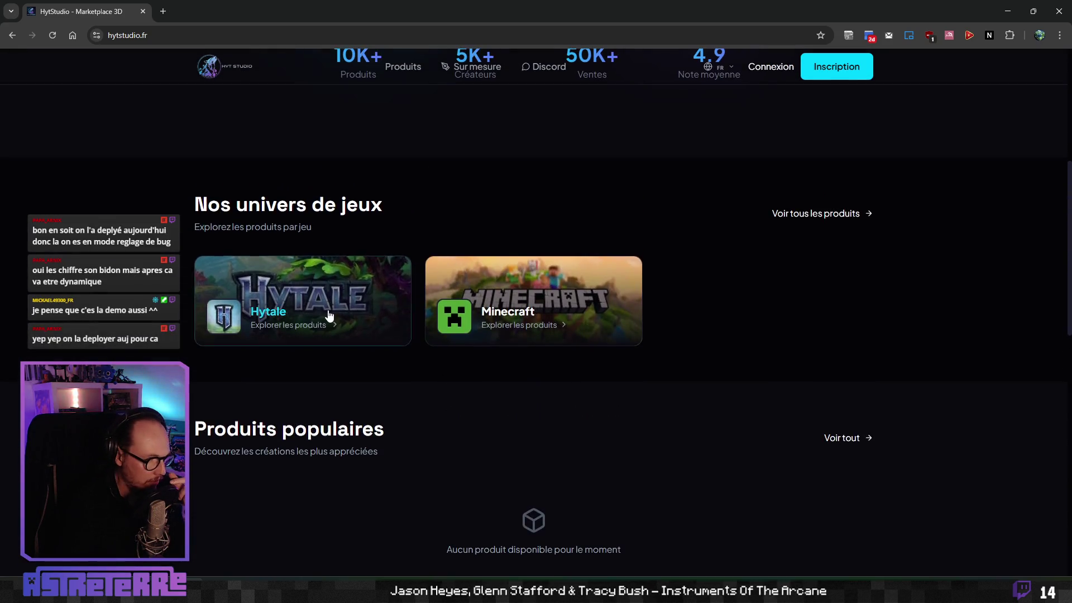
click(327, 311)
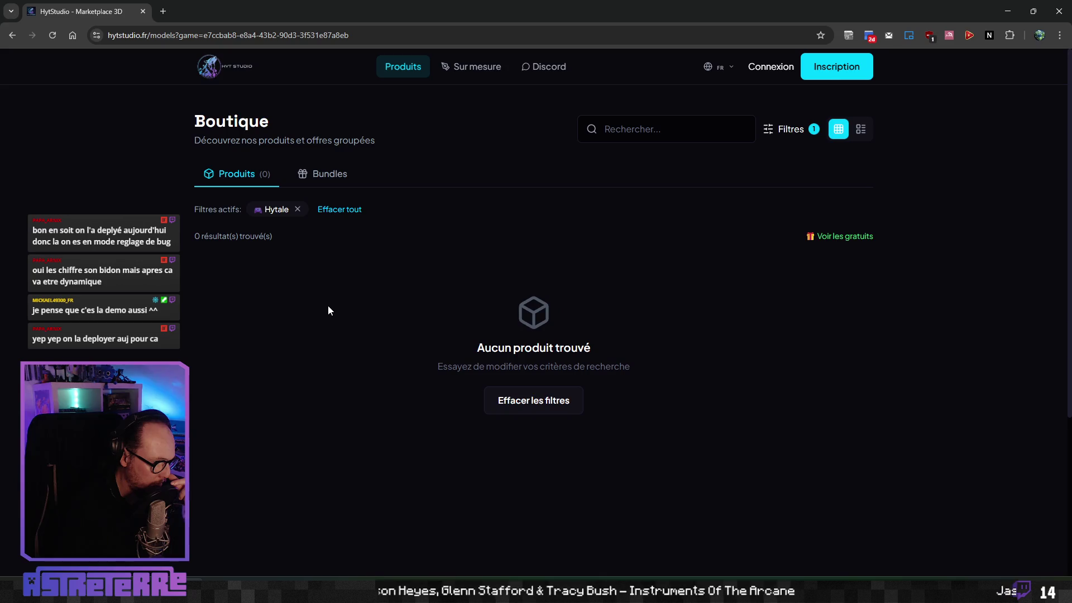
click(298, 210)
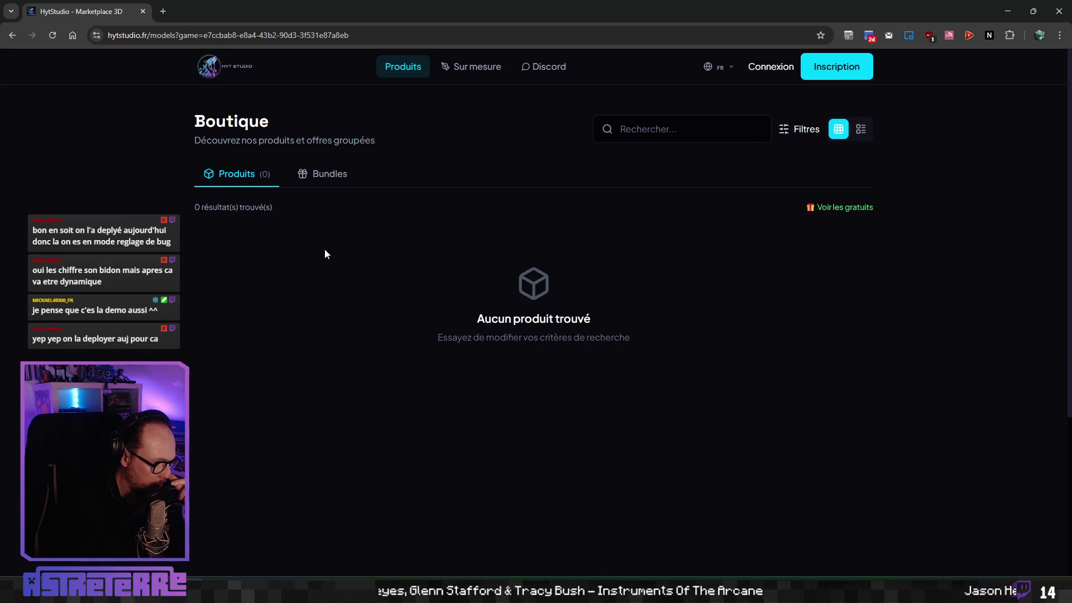
click(226, 69)
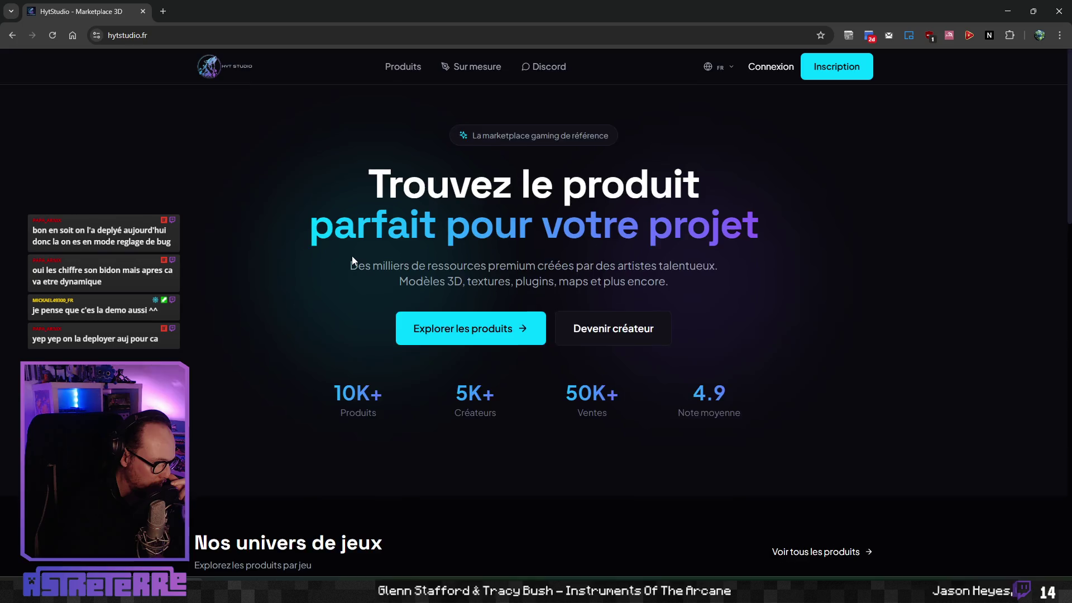
scroll(352, 255, down, 3)
scroll(359, 323, down, 3)
click(402, 329)
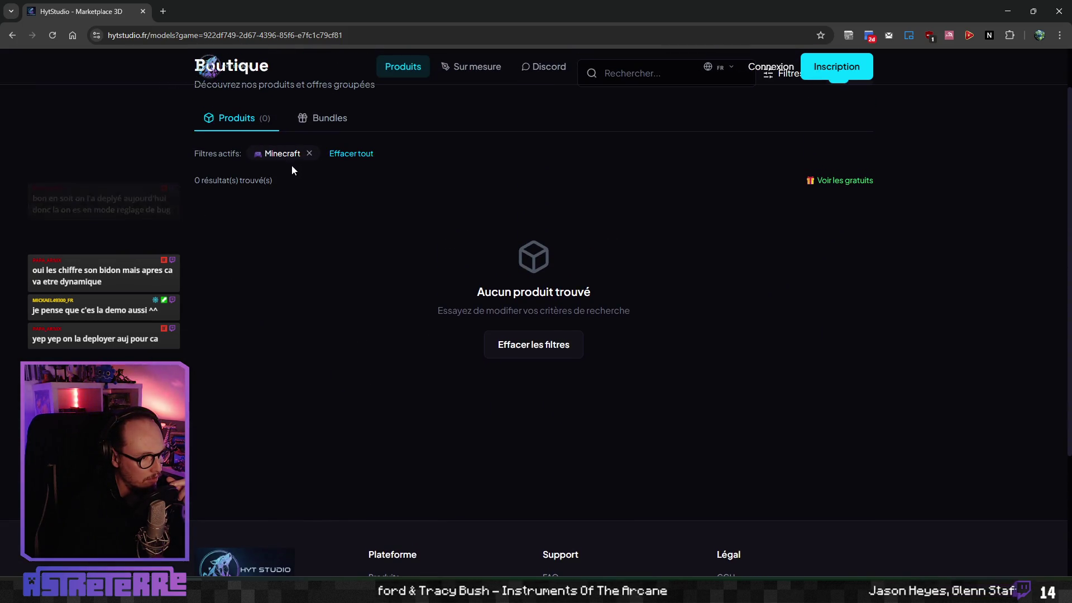
click(307, 153)
scroll(317, 246, down, 3)
scroll(316, 246, up, 5)
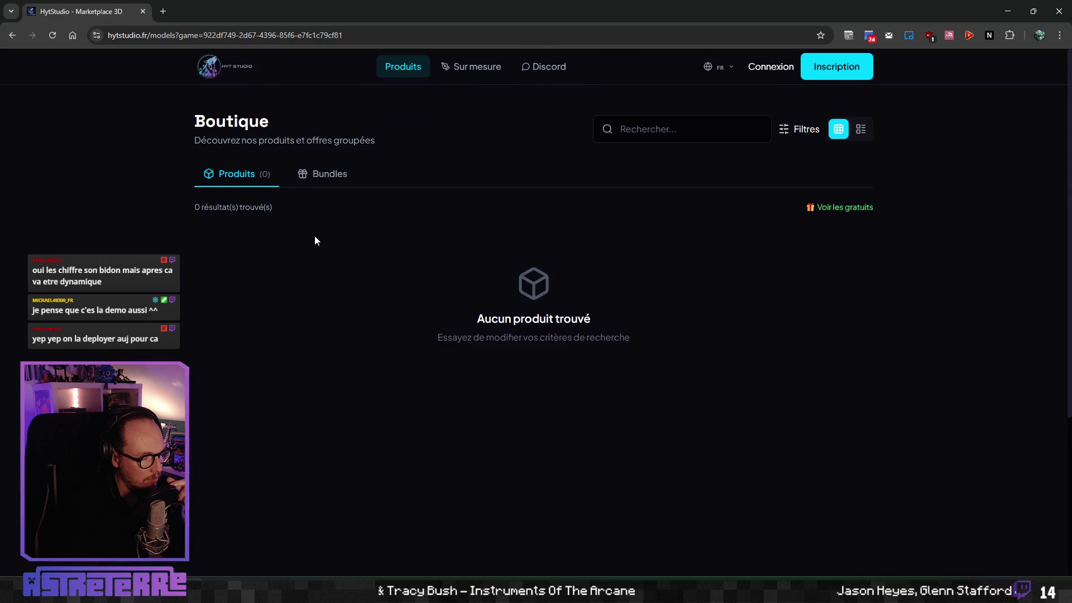
click(229, 67)
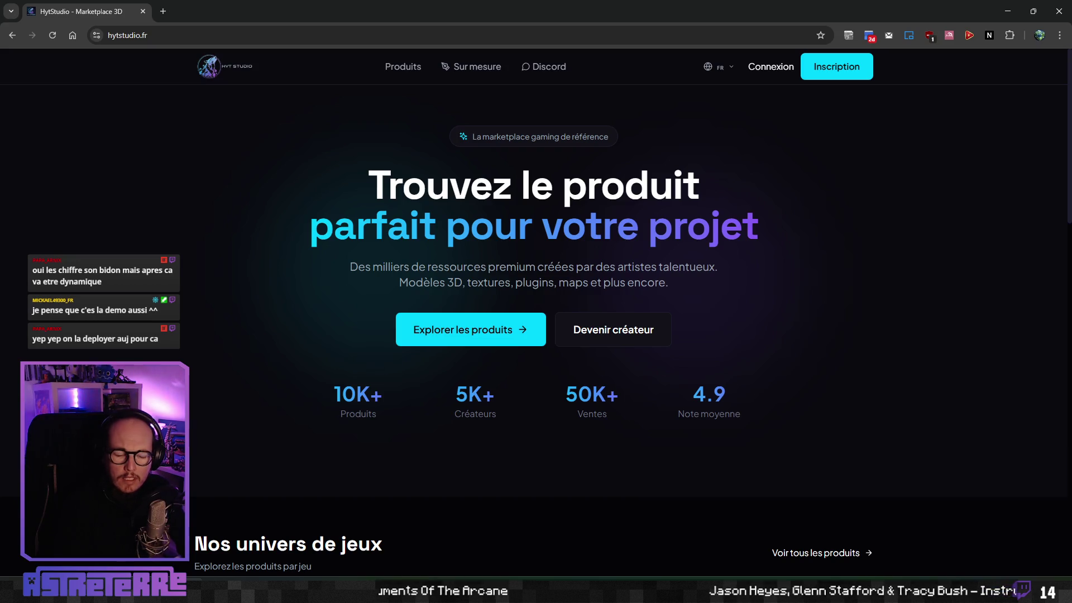
scroll(671, 244, down, 5)
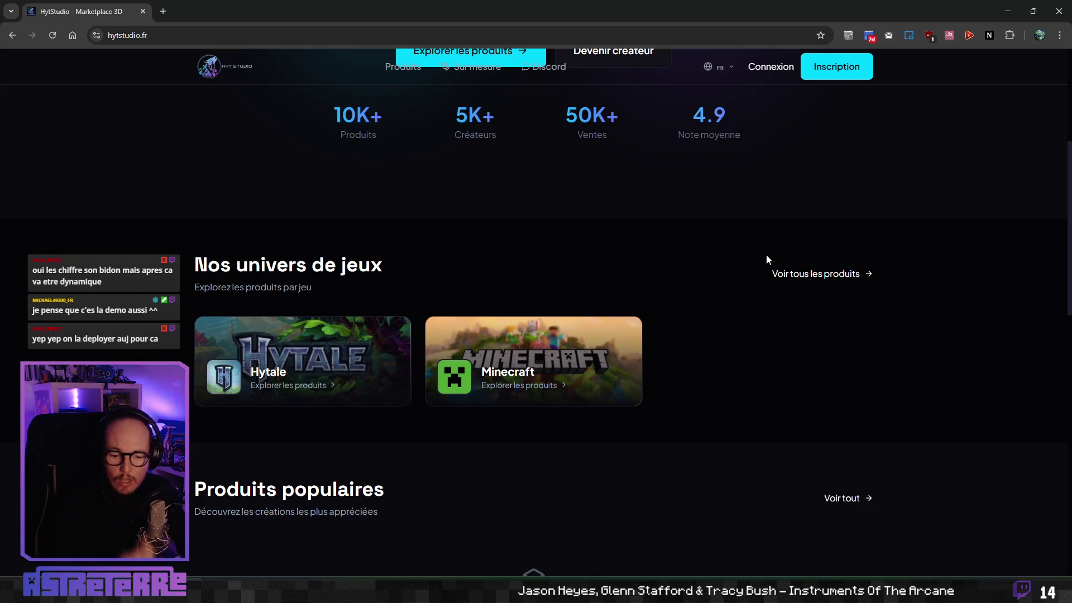
scroll(665, 311, down, 10)
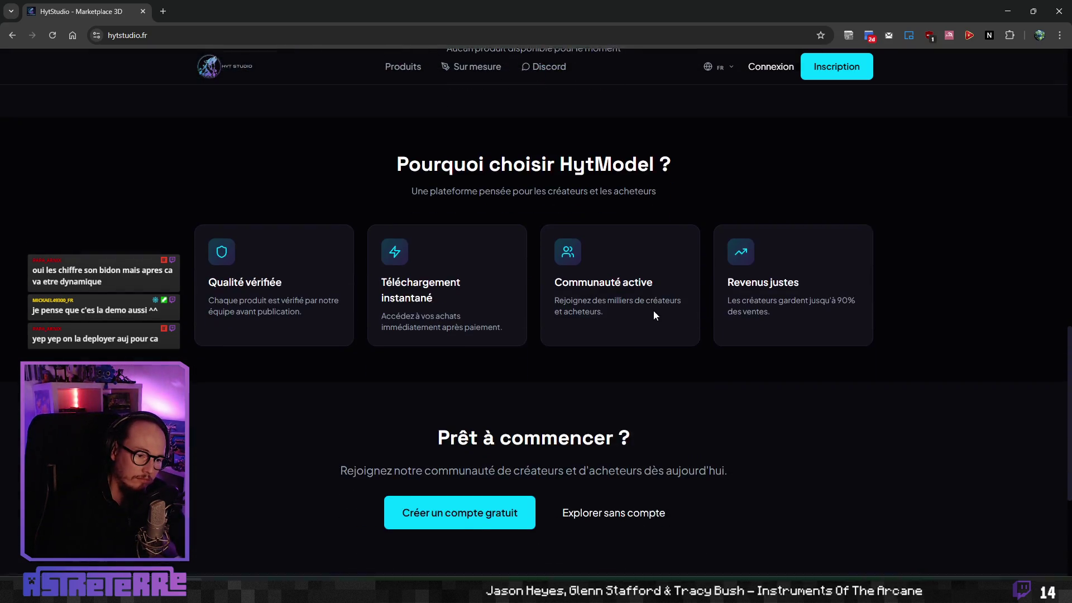
scroll(654, 316, down, 4)
scroll(654, 315, up, 13)
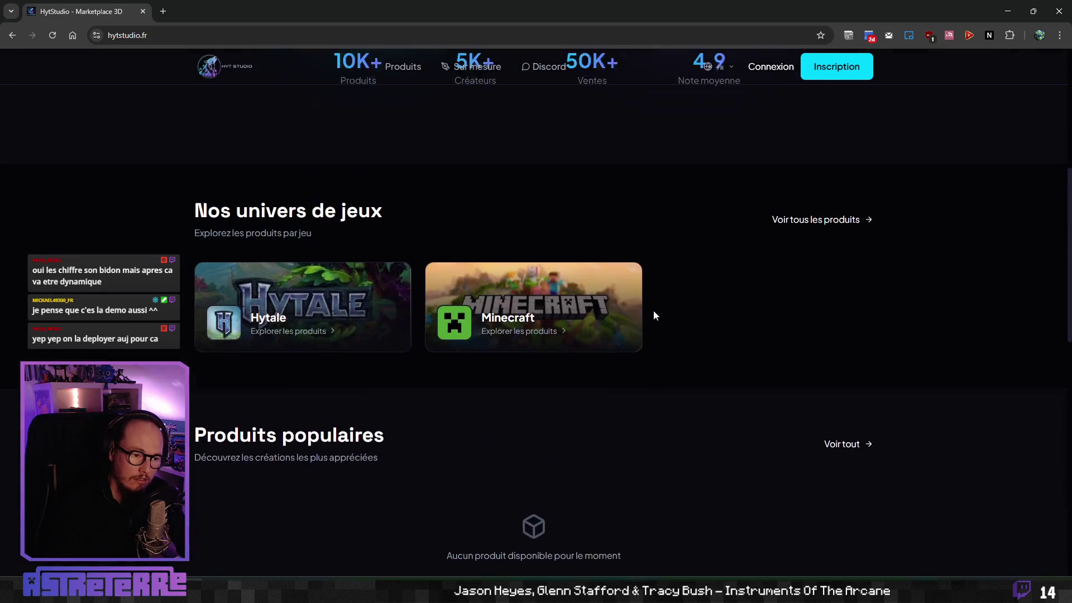
scroll(655, 315, up, 6)
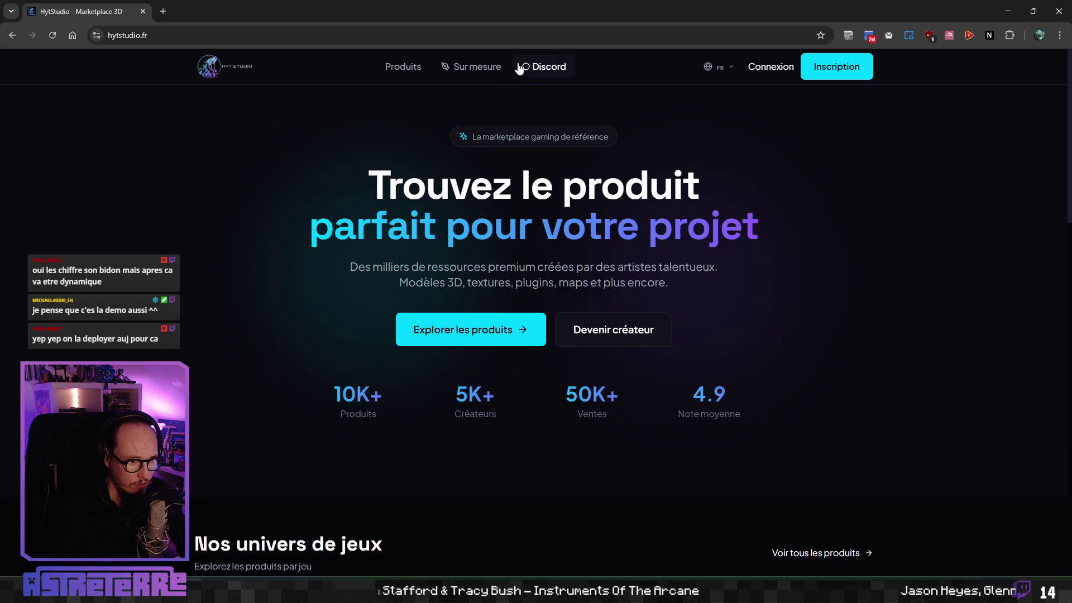
Step: Switch the HytStudio site language to English and scroll down the page
click(721, 69)
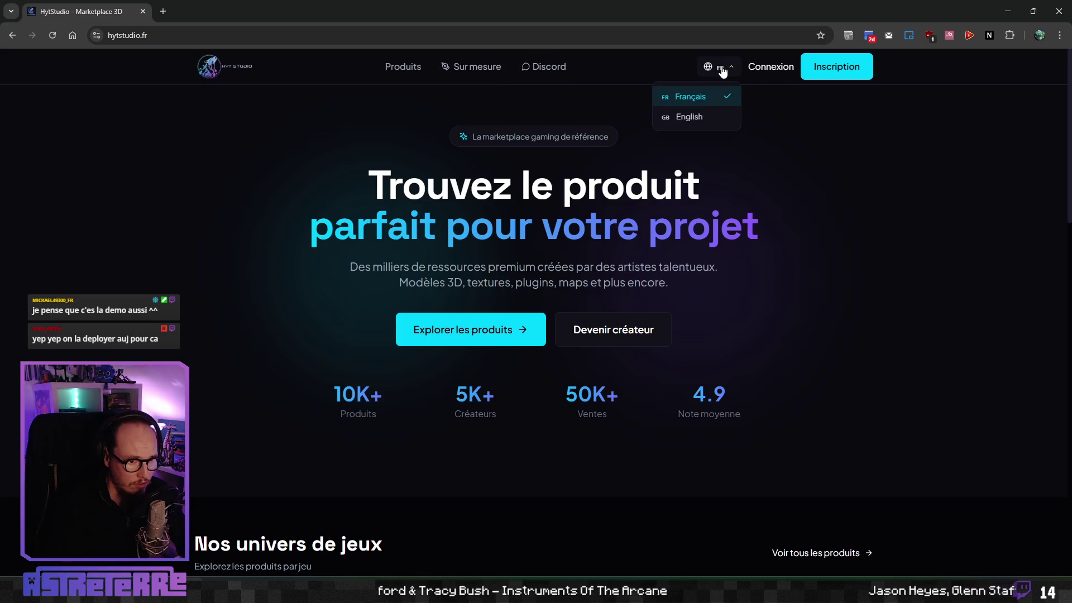
click(696, 118)
scroll(467, 370, down, 2)
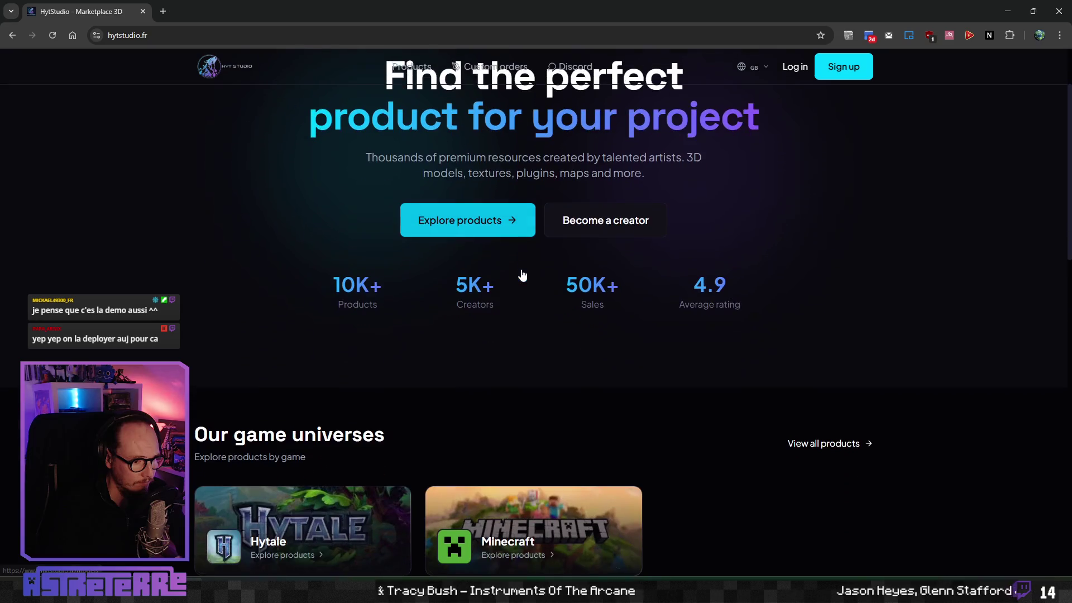
scroll(467, 370, down, 3)
scroll(391, 393, down, 8)
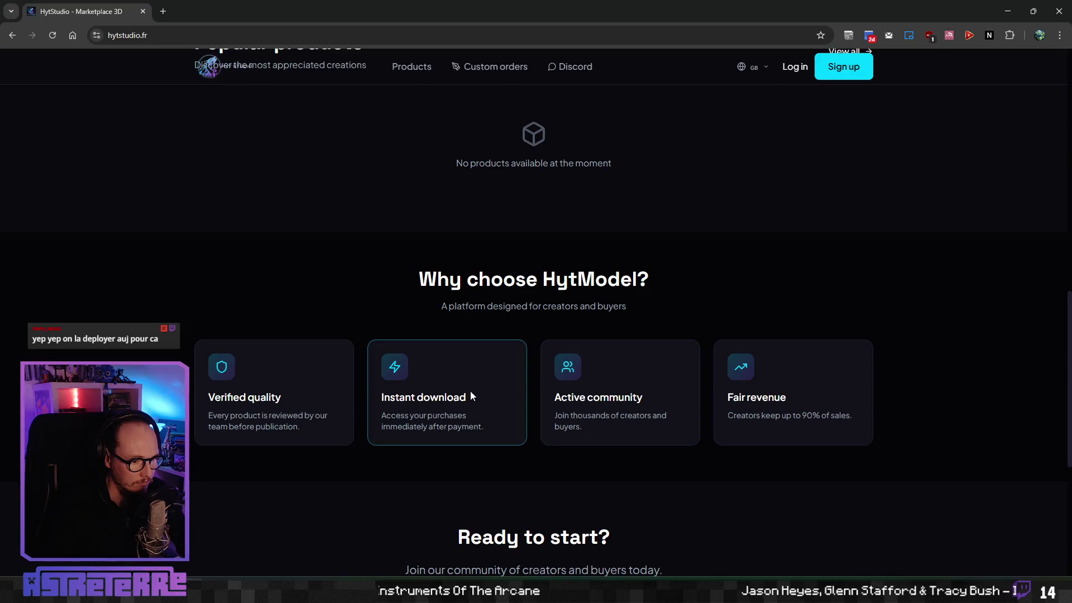
scroll(633, 385, down, 5)
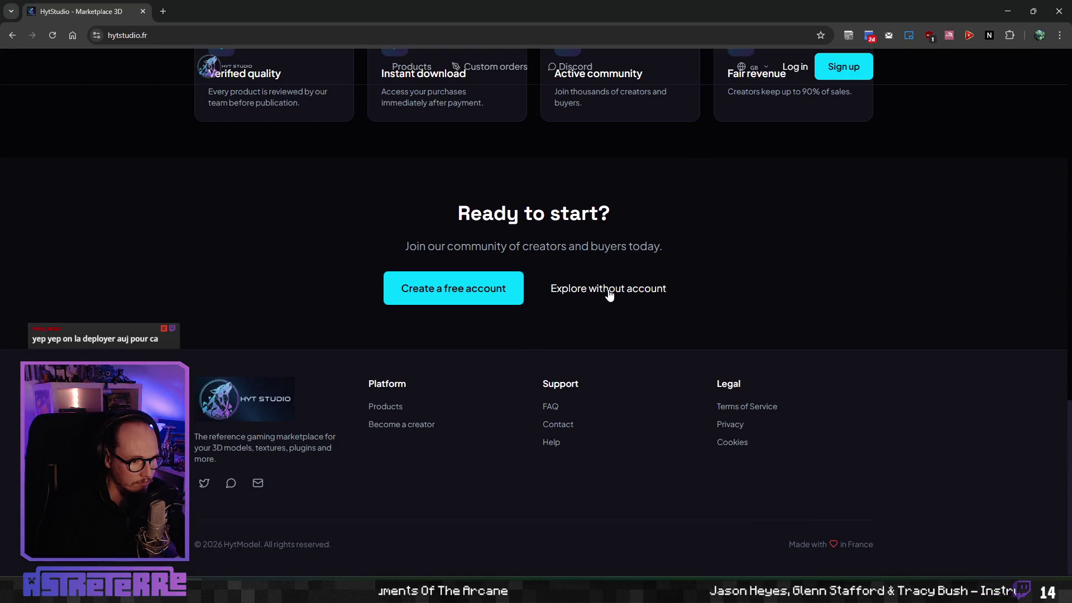
Step: Browse the shop without an account, then view the FAQ page and return home
click(598, 299)
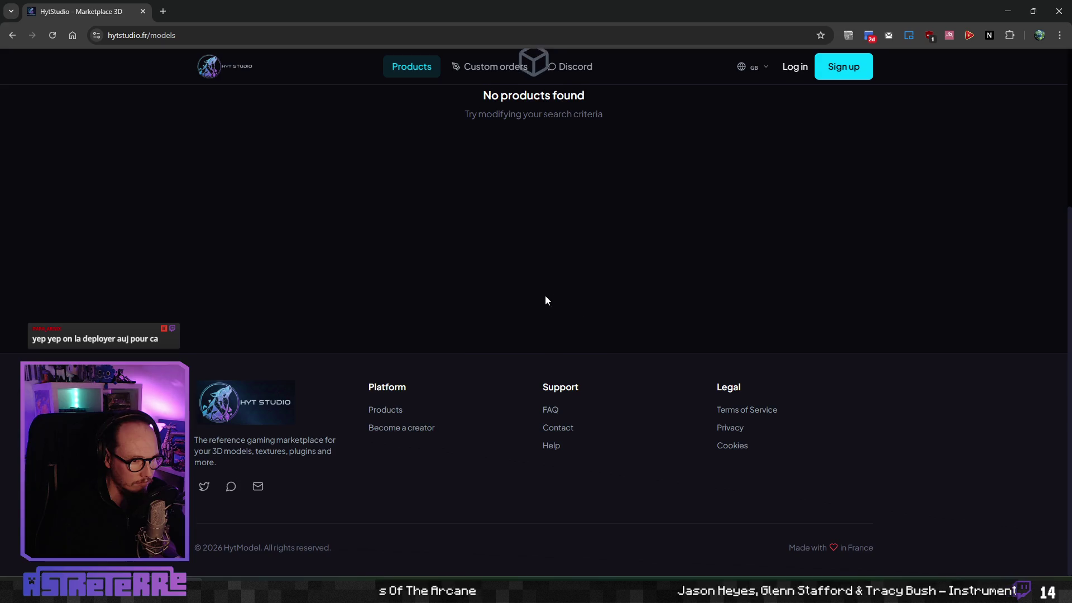
key(alt+Left)
scroll(541, 295, down, 10)
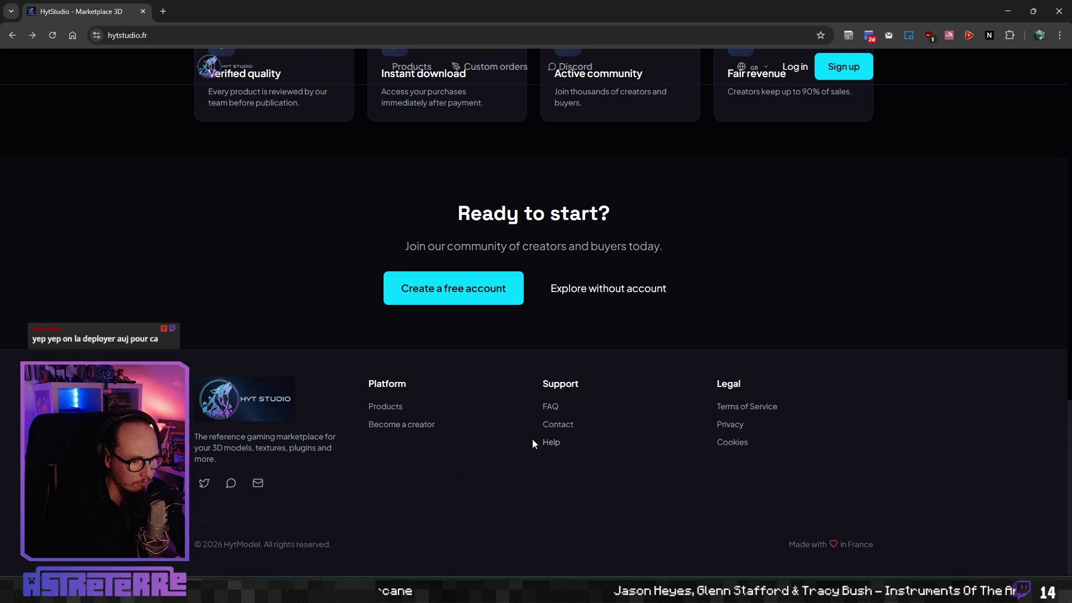
click(551, 407)
scroll(541, 381, up, 10)
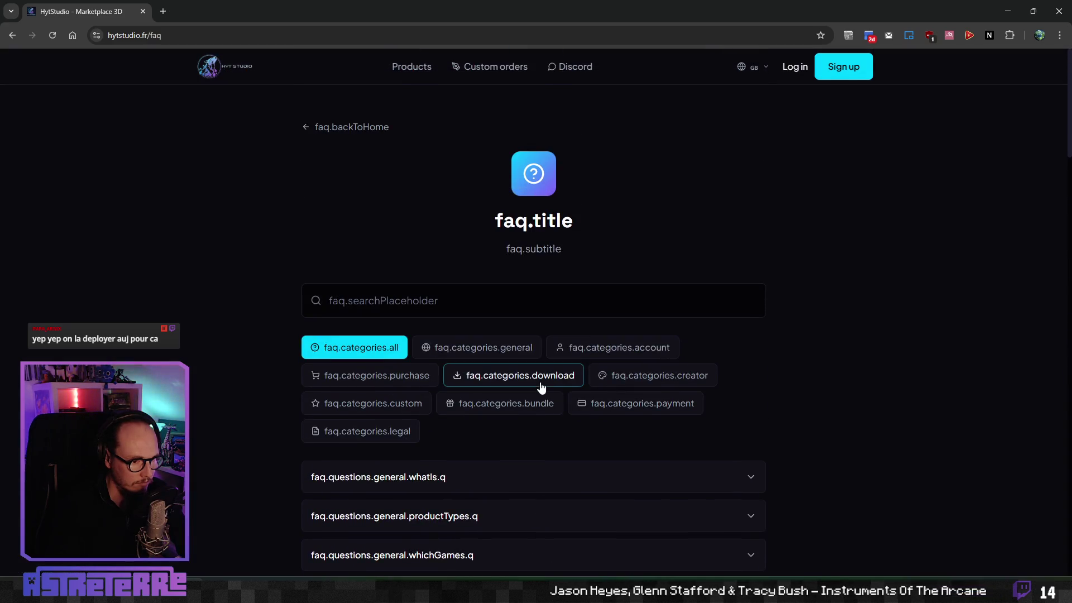
key(alt+Left)
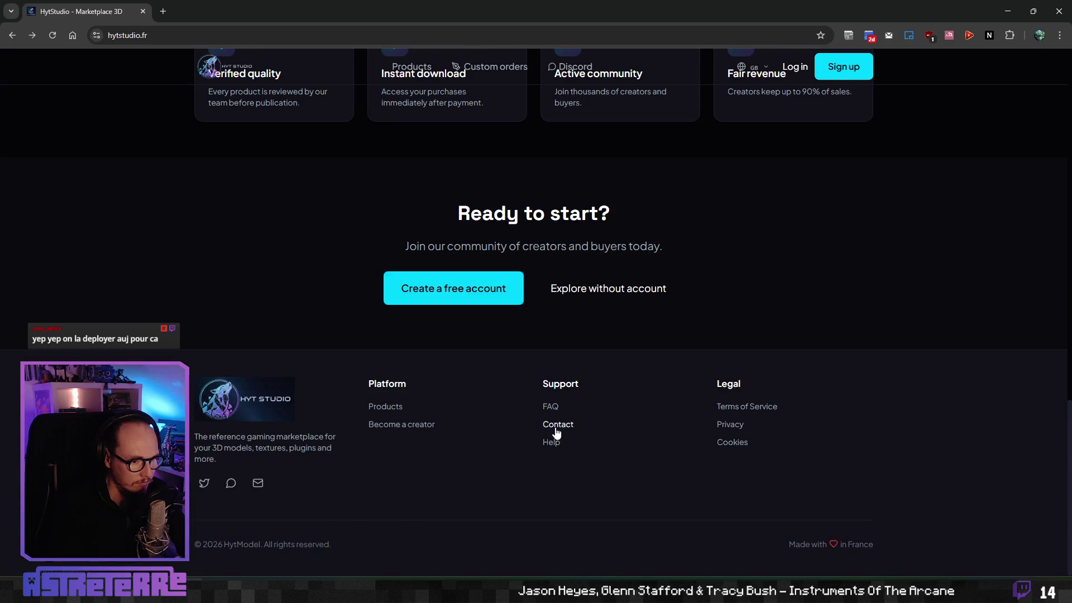
Step: Open the contact page and set the site language to Français
click(556, 424)
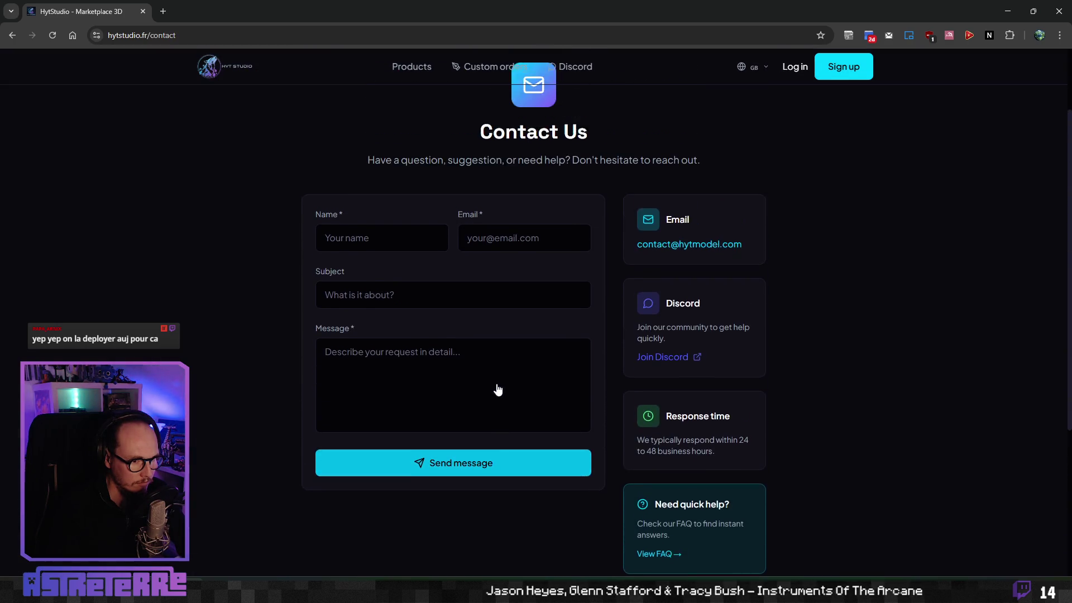
scroll(497, 385, down, 1)
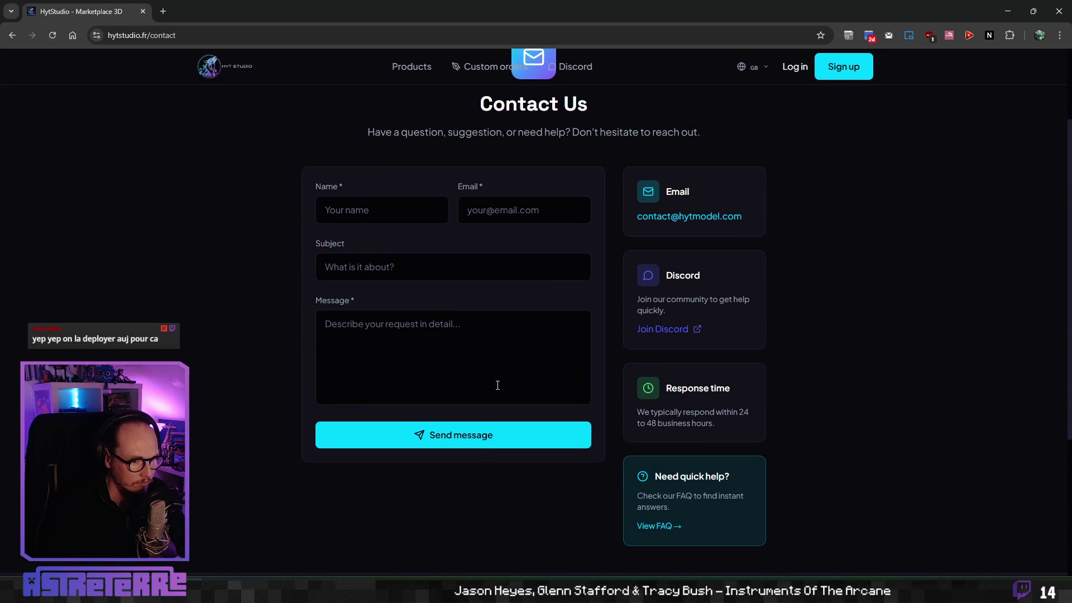
click(748, 72)
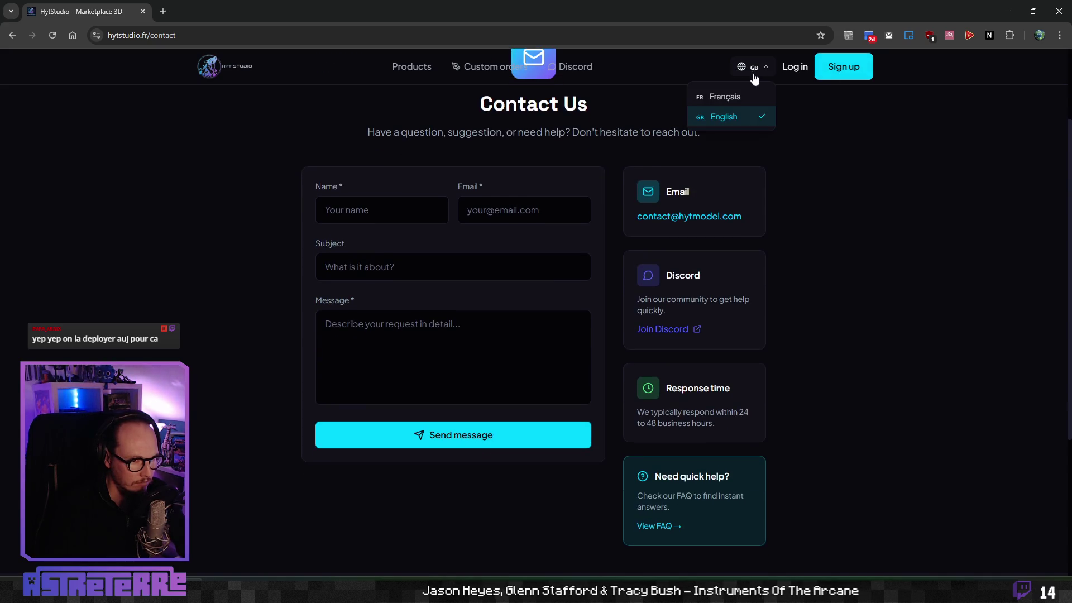
click(744, 94)
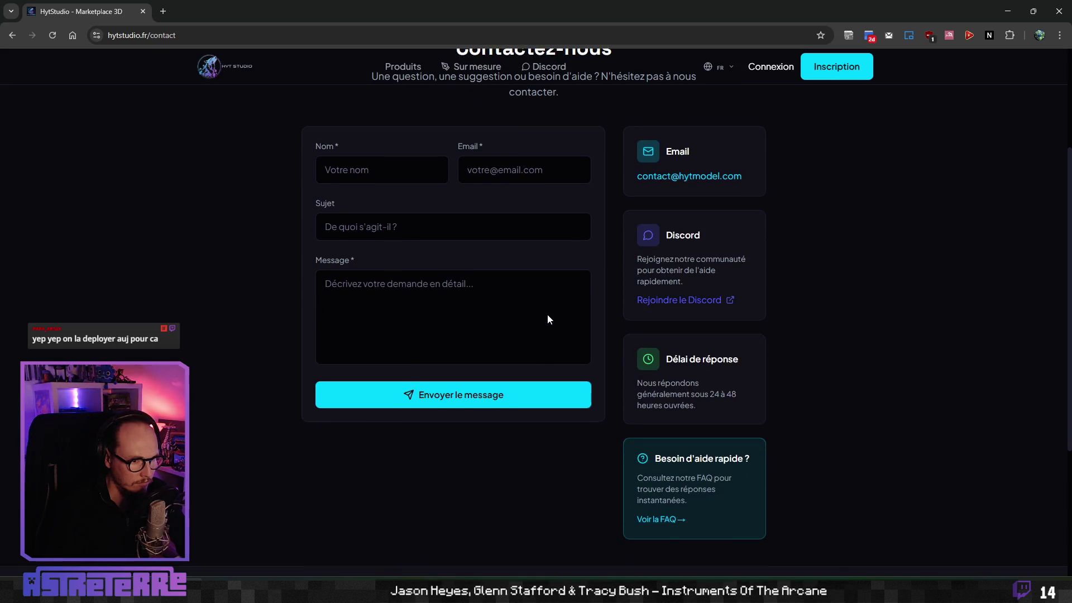
scroll(561, 315, down, 2)
scroll(514, 350, down, 3)
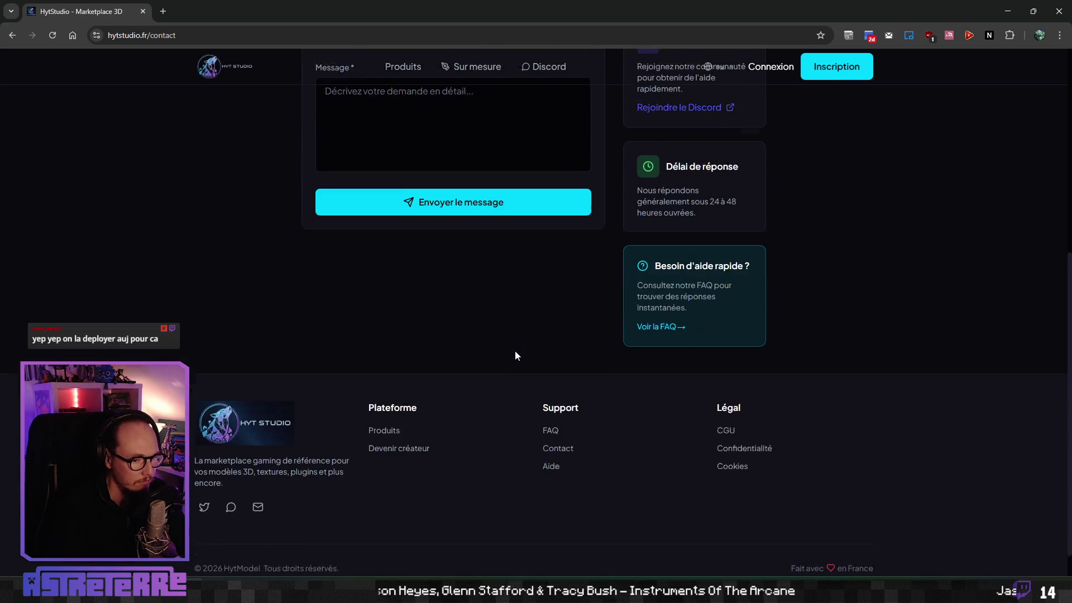
Step: Open the Aide page and read the forgotten-password and account-creation answers
click(551, 443)
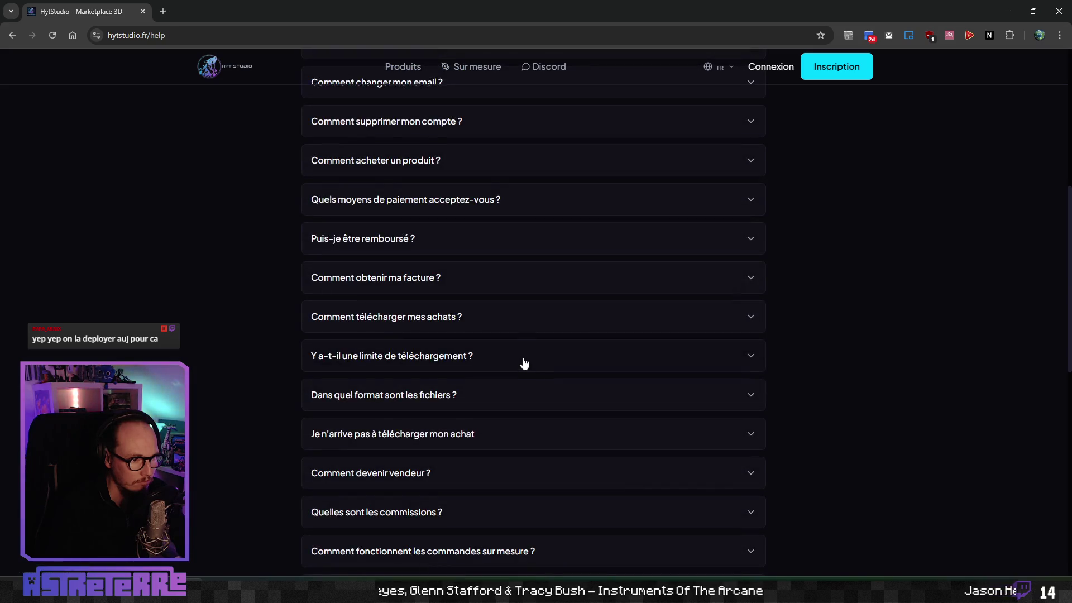
scroll(473, 330, up, 3)
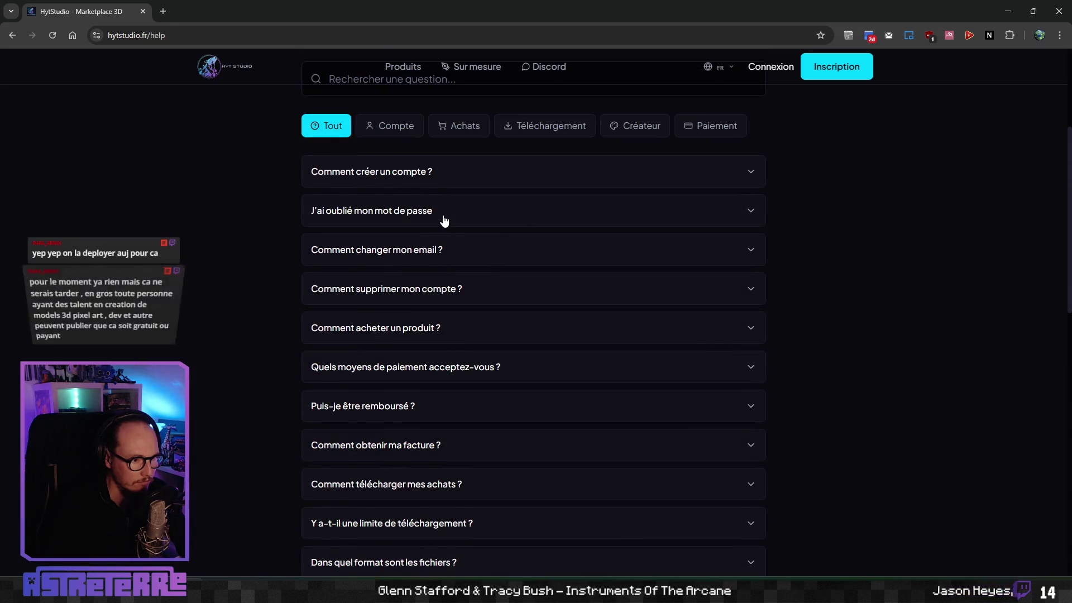
click(444, 219)
click(443, 219)
click(459, 182)
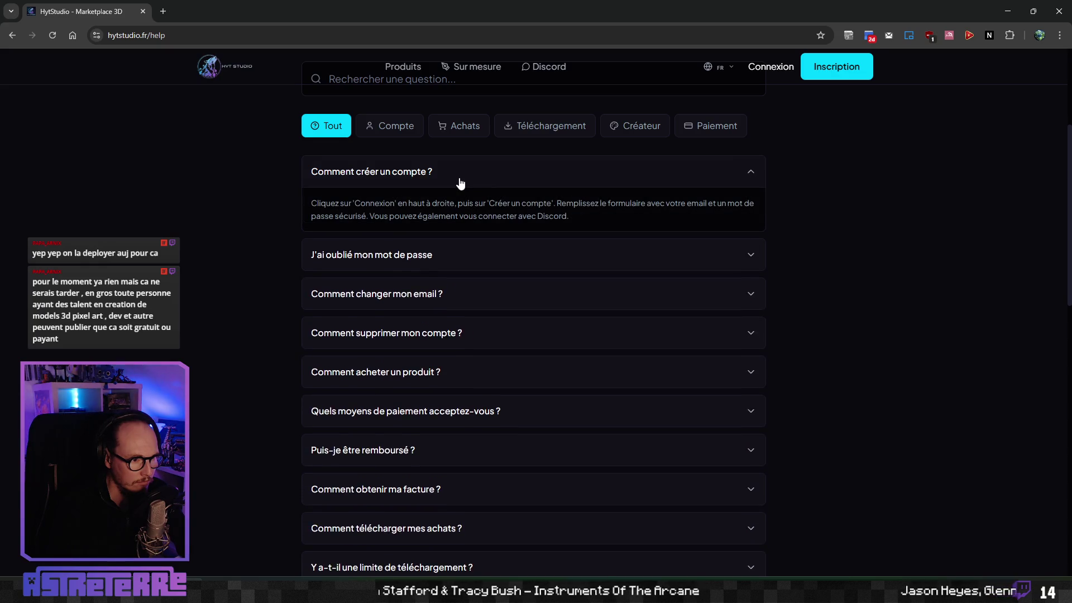
click(458, 187)
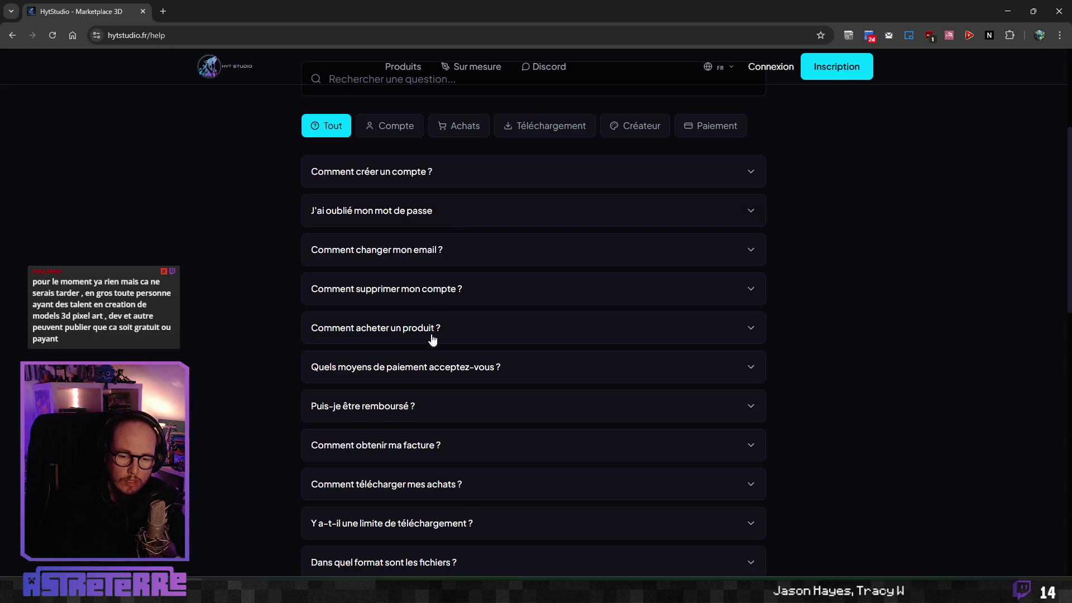
Step: Read the FAQ answers on payment methods, refunds and invoices
scroll(430, 335, down, 2)
click(432, 267)
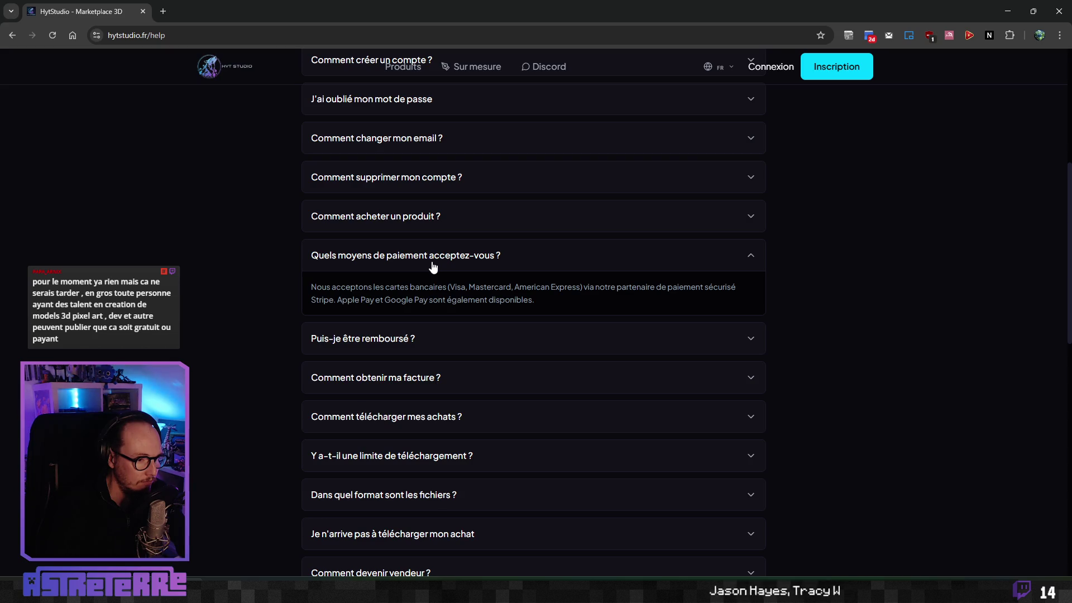
click(431, 266)
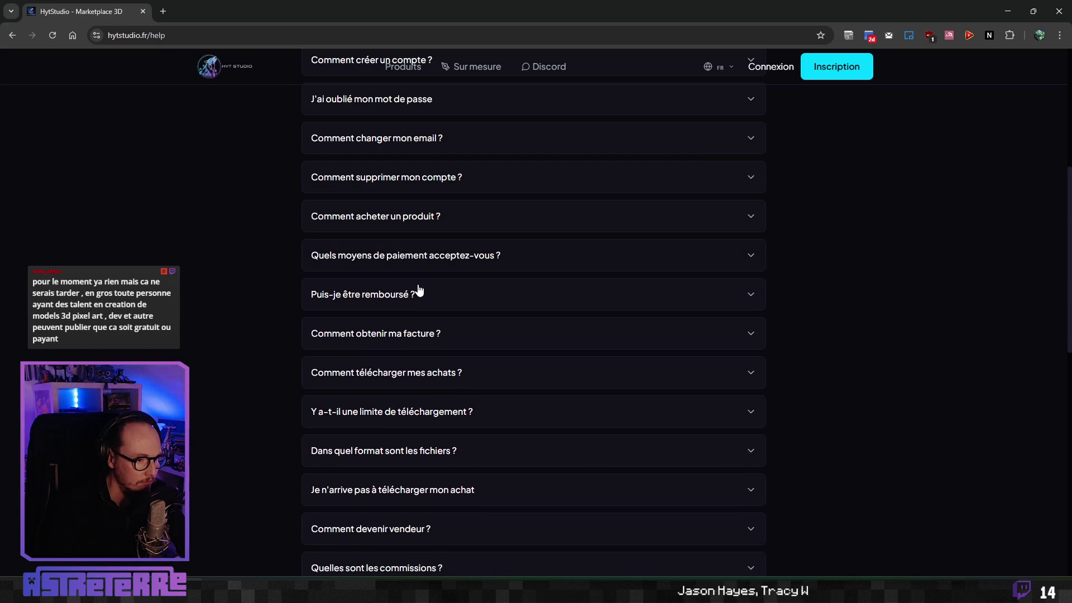
click(416, 294)
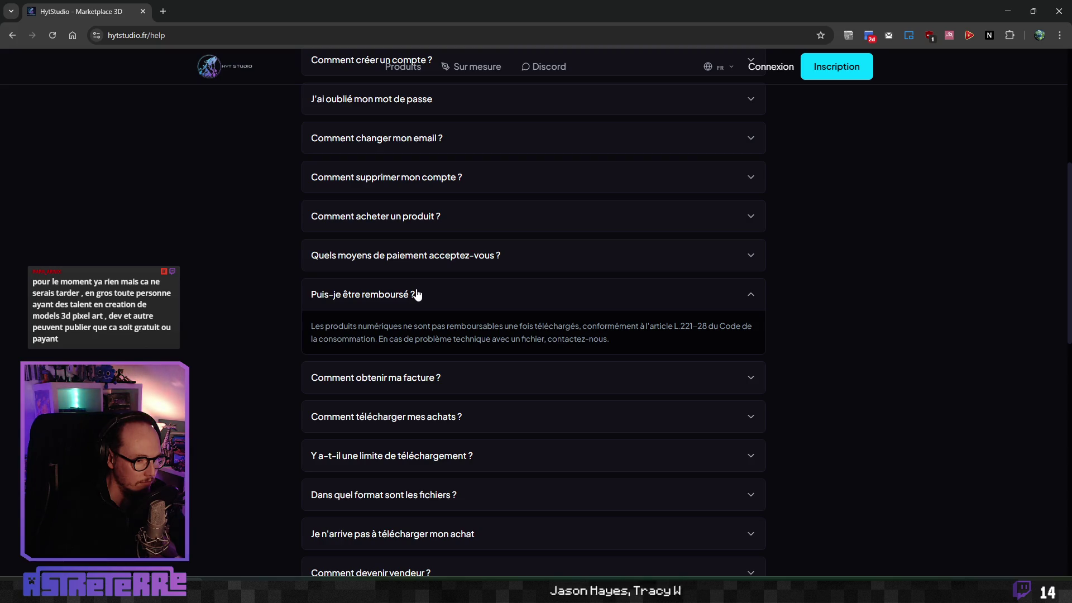
click(416, 295)
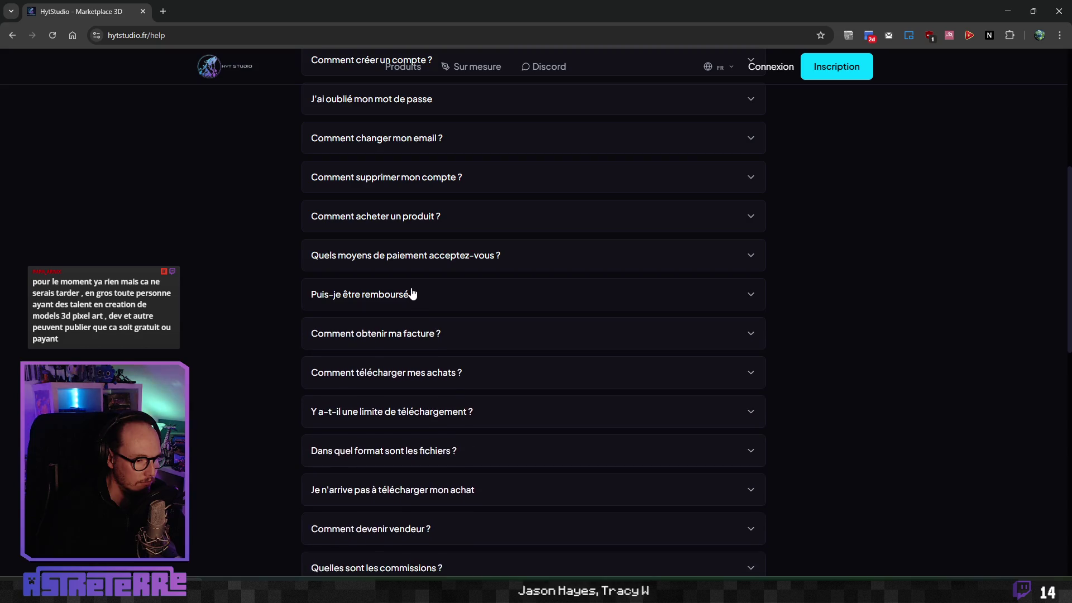
click(423, 333)
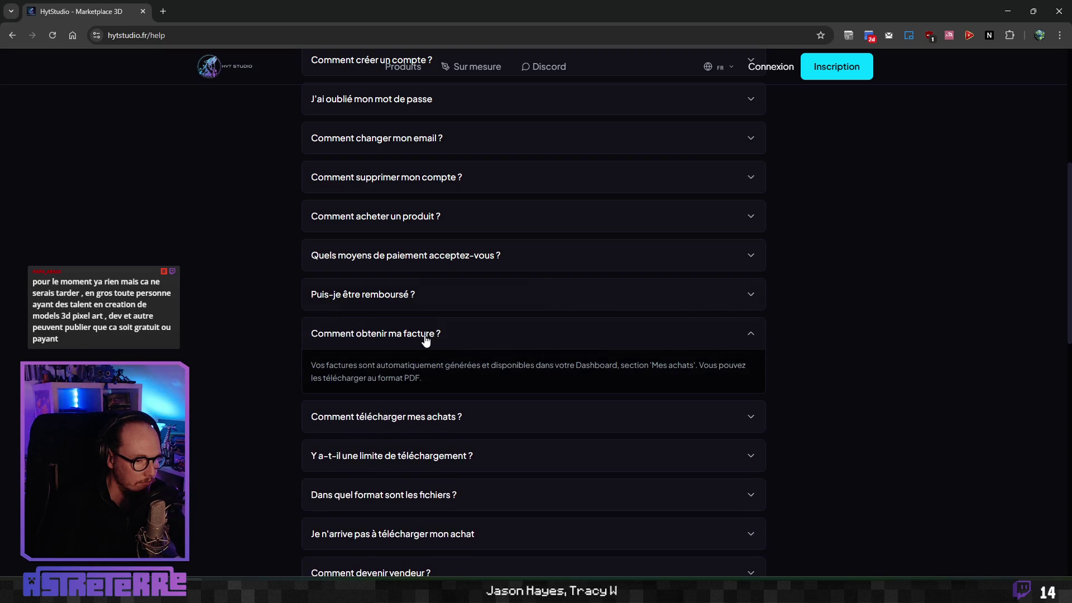
click(425, 334)
Step: Read the become-a-seller and failed-payment answers, then open the CGU terms page
scroll(418, 369, down, 5)
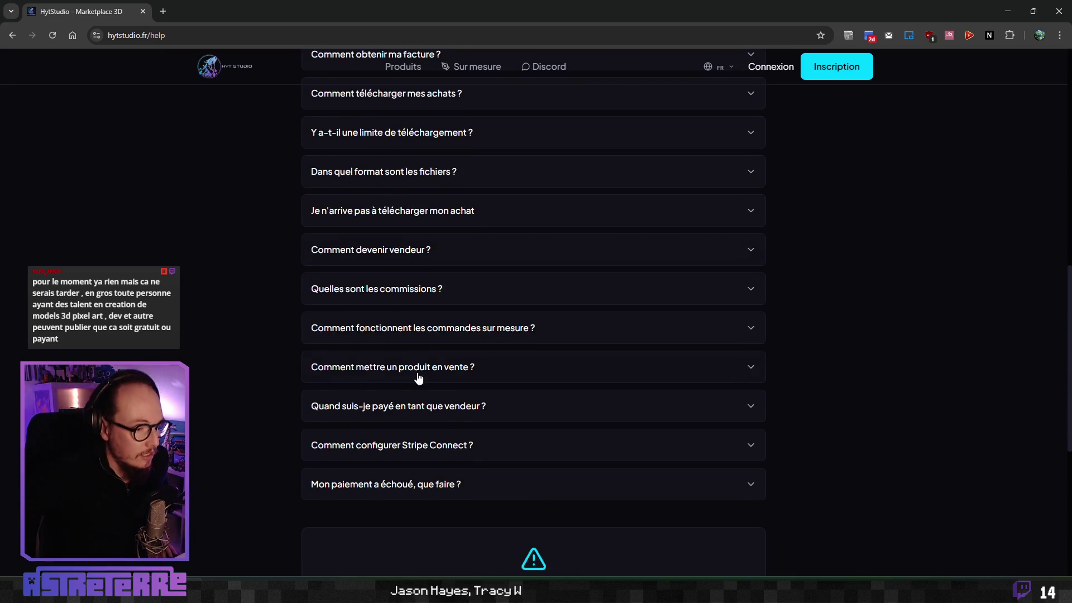
click(433, 263)
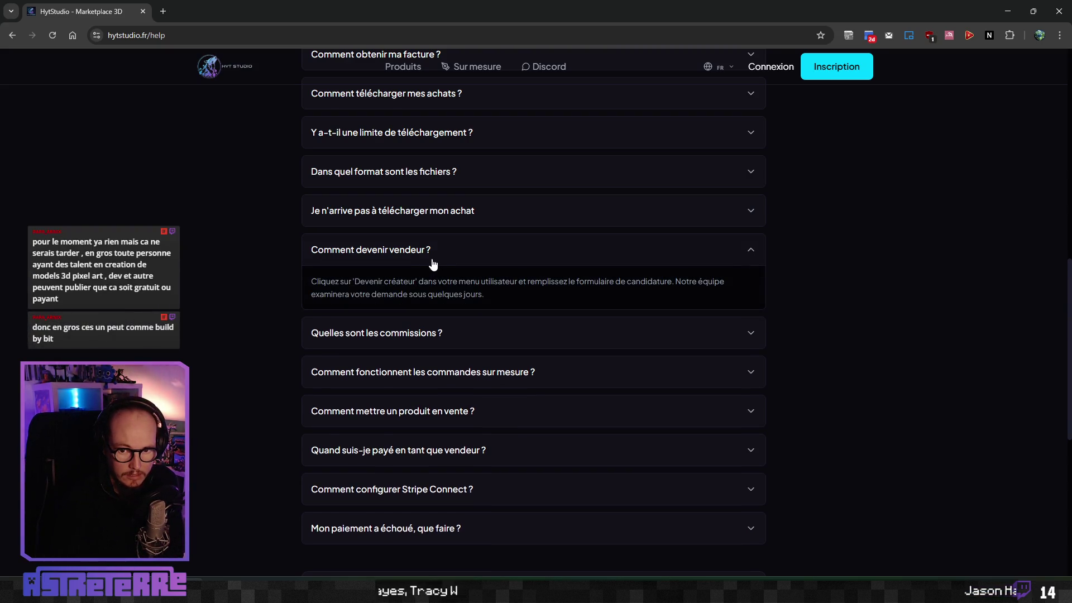
click(433, 263)
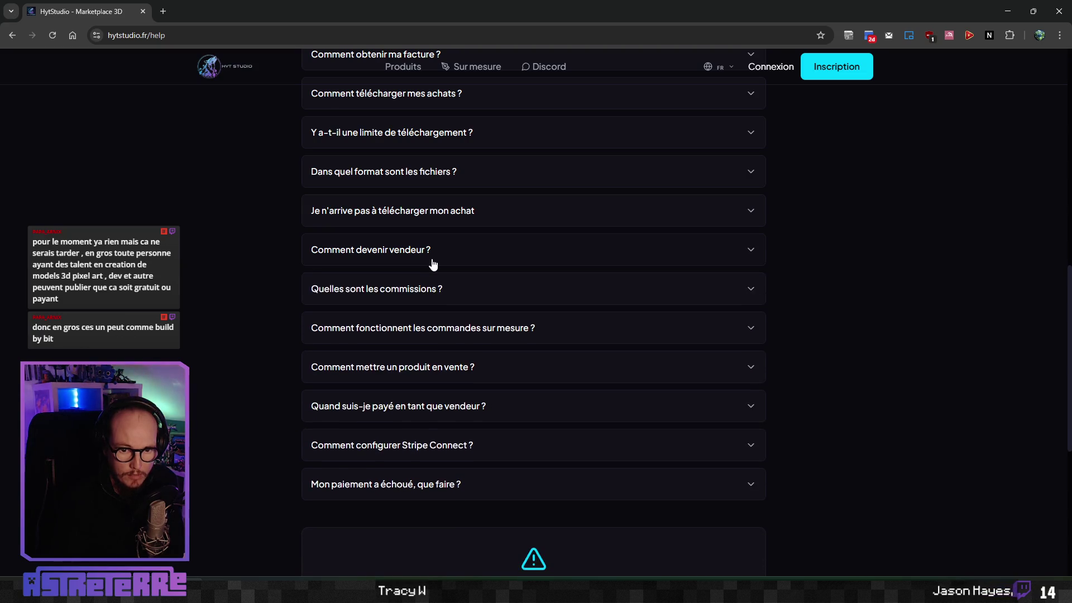
scroll(461, 383, down, 4)
click(423, 262)
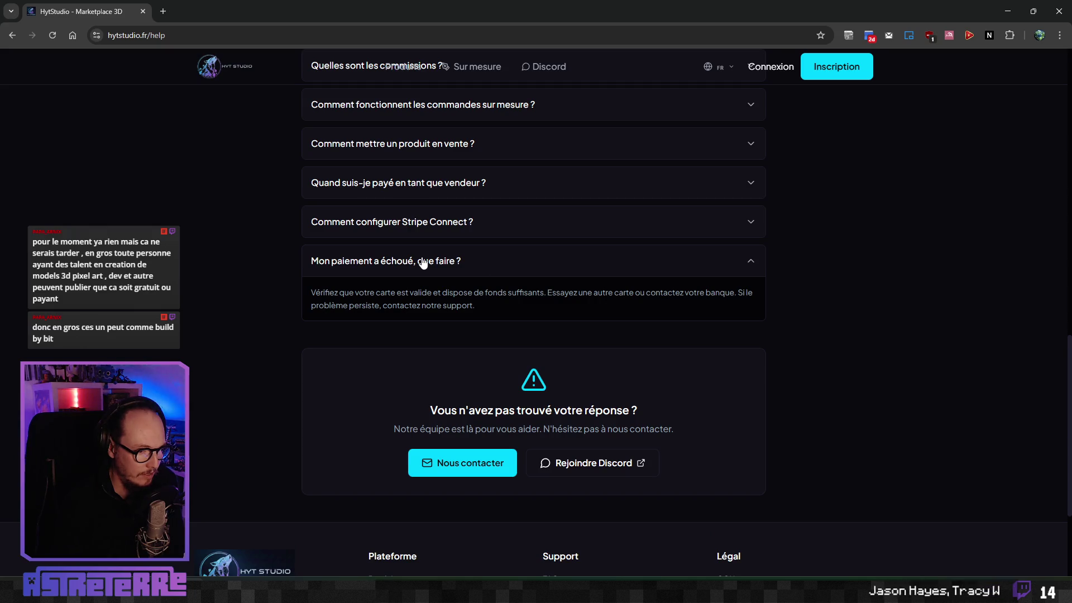
click(423, 263)
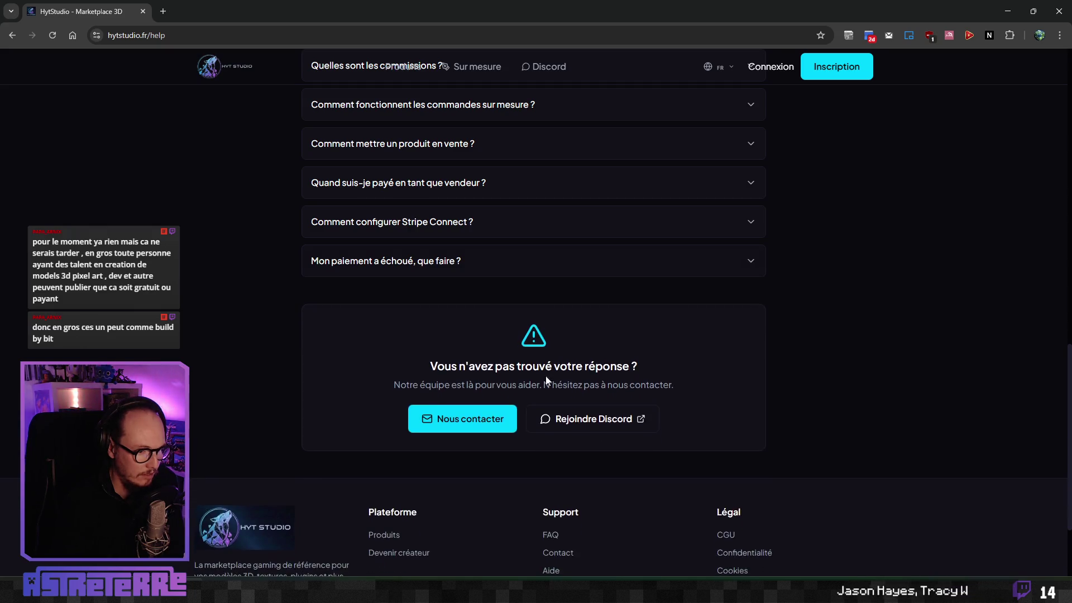
scroll(607, 409, down, 3)
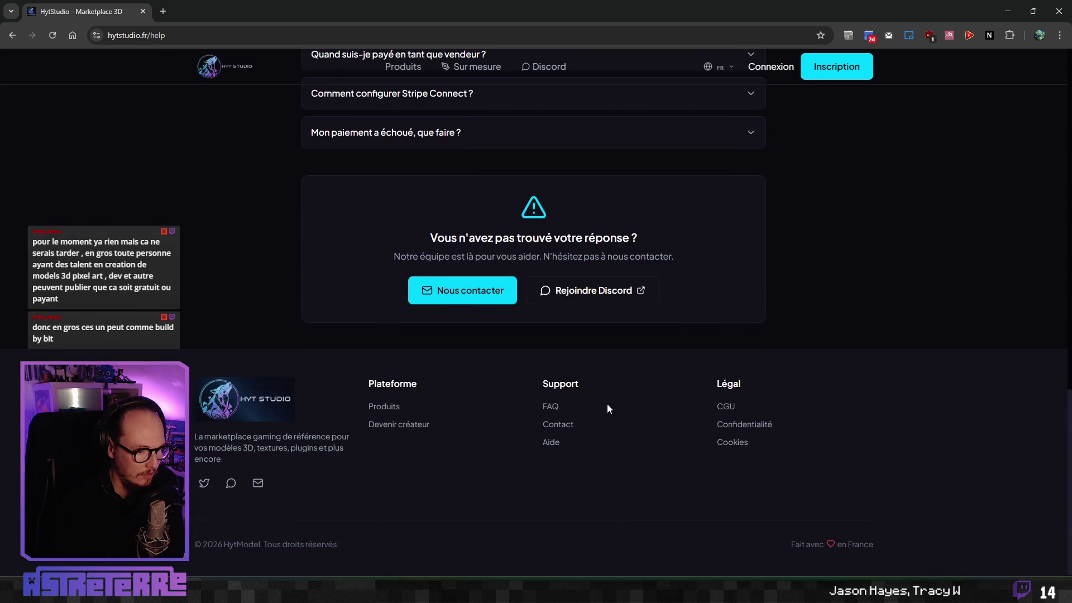
click(725, 406)
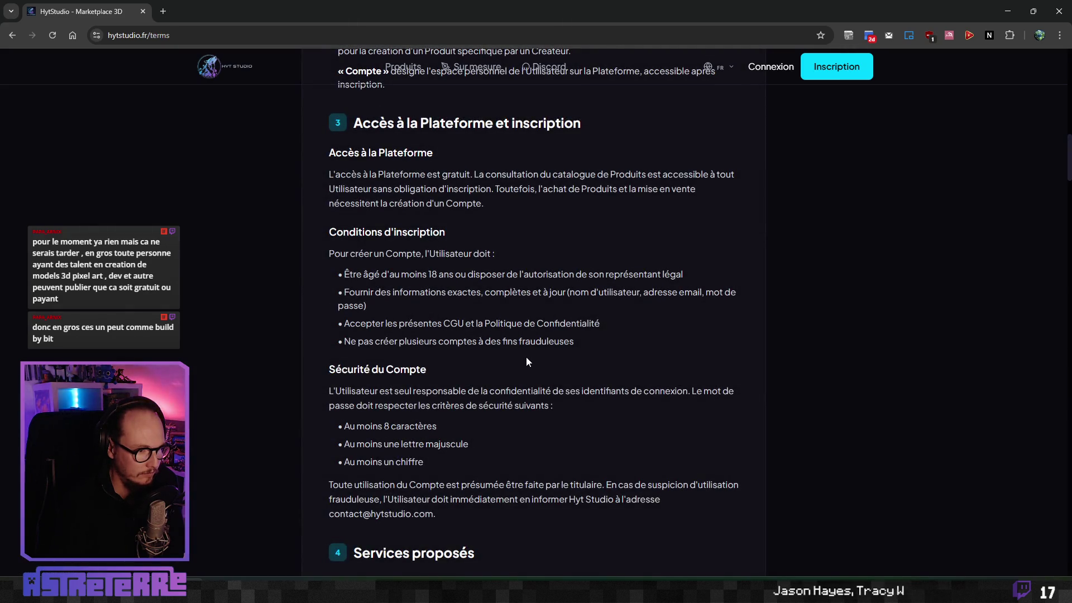
Step: Scroll HytStudio's CGU terms down to the section 17 Contact block, then drag back to the top
scroll(526, 356, up, 4)
scroll(526, 356, up, 10)
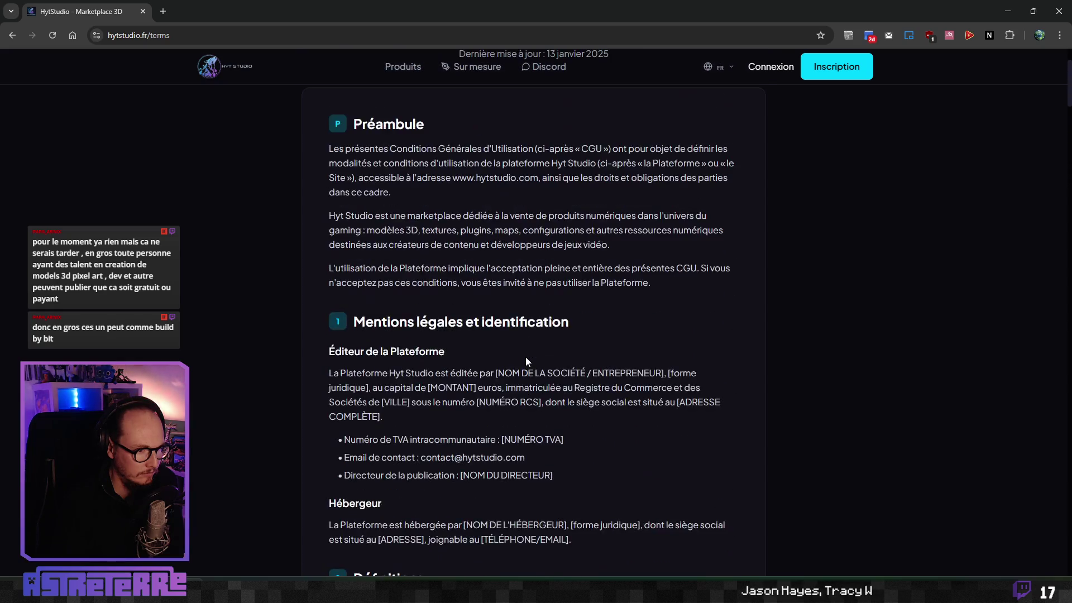
scroll(526, 359, down, 4)
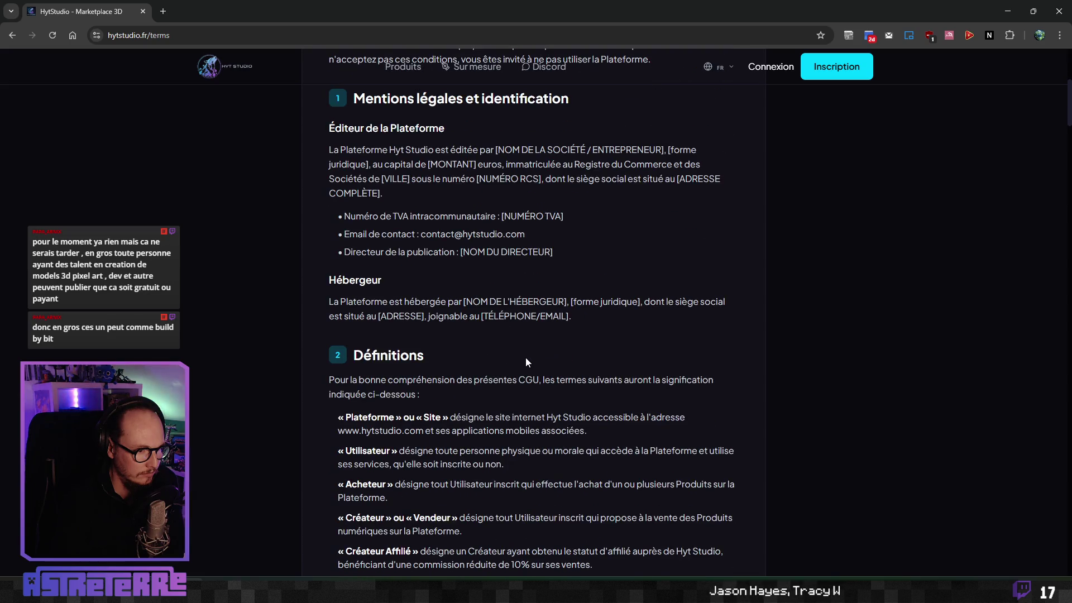
scroll(526, 362, down, 6)
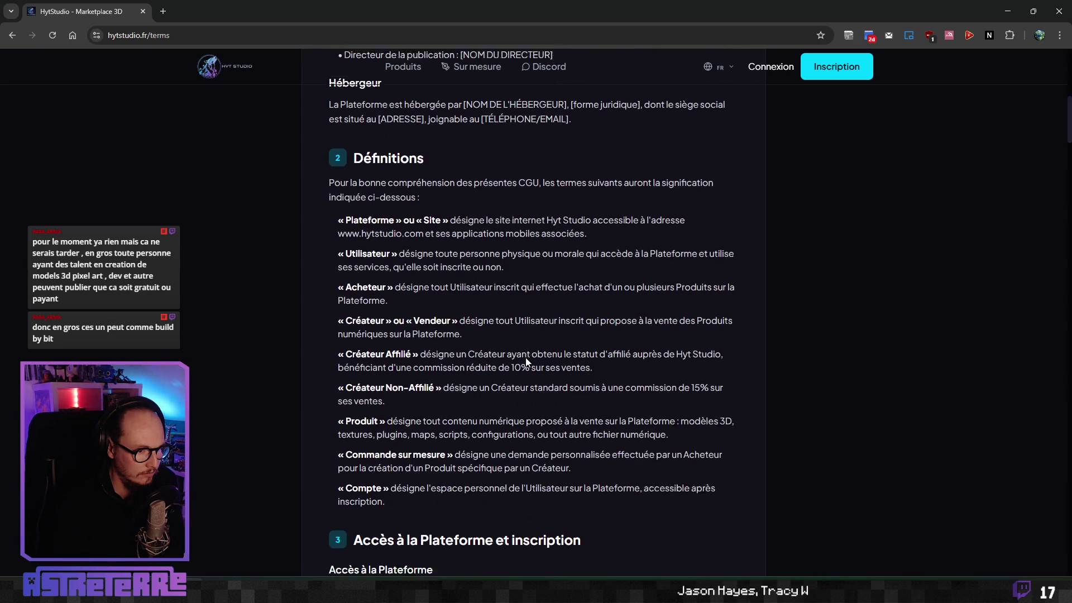
scroll(525, 362, down, 11)
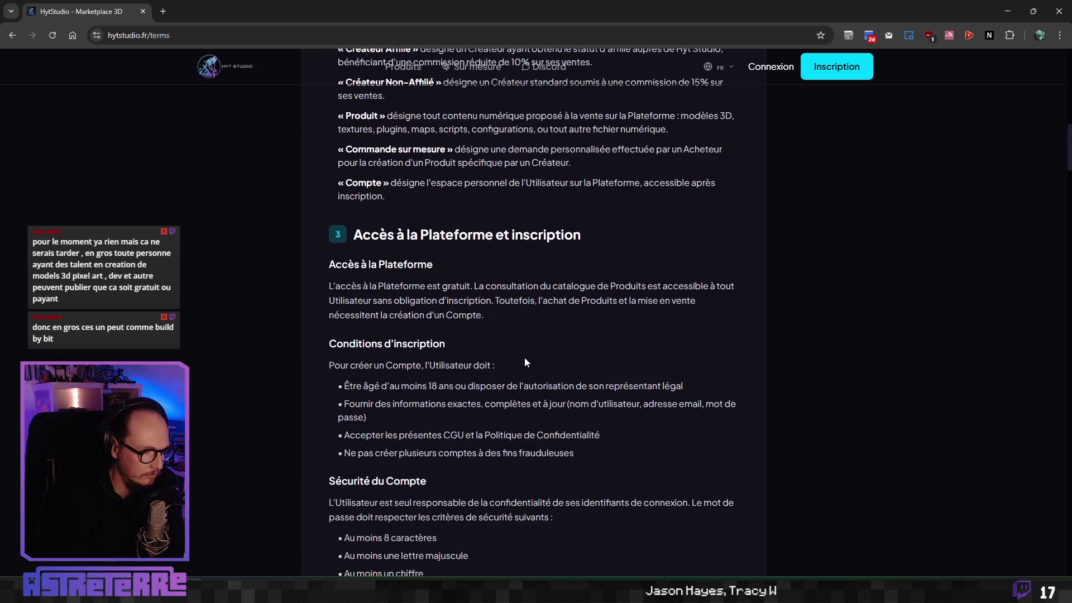
scroll(524, 362, down, 15)
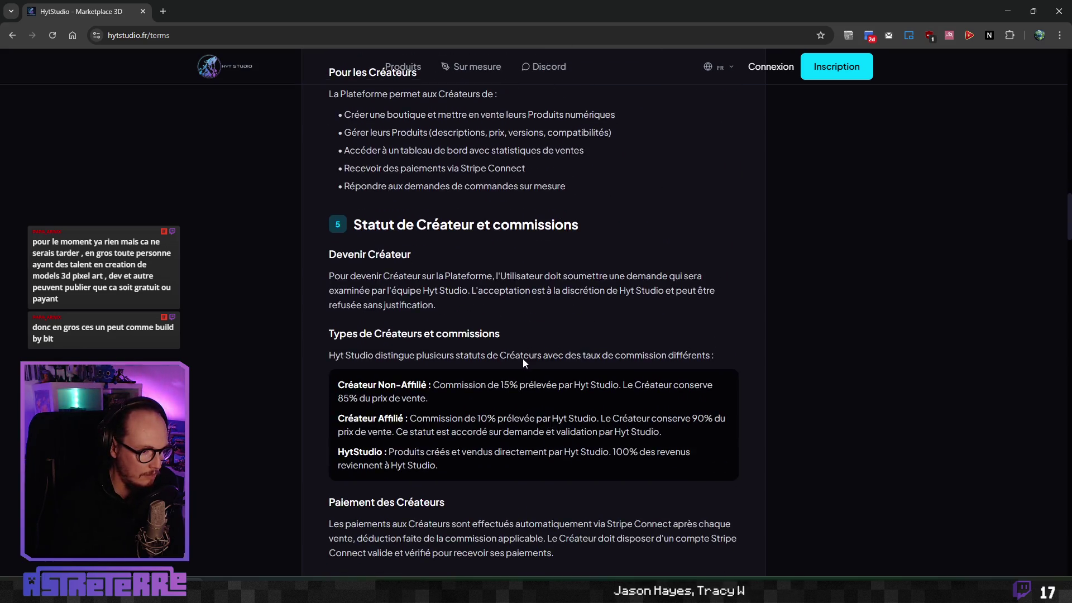
scroll(523, 362, down, 15)
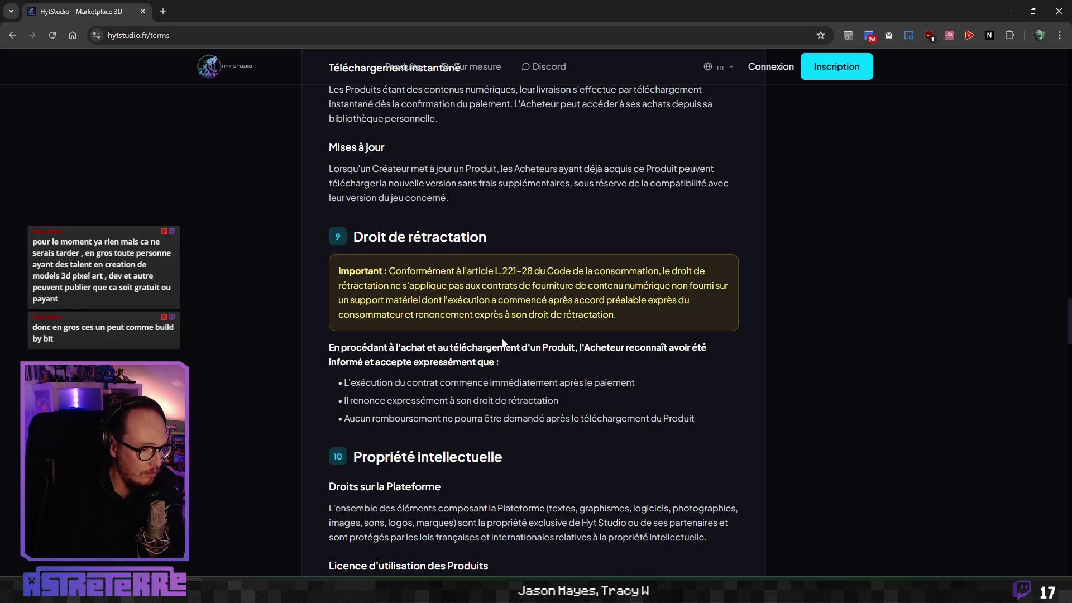
scroll(502, 342, down, 15)
scroll(500, 342, down, 10)
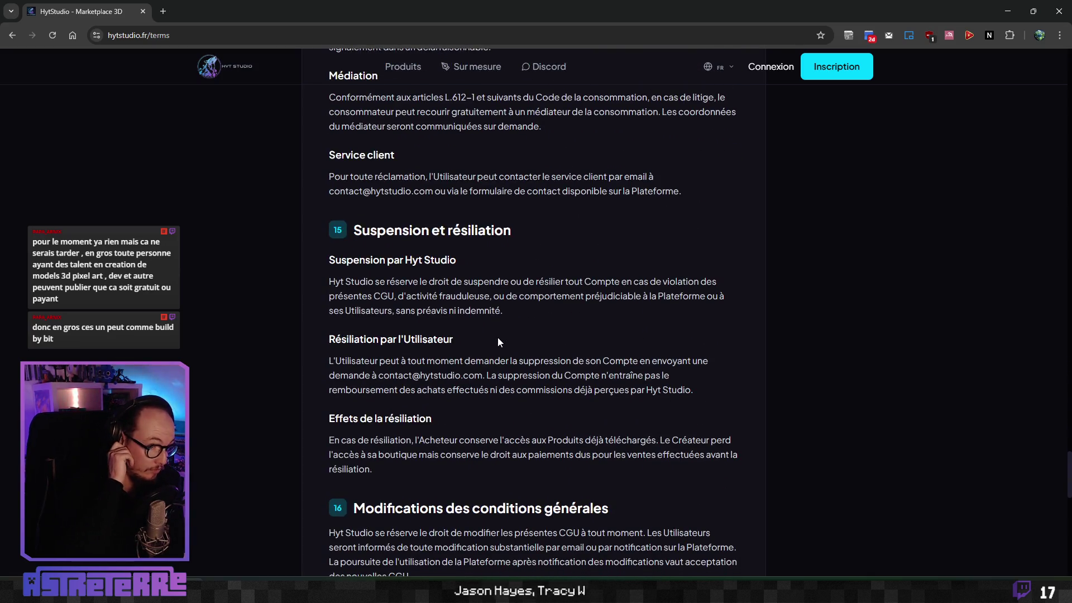
scroll(502, 346, down, 15)
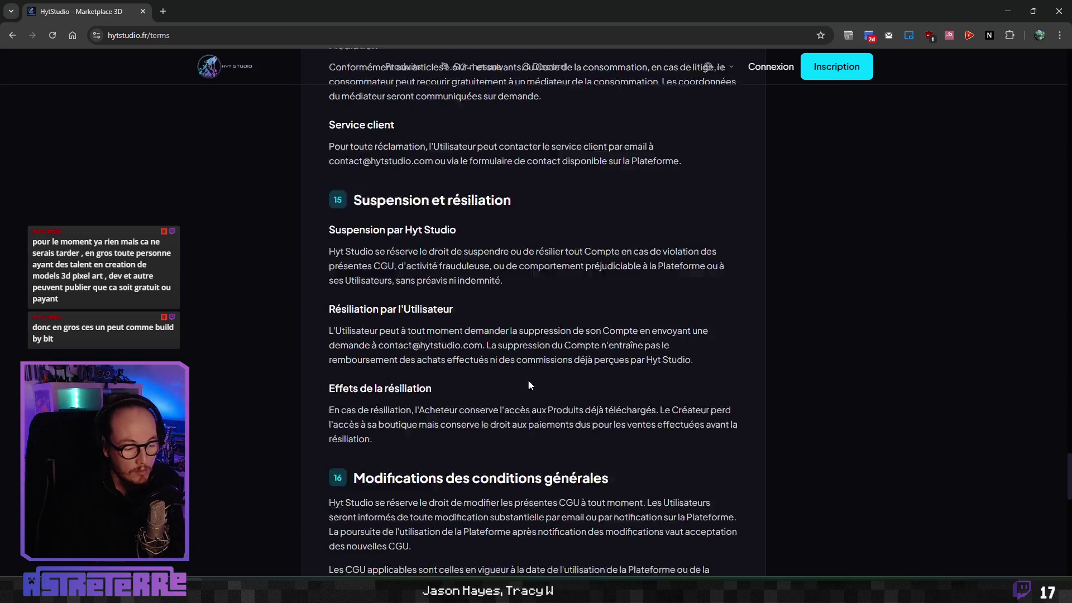
scroll(582, 432, down, 2)
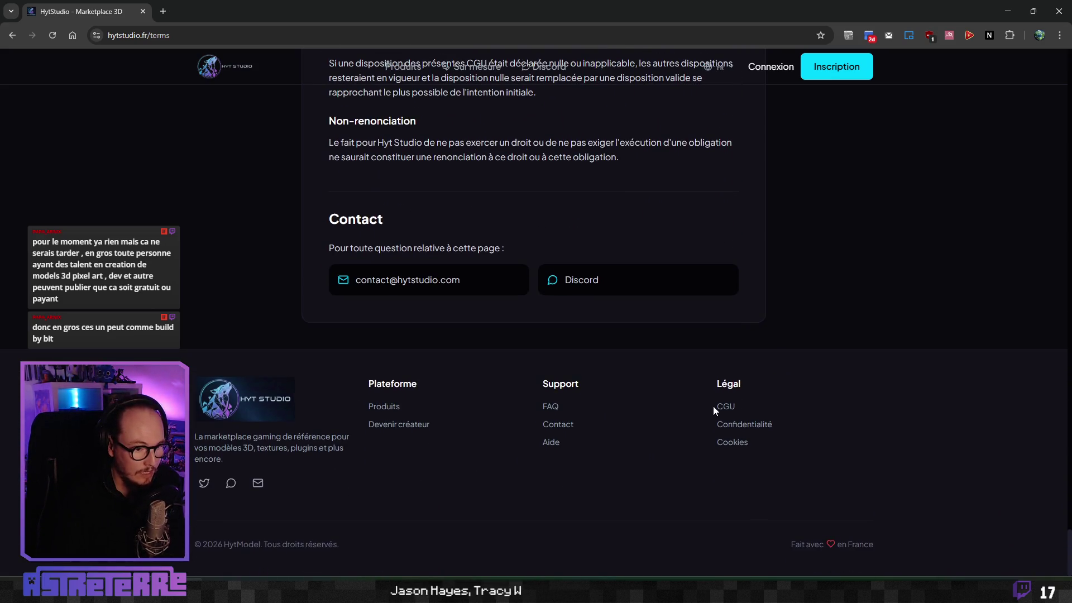
mouse_move(1067, 544)
mouse_down()
mouse_move(1045, 435)
mouse_move(1010, 65)
mouse_up()
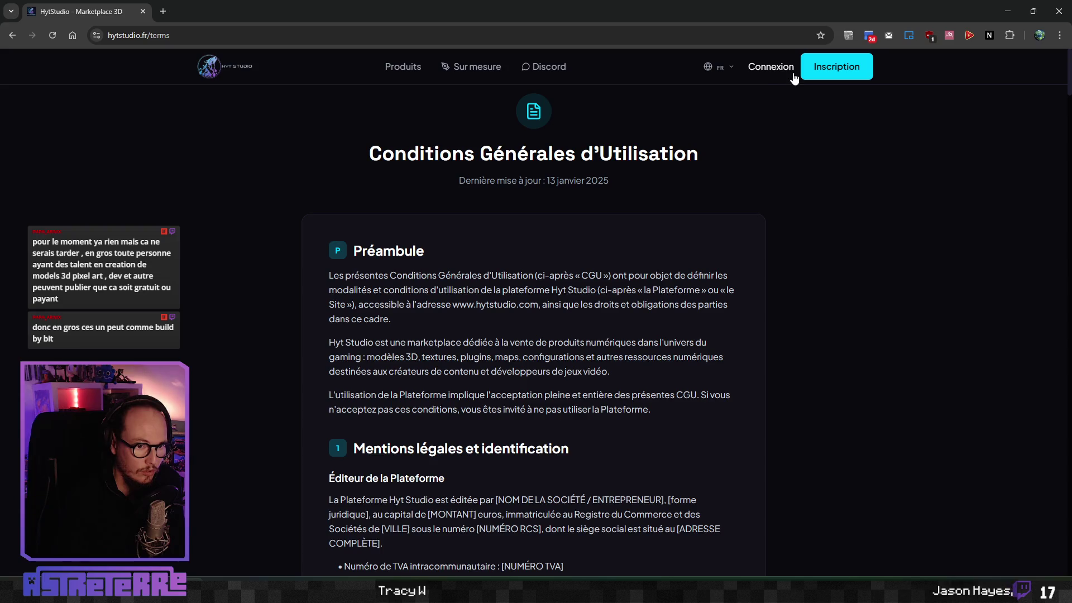
Step: Go back to the hytstudio.fr homepage, skim its game categories, and minimize the browser
click(246, 68)
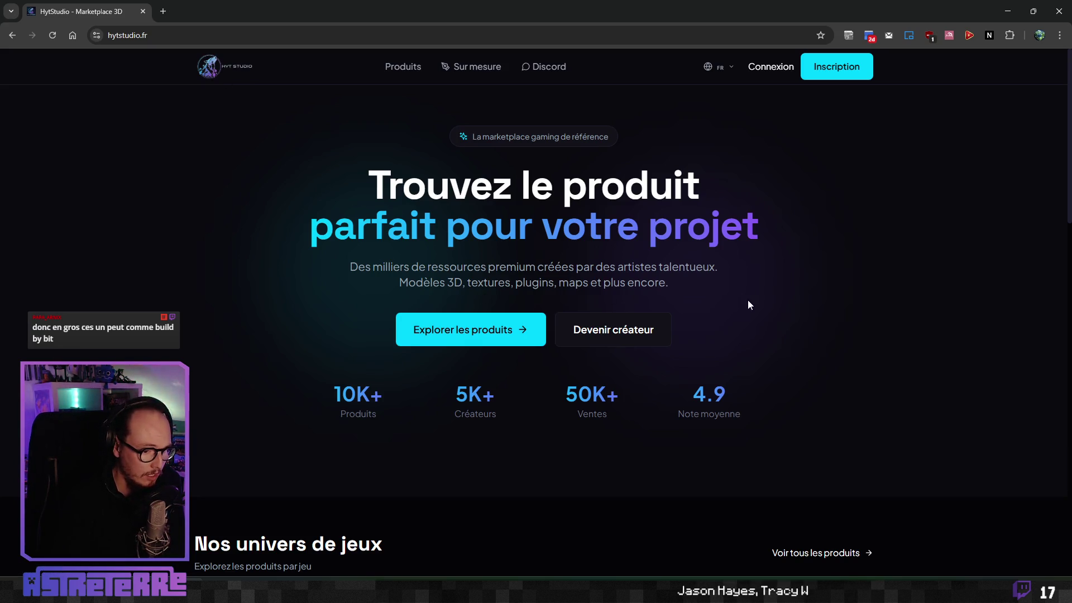
scroll(720, 324, down, 5)
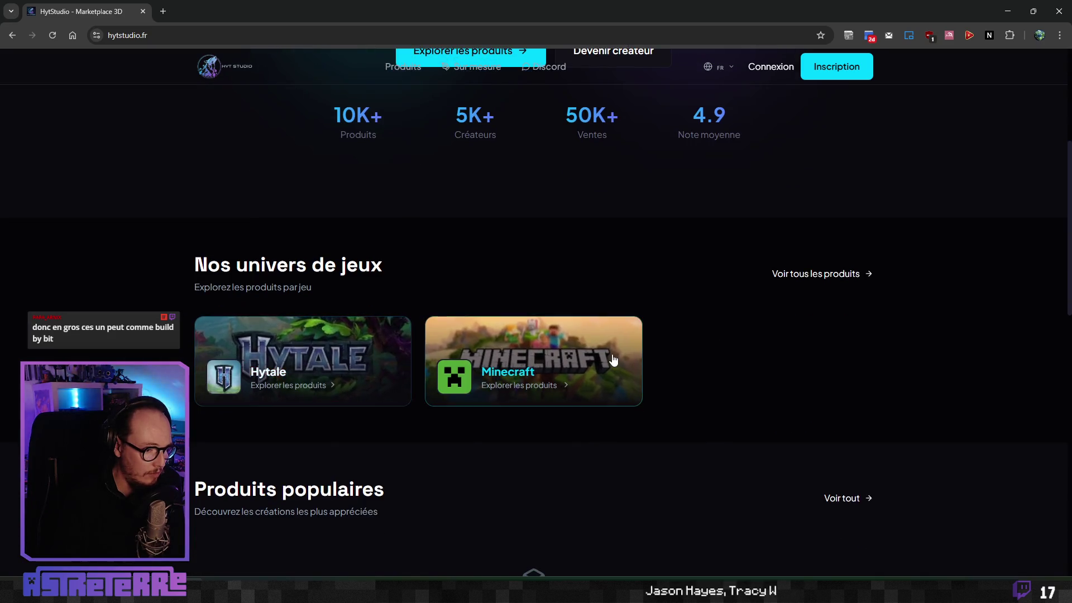
scroll(693, 343, up, 5)
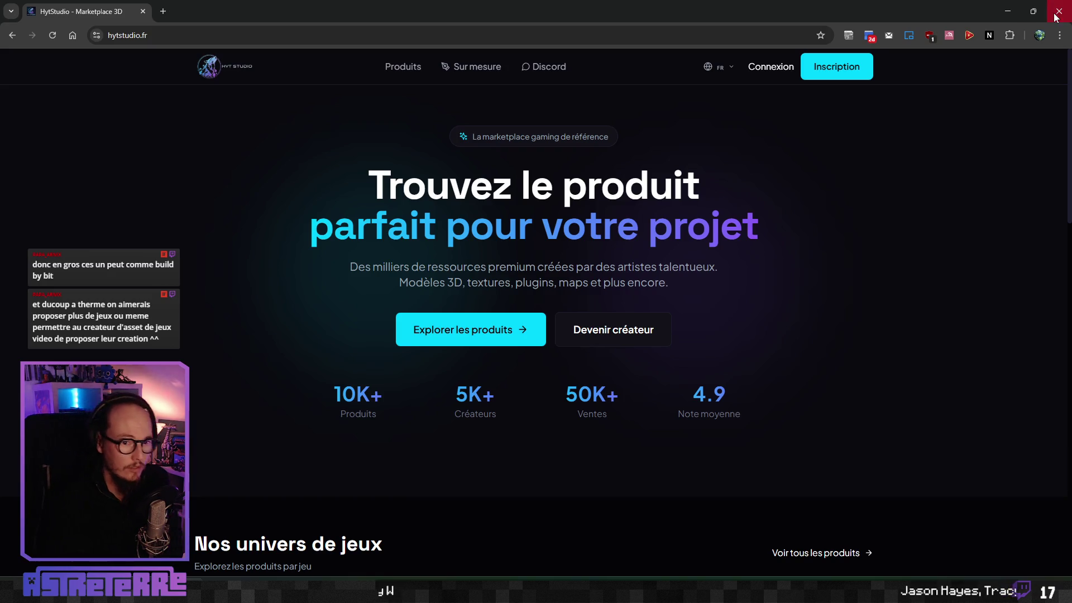
click(1003, 7)
click(331, 281)
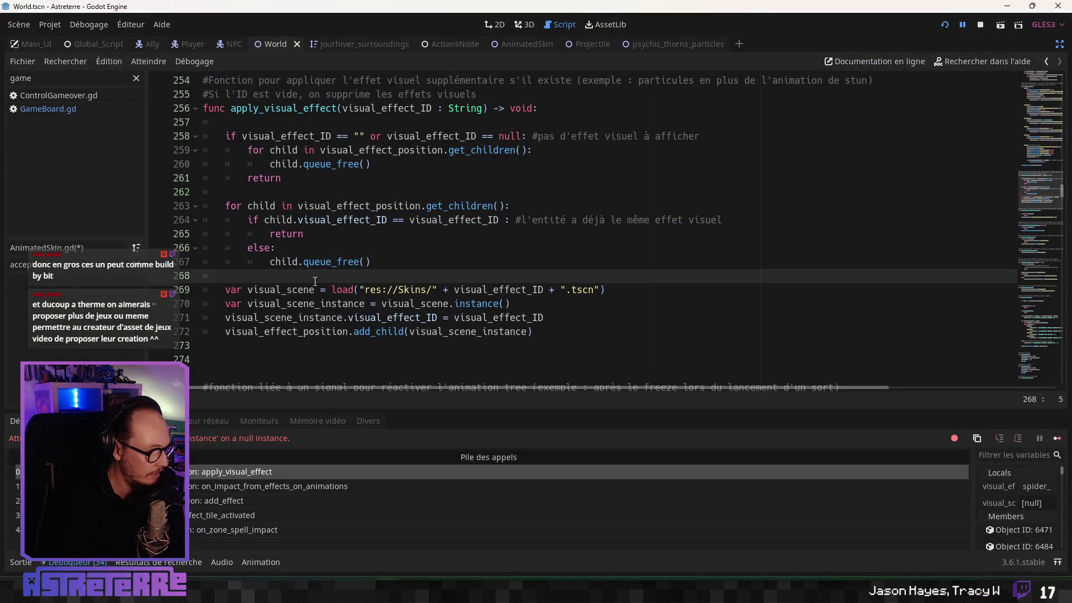
key(alt+Tab)
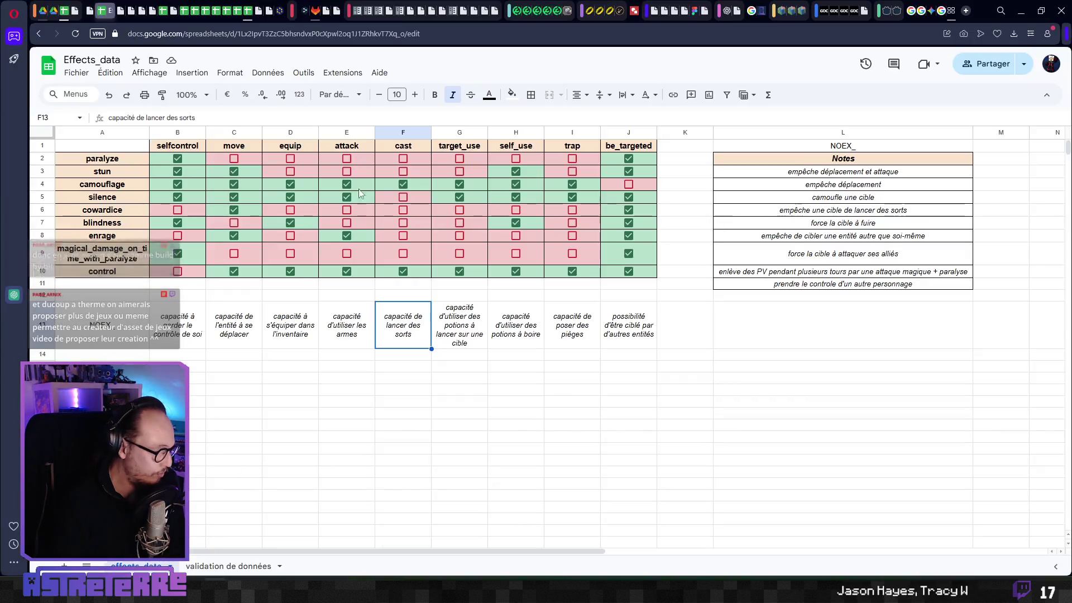
click(1020, 10)
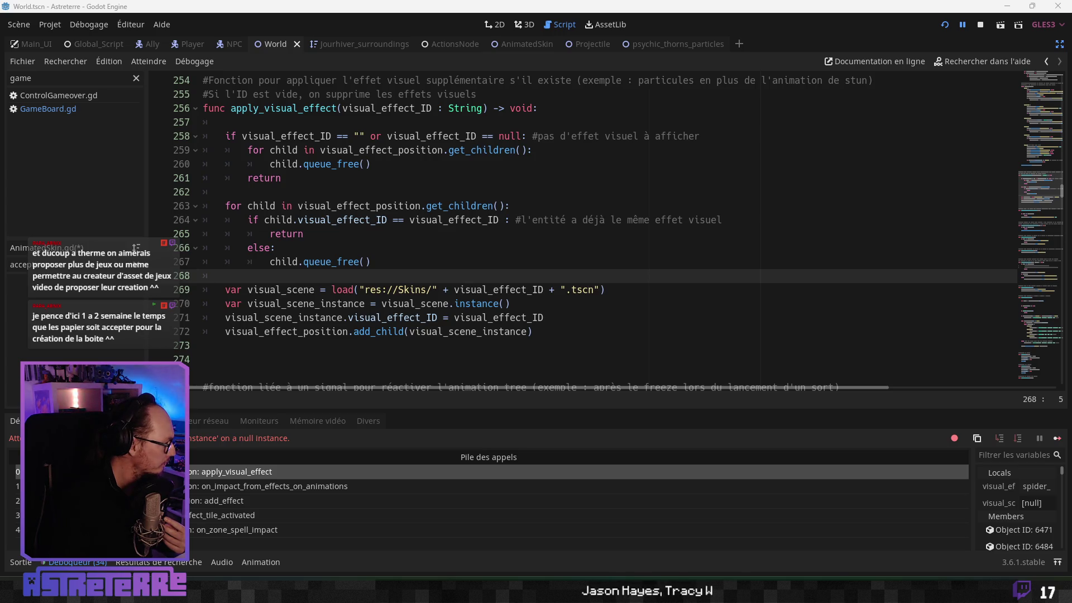
Step: Insert blank lines after apply_visual_effect's early return, above the child for-loop
click(349, 261)
click(295, 274)
key(Return)
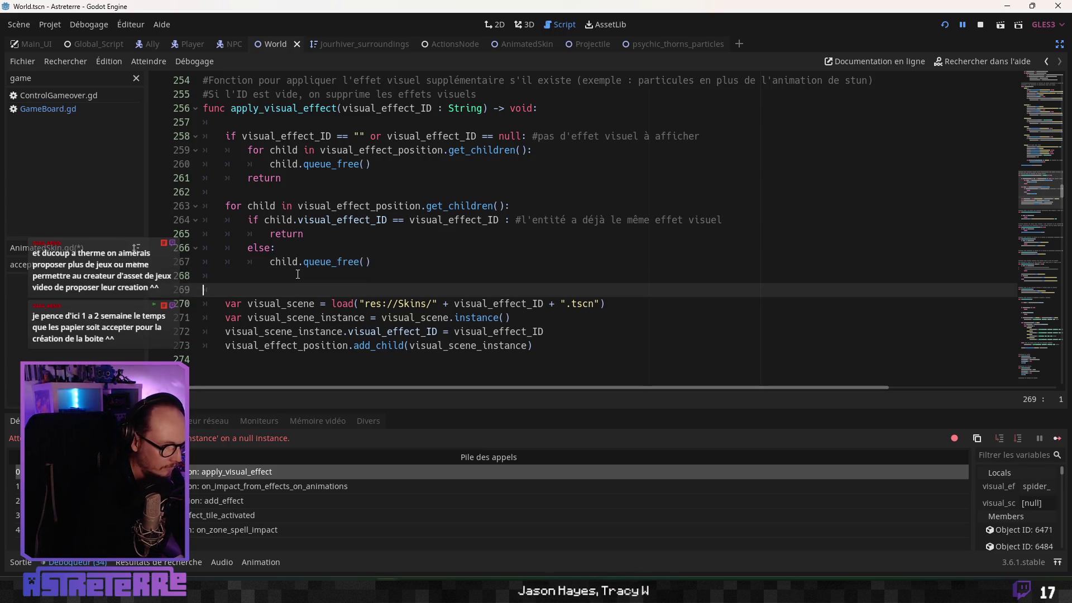
text(var)
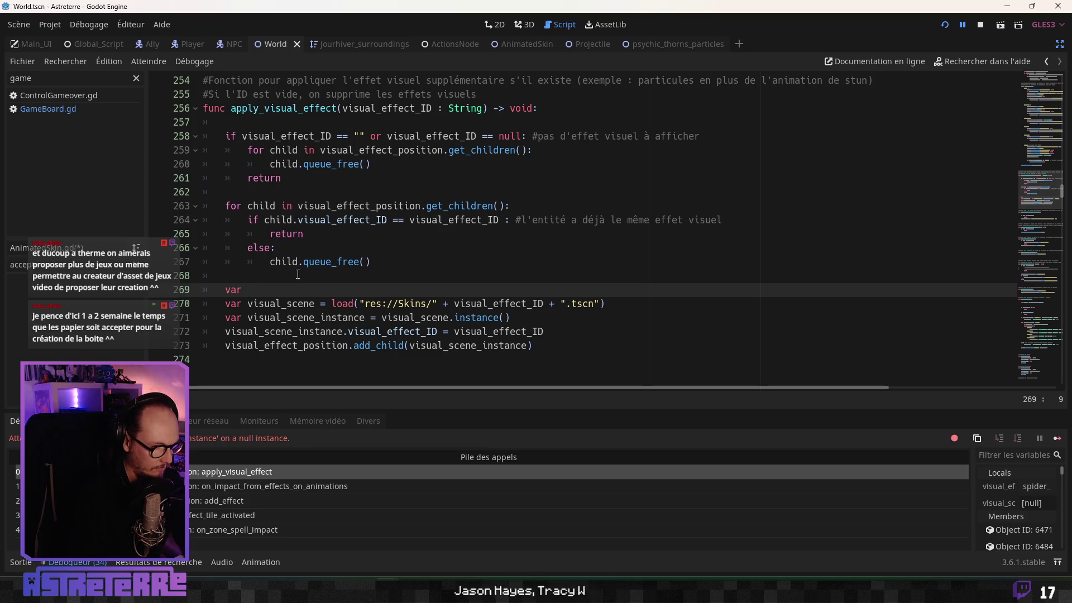
key(BackSpace)
key(BackSpace)
key(BackSpace)
key(BackSpace)
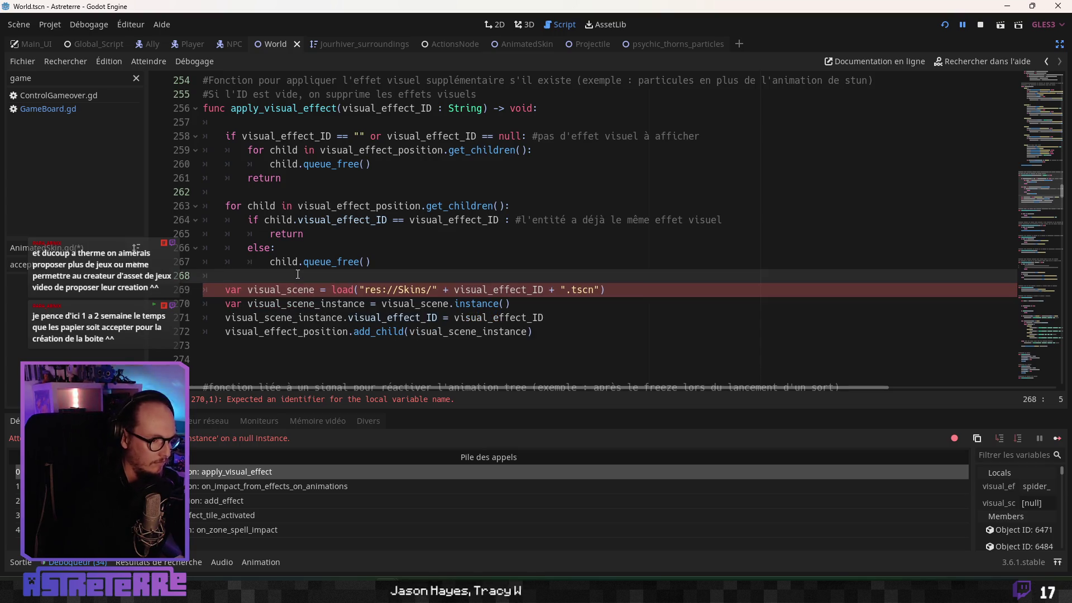
click(281, 206)
click(234, 272)
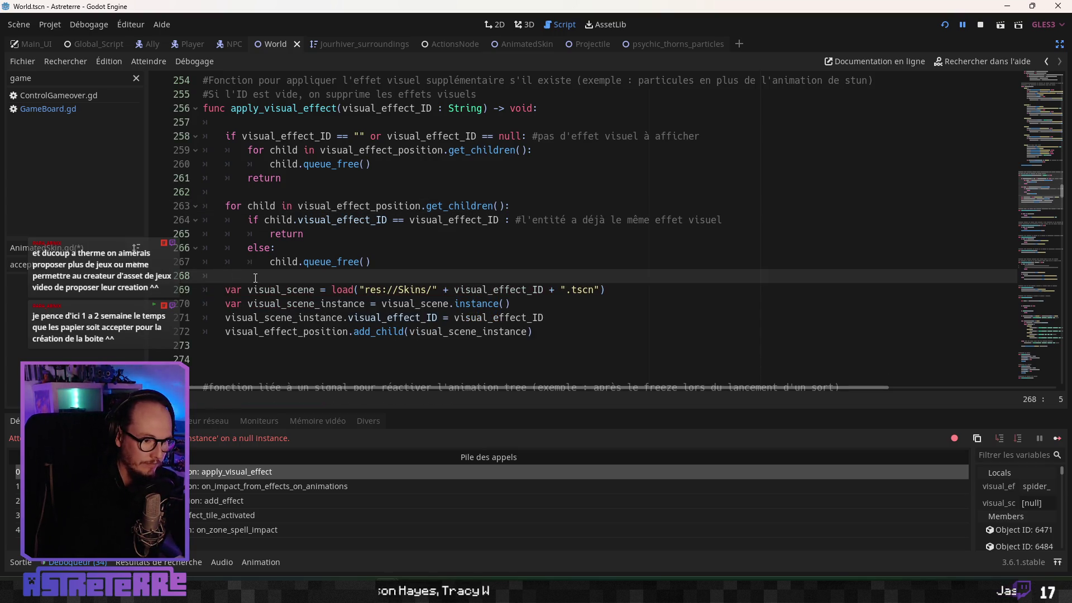
click(316, 191)
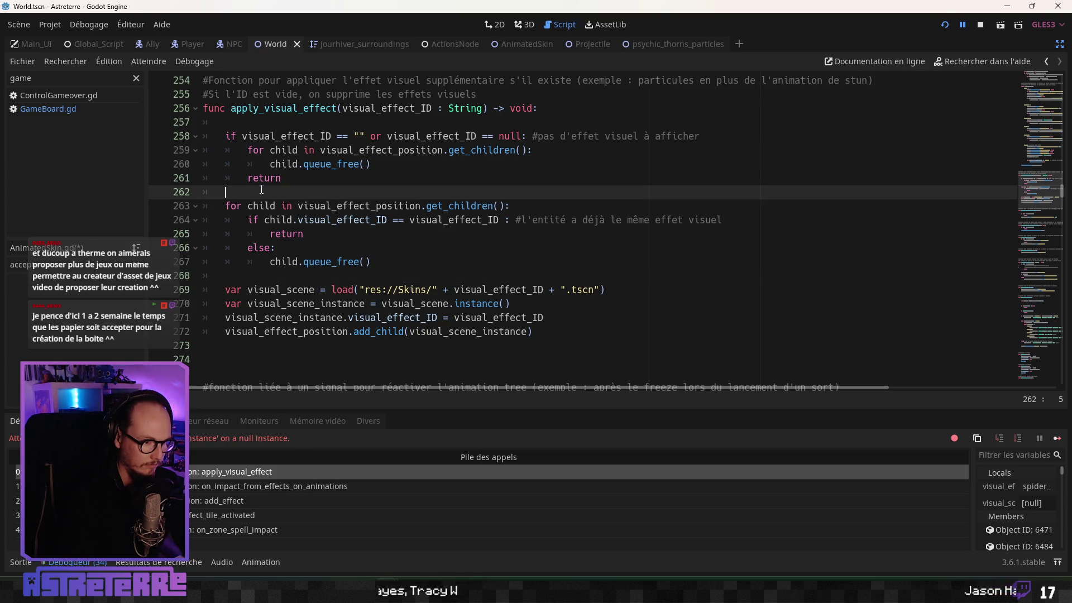
key(Return)
key(Return)
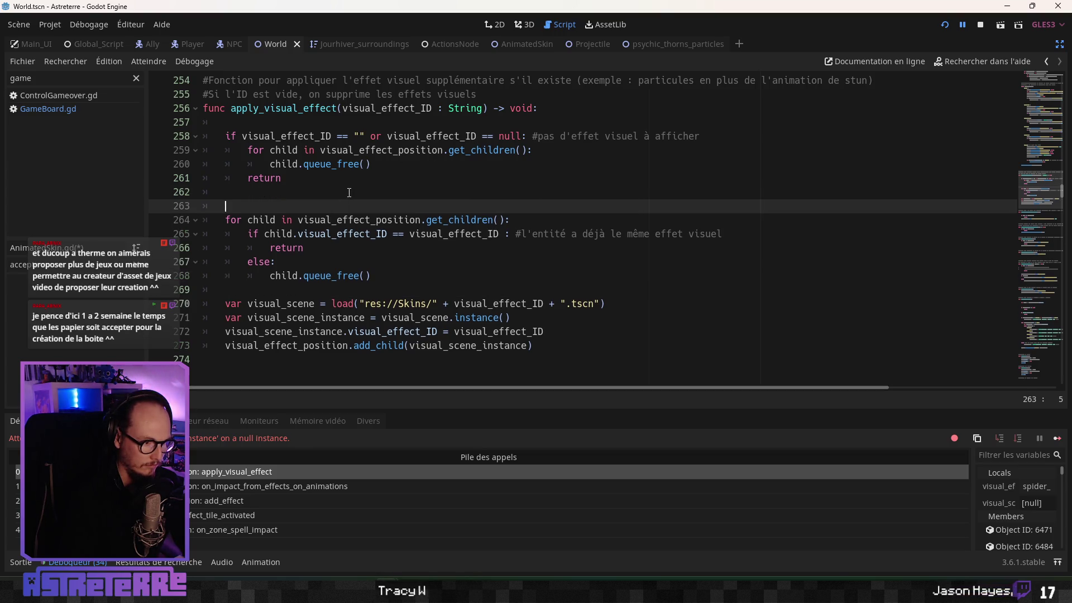
click(287, 200)
Step: Add the comment '#on vérifie si un fichier existe bien pour charger la scène' and start a 'var file =' line below it
text(#on vérif)
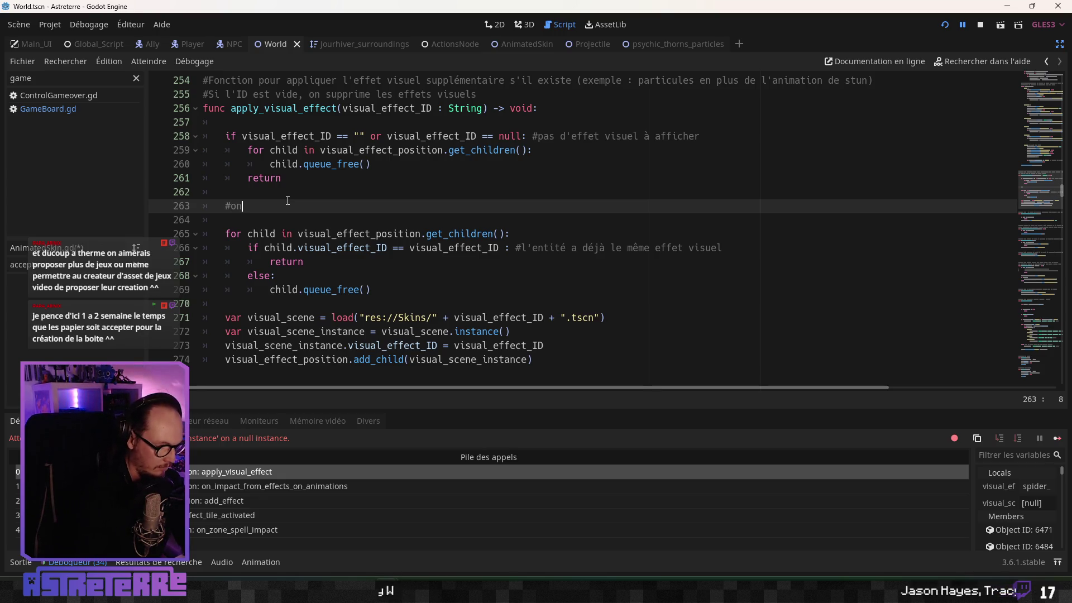
text(ie si un )
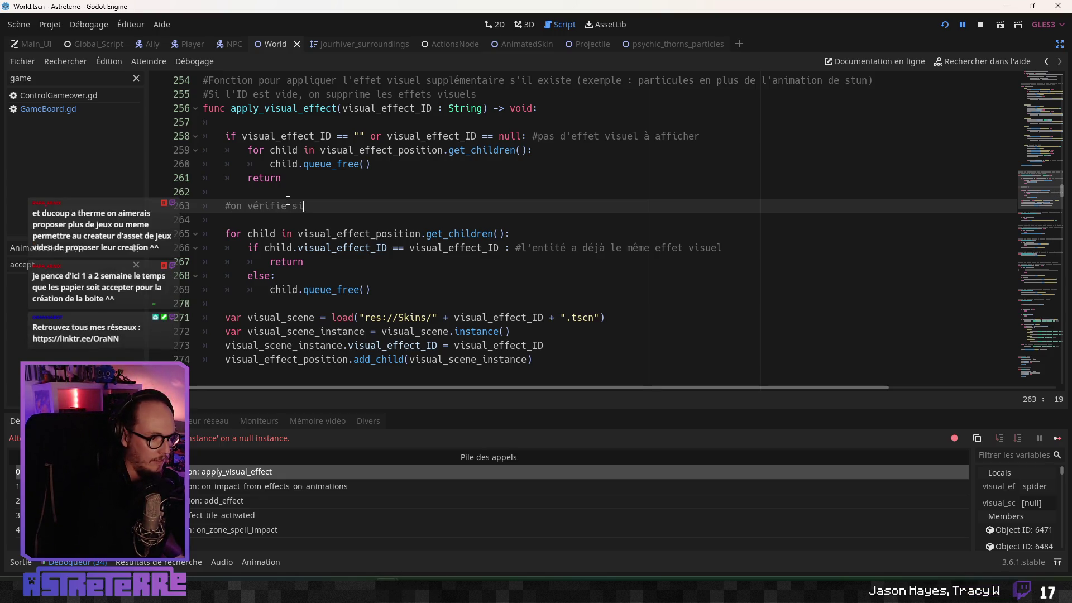
text(fichier )
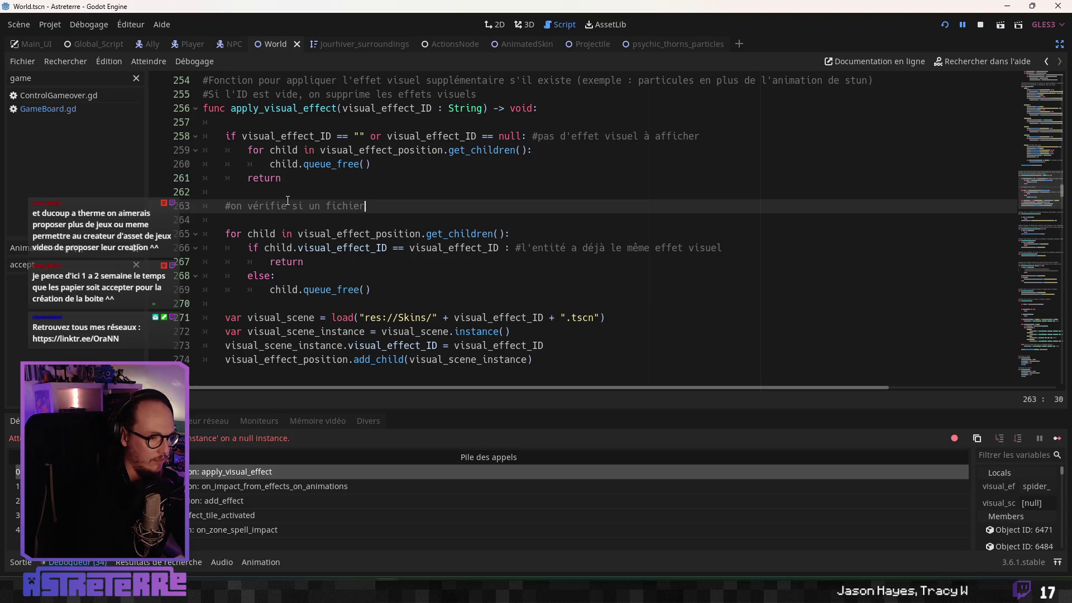
text(existe )
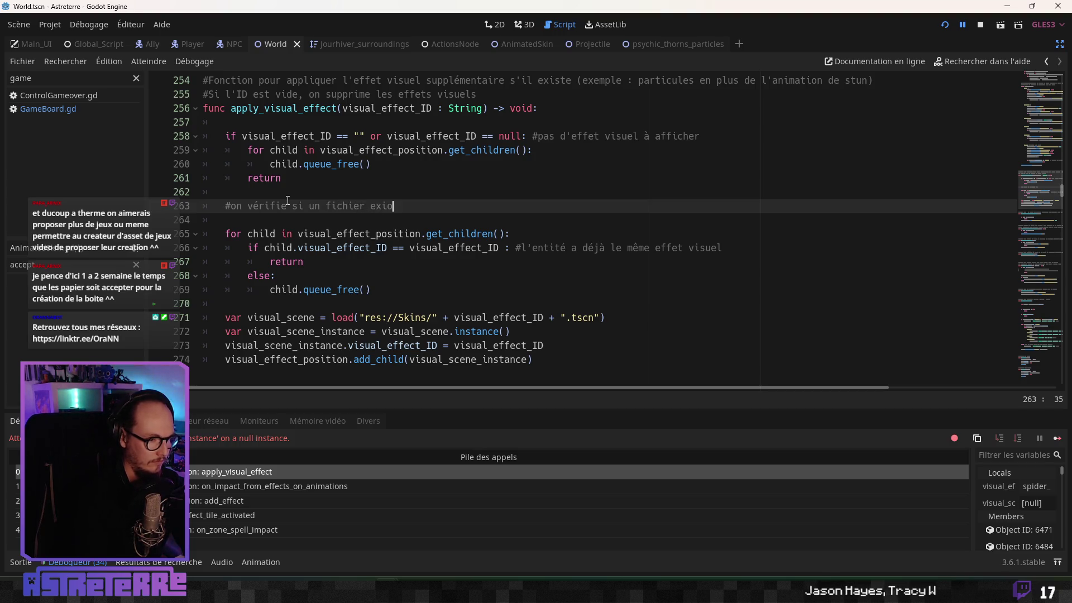
text(bien pour charger la scène)
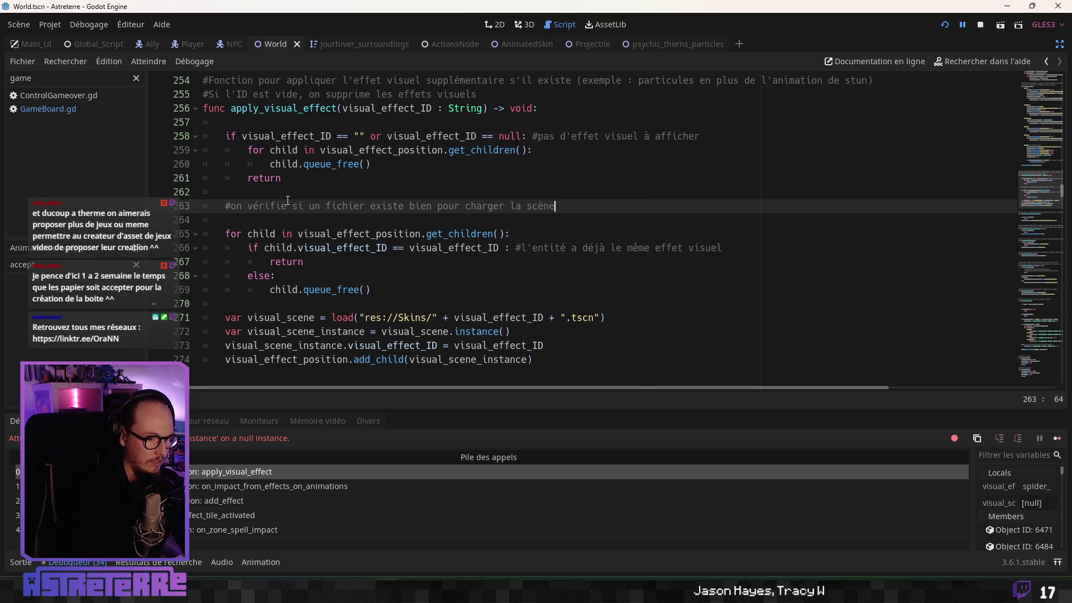
key(Return)
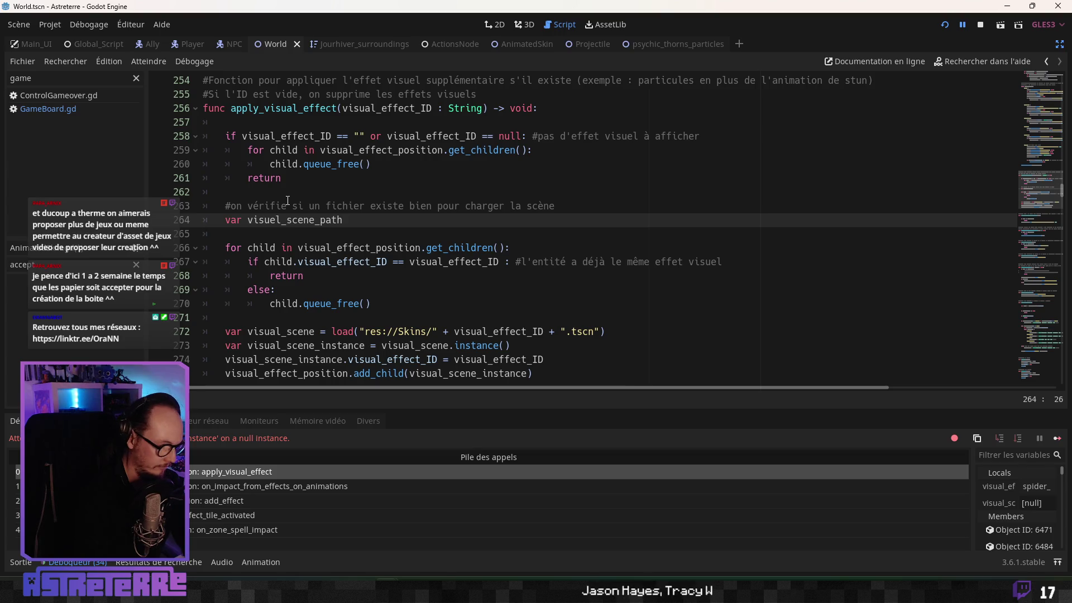
text(=)
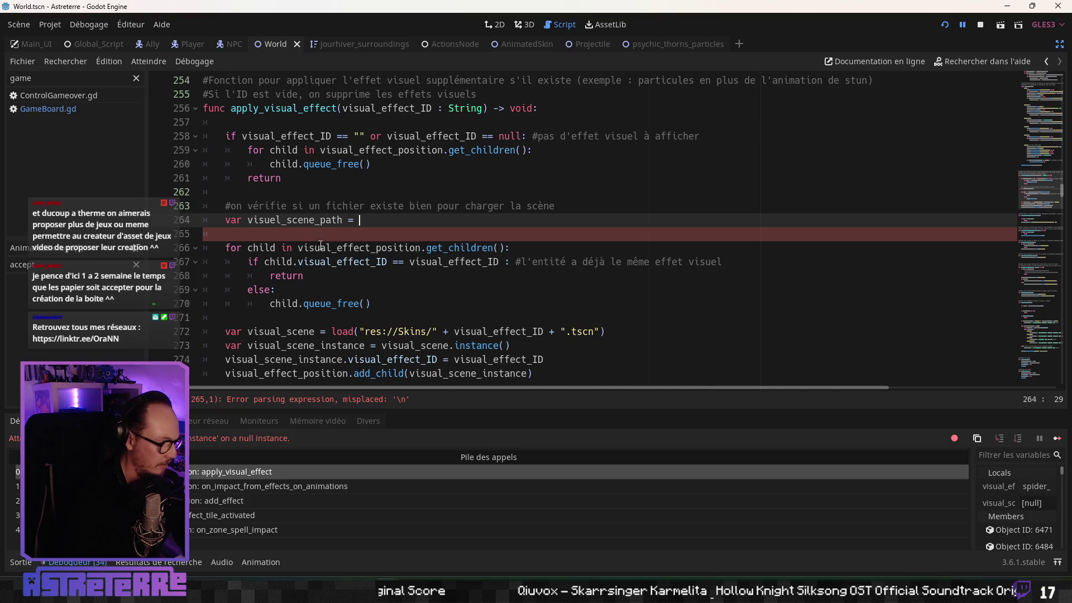
scroll(364, 235, down, 1)
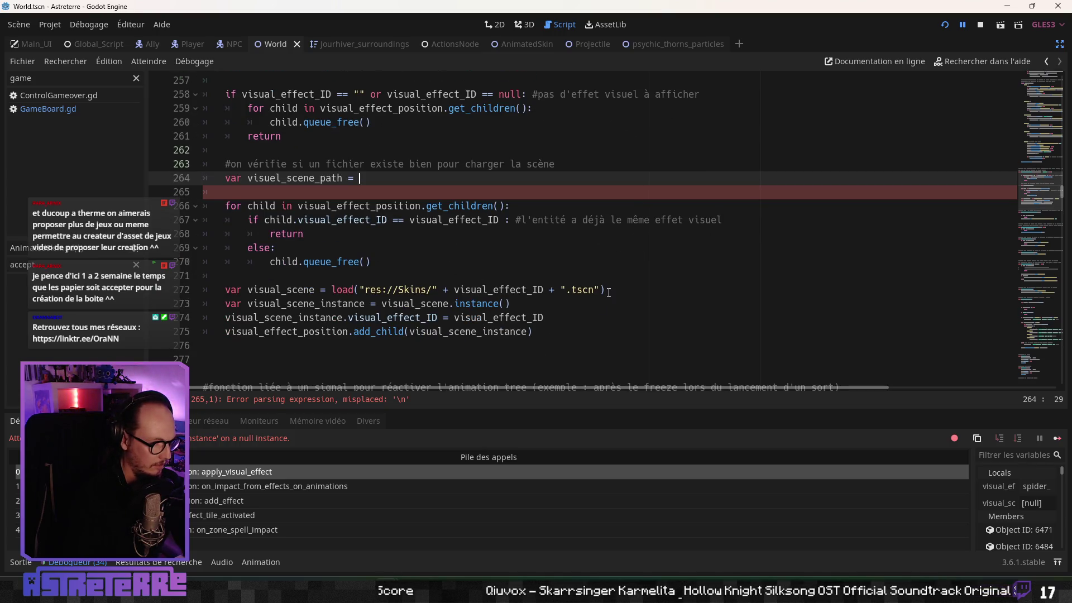
double_click(341, 178)
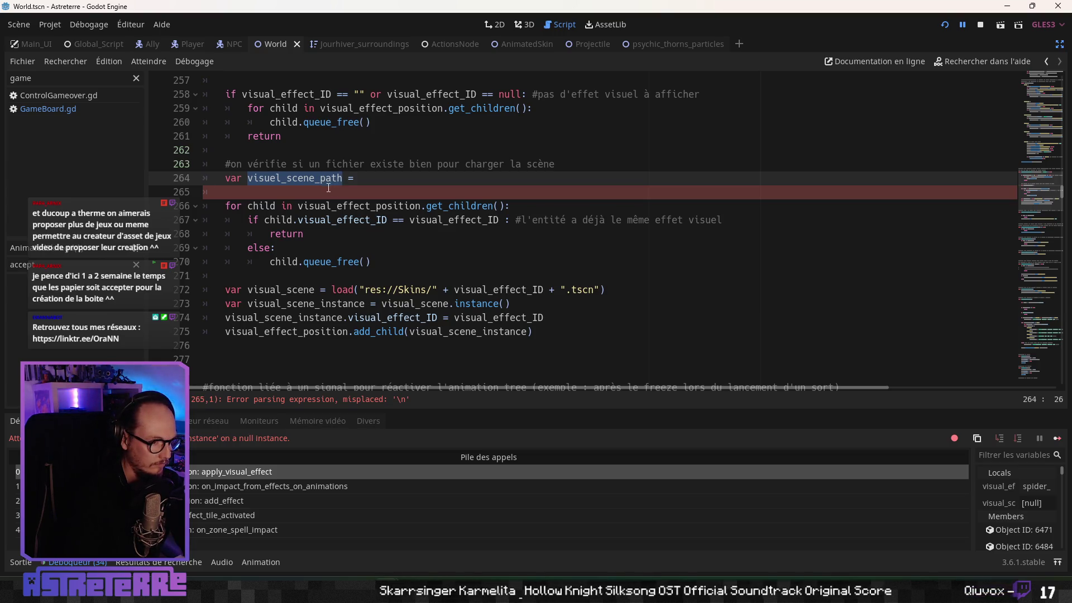
text(file)
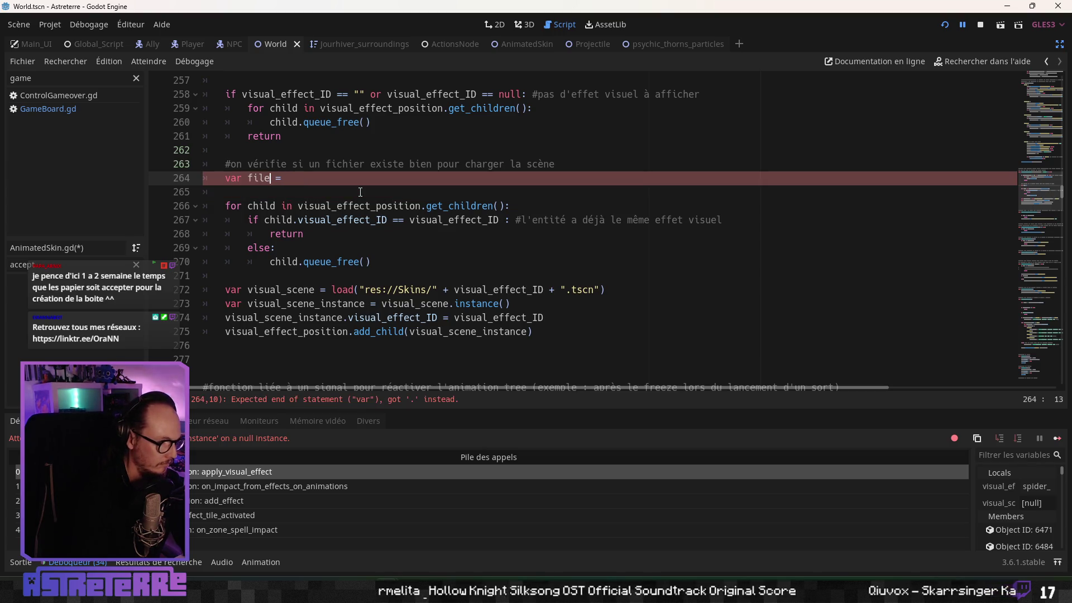
Step: Assign File.new() to file and add an if file.file_exists() check using the effect scene path
text(File.)
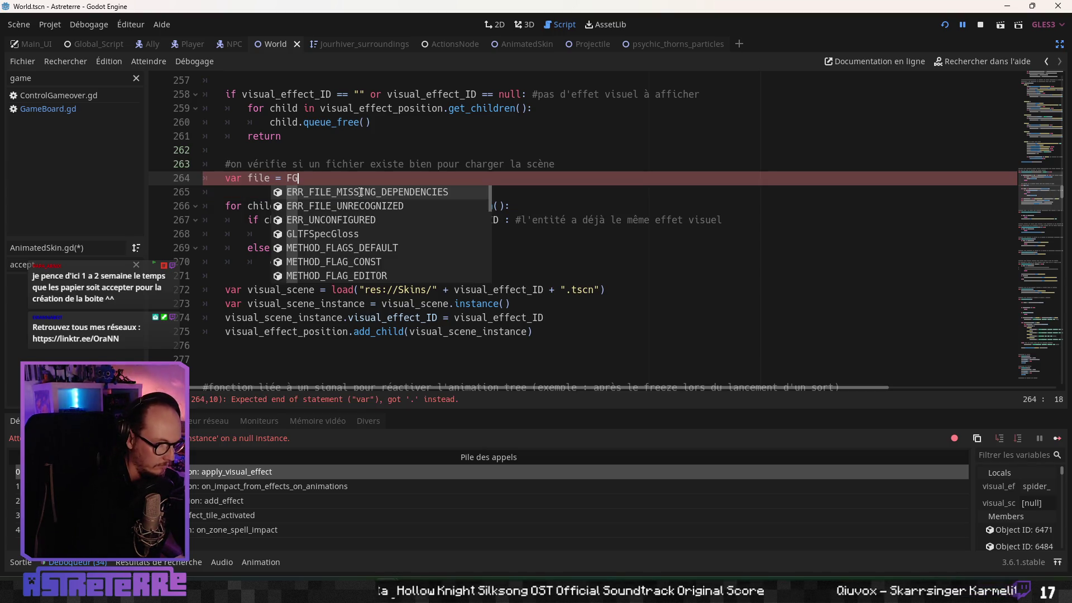
text(new()
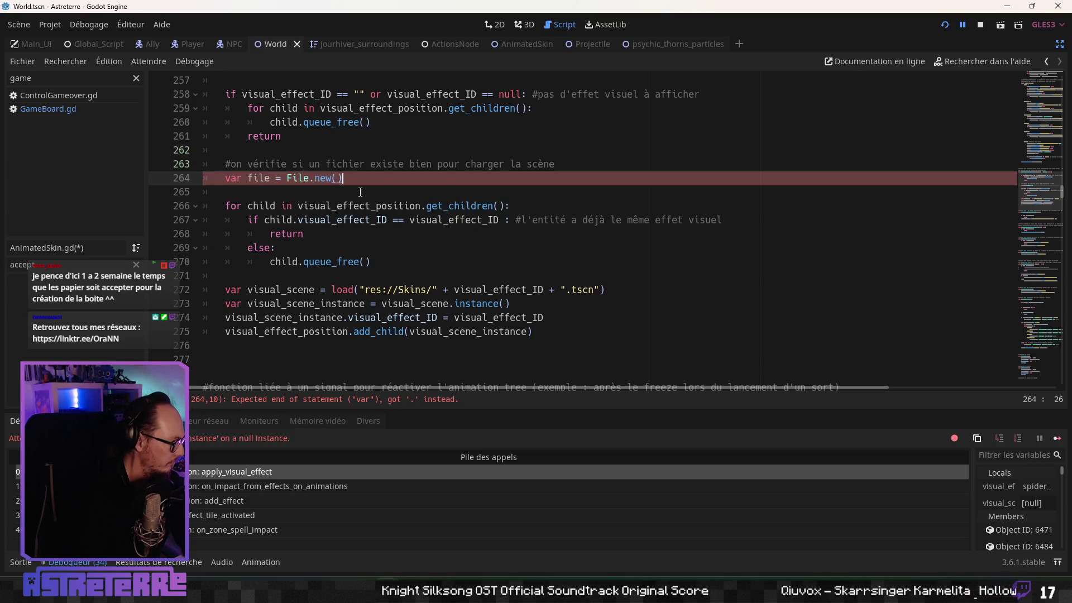
key(Return)
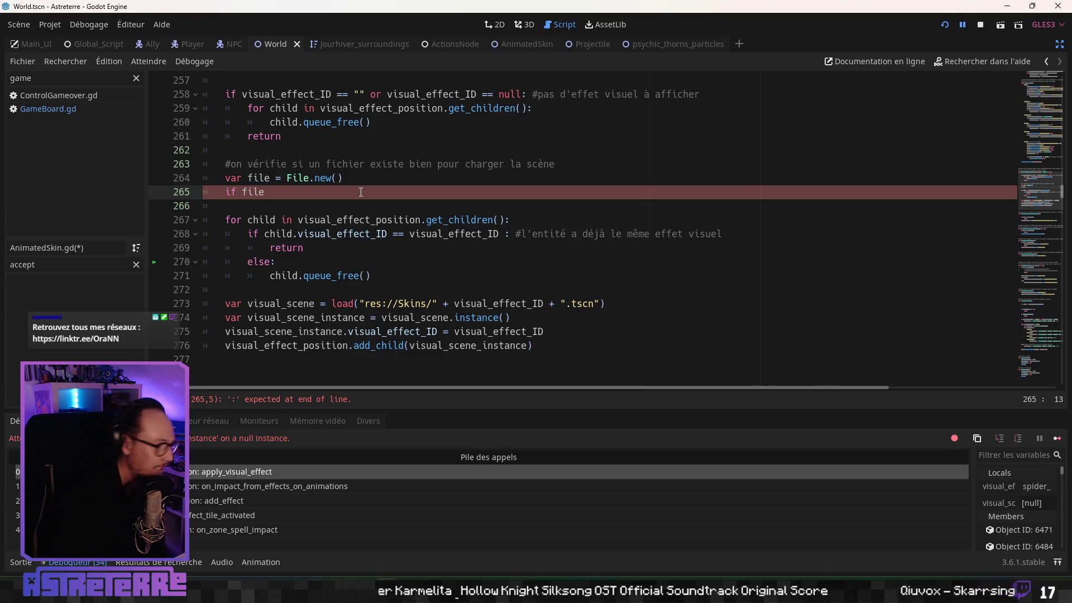
key(BackSpace)
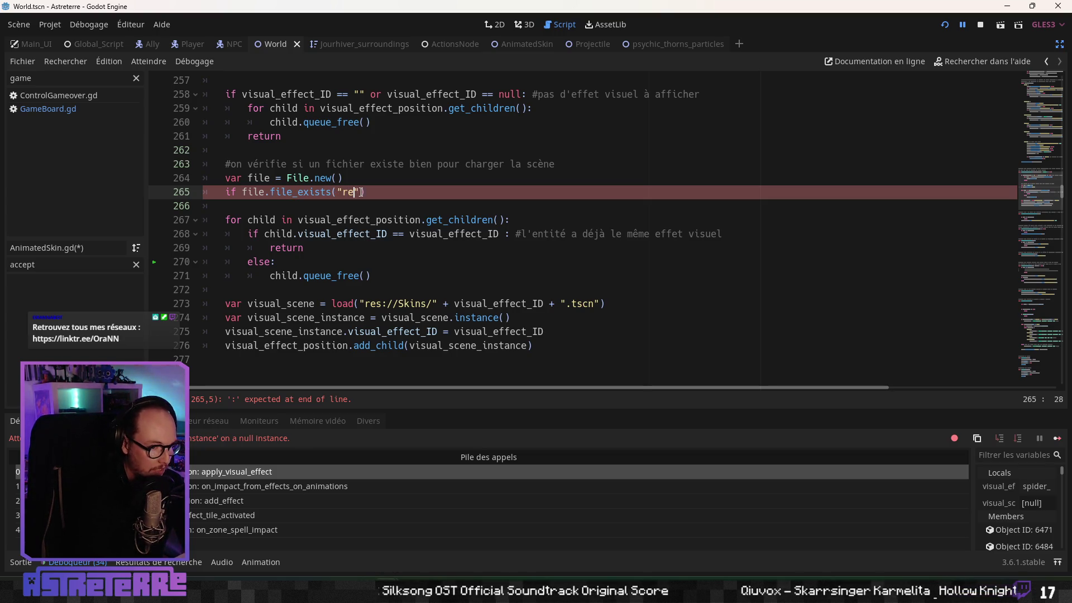
text(://)
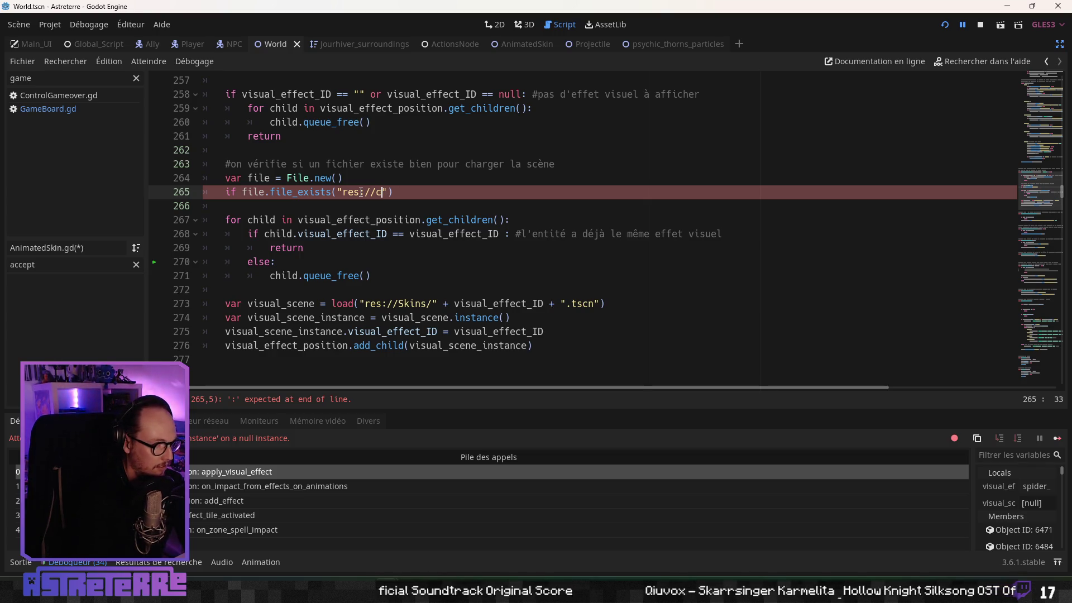
drag(599, 304, 366, 305)
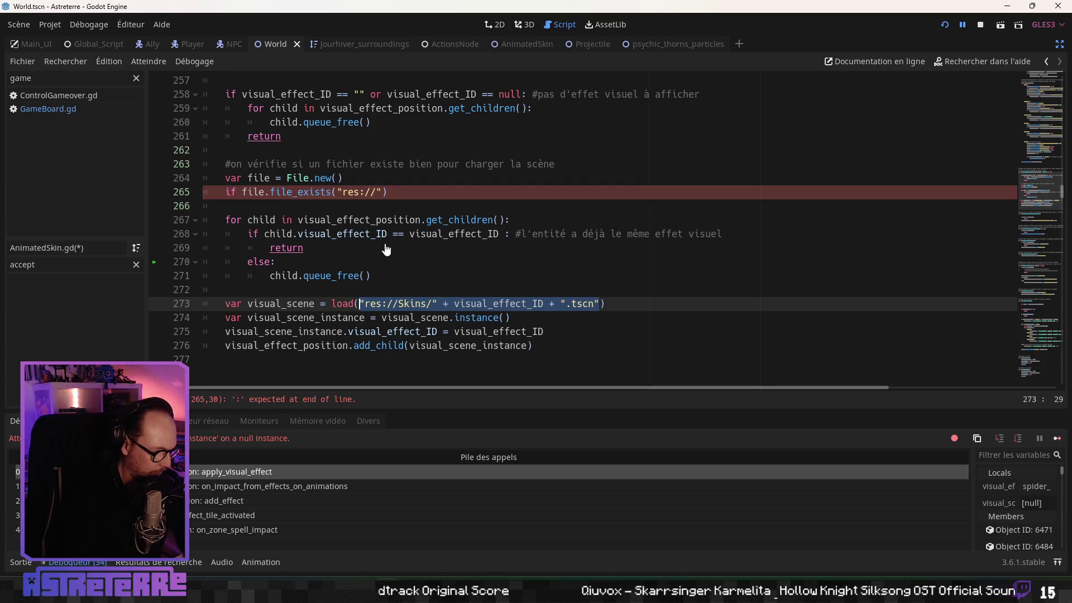
drag(385, 192, 333, 192)
text(("res://Skins/" + visual_effect_ID + ".tscn")
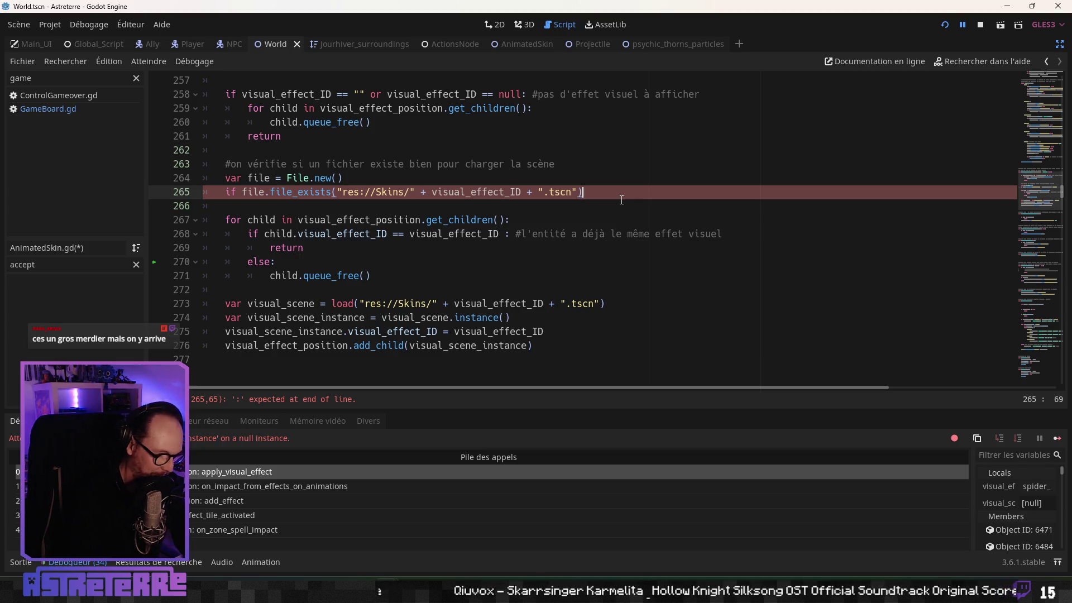
key(Return)
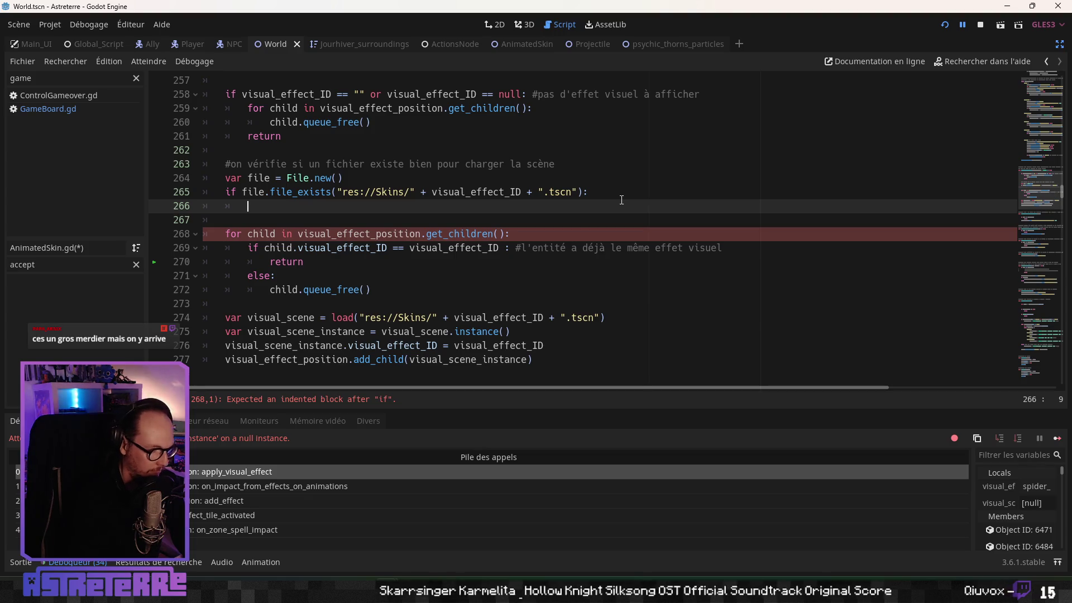
key(Return)
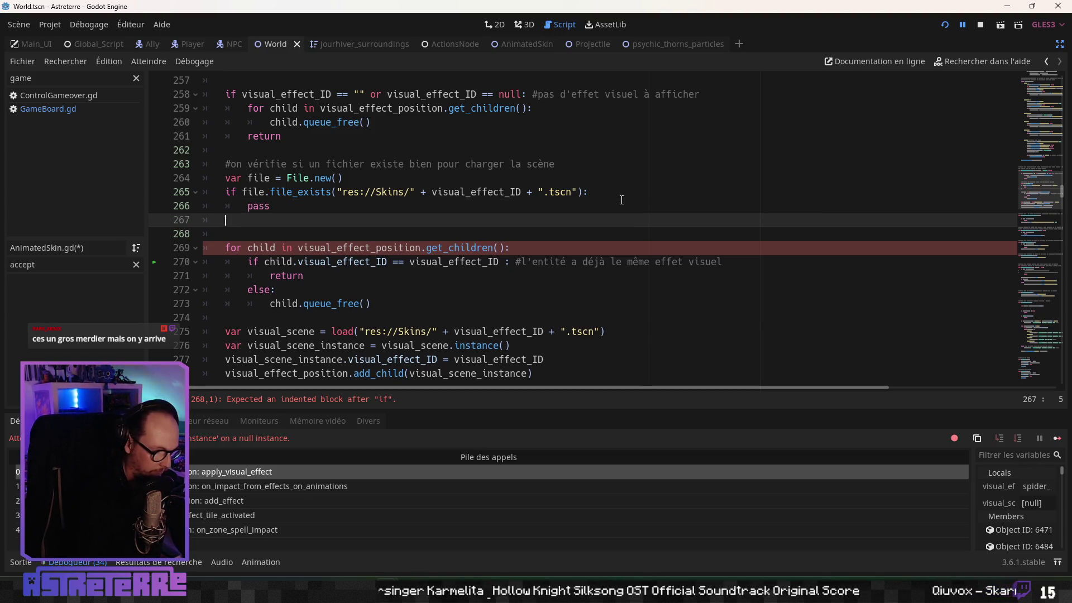
key(Return)
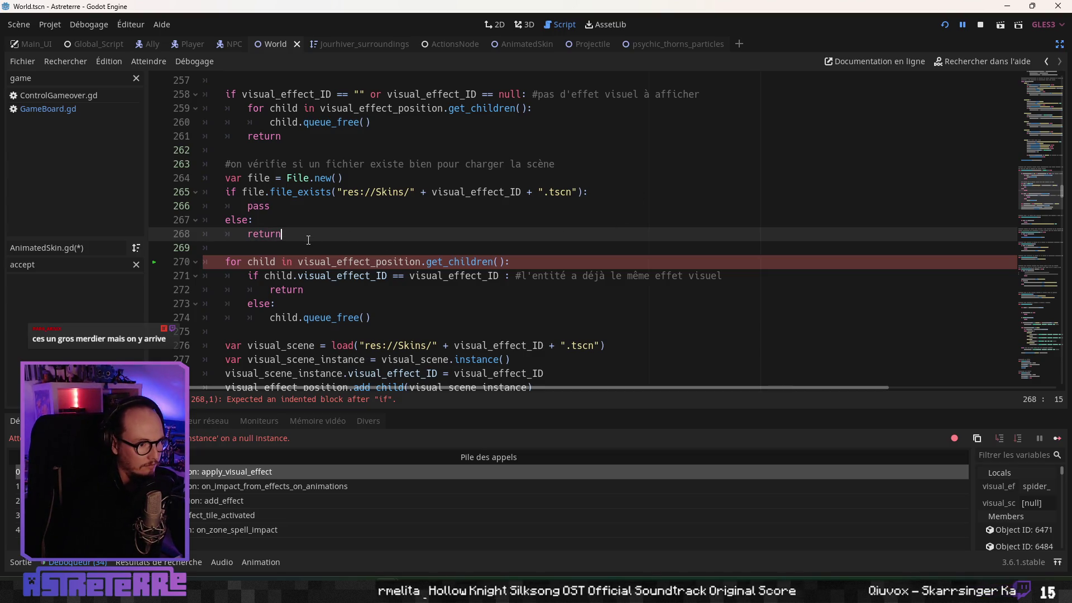
Step: Print 'le fichier n'existe pas' in the else branch, save AnimatedSkin.gd and rerun the game
click(288, 220)
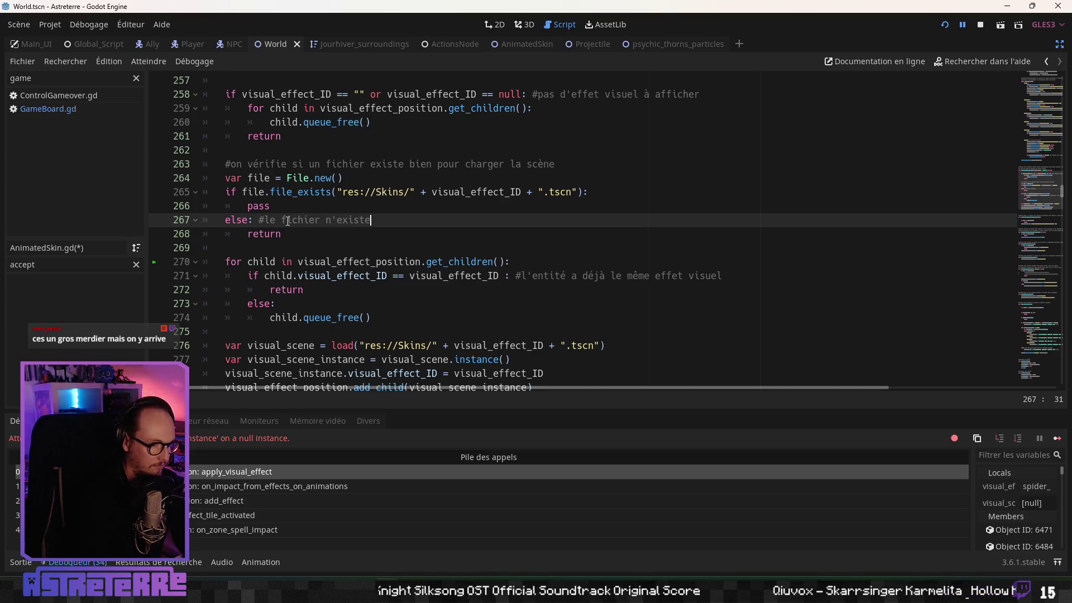
key(Return)
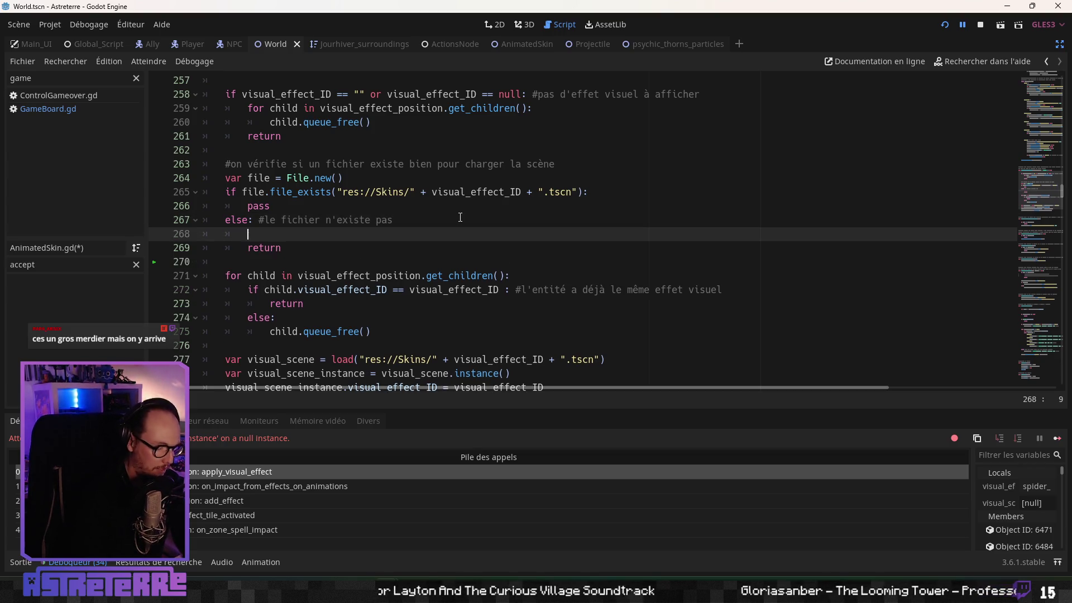
text(le fichier dn"))
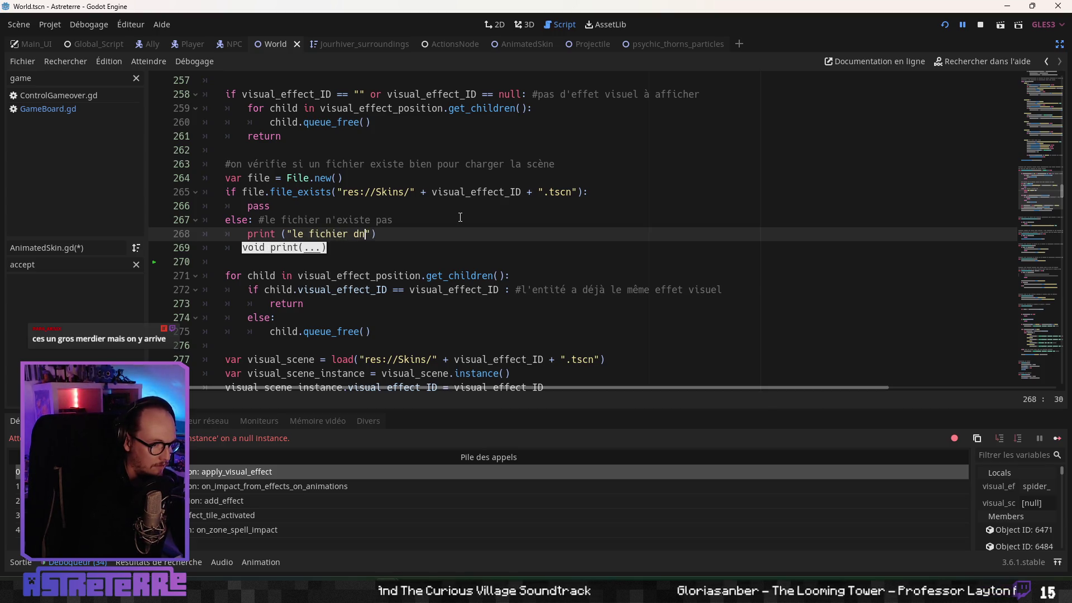
key(BackSpace)
key(BackSpace)
text(n)
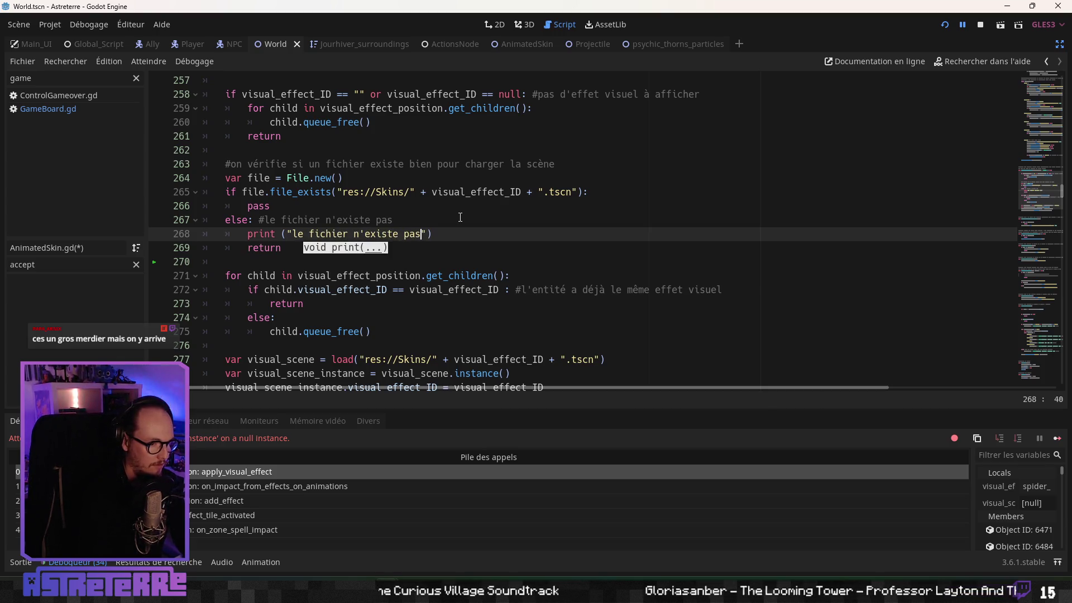
click(466, 206)
key(ctrl+s)
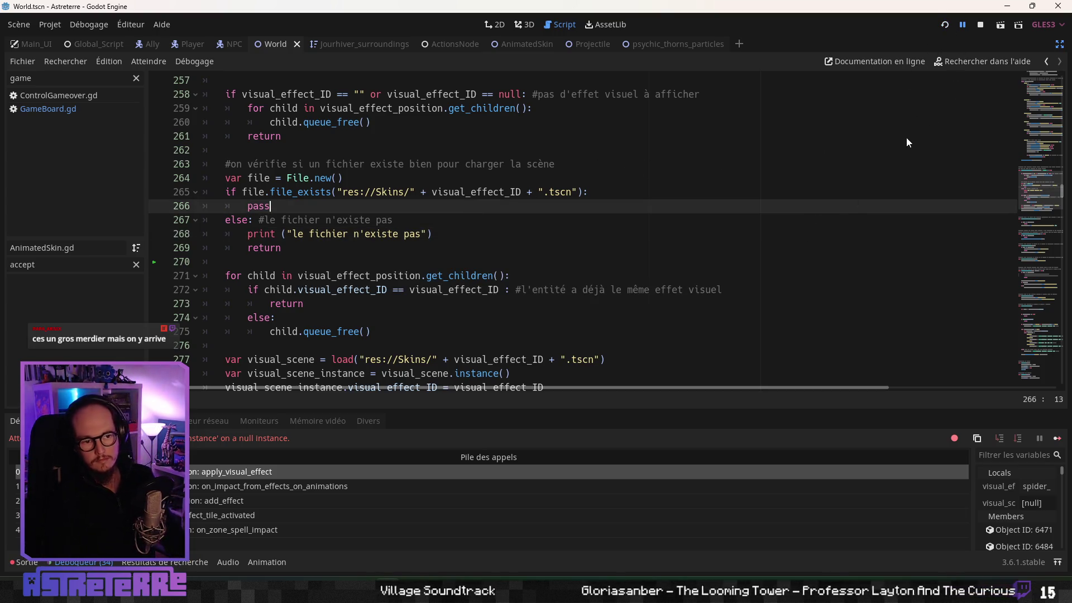
key(F5)
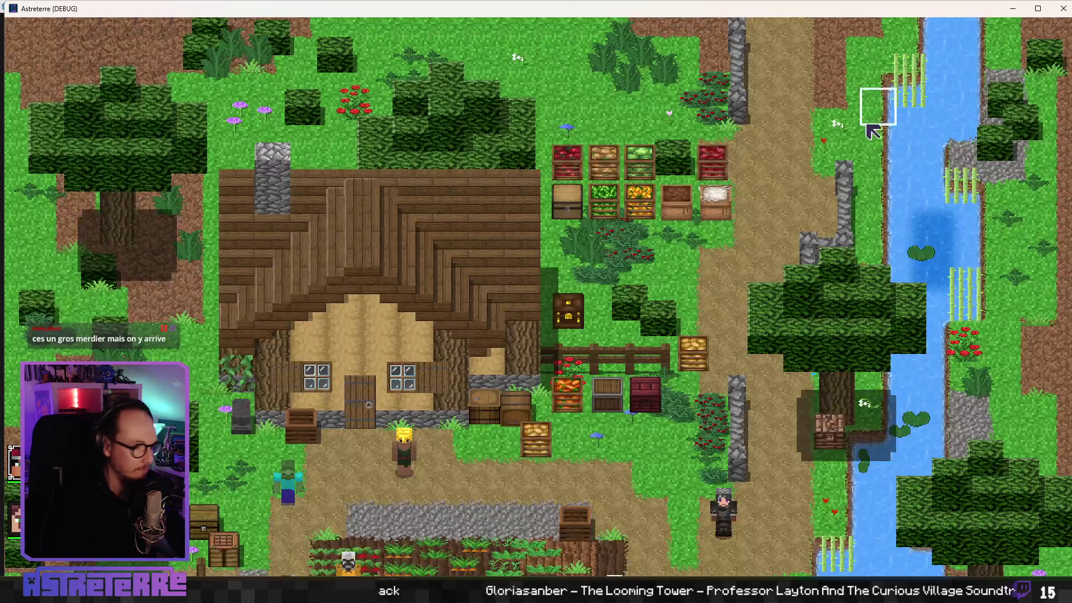
Step: Maximize the game, move the player, and unequip the gold helmet, chestplate and leggings
double_click(512, 12)
click(461, 357)
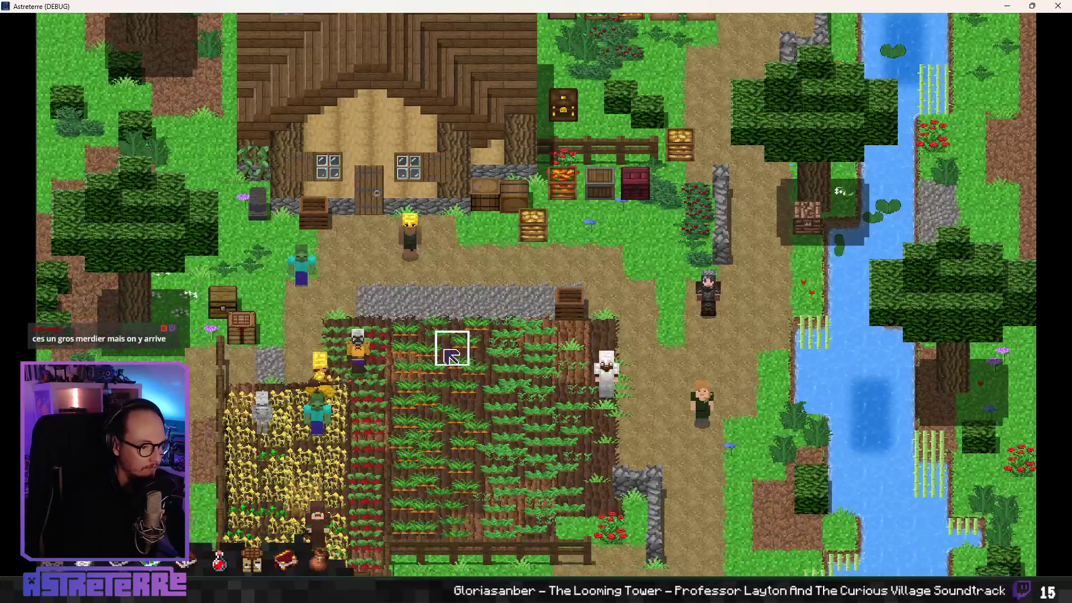
key(e)
click(303, 461)
click(363, 460)
click(422, 460)
key(e)
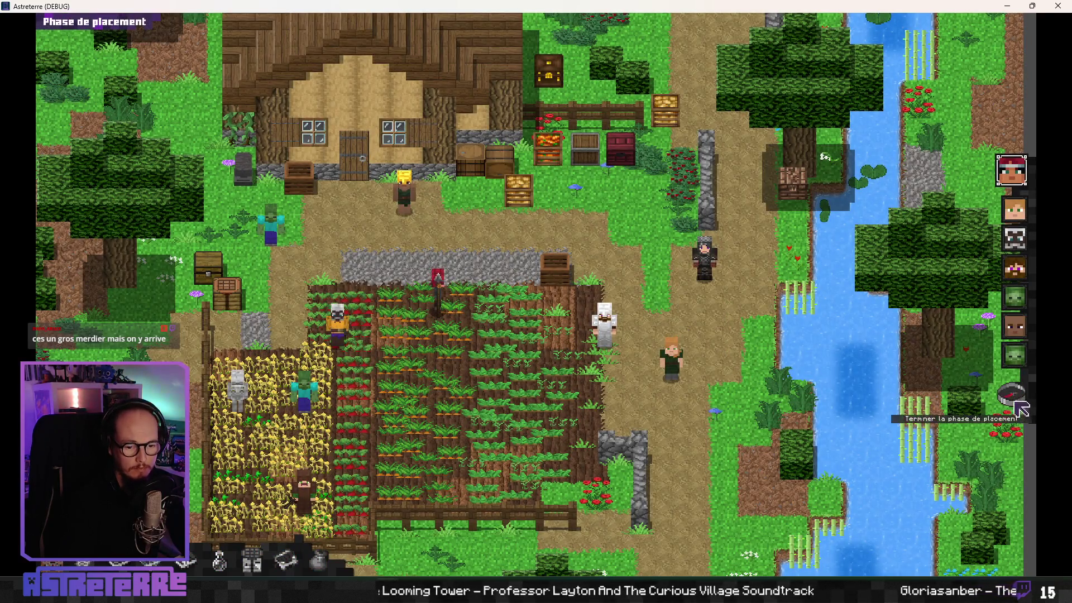
Step: End the placement phase and cast Toile d'araignée on a tile near the house
click(1011, 393)
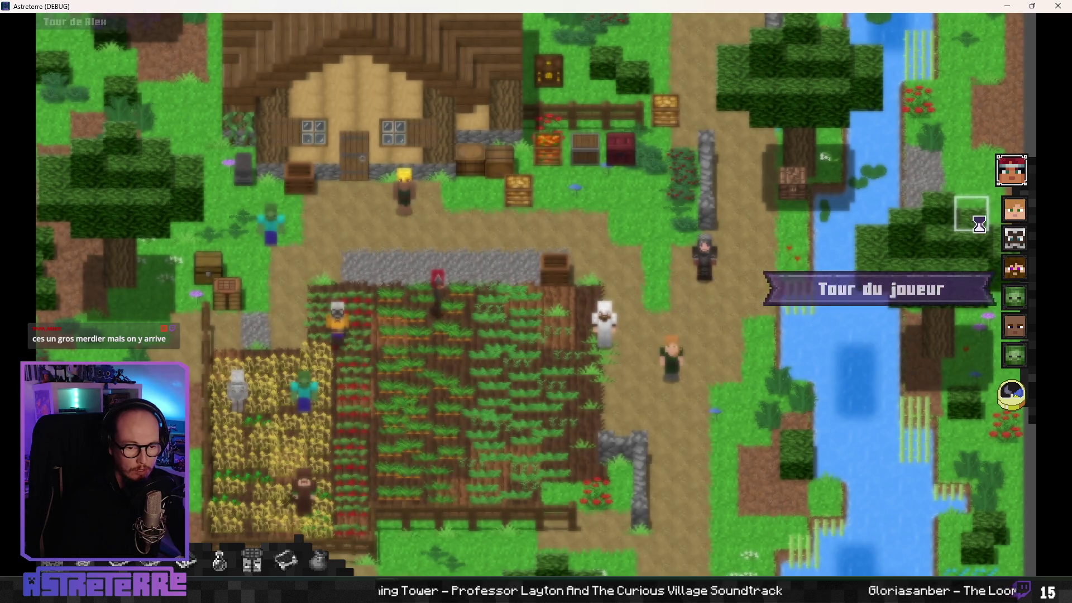
click(494, 535)
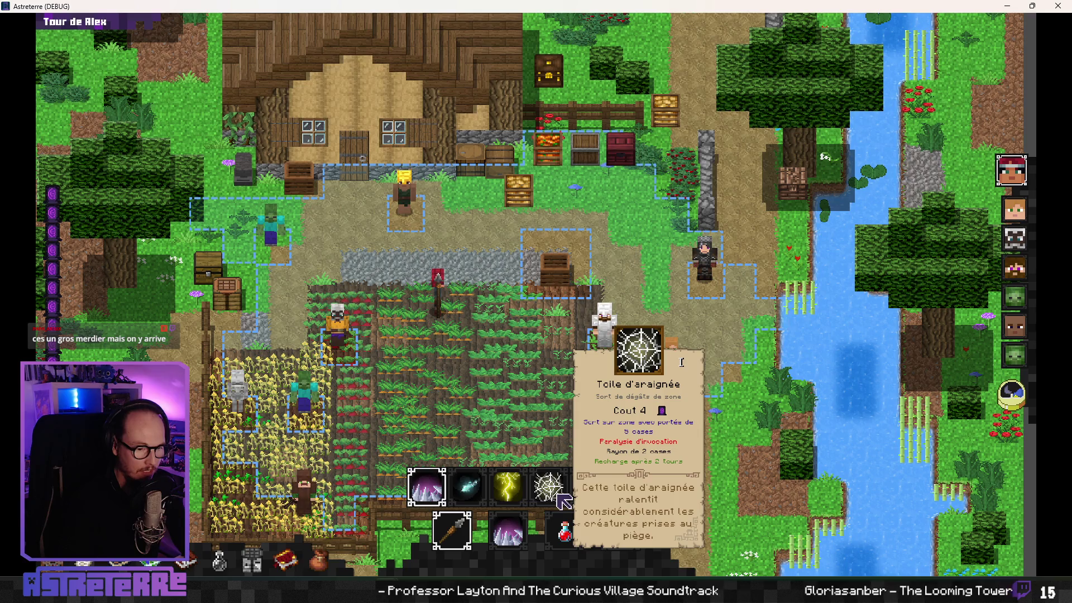
click(558, 495)
click(365, 225)
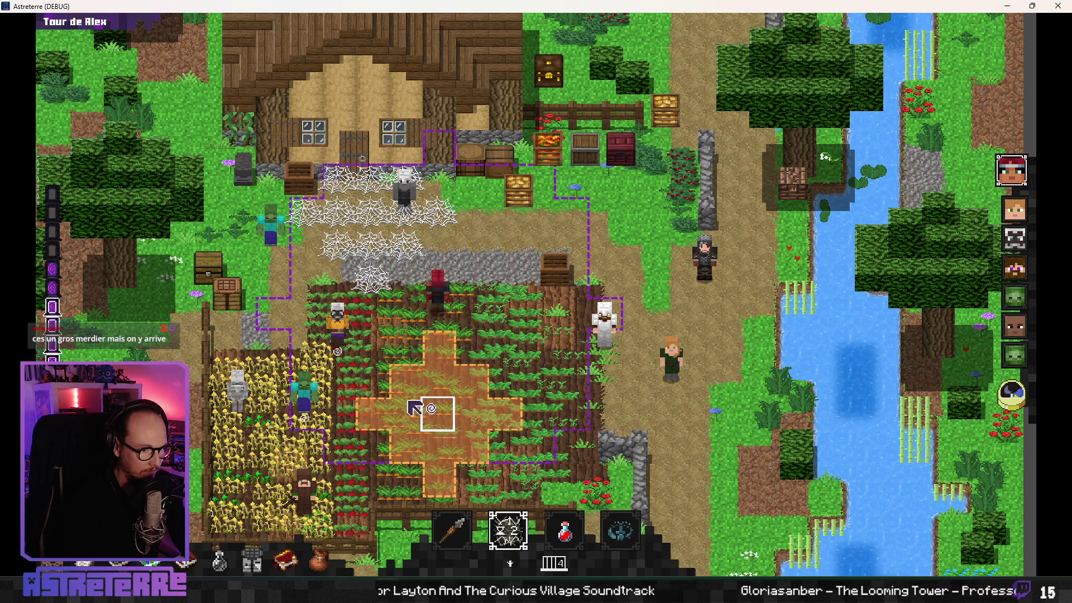
key(super+Down)
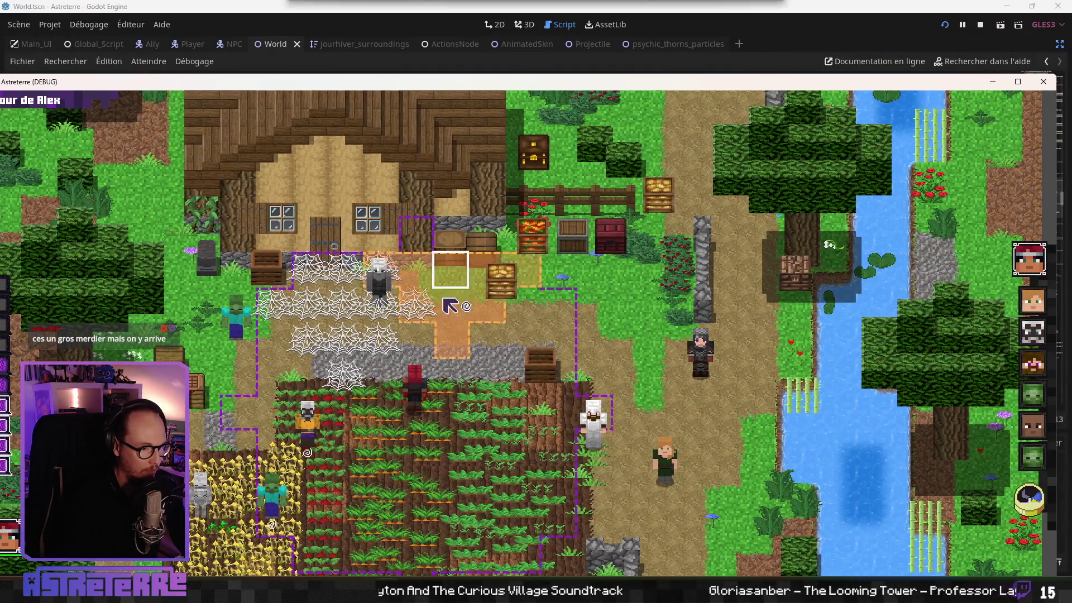
Step: Close the game and delete the debug print line from apply_visual_effect
mouse_move(709, 82)
mouse_down()
mouse_move(451, 96)
mouse_move(625, 94)
mouse_up()
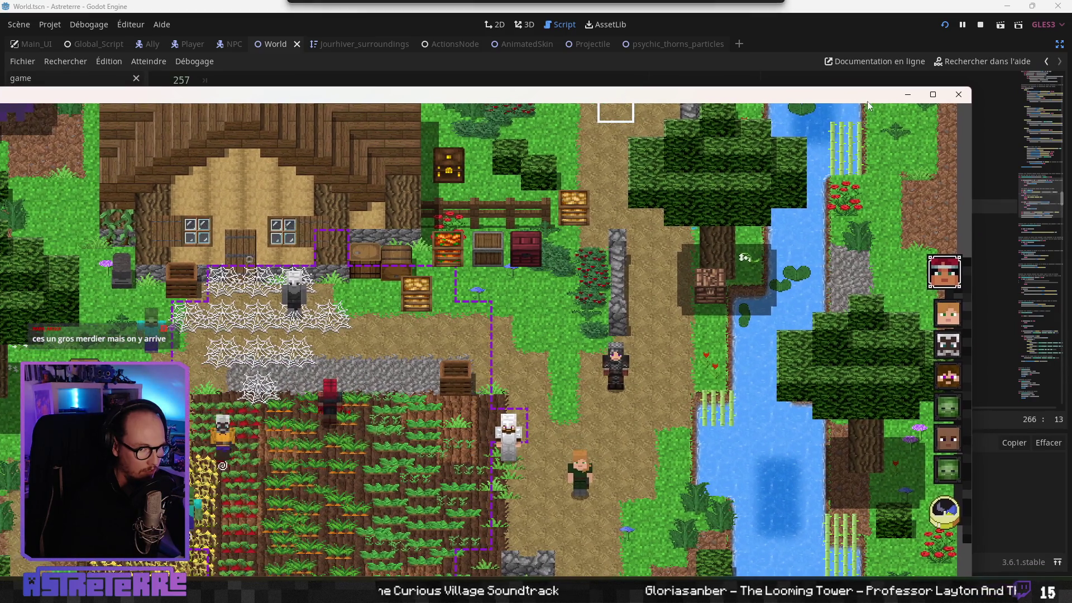
click(958, 94)
click(335, 303)
click(343, 247)
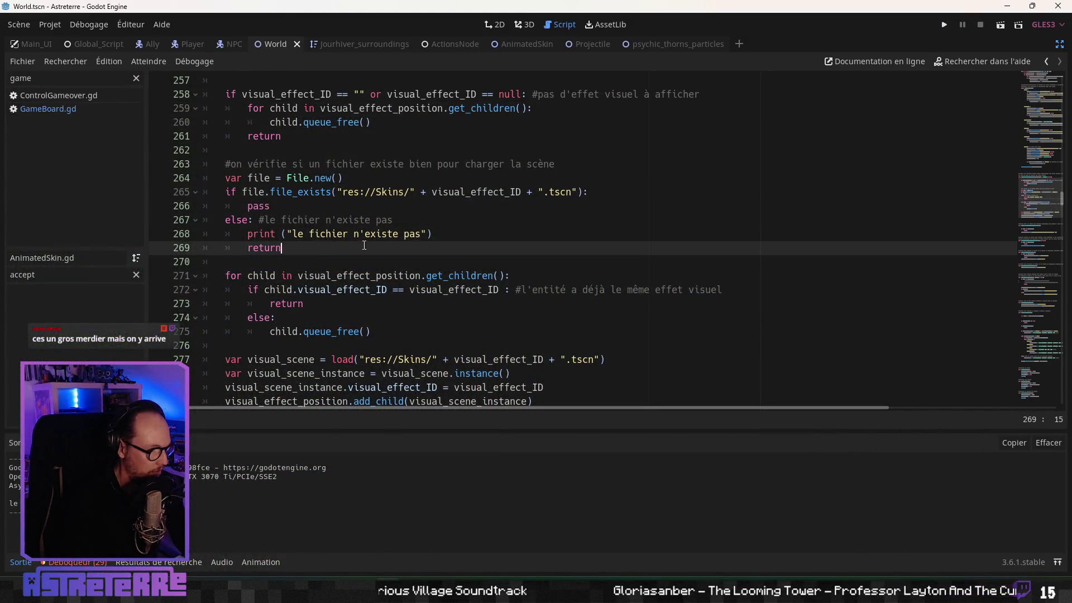
drag(432, 233, 175, 234)
key(Delete)
key(Delete)
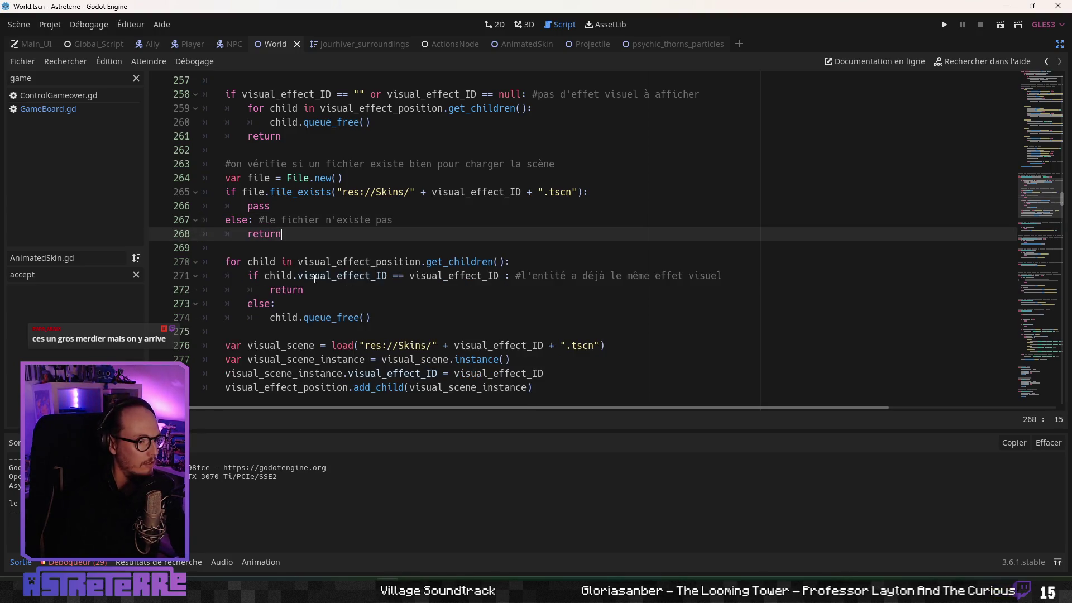
Step: Make it 'if not file.file_exists(...)': return, remove pass/else, save and rerun the game
click(315, 275)
key(Down)
key(Down)
key(Down)
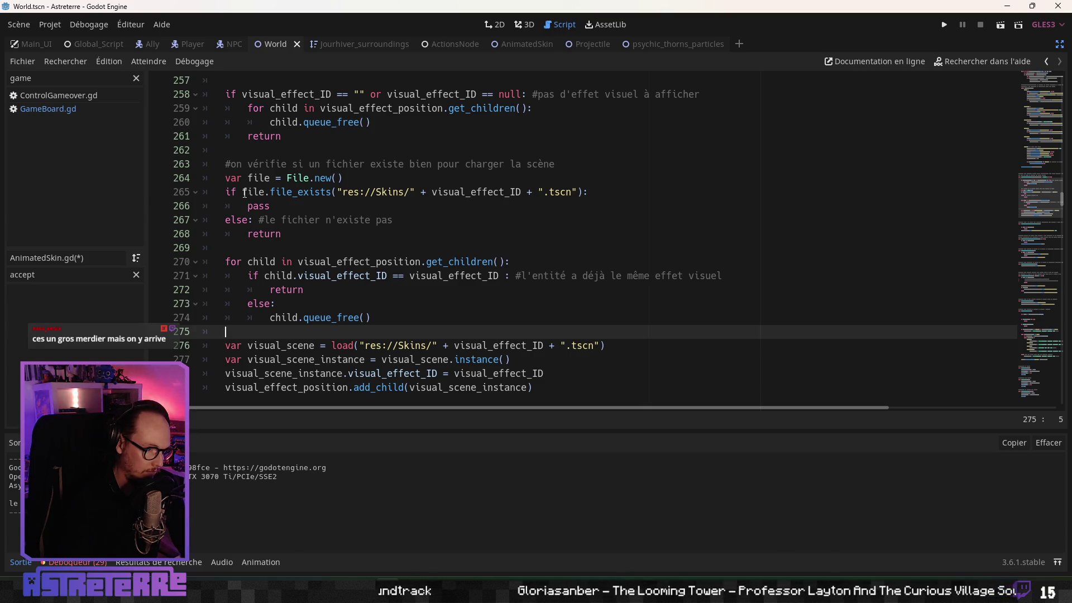
click(243, 192)
text(not)
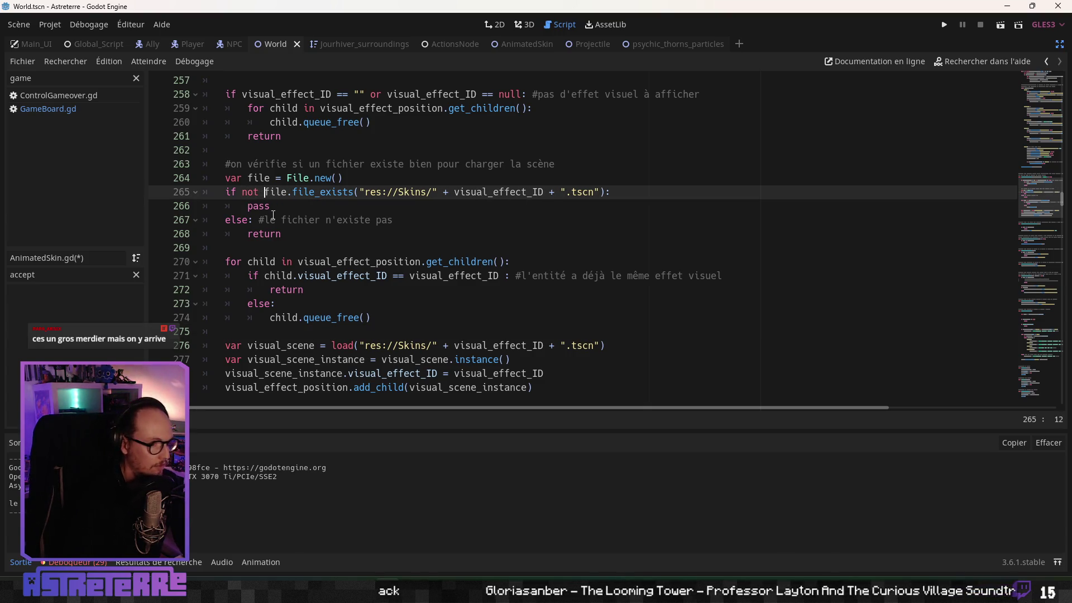
drag(422, 220, 168, 207)
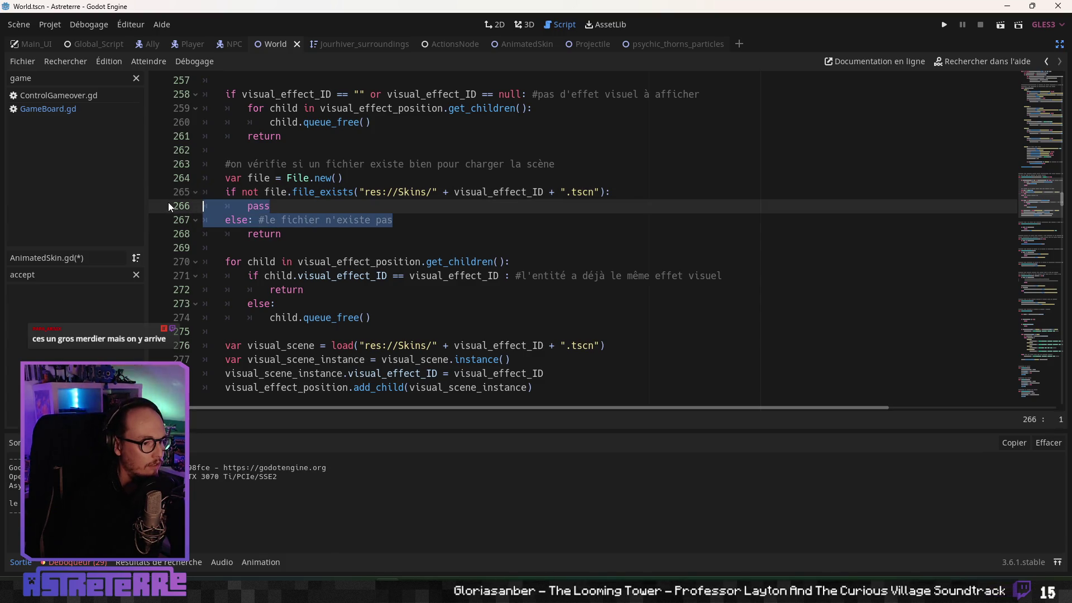
key(BackSpace)
key(BackSpace)
click(361, 223)
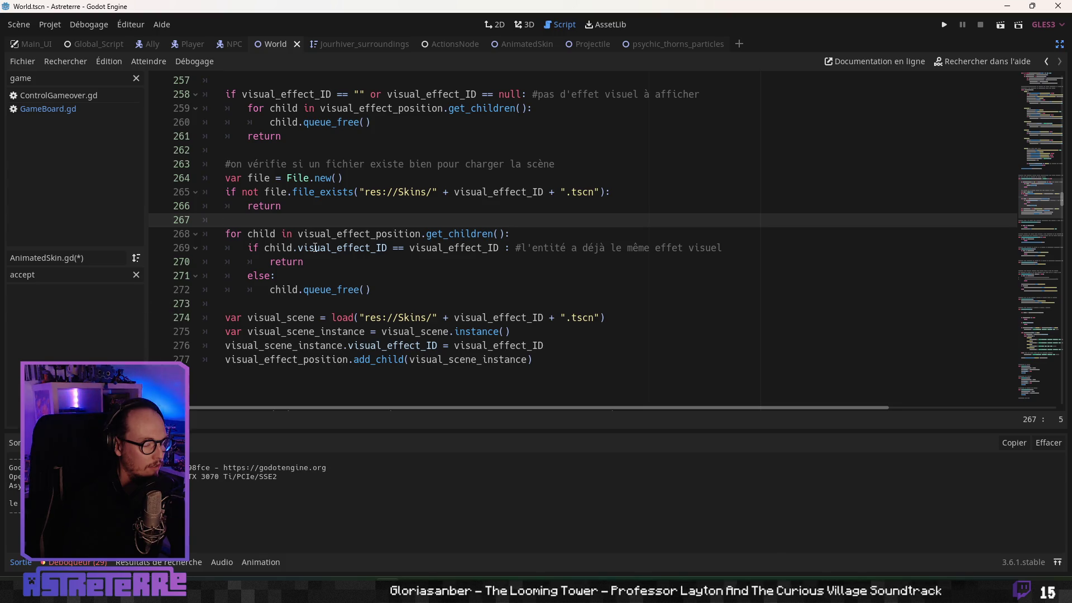
key(Return)
click(529, 215)
key(ctrl+s)
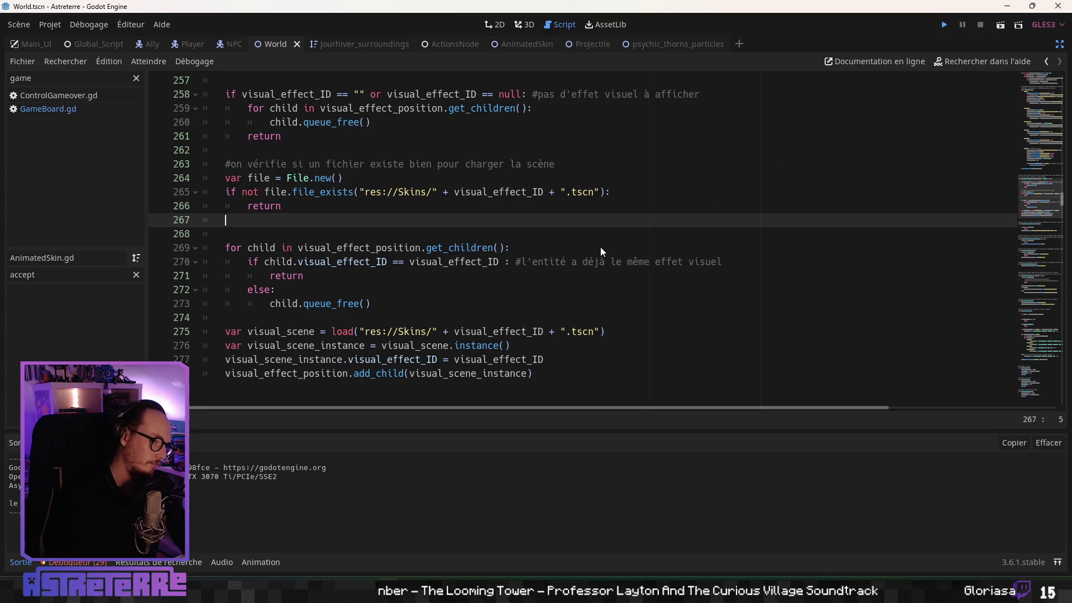
key(F5)
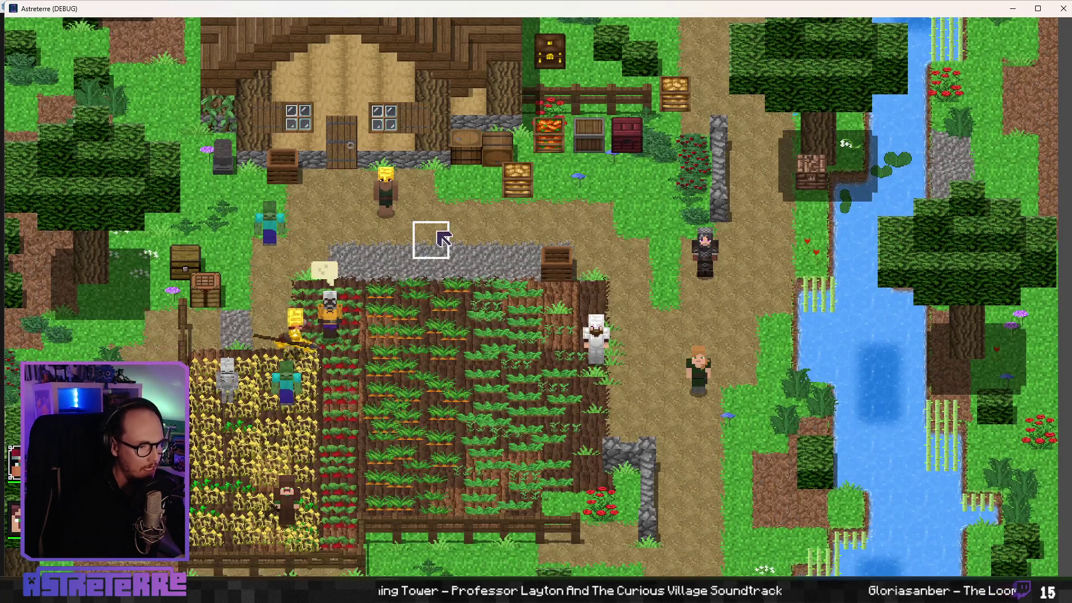
Step: Unequip the hero's gold helmet, chestplate and leggings, then end the placement phase
key(i)
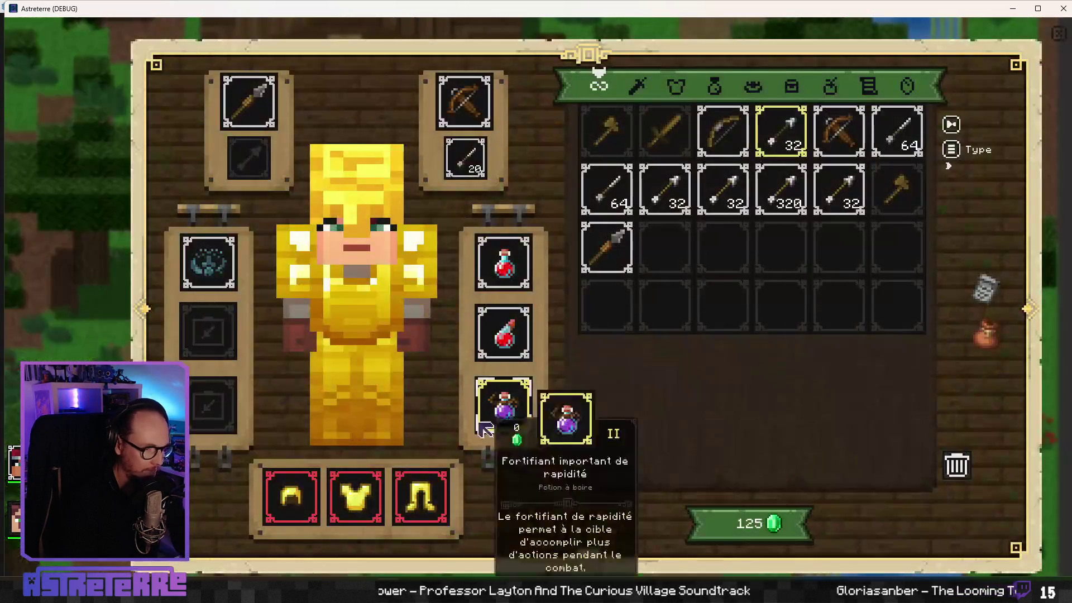
click(290, 496)
click(356, 496)
click(426, 509)
key(i)
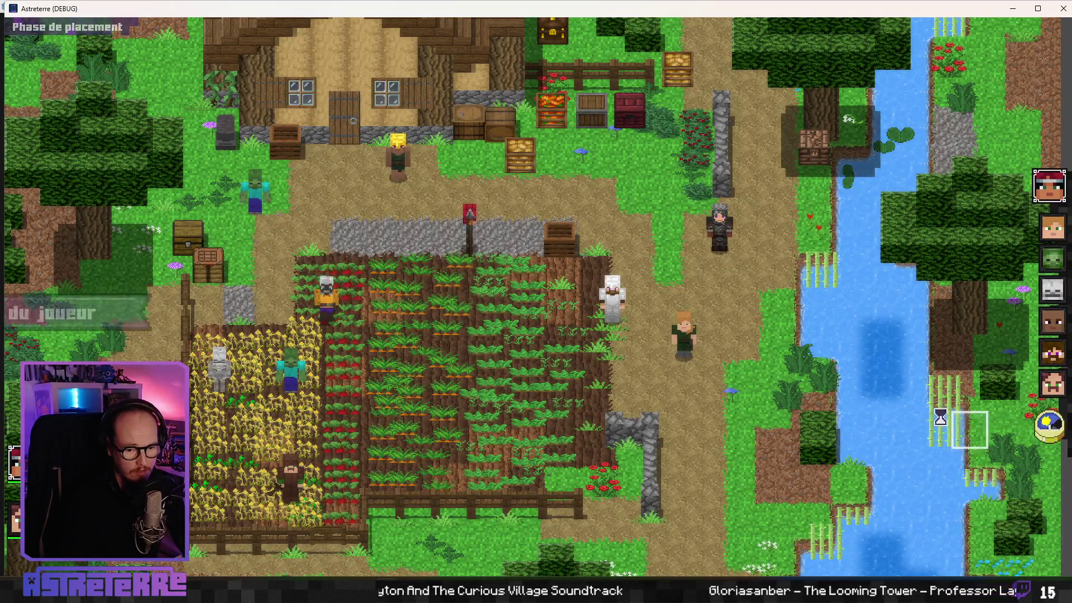
click(1048, 425)
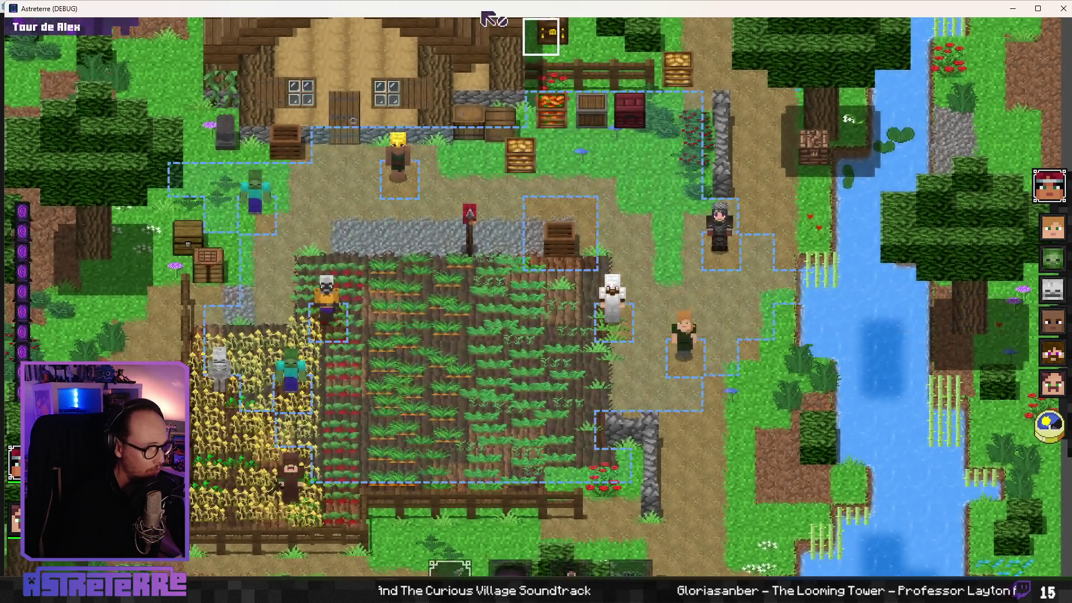
Step: Cast Toile d'araignée on the enemy by the house, then bind it with Chaînes
double_click(495, 11)
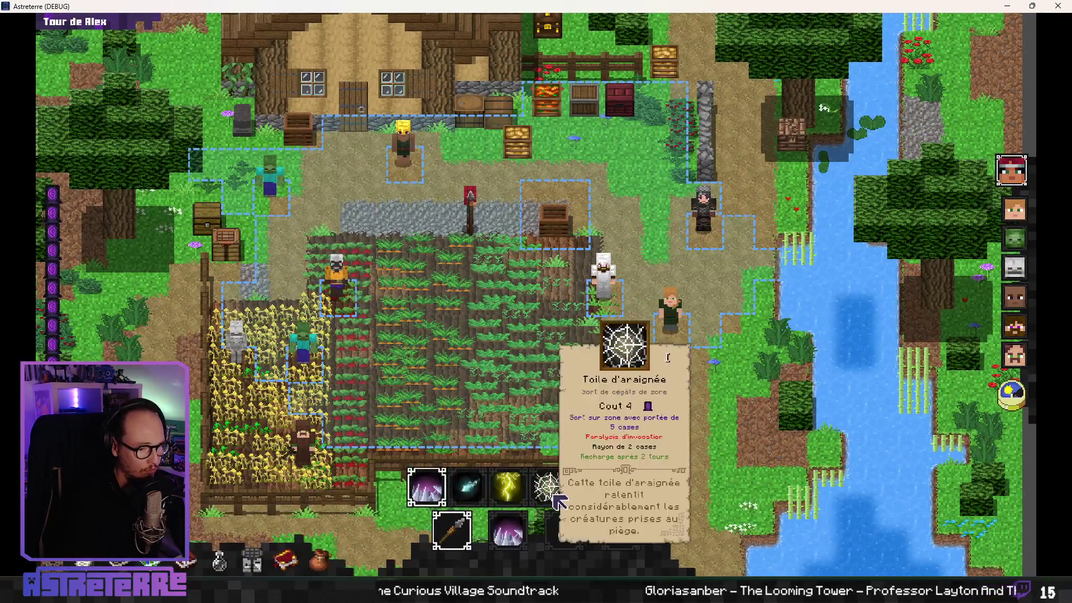
click(555, 486)
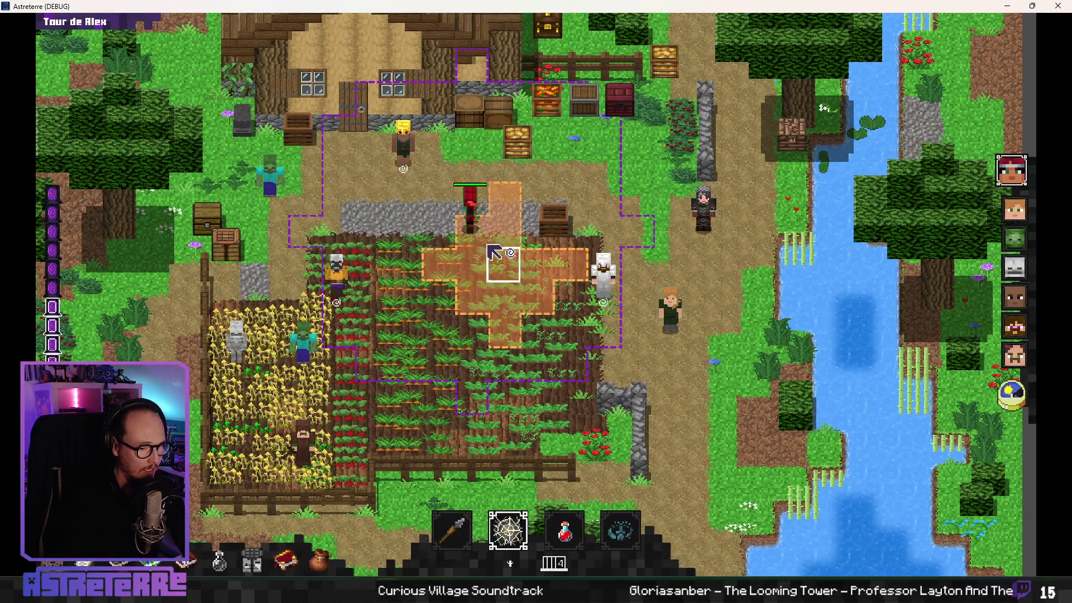
click(370, 166)
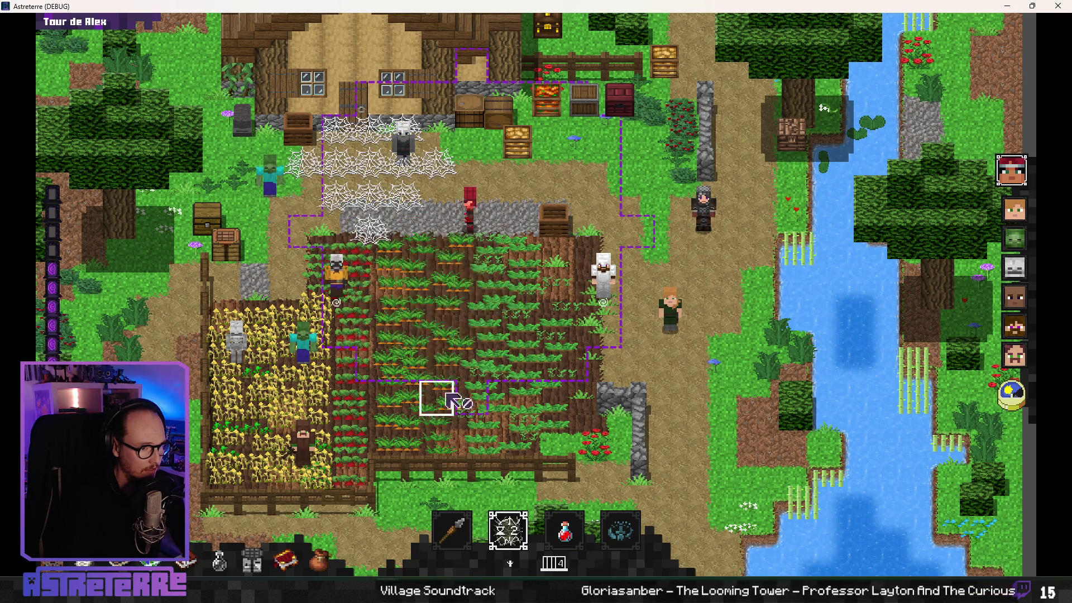
mouse_move(576, 505)
mouse_move(508, 530)
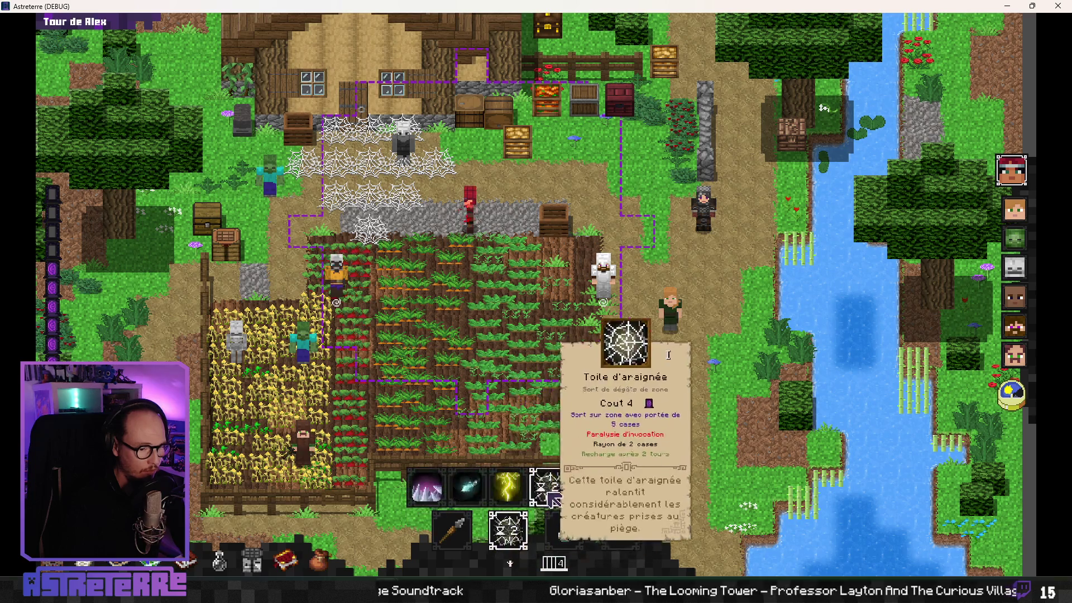
click(589, 489)
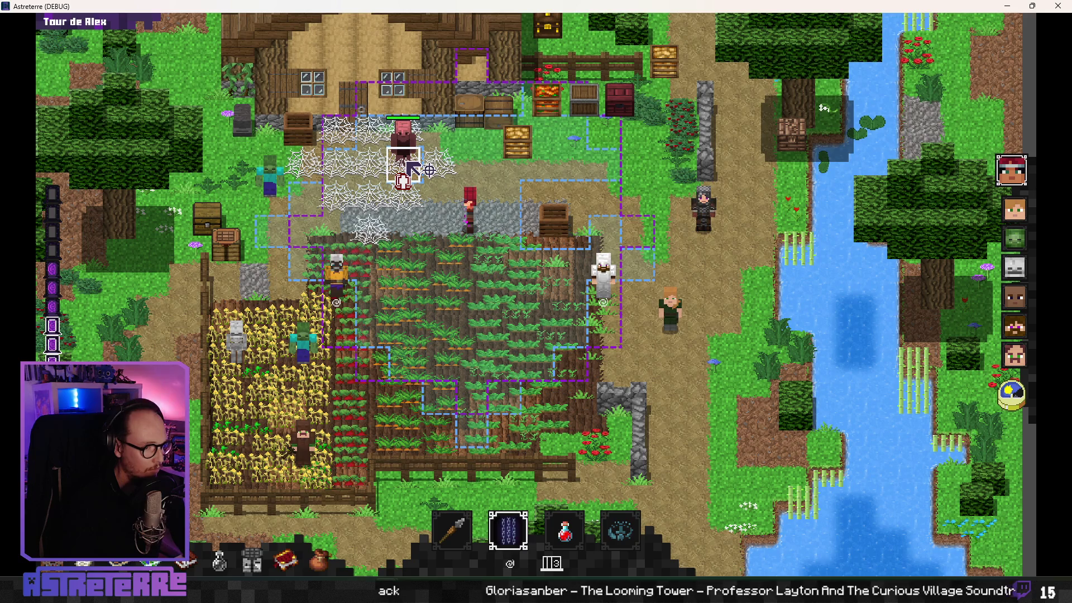
click(412, 167)
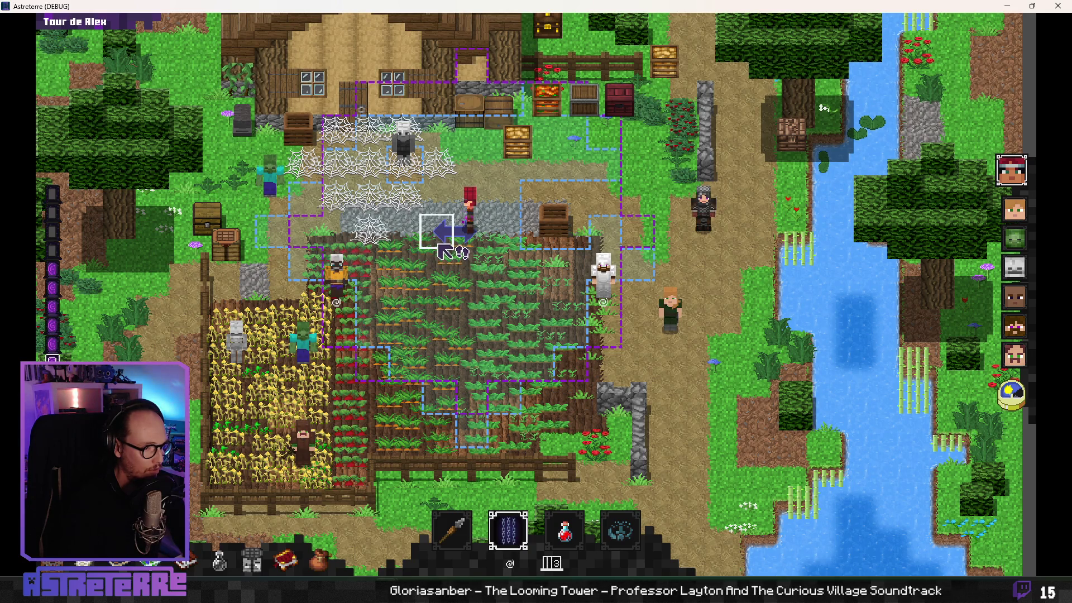
Step: Move the red hero one tile left, petrify the zombie, and close the game
click(412, 244)
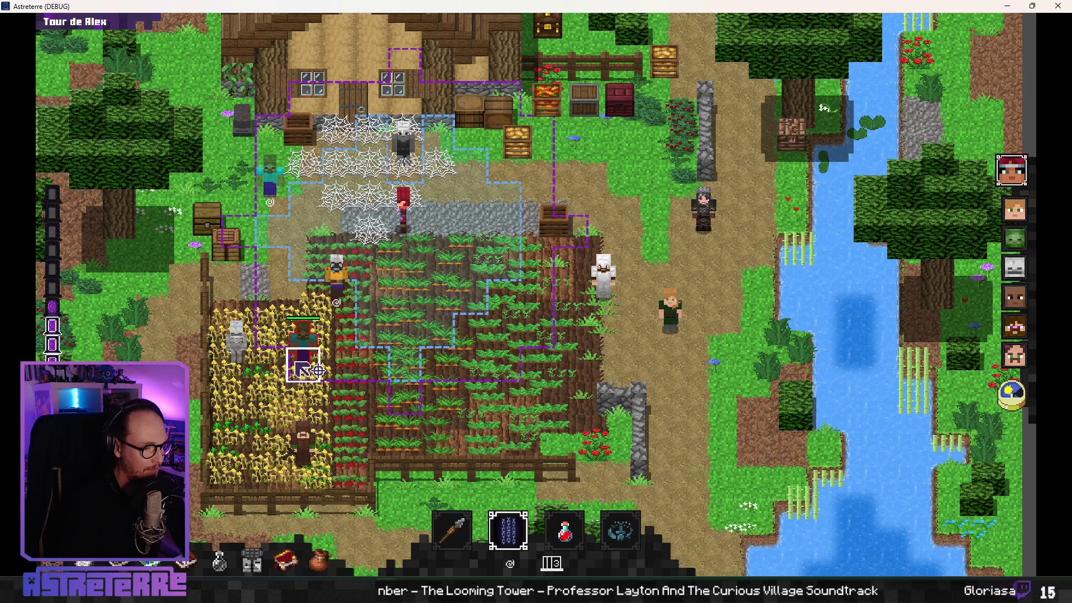
click(299, 370)
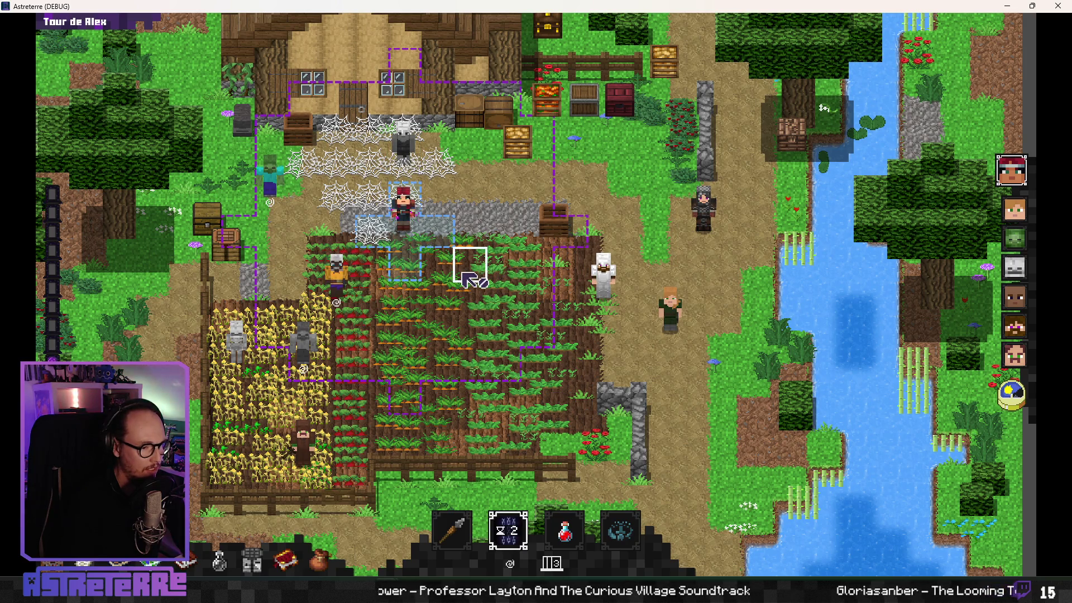
click(1057, 7)
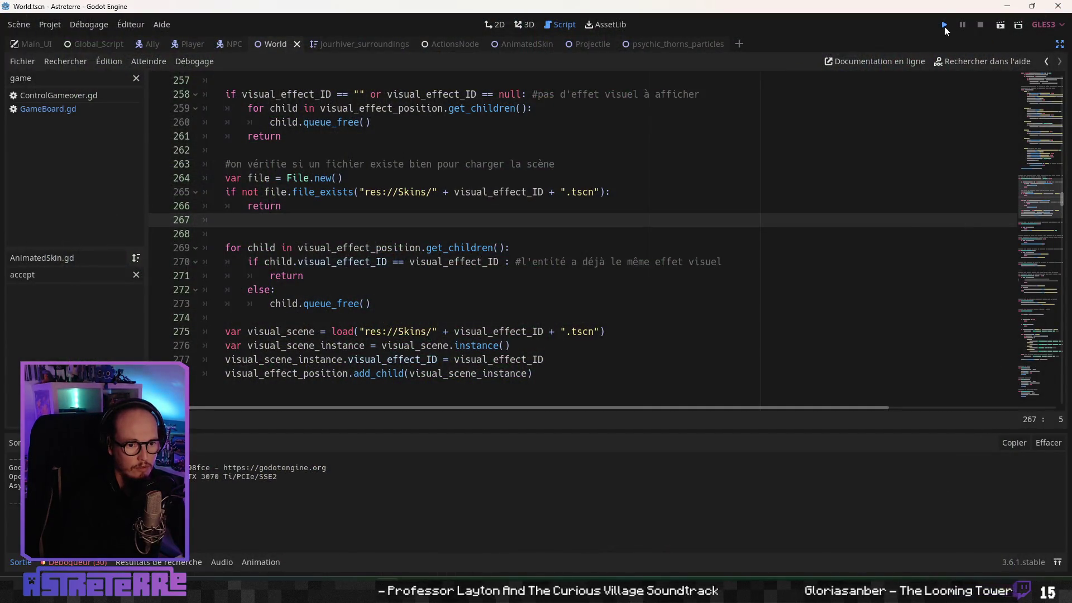
Step: Relaunch the game and unequip the hero's gold helmet, chestplate and leggings
key(ctrl+s)
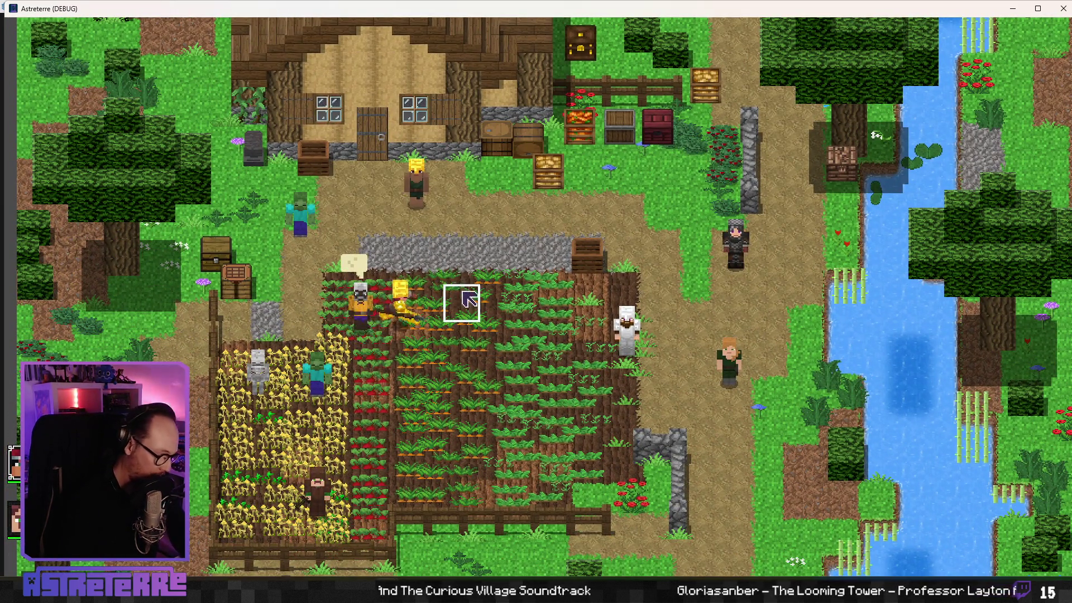
key(e)
click(290, 496)
click(356, 496)
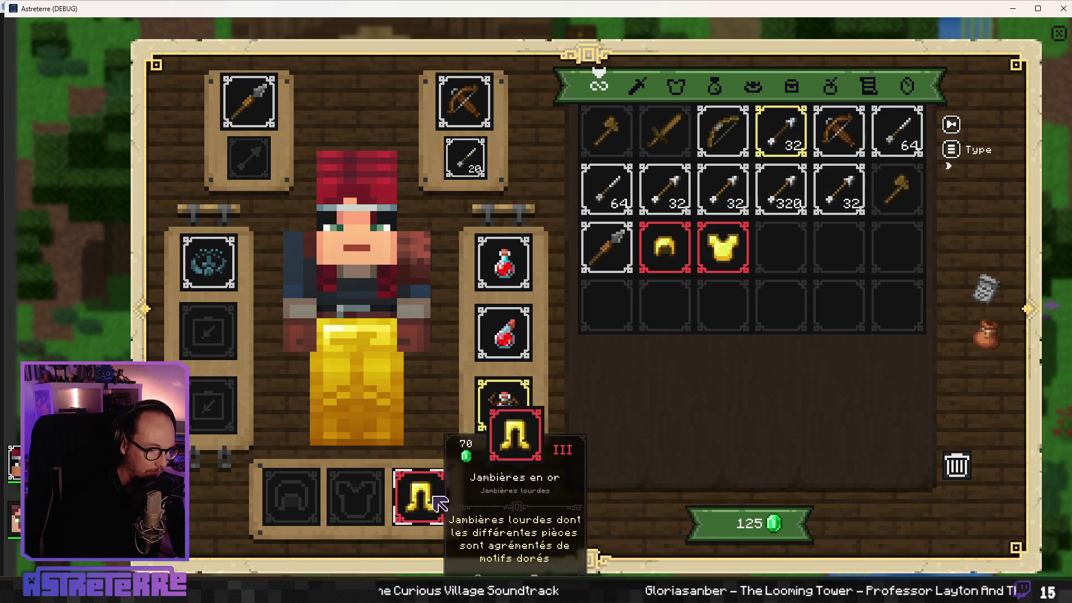
click(421, 496)
key(e)
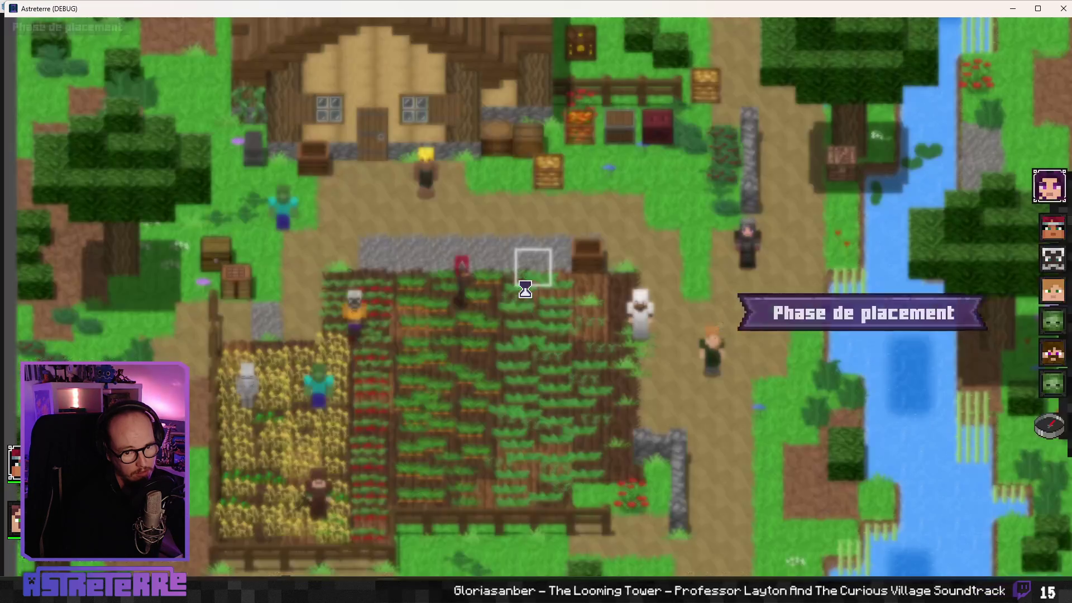
Step: End the placement phase and cast Toile d'araignée on the top villager
click(1053, 424)
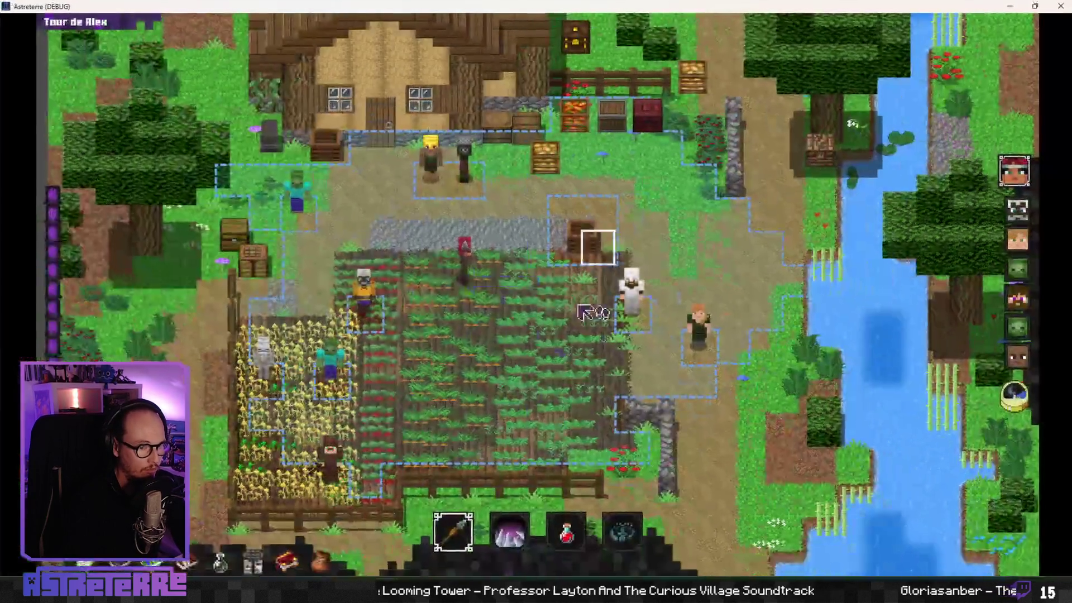
mouse_move(508, 528)
click(562, 496)
click(429, 167)
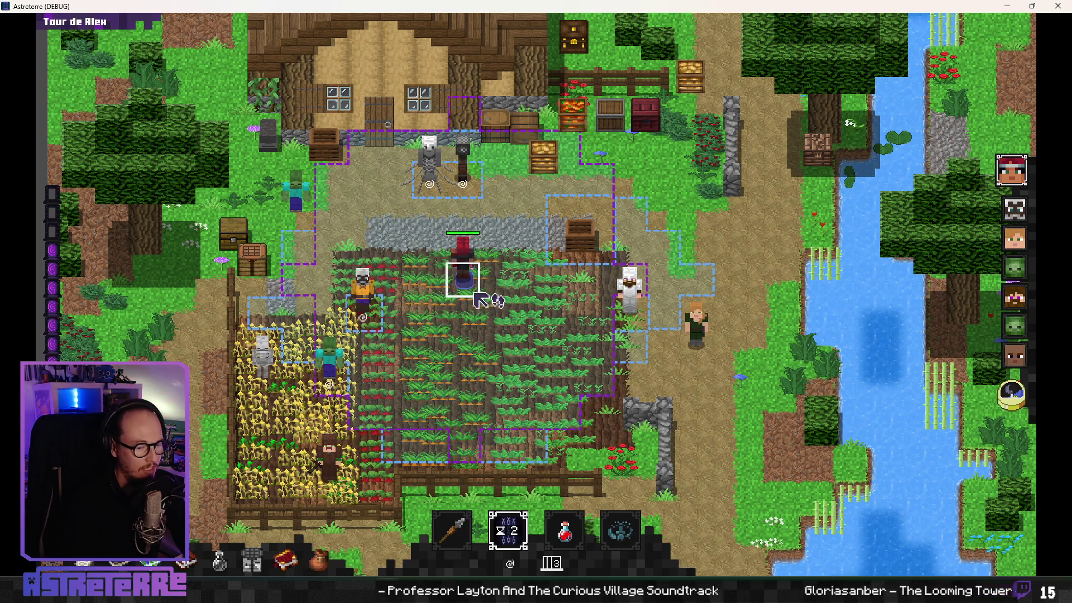
Step: Cast Toile d'araignée below the farmhouse, toggle the red potion, then close the game
mouse_move(508, 527)
click(563, 498)
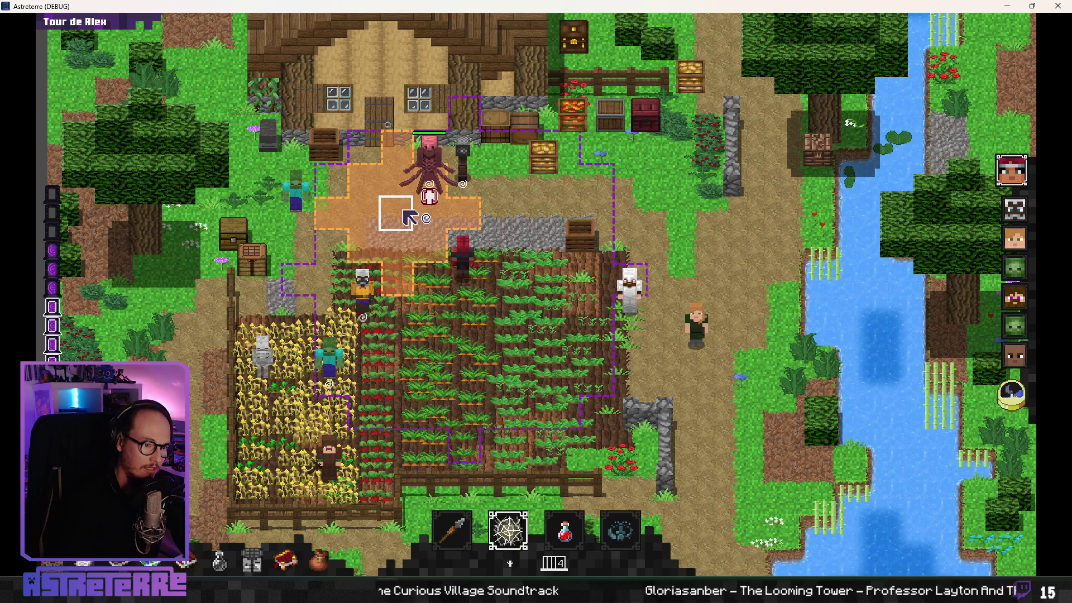
click(464, 210)
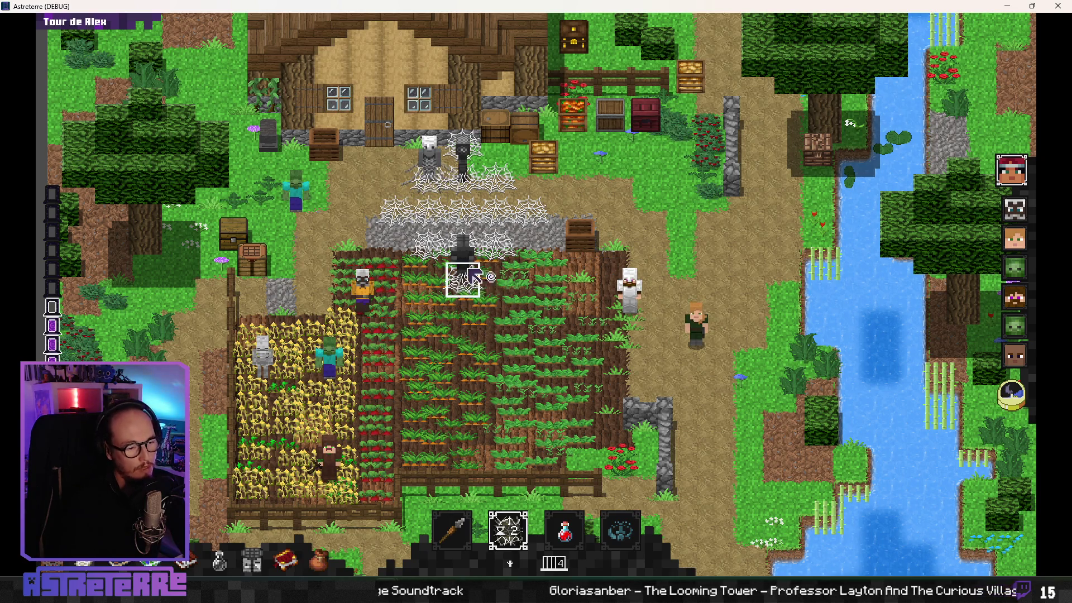
key(3)
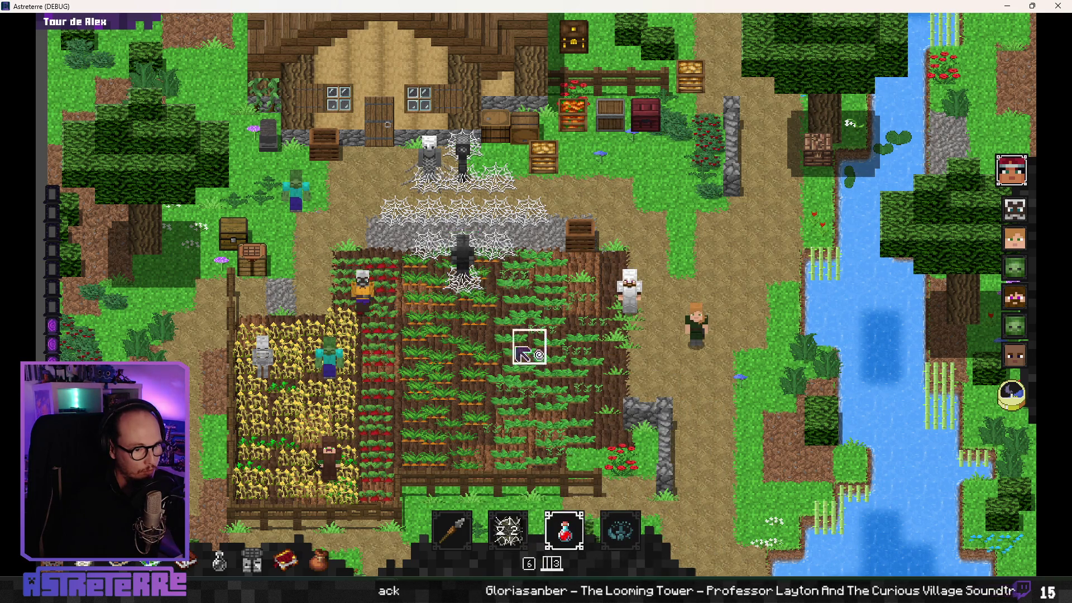
key(3)
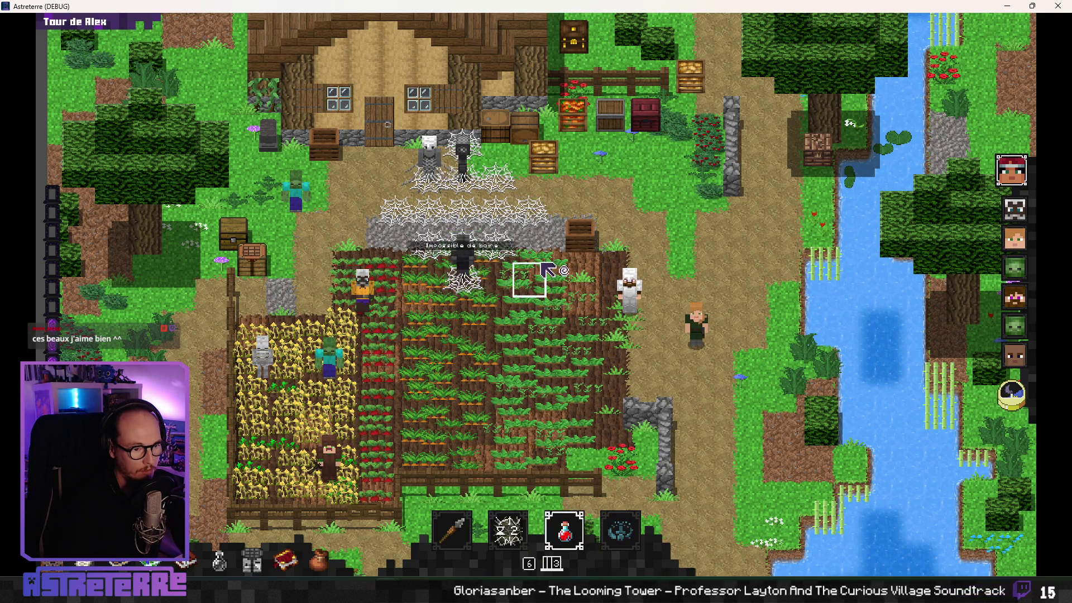
drag(547, 270, 535, 286)
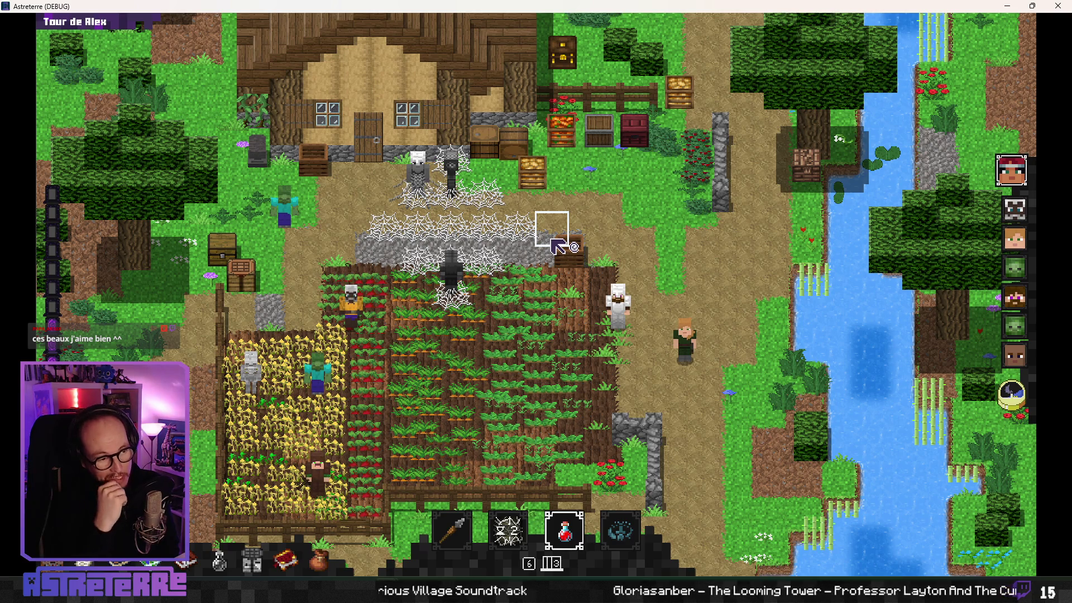
click(1058, 6)
click(313, 207)
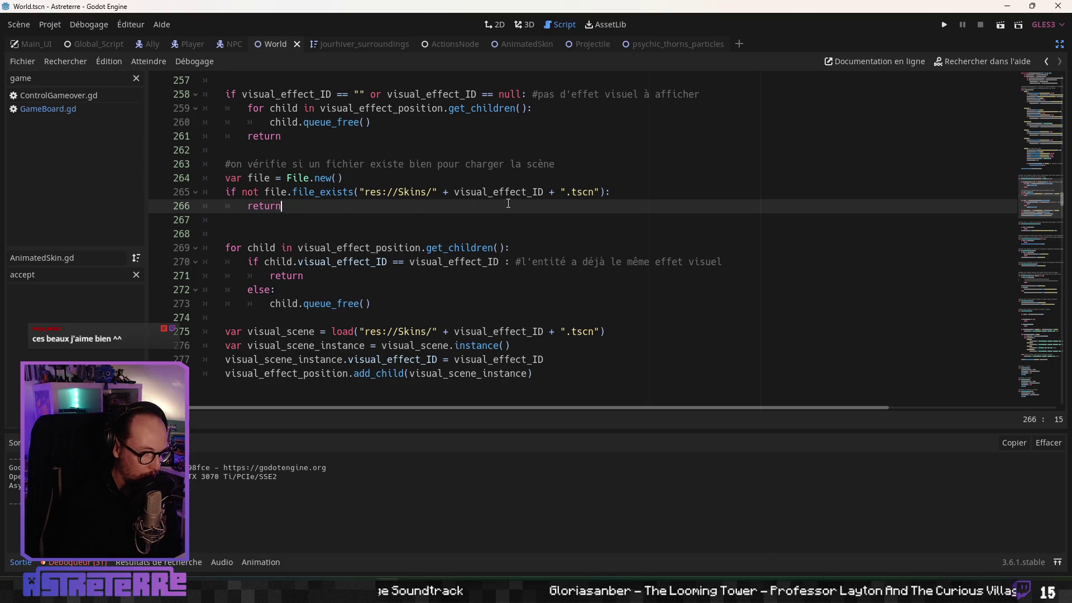
Step: Delete the blank line after the file_exists check in AnimatedSkin.gd and save the script
mouse_move(309, 200)
mouse_down()
mouse_move(144, 179)
mouse_move(142, 166)
mouse_up()
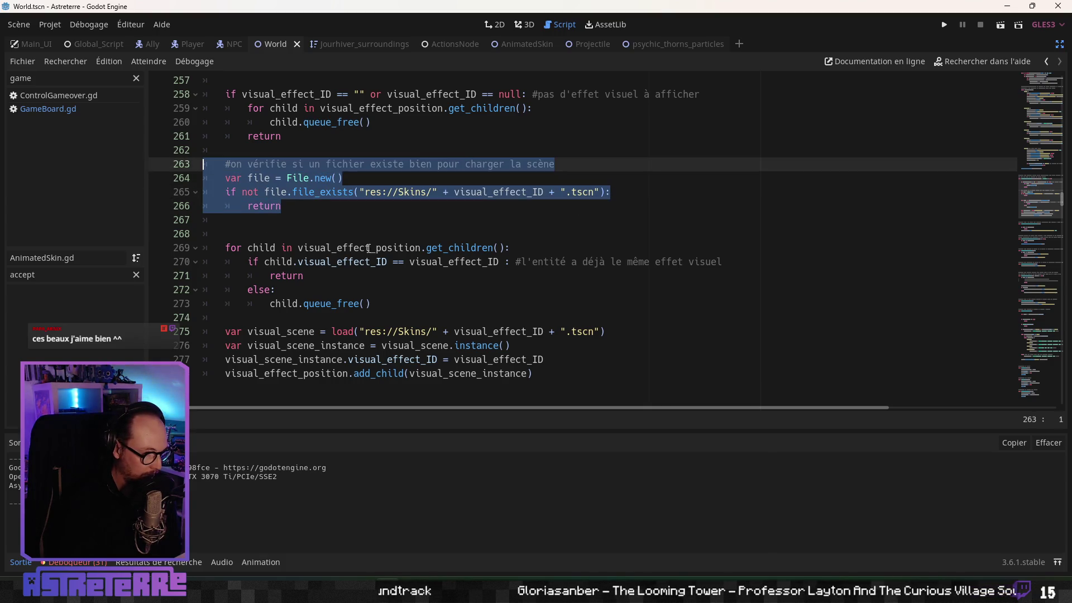
click(282, 238)
key(BackSpace)
key(BackSpace)
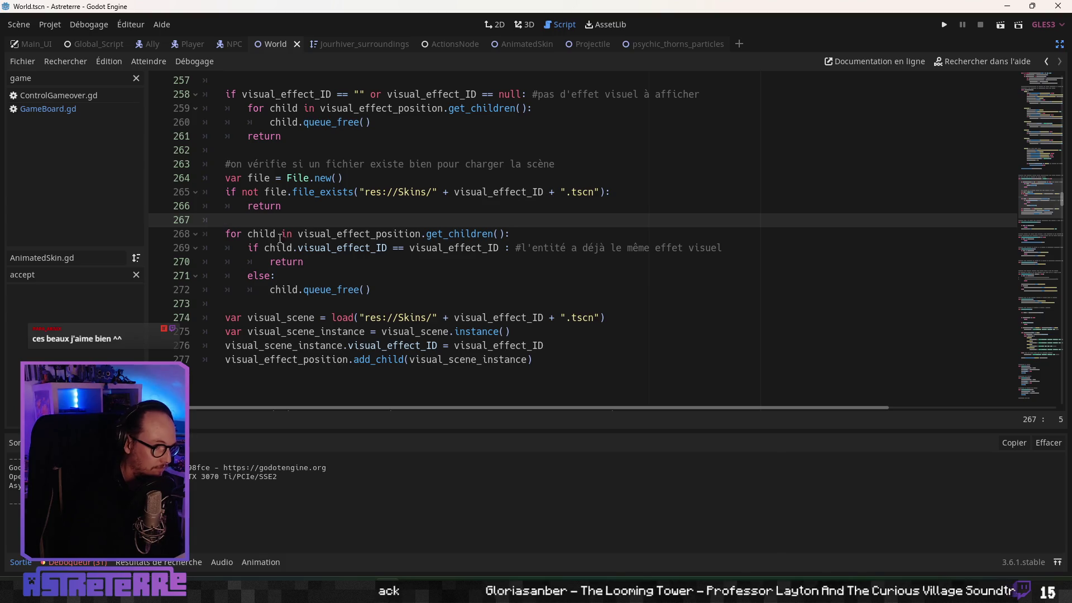
click(322, 287)
key(ctrl+s)
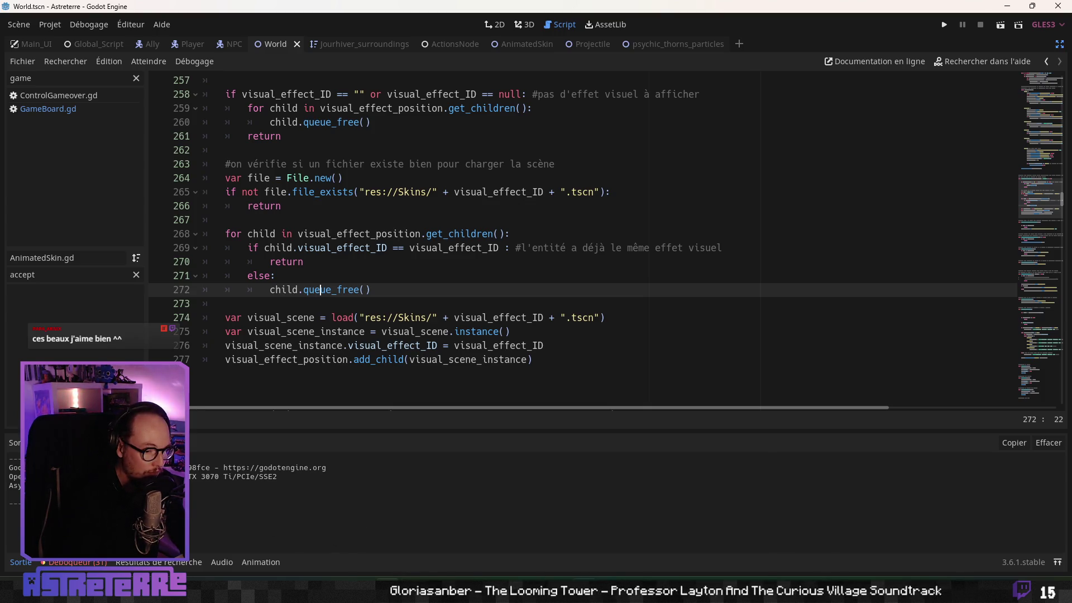
key(alt+Tab)
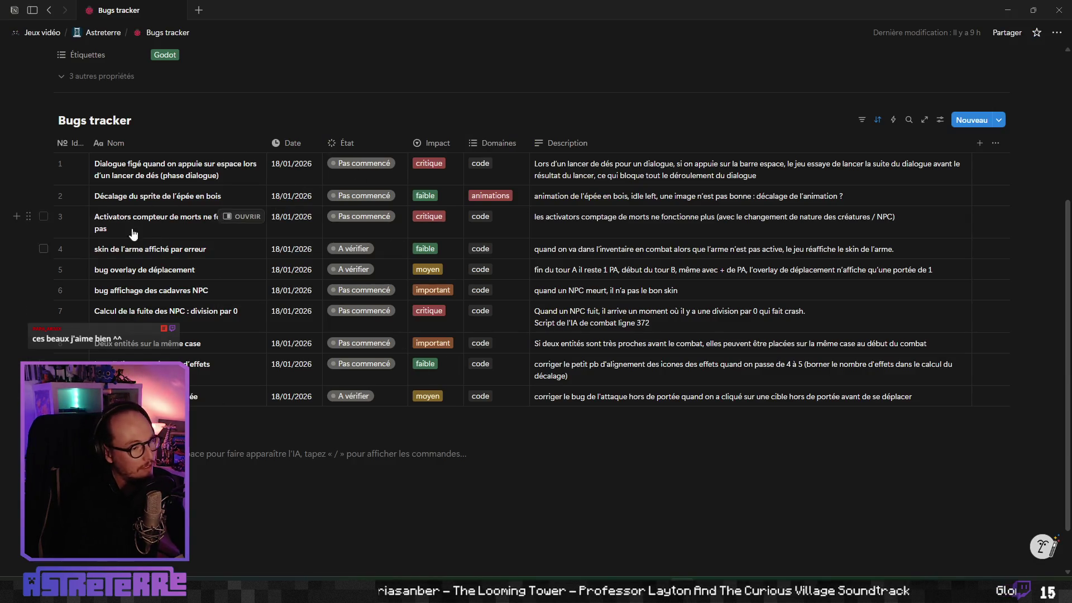
Step: Open the Changelog en cours page under Astreterre and add new changelog lines
click(104, 33)
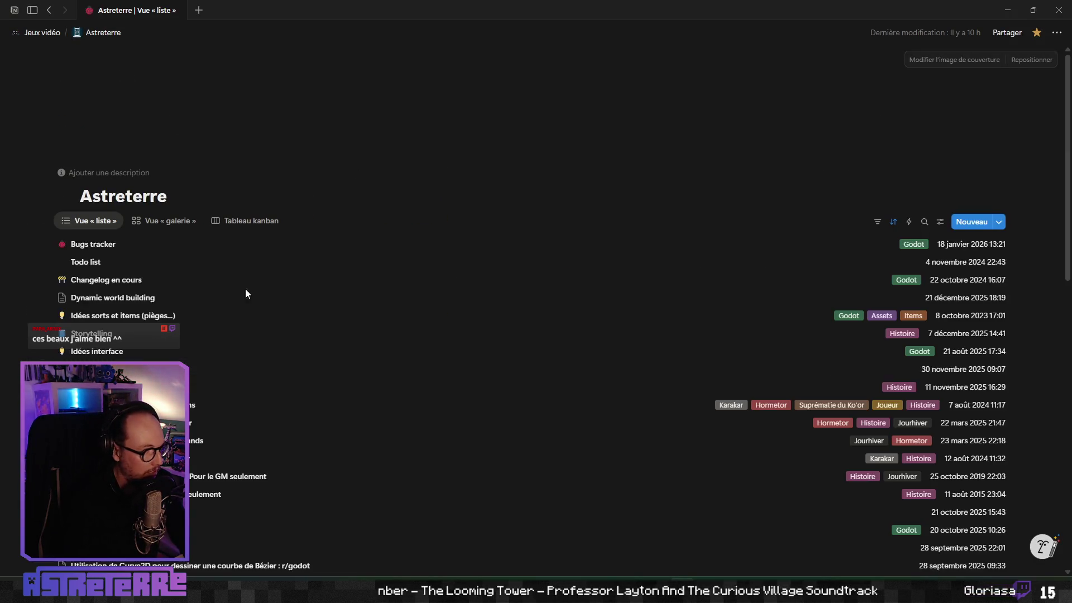
click(96, 281)
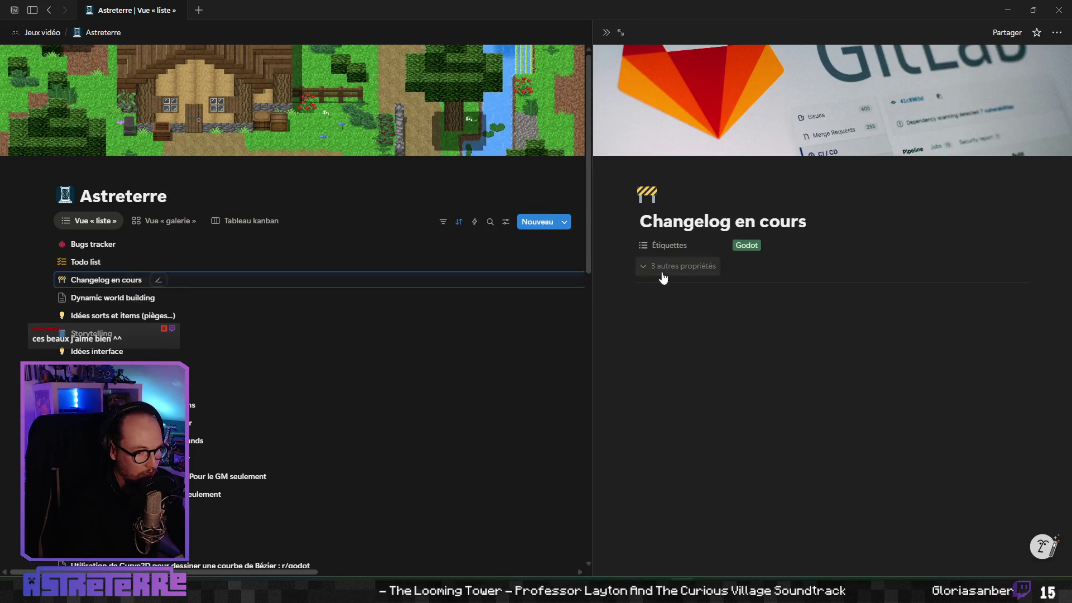
text(Ajout d)
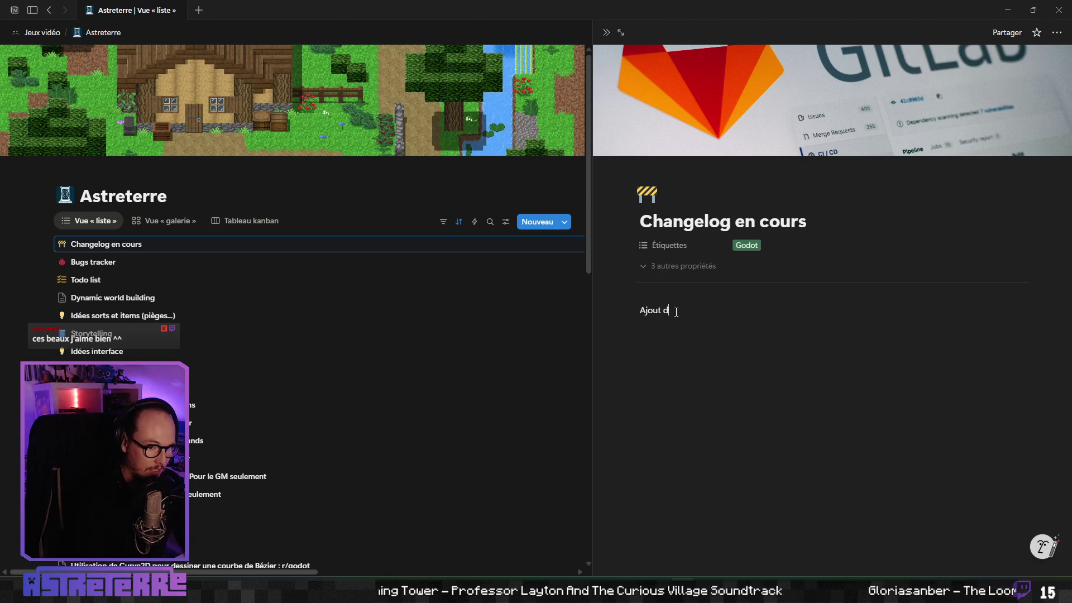
text(es a)
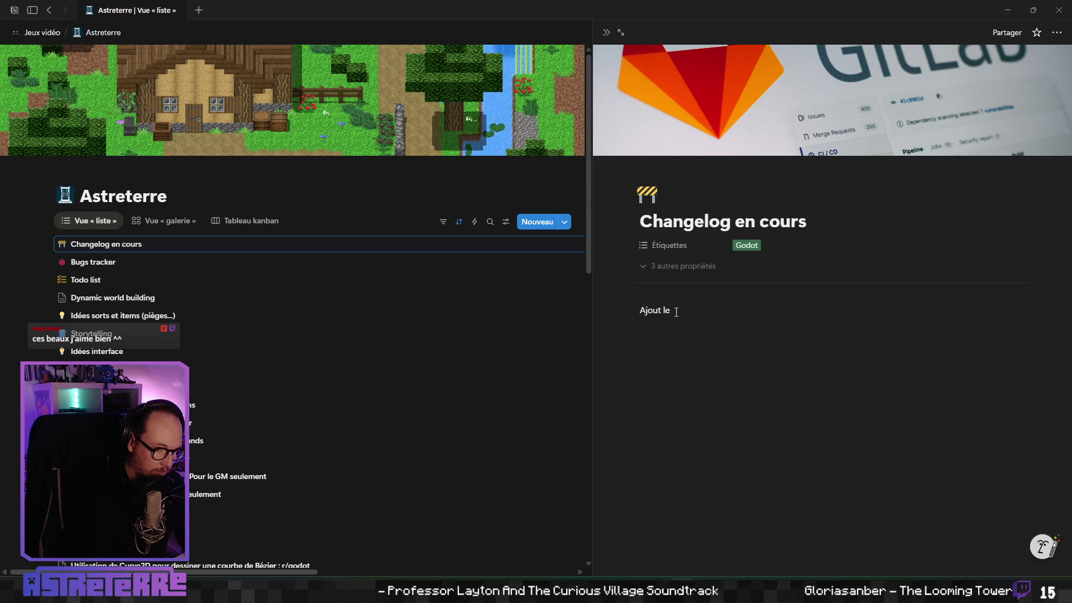
text(u curseur pour les potions)
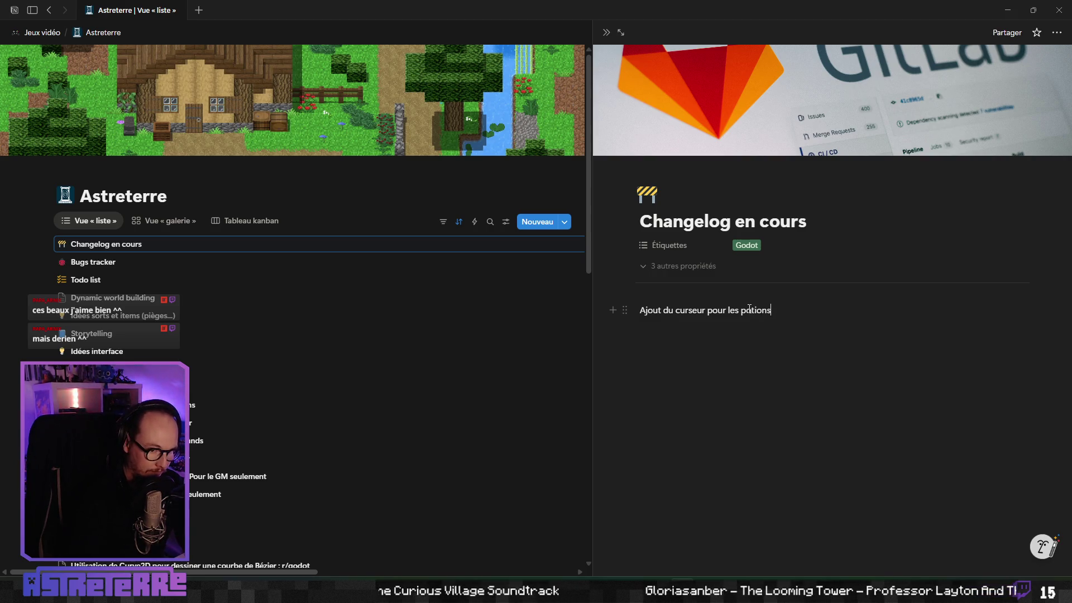
key(Return)
text(Ajout de l’o)
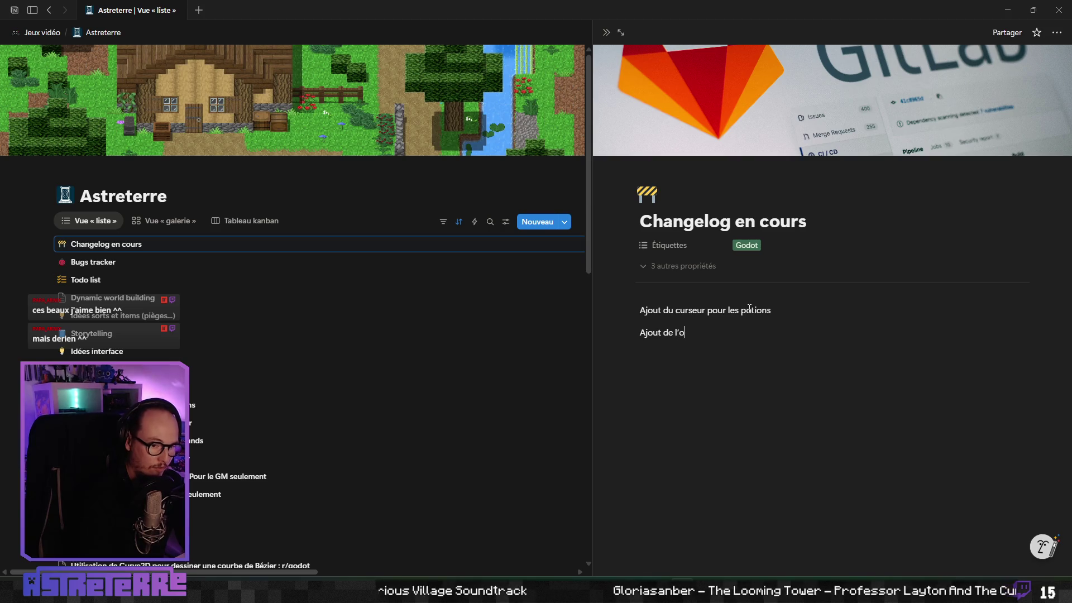
text(ur les potions)
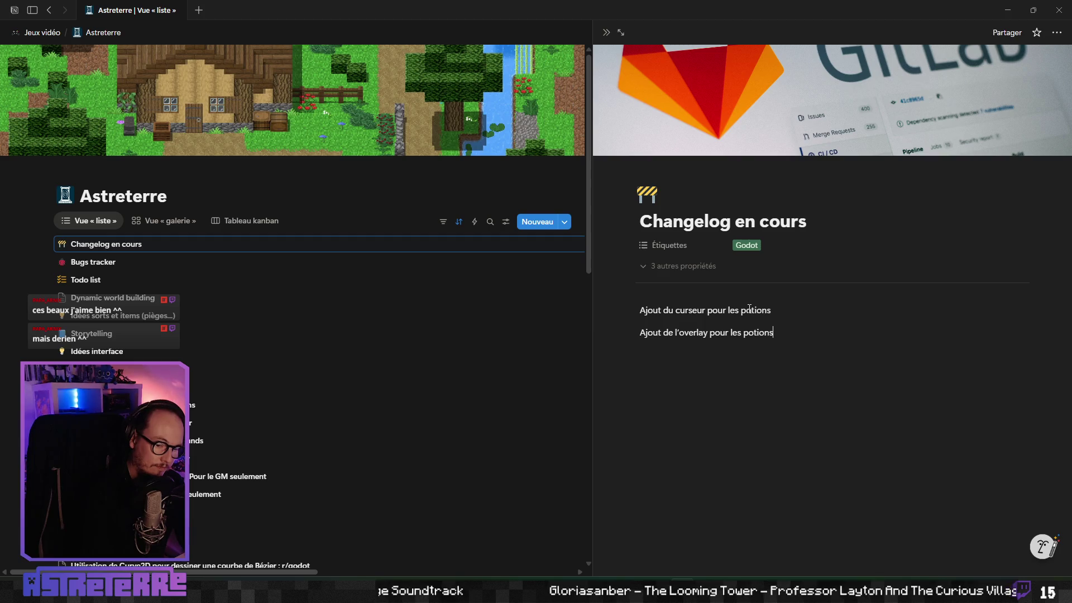
key(Return)
Step: Type the gameboard modification entry and begin the cursor.gd line below it
text(Modification du)
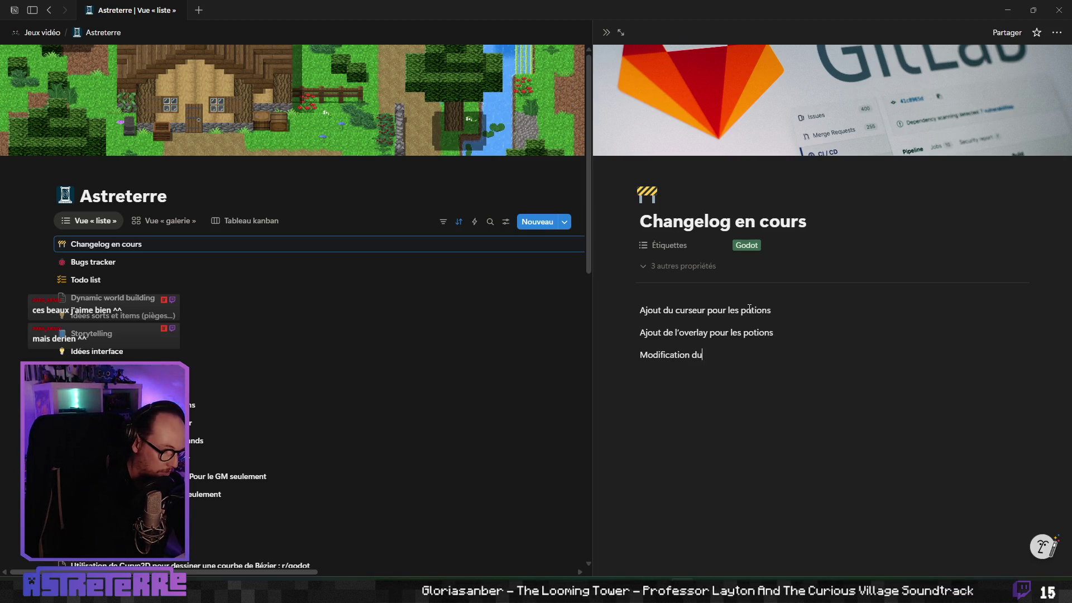
text(d pour)
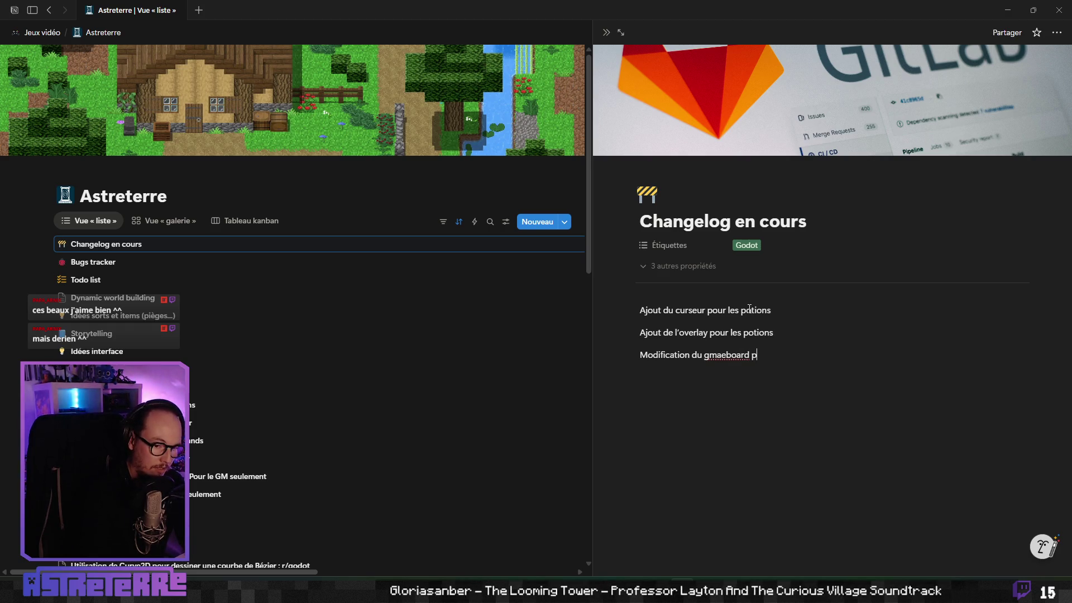
click(708, 354)
text(a)
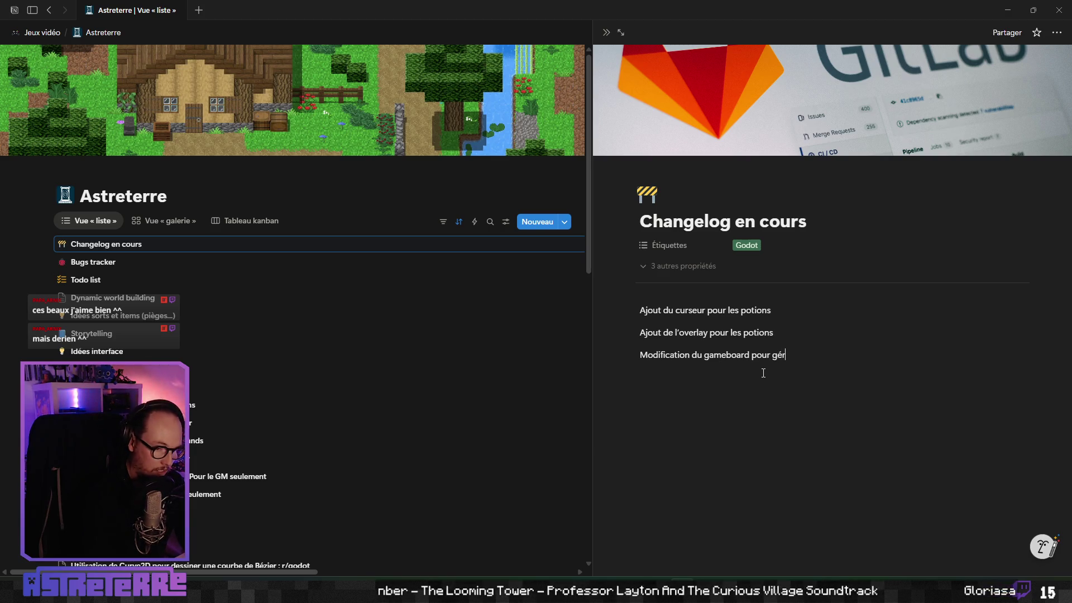
text(er l'afficag)
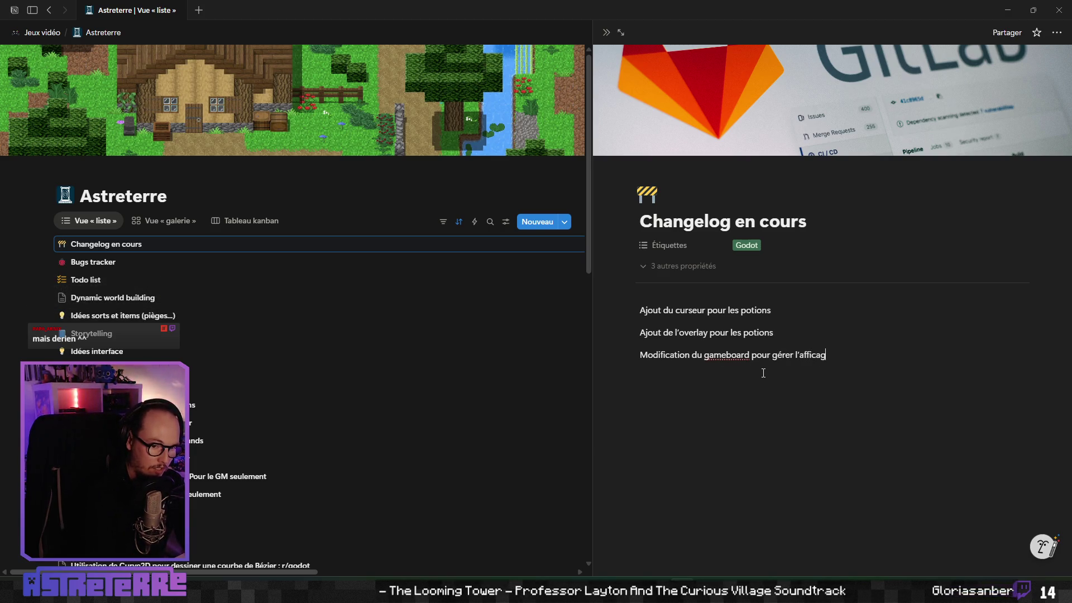
text(hage de)
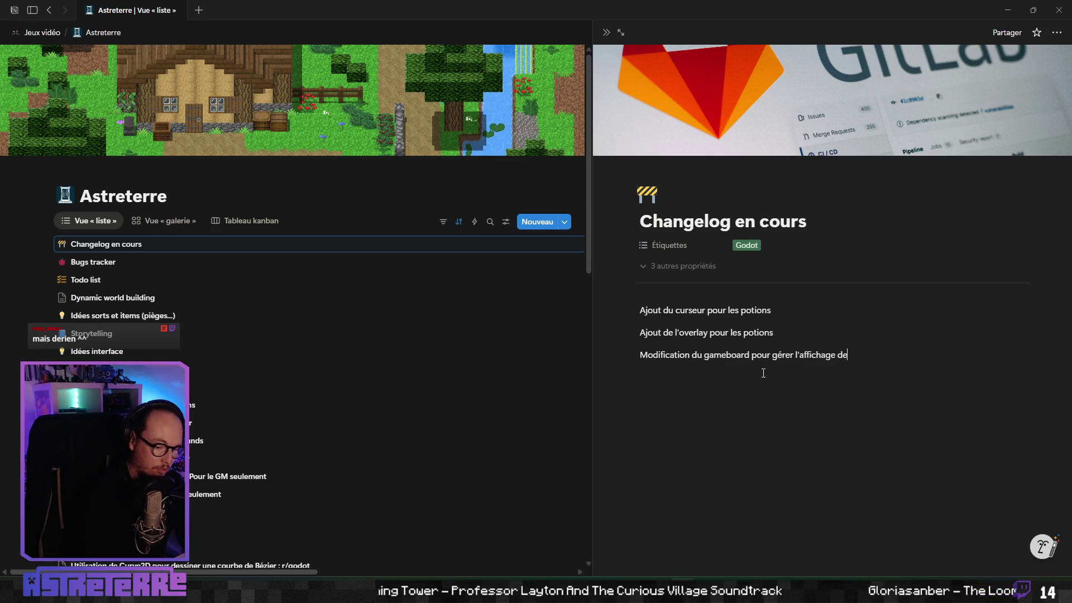
text(seur )
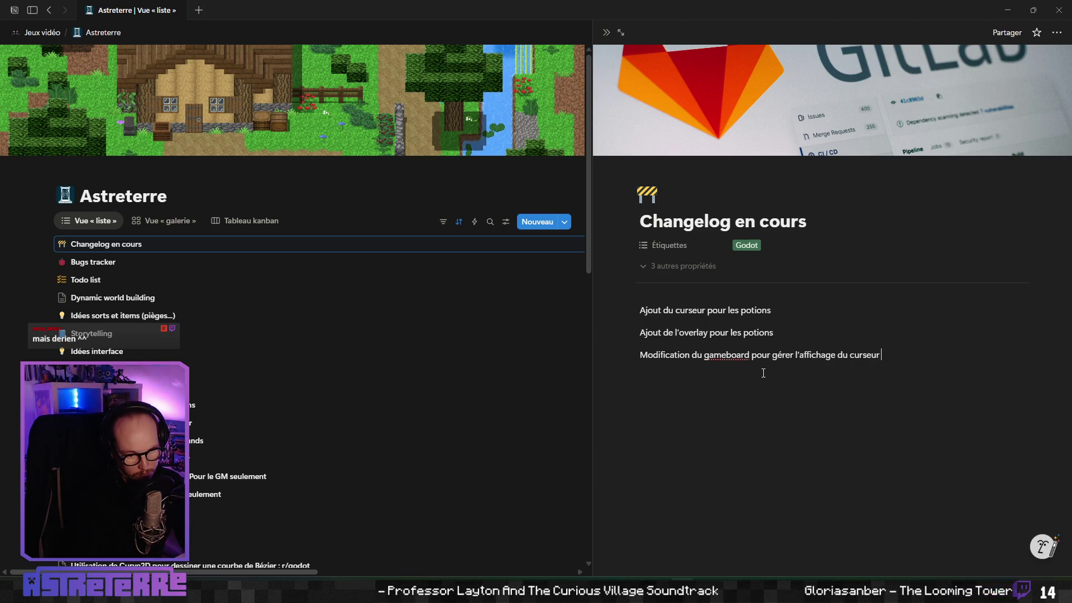
text(de l'overlay de potion)
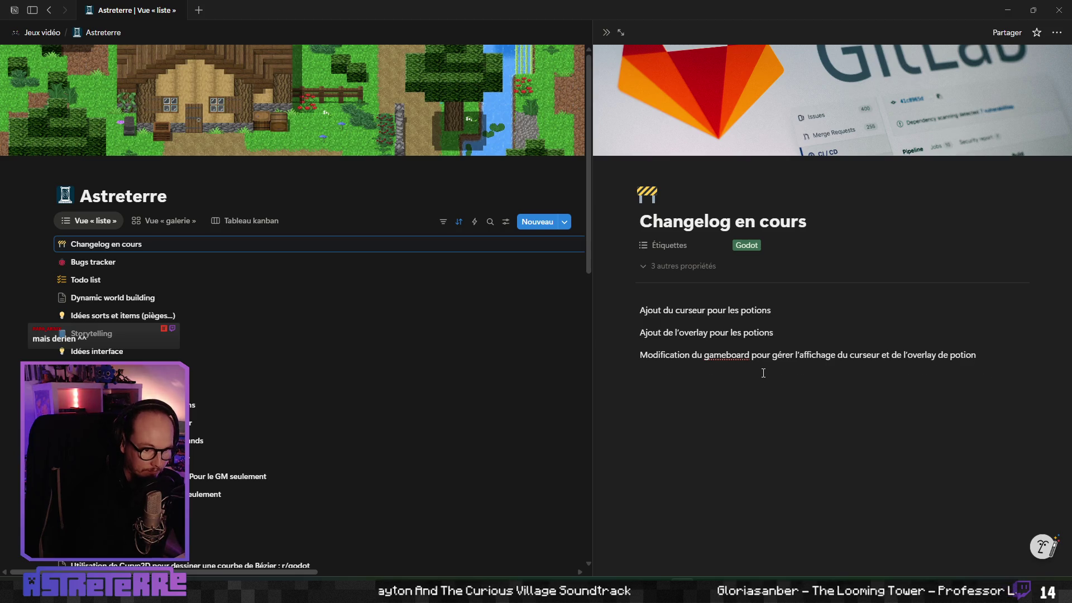
key(Return)
text(Modification d)
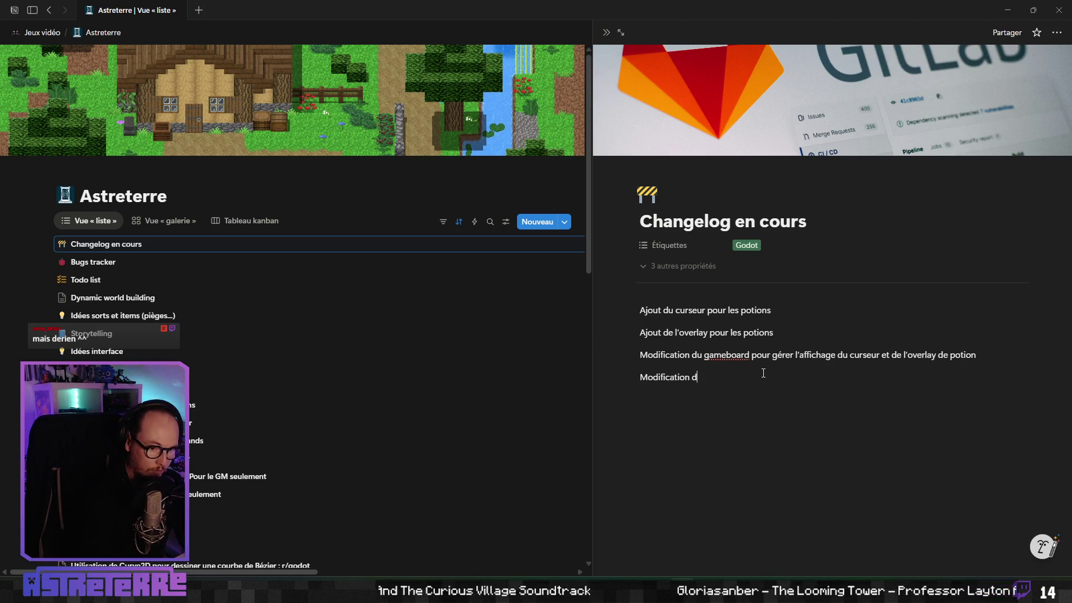
text(urso.)
Step: Change 'gameboard' to 'gameboard.gd' and finish 'Modification de cursor.gd pour gérer le nouveau type de curseur'
double_click(743, 355)
key(Right)
text(.gd)
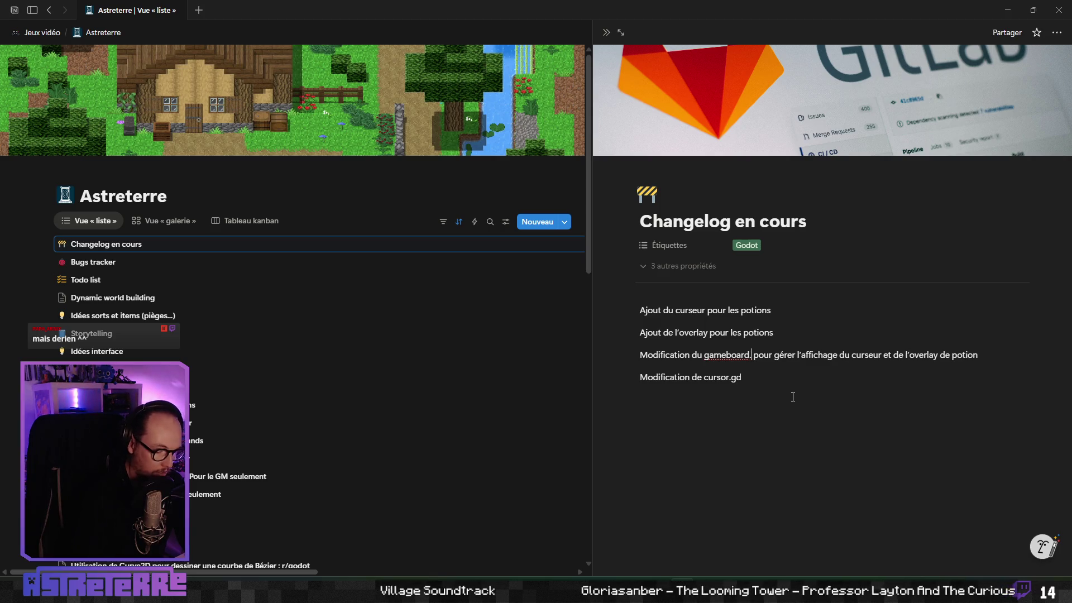
drag(796, 385, 799, 395)
click(753, 377)
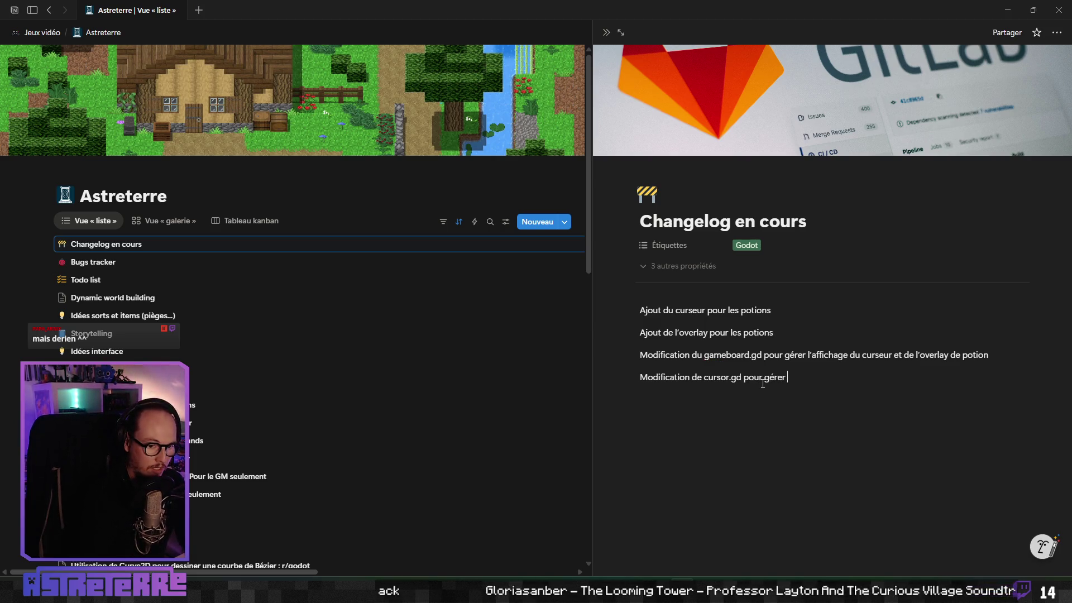
text(ouveau type de curse)
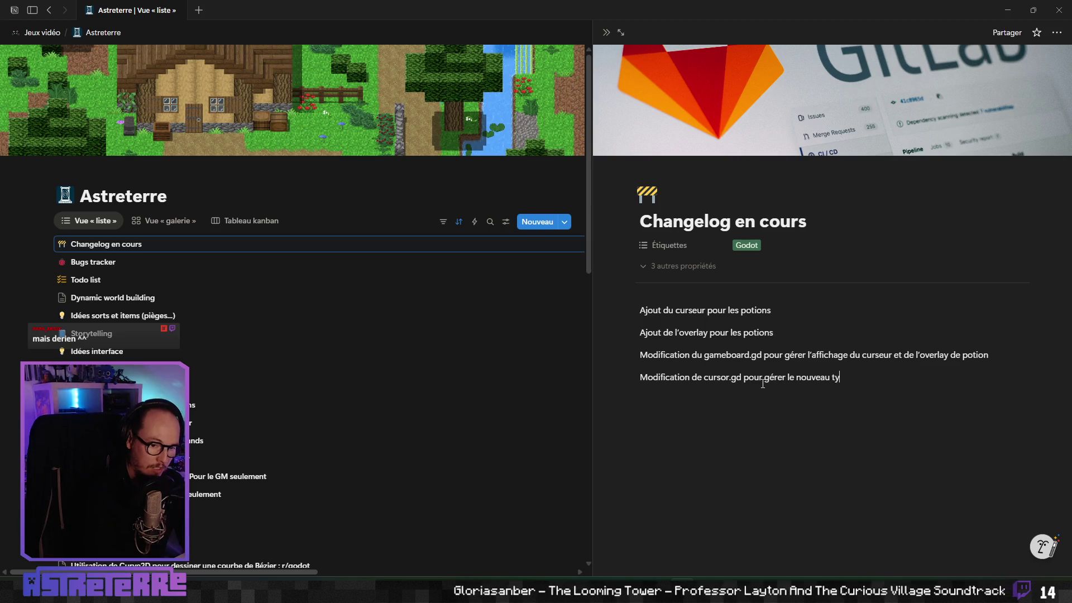
text(yu)
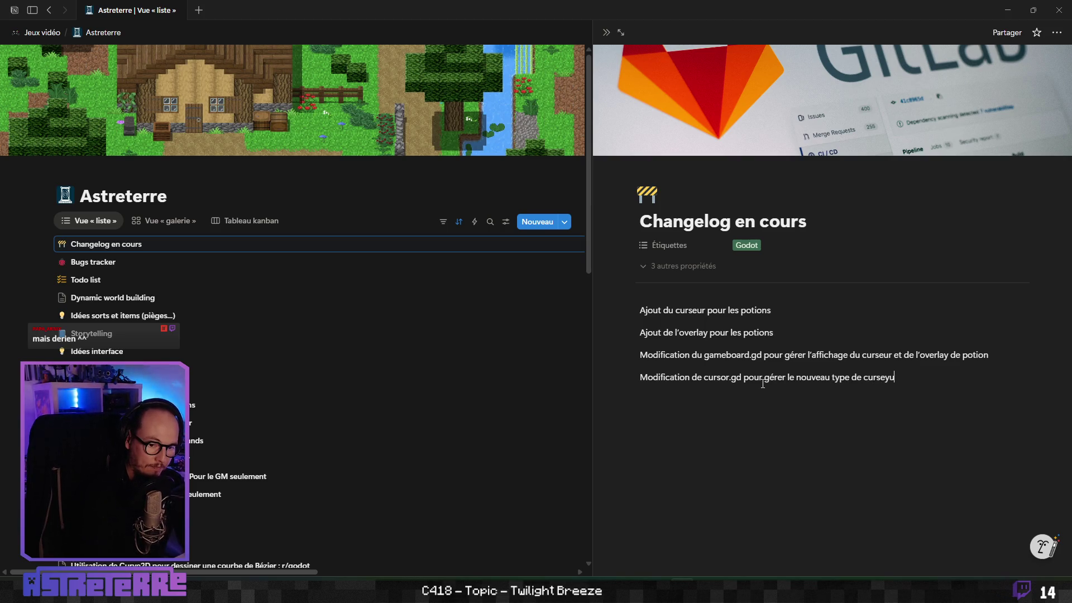
key(Return)
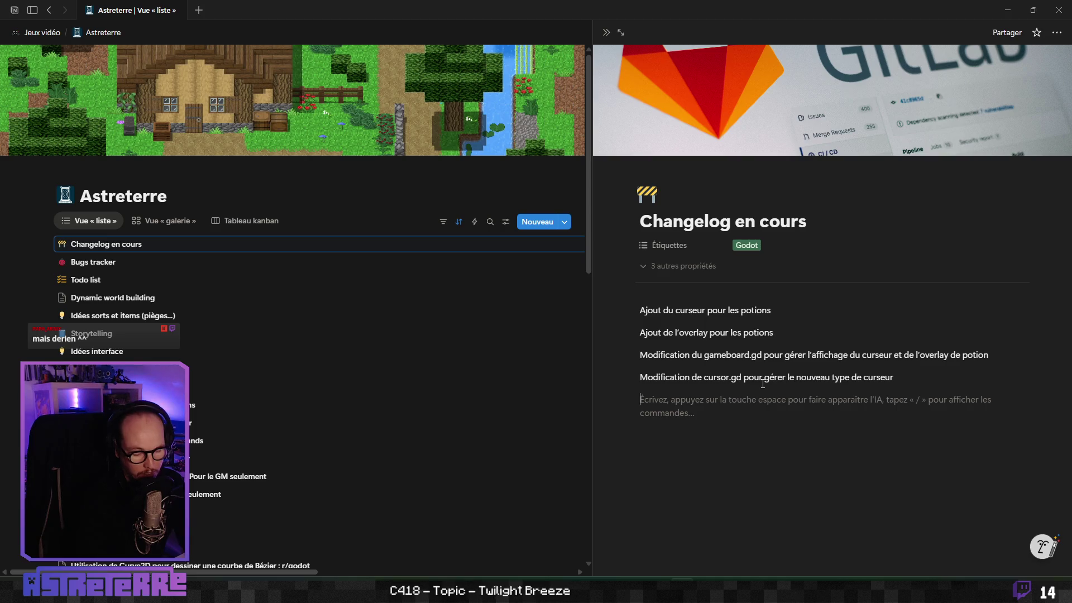
Step: Start the entry 'Correction de bug : si un effet n'est pas lié à une scène de'
text(Correction de bug :)
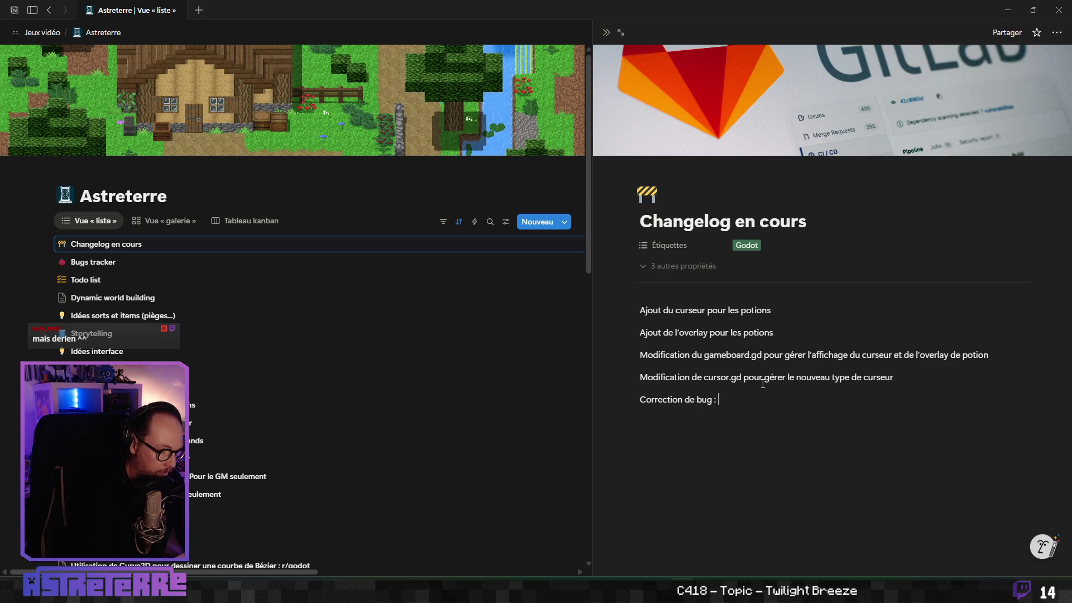
text(si un effe)
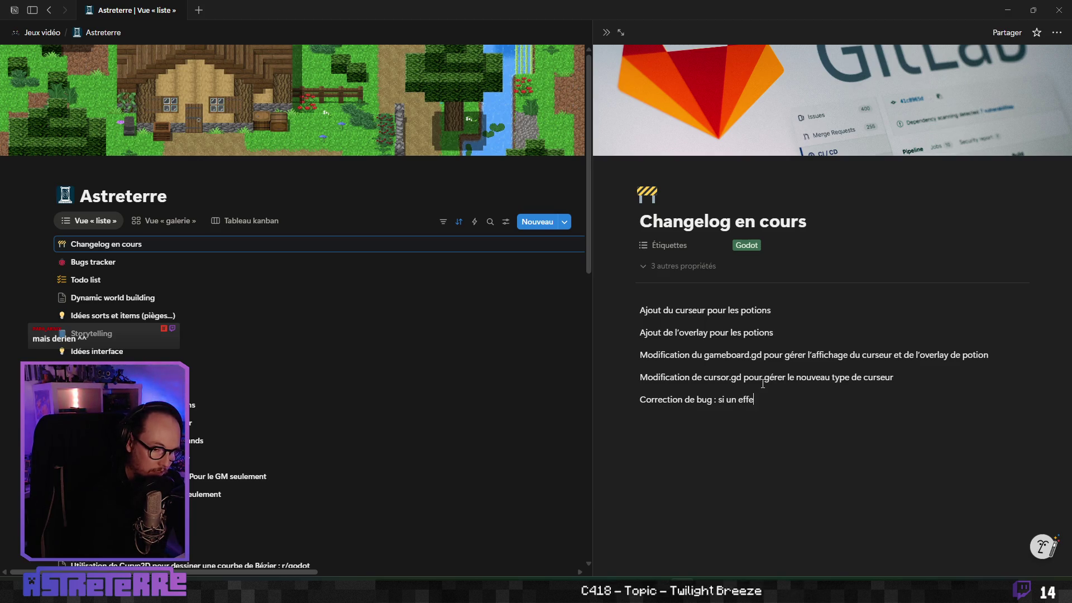
text(st pas lié à une scène de)
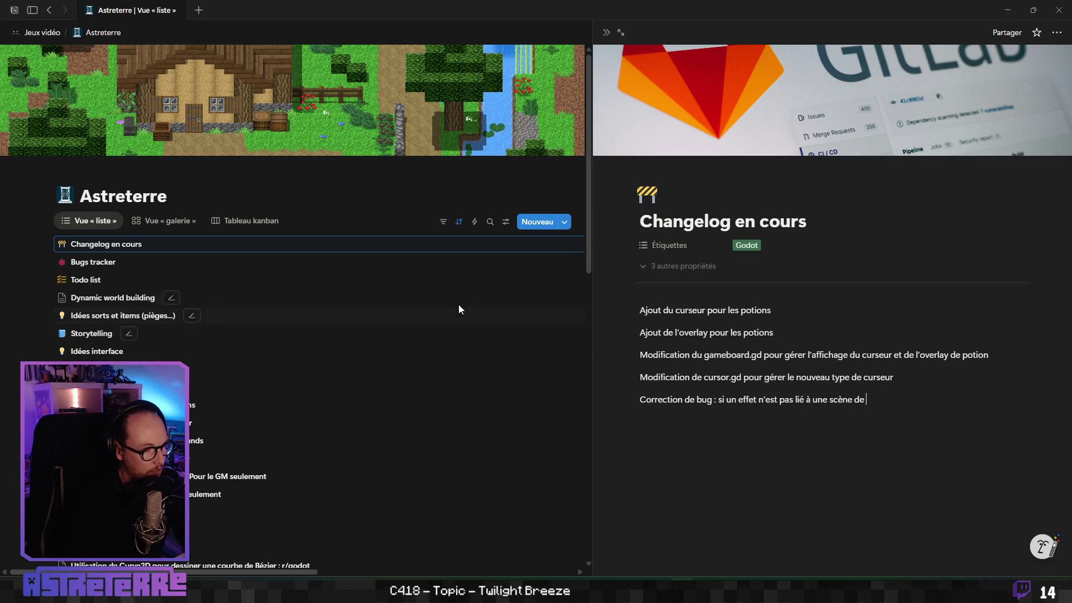
key(alt+Tab)
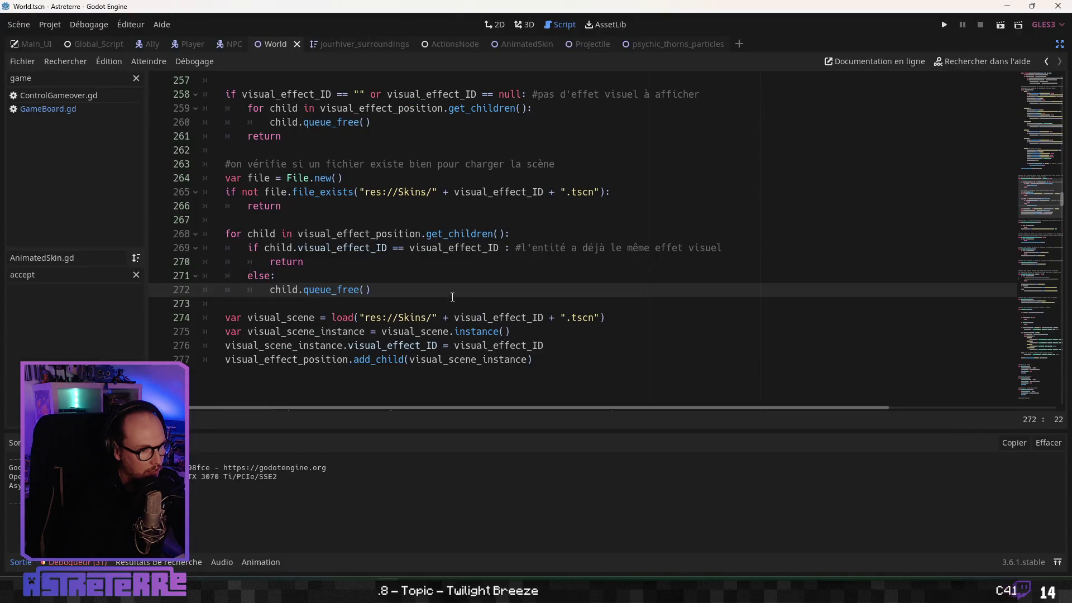
Step: Check the scene-file existence test in apply_visual_effect, then launch PixelOver
scroll(459, 248, up, 3)
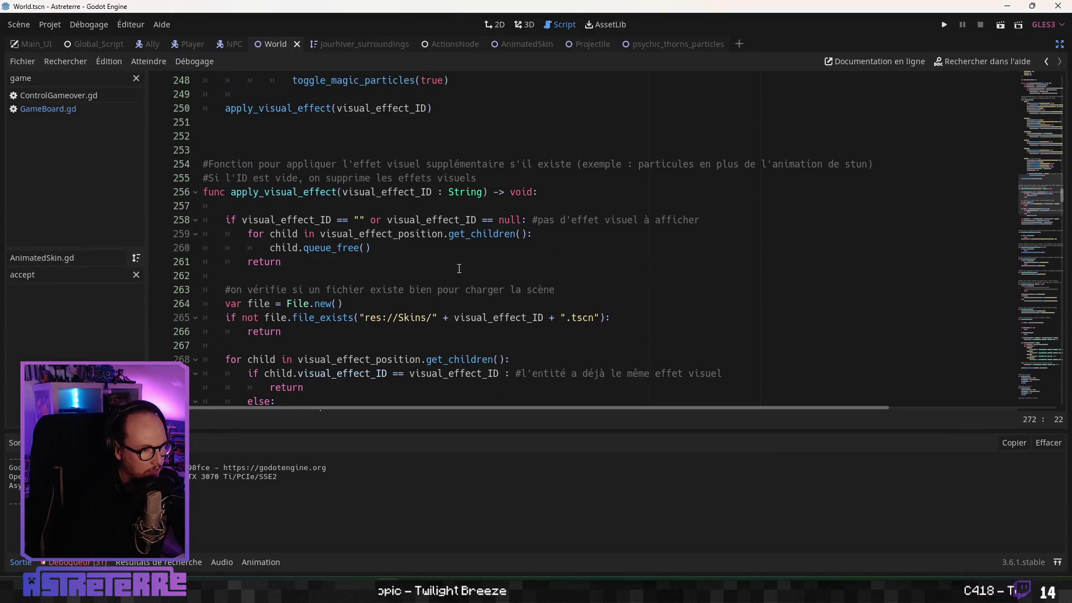
key(alt+Tab)
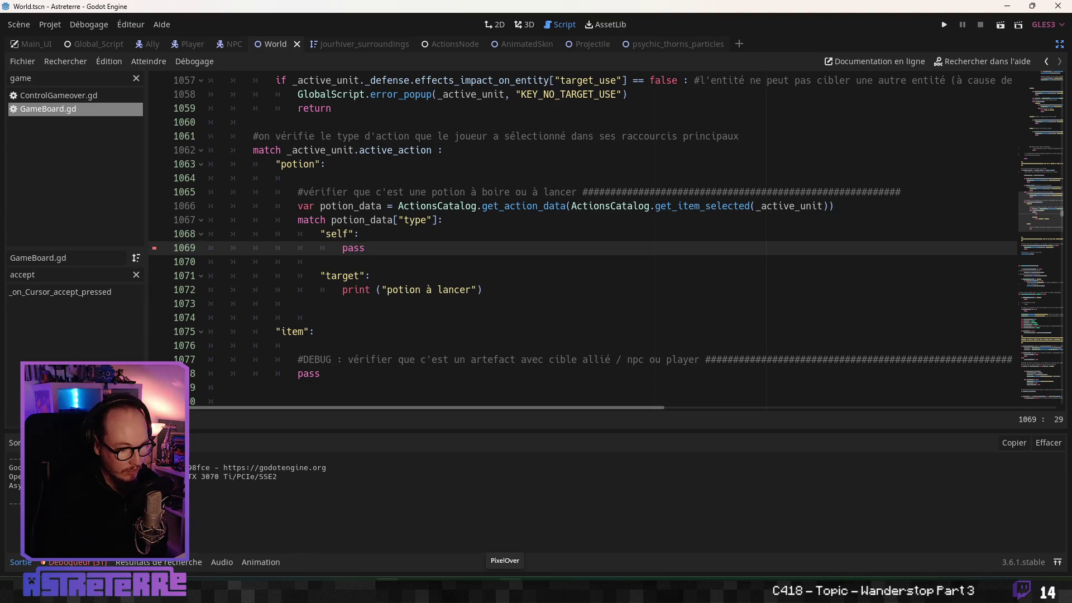
click(504, 591)
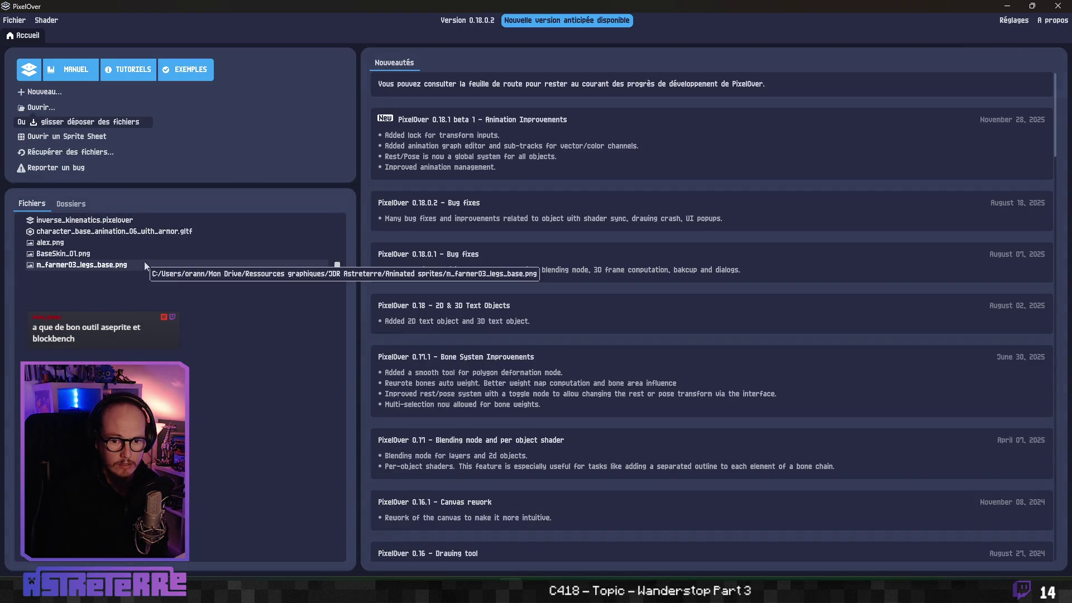
Step: Open character_base_animation_06_with_armor.gltf from the Fichiers list and deselect the model
double_click(114, 233)
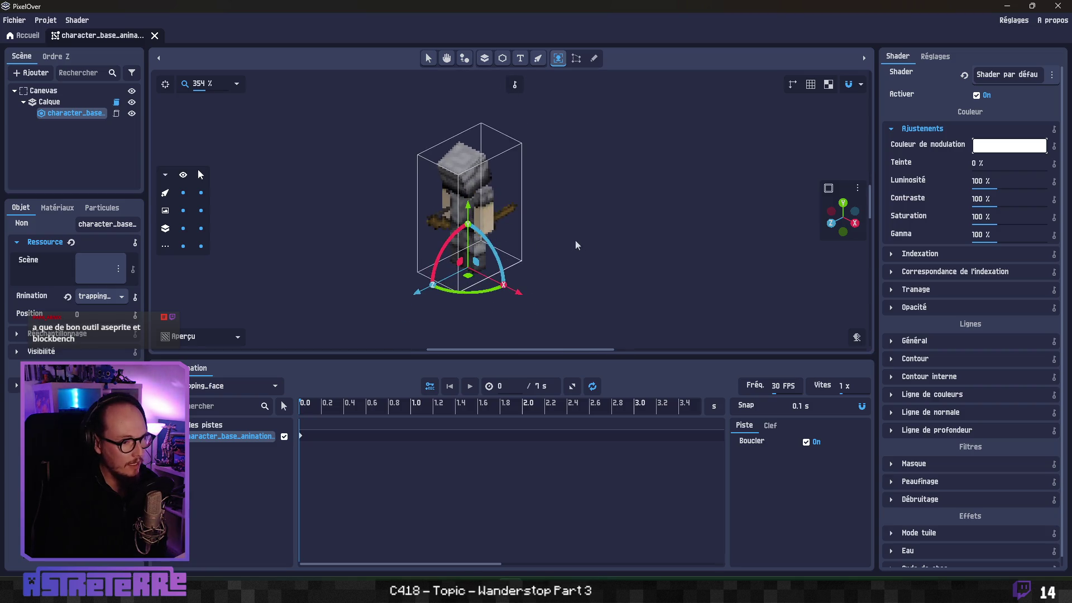
click(584, 279)
scroll(581, 245, up, 2)
scroll(613, 251, down, 1)
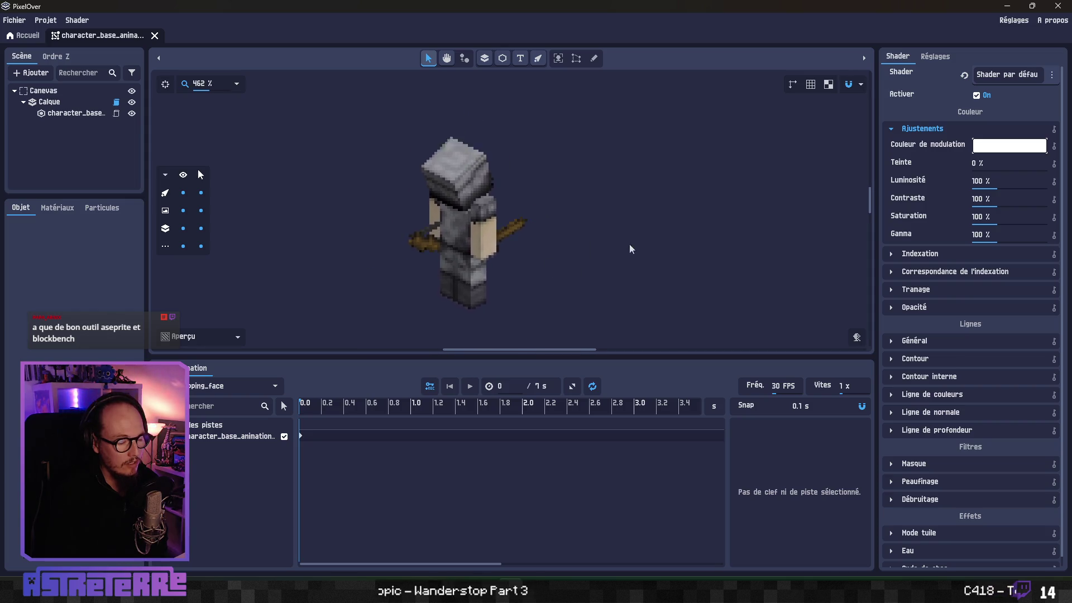
Step: Expand the character track, select Ressource / Animation and play the animation
click(245, 436)
click(252, 447)
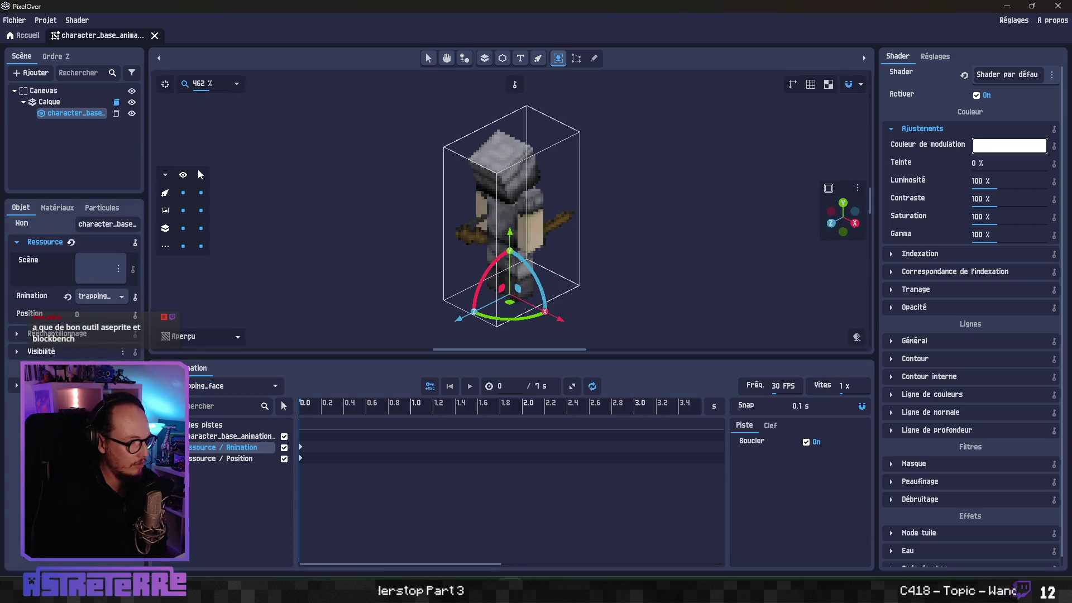
click(234, 458)
click(234, 447)
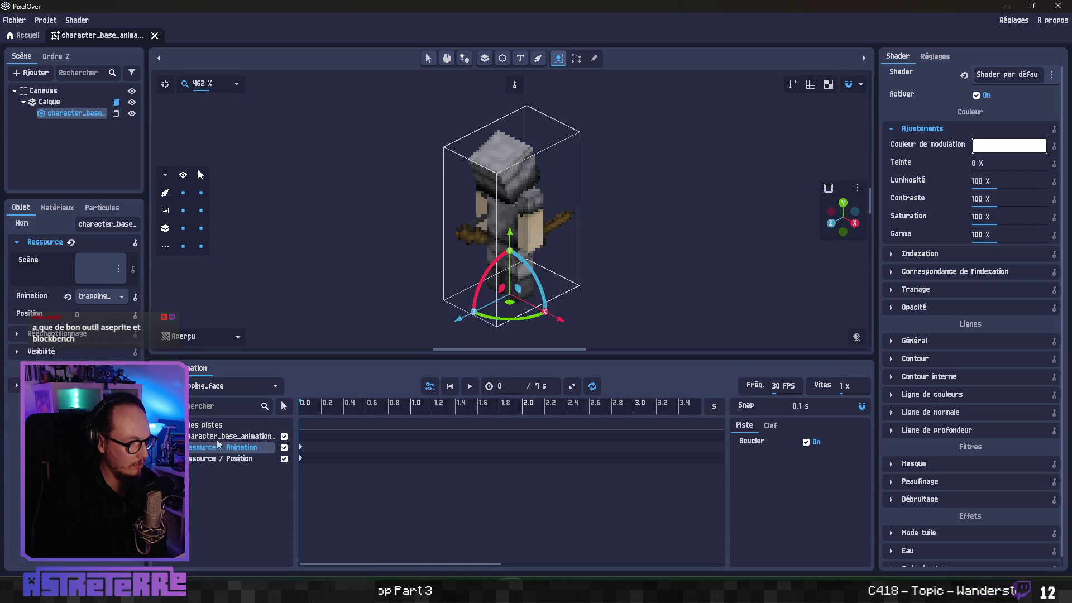
click(471, 389)
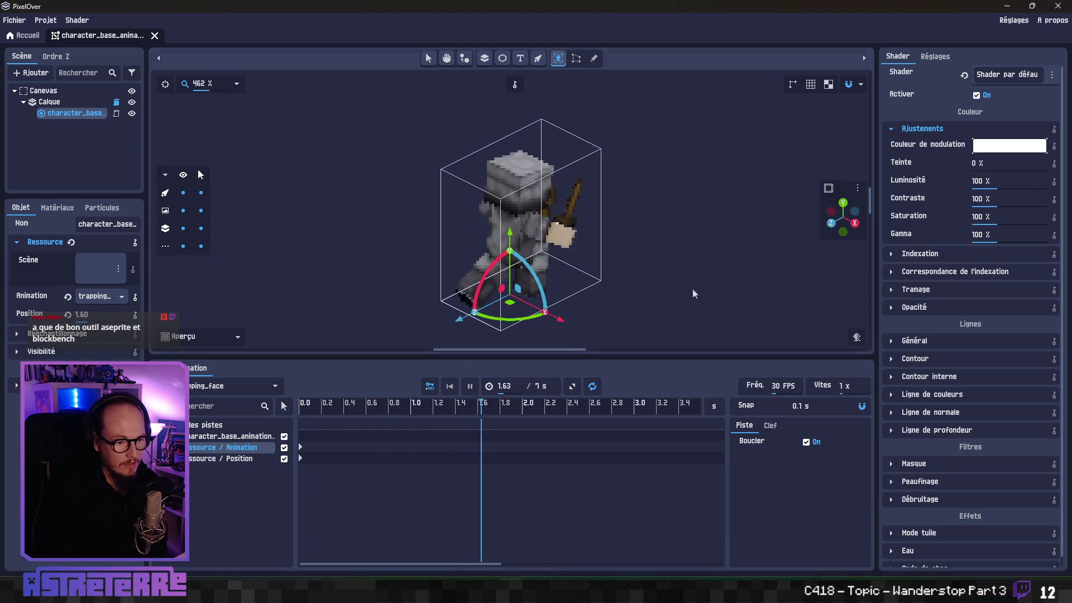
click(641, 304)
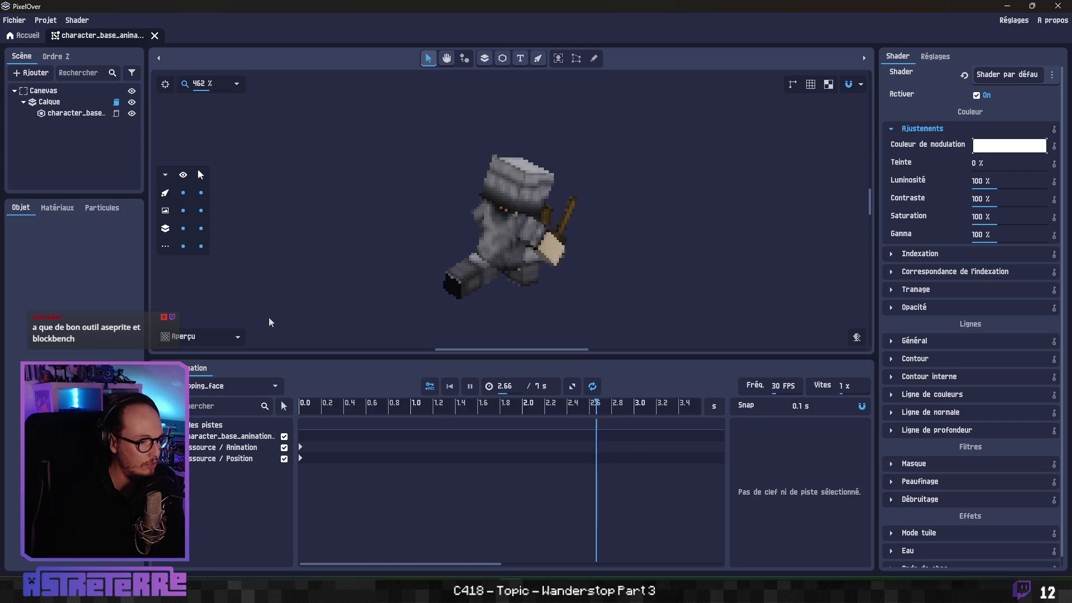
Step: Stop playback and close the character project with 'Ne pas sauvegarder'
click(229, 343)
click(229, 343)
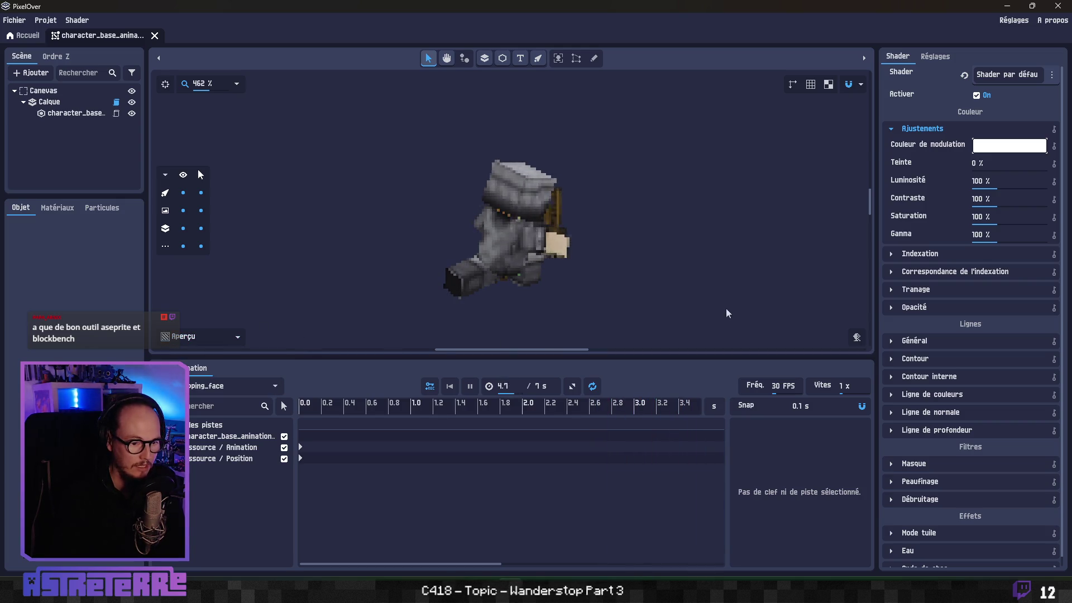
click(471, 387)
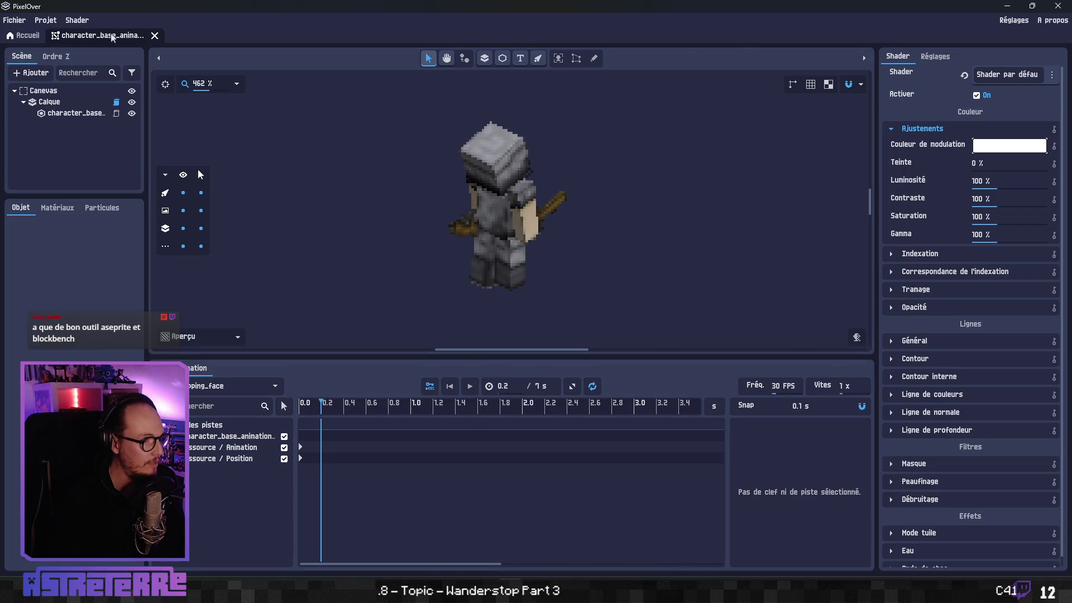
click(154, 36)
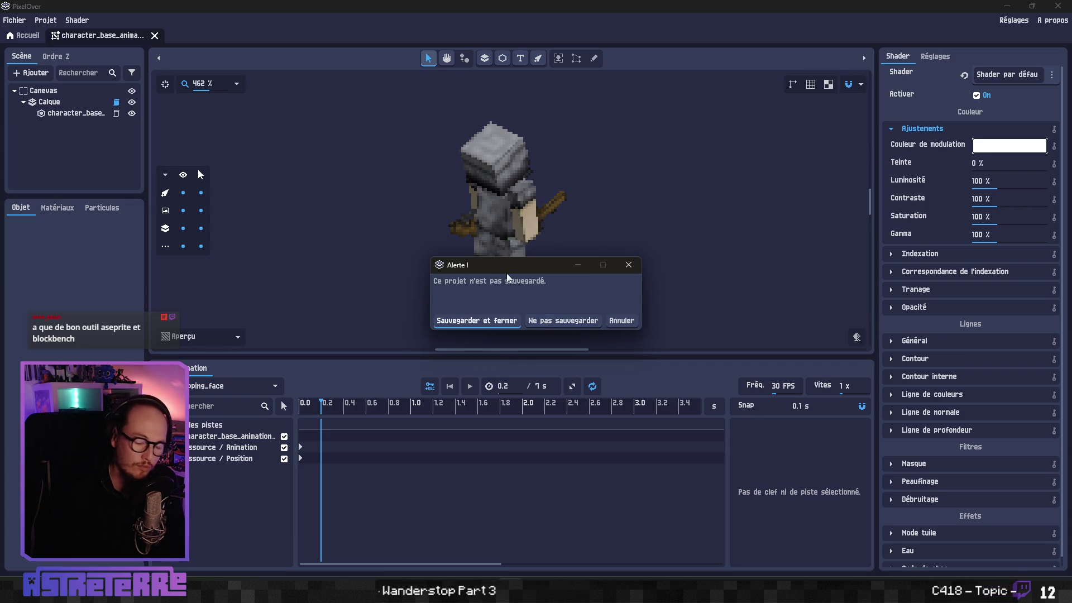
click(563, 321)
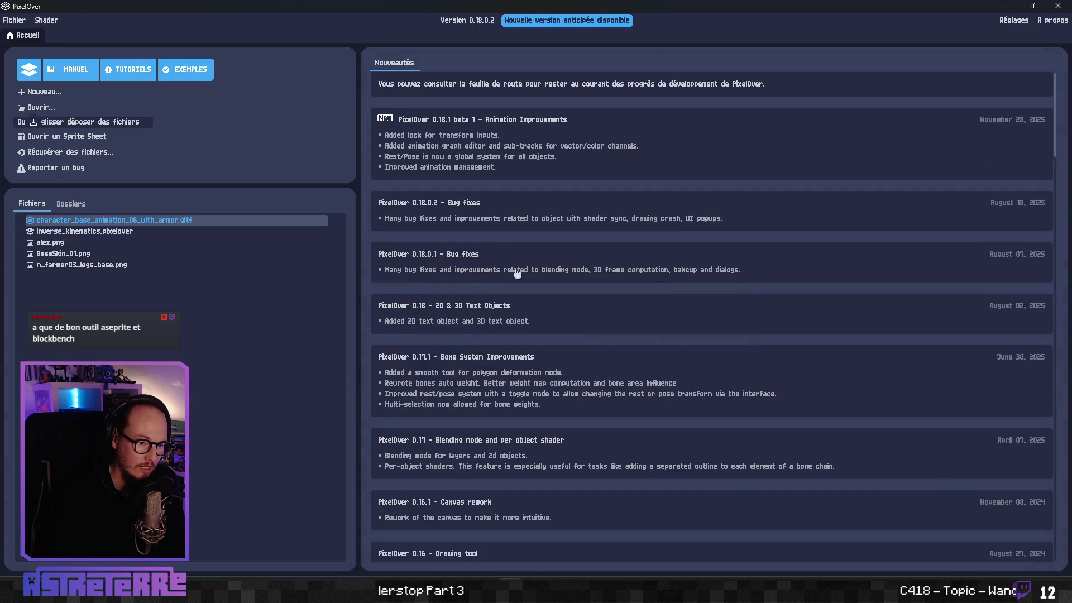